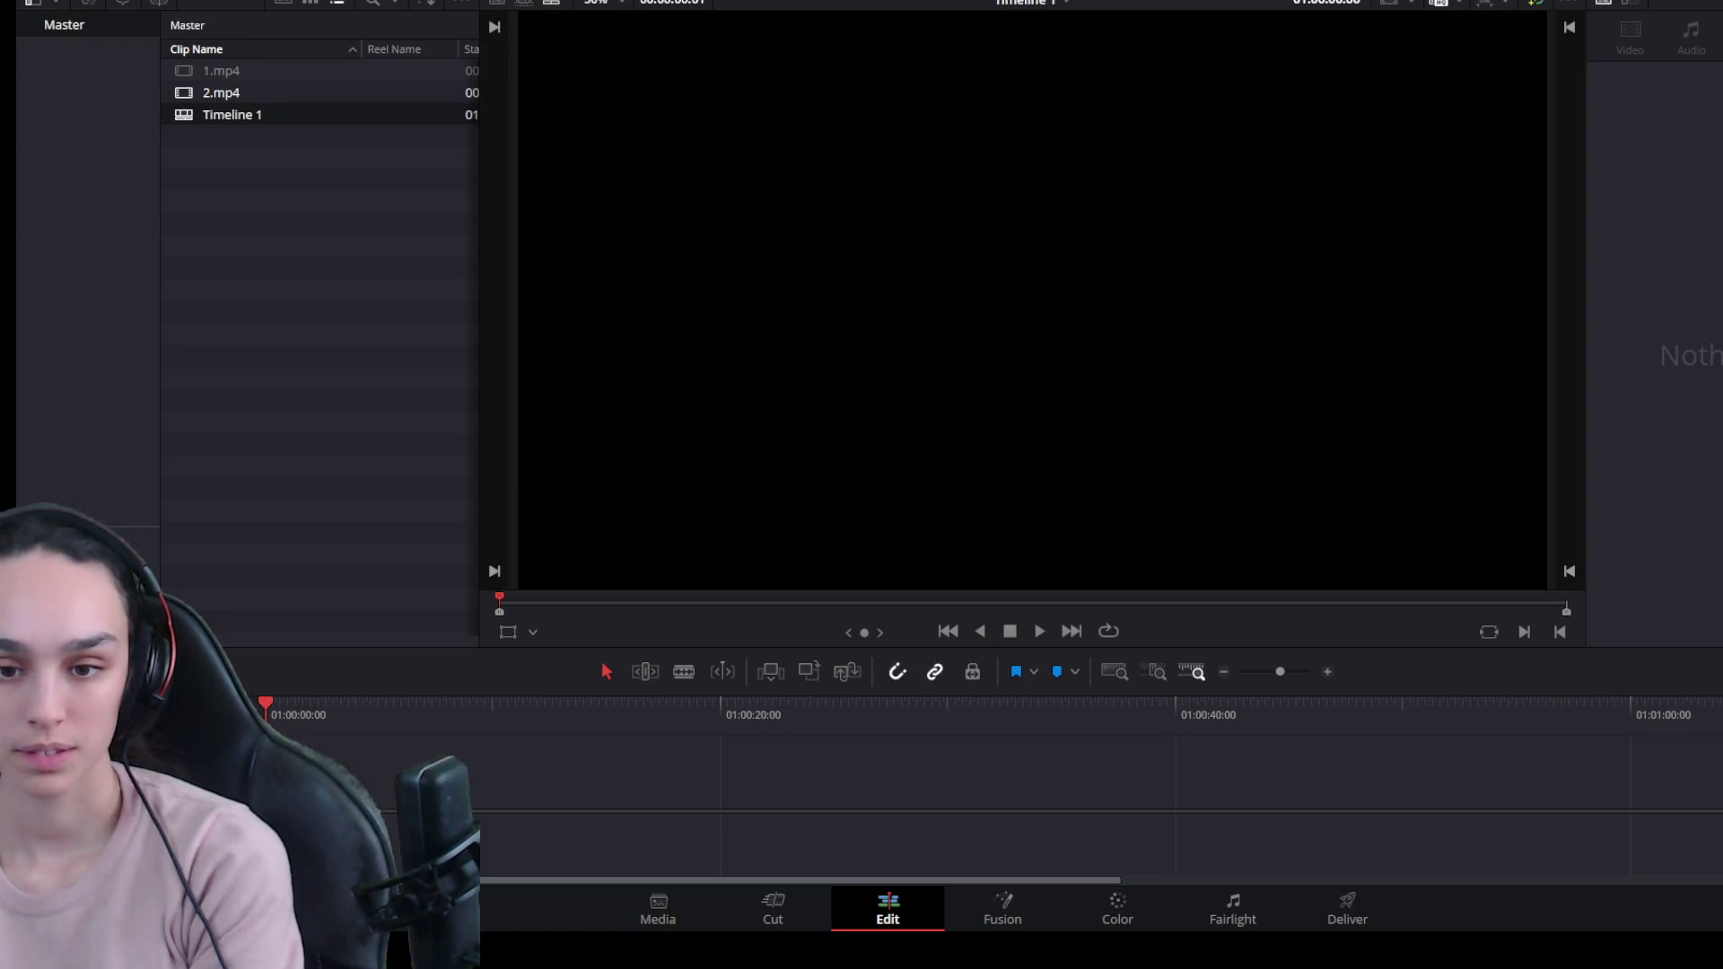
Delete the extra audio clips on 1.mp4's lower audio tracks.
click(665, 703)
drag(666, 648, 668, 305)
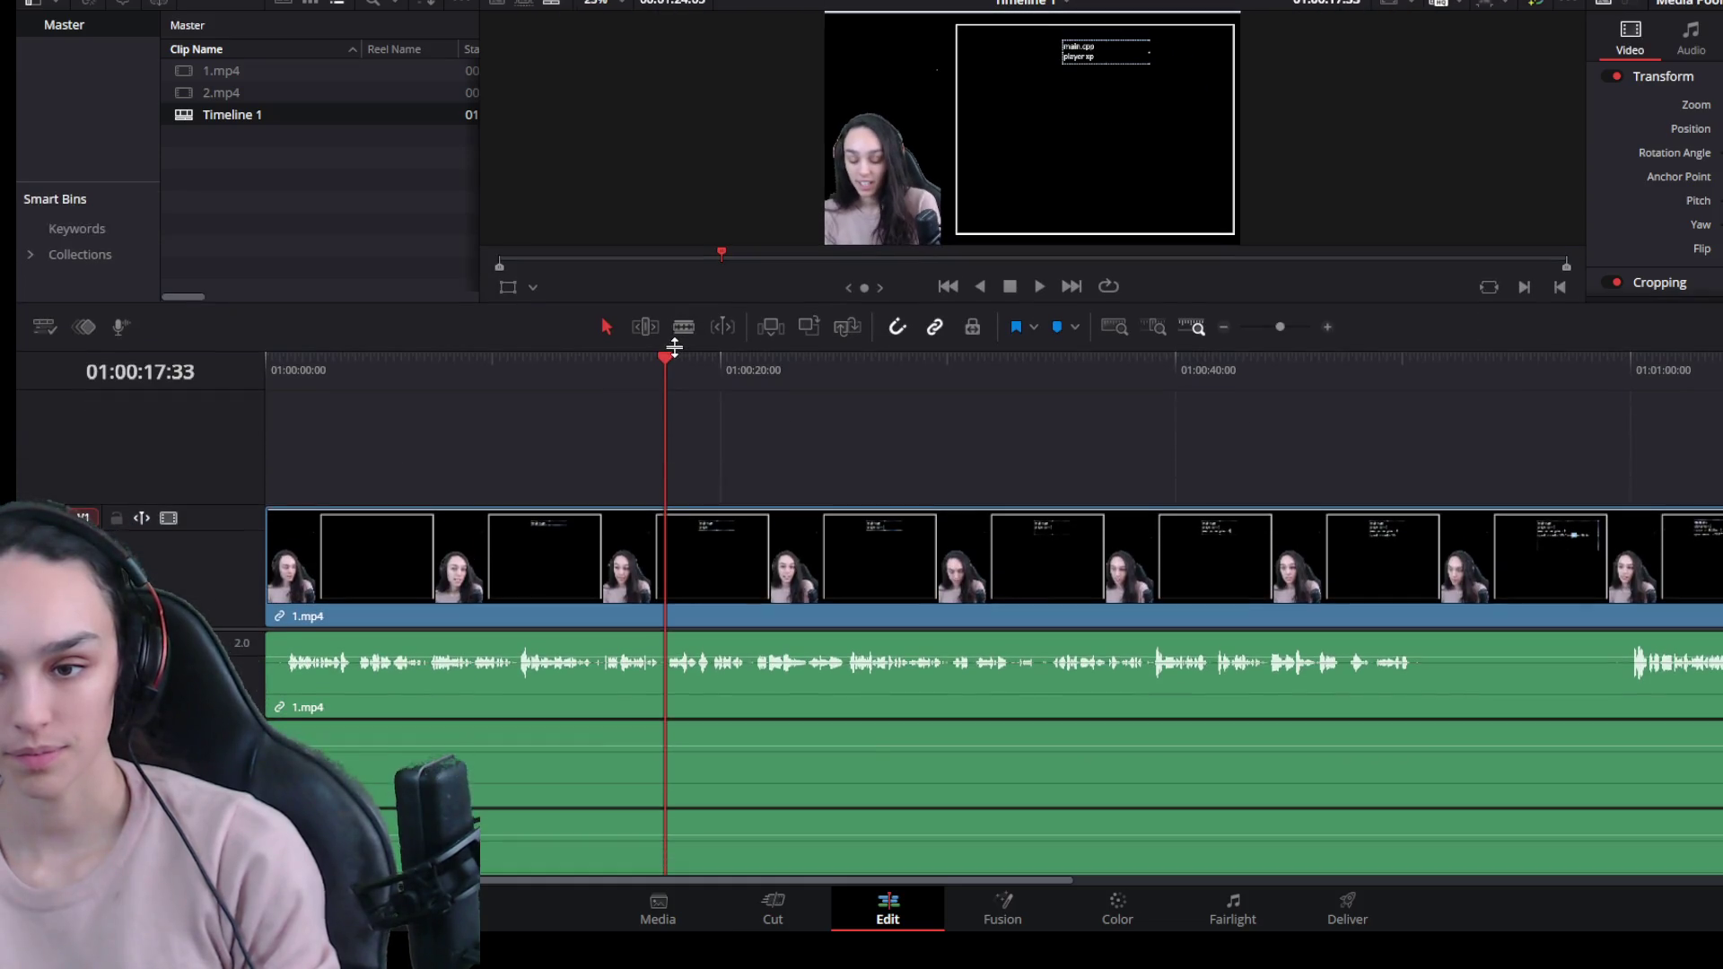
scroll(865, 737, down, 2)
click(861, 670)
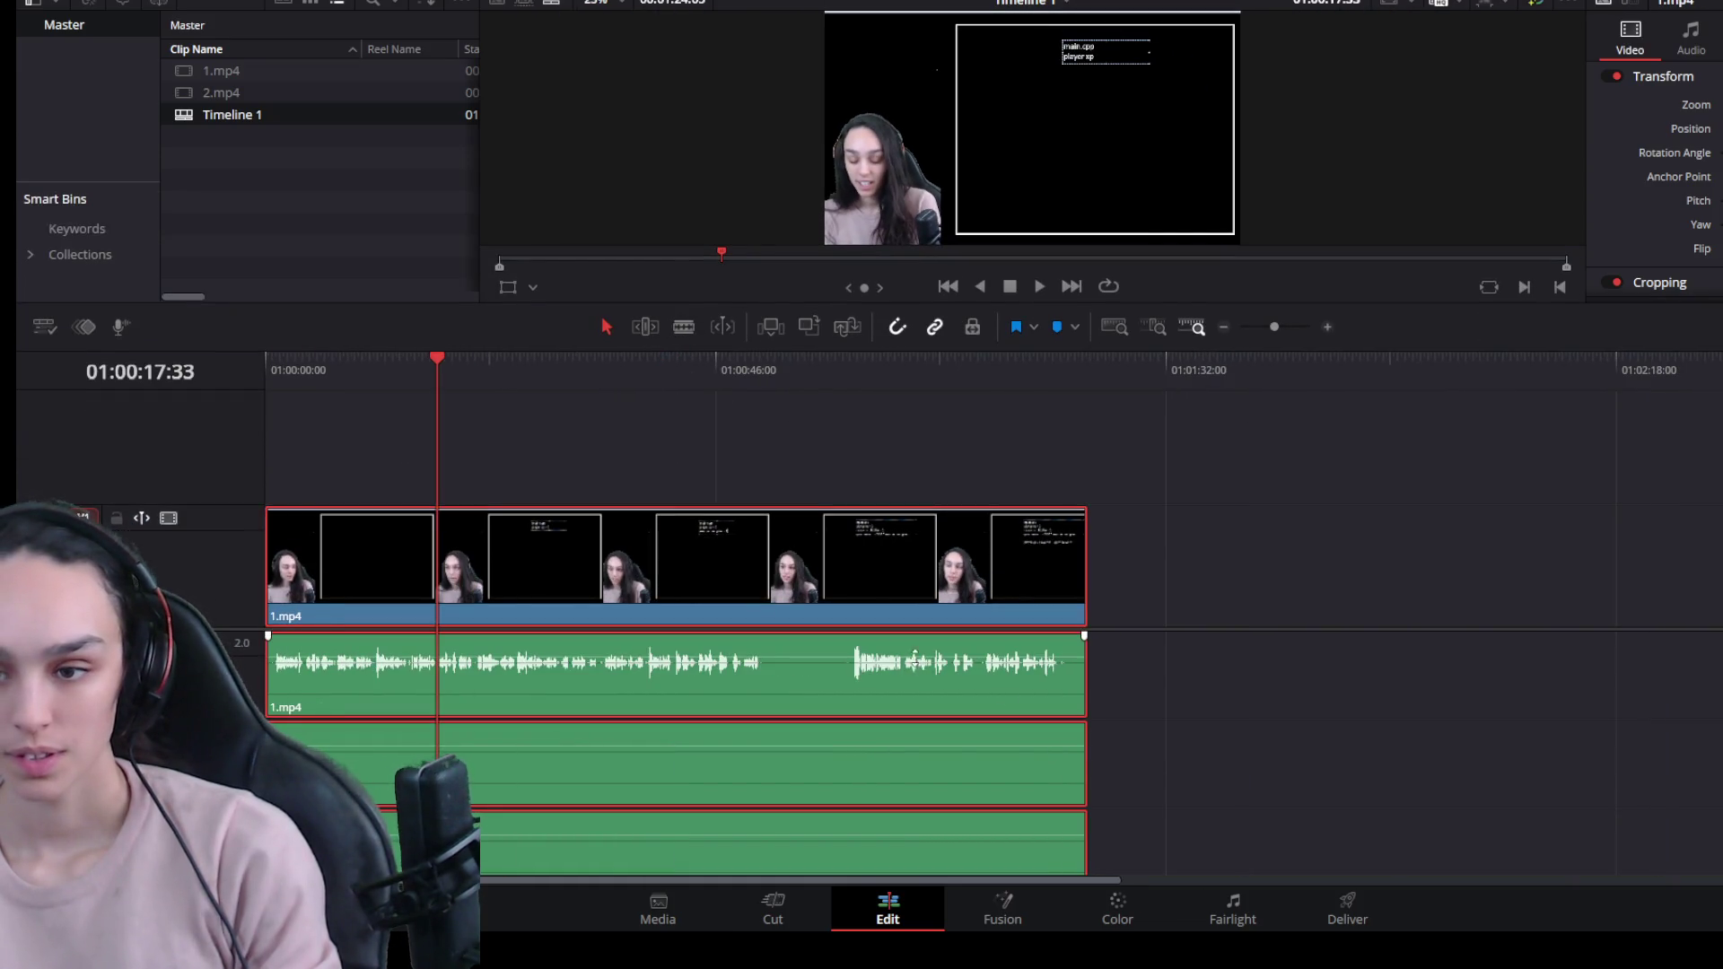
mouse_move(1170, 846)
mouse_down()
mouse_move(770, 766)
mouse_move(866, 674)
mouse_move(745, 749)
mouse_move(677, 755)
mouse_move(1601, 808)
mouse_up()
key(Delete)
Relink 1.mp4's video and audio with Ctrl+Alt+L and play the timeline from the start.
drag(1037, 492, 727, 824)
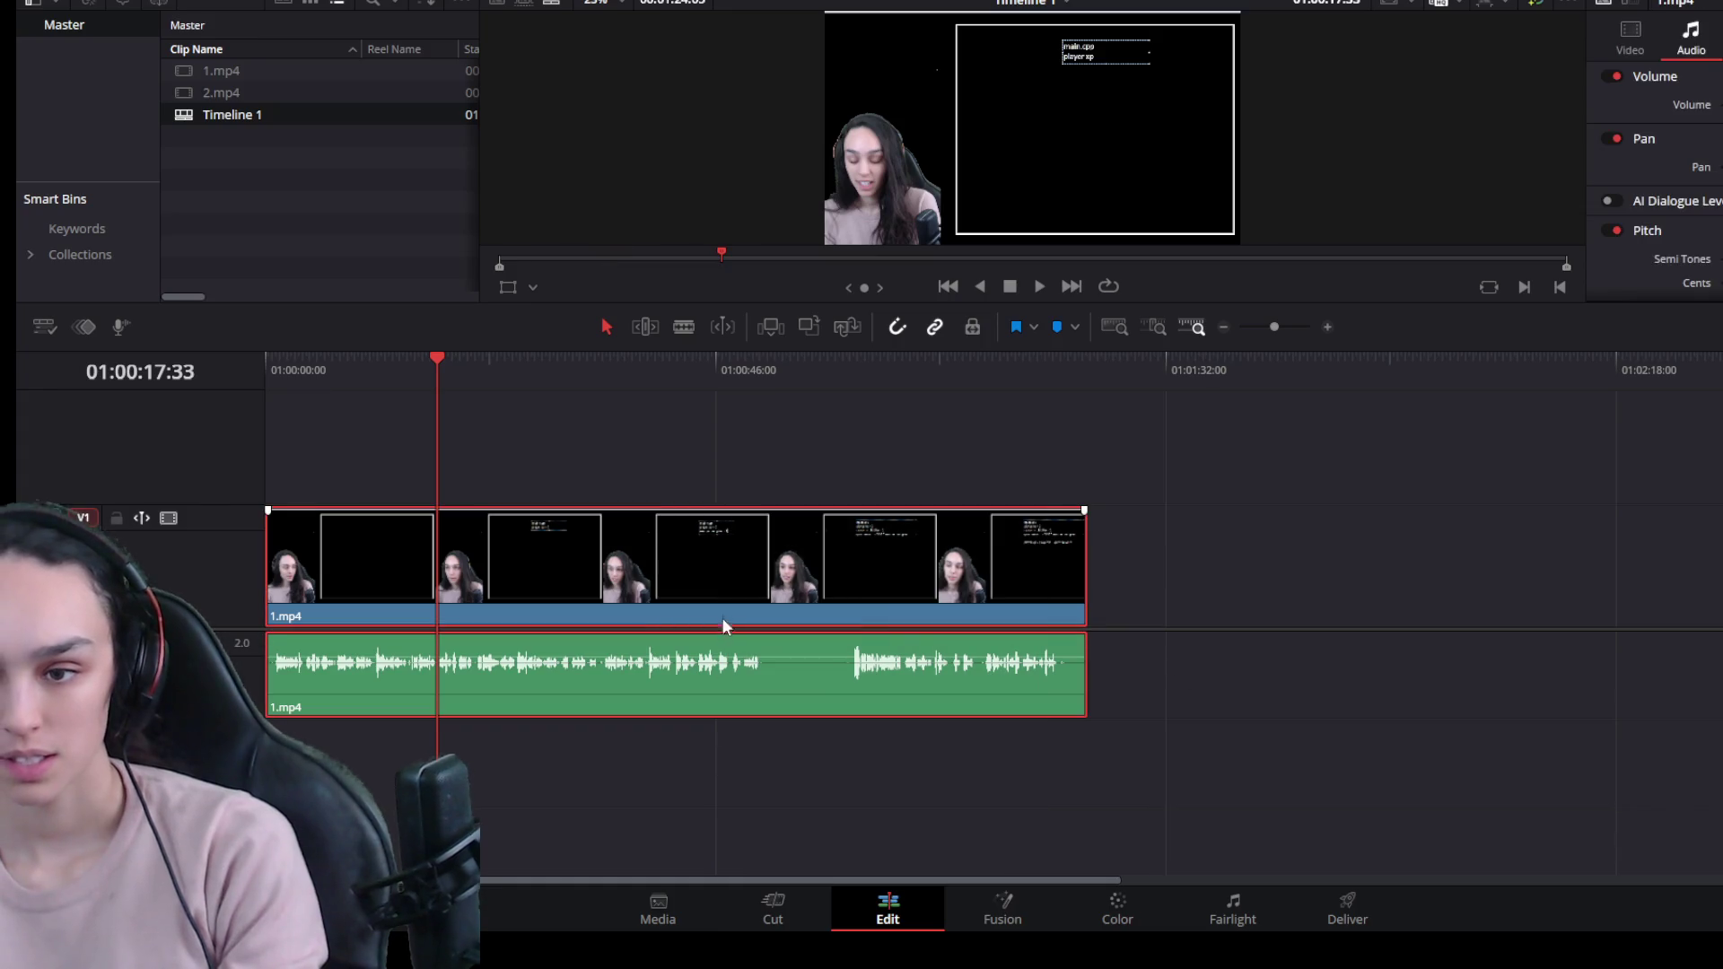
key(ctrl+alt+l)
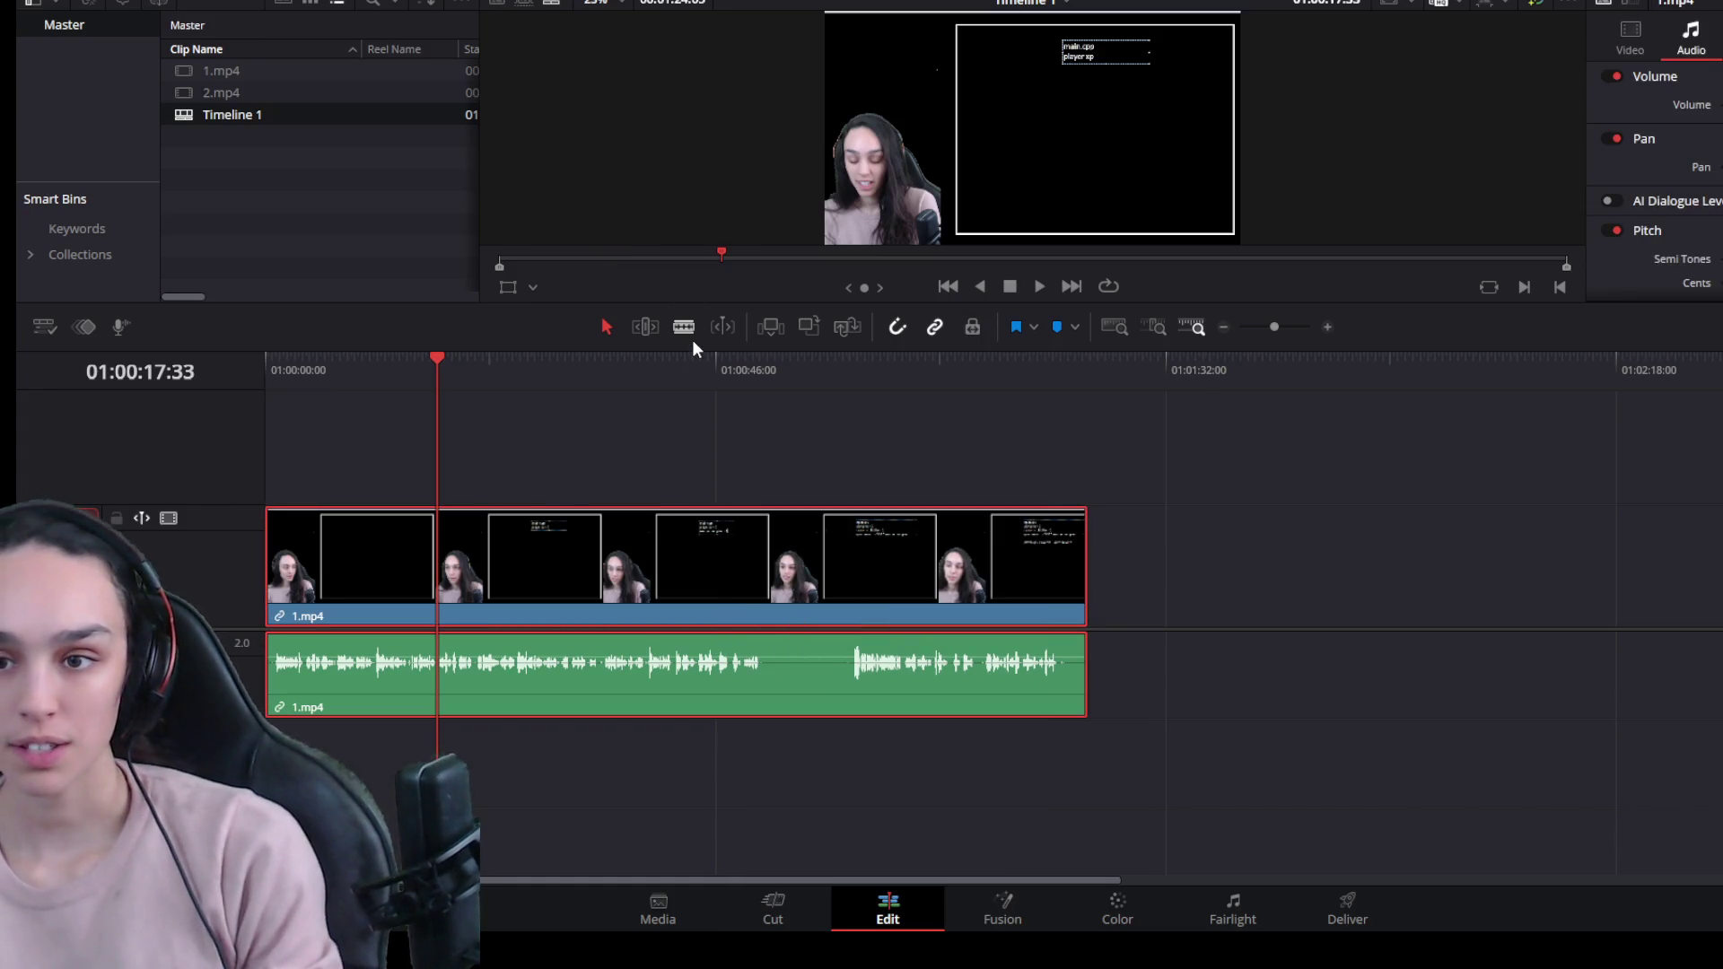
drag(706, 303, 697, 632)
click(260, 698)
key(space)
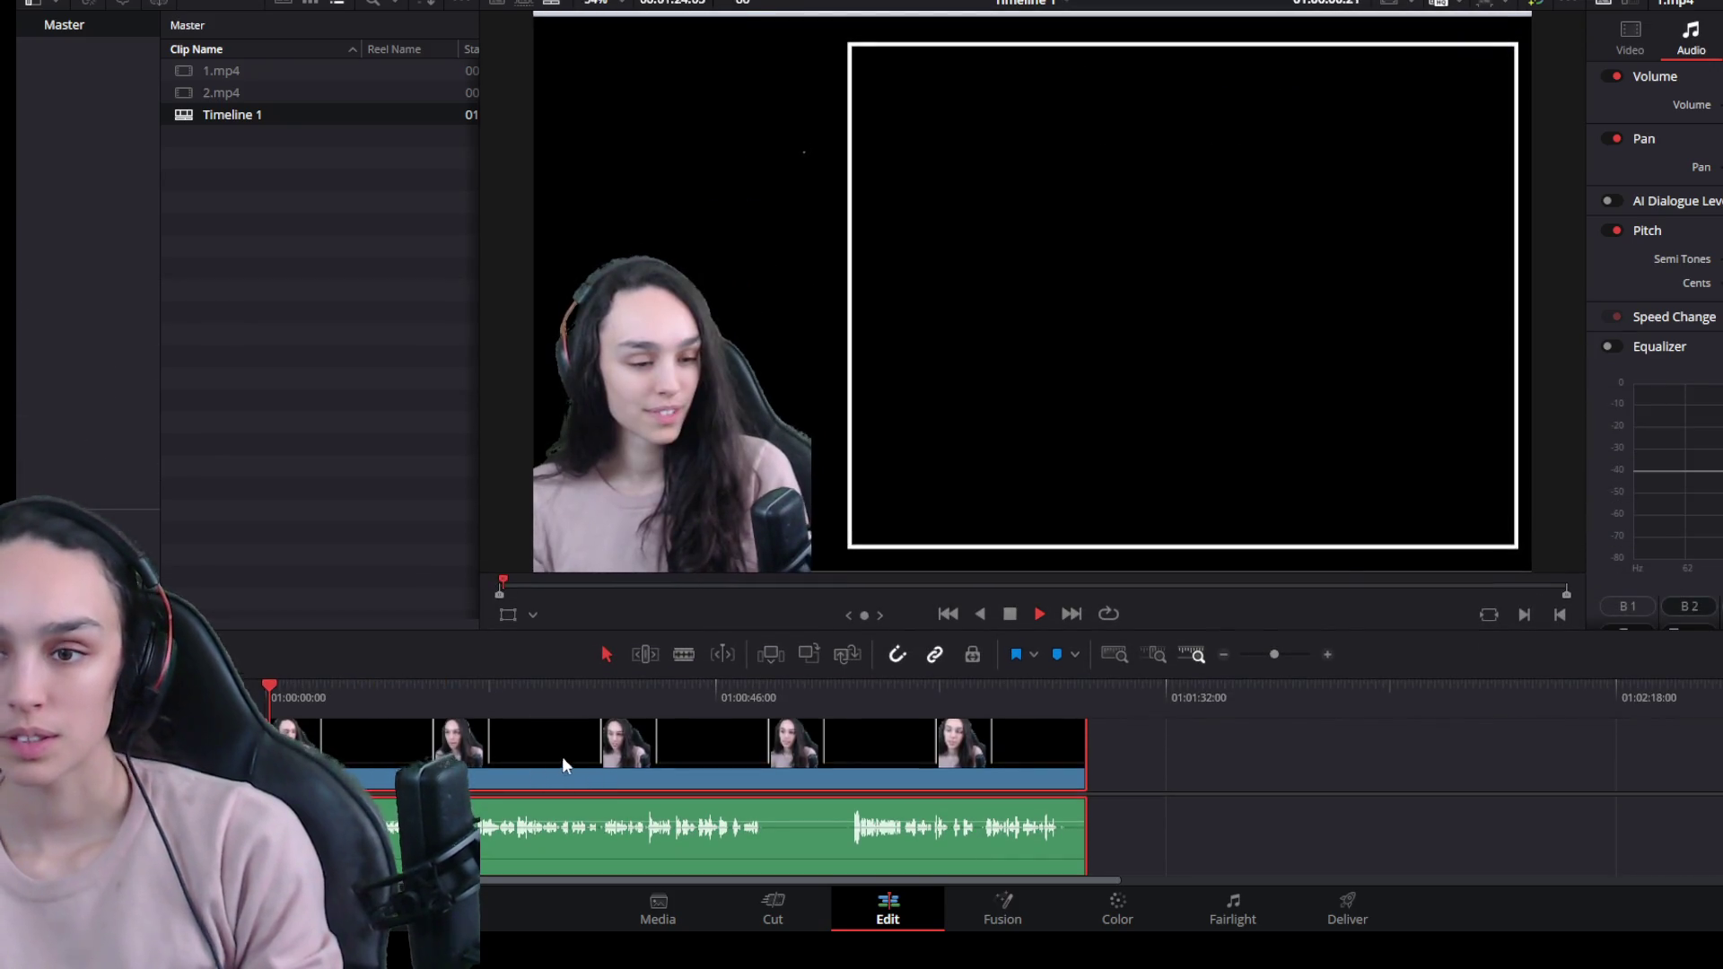
key(space)
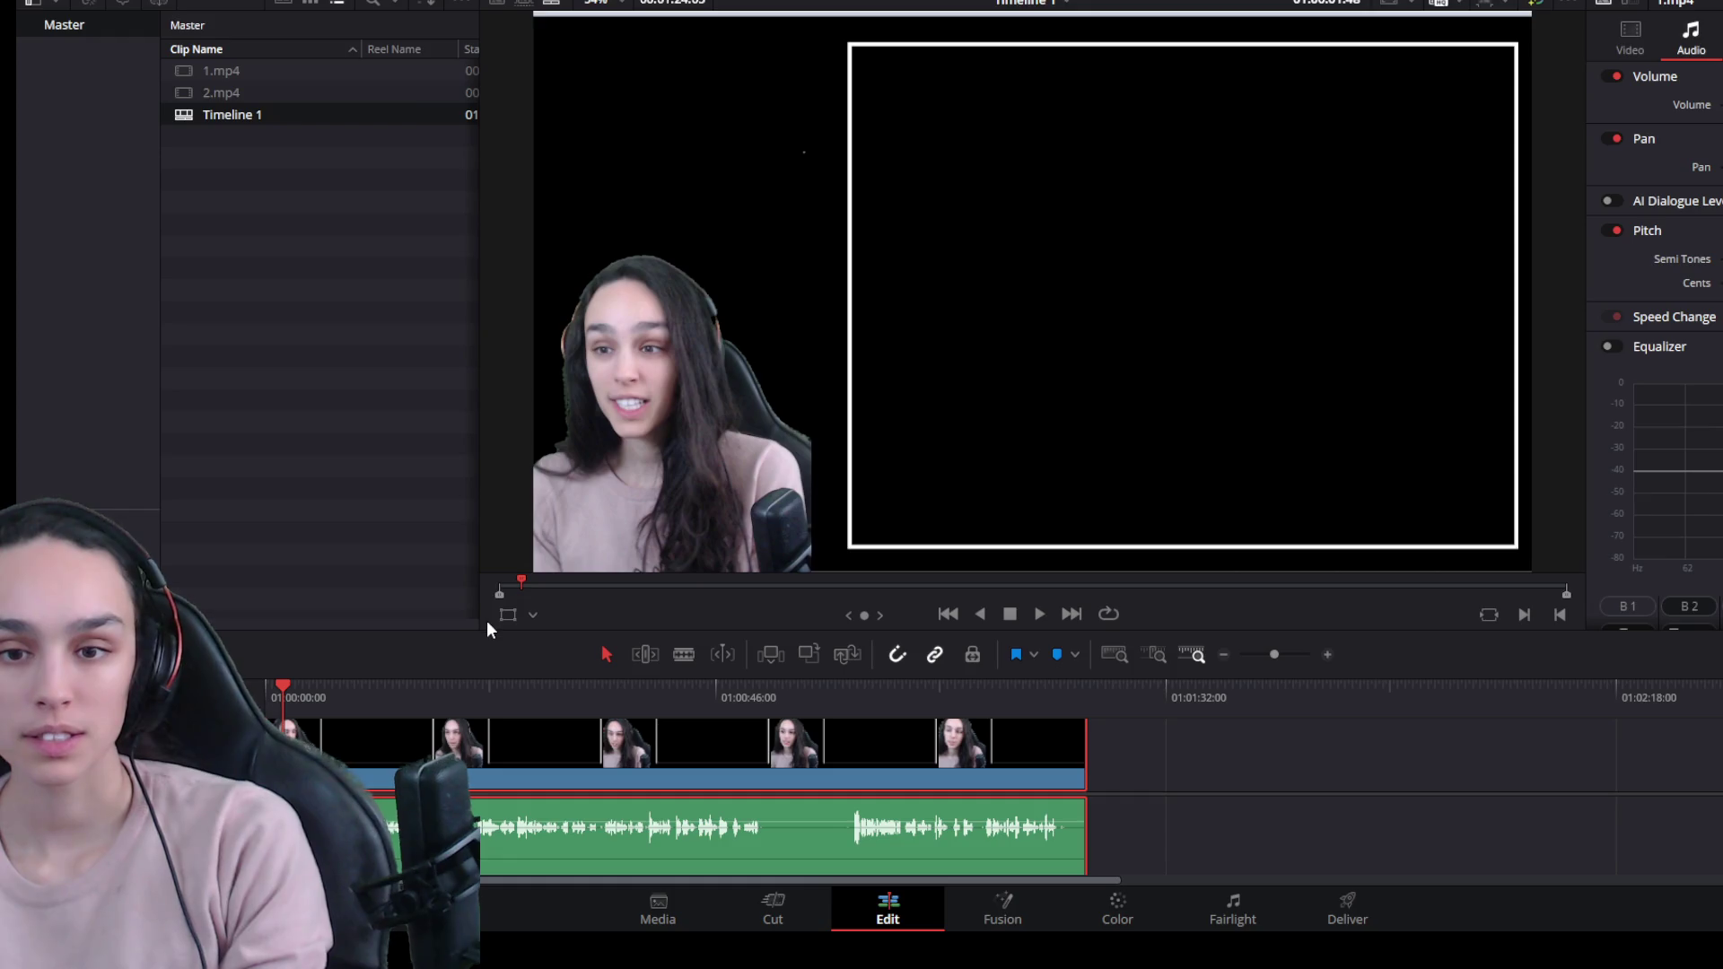
Import intro.mp4 into the Media Pool and drop it at the start of Timeline 1.
mouse_move(486, 621)
mouse_down()
mouse_move(385, 577)
mouse_move(381, 478)
mouse_up()
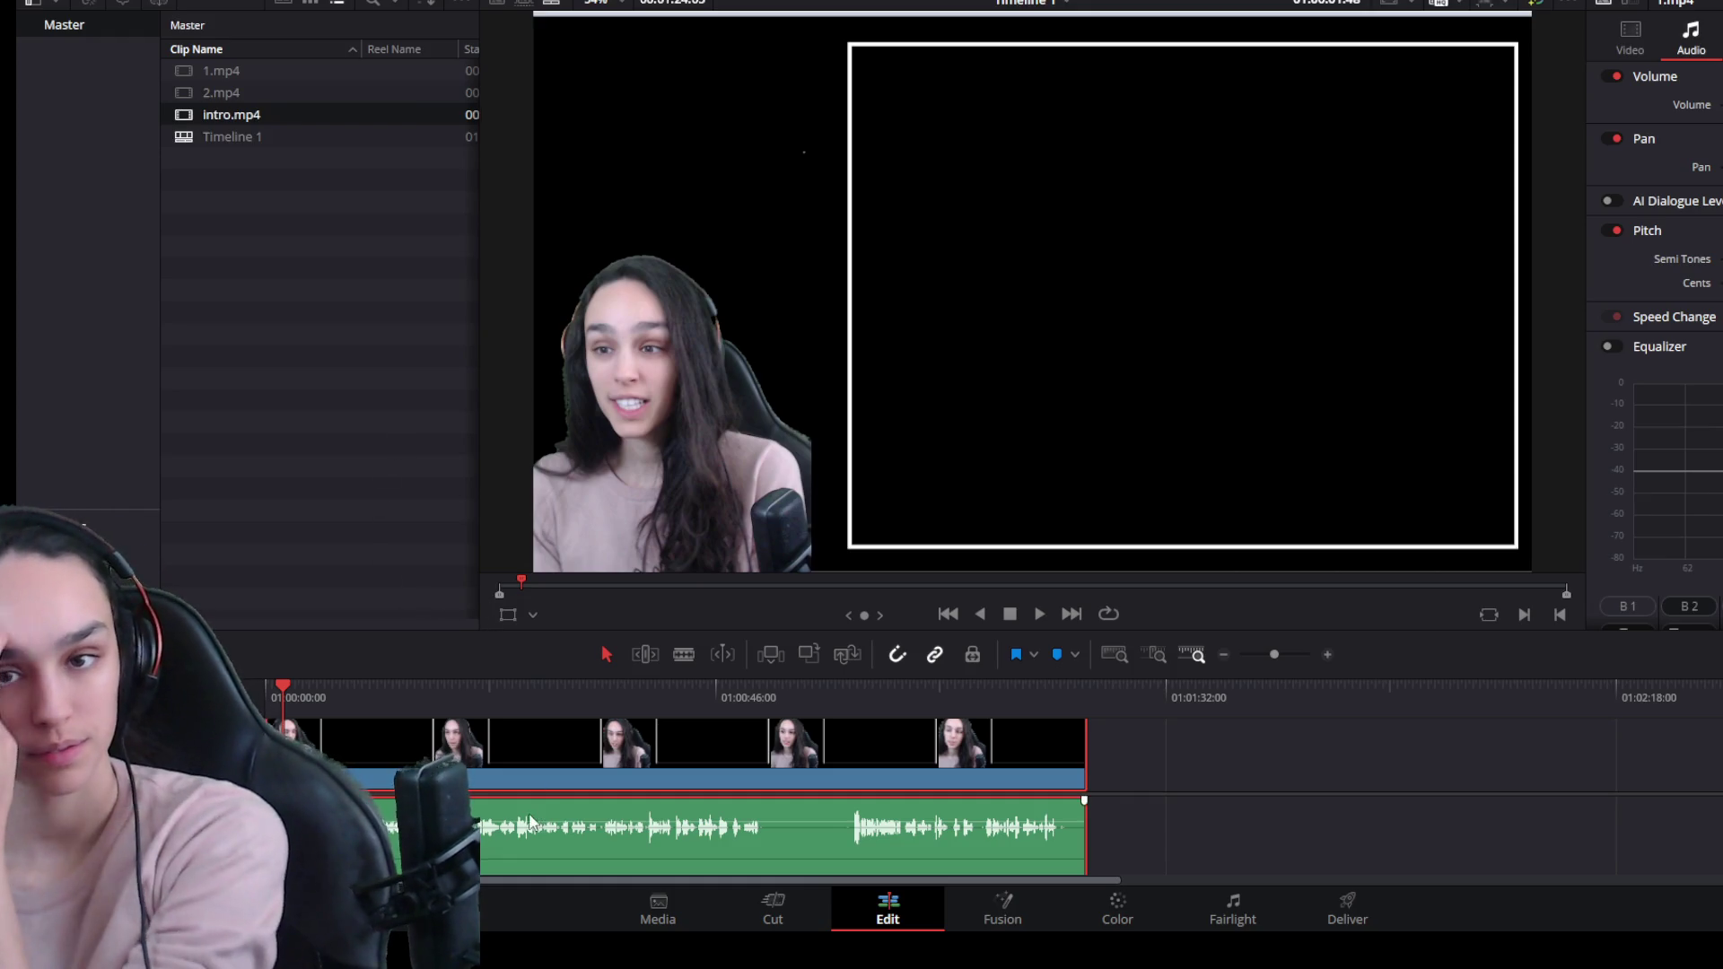
drag(530, 821, 528, 821)
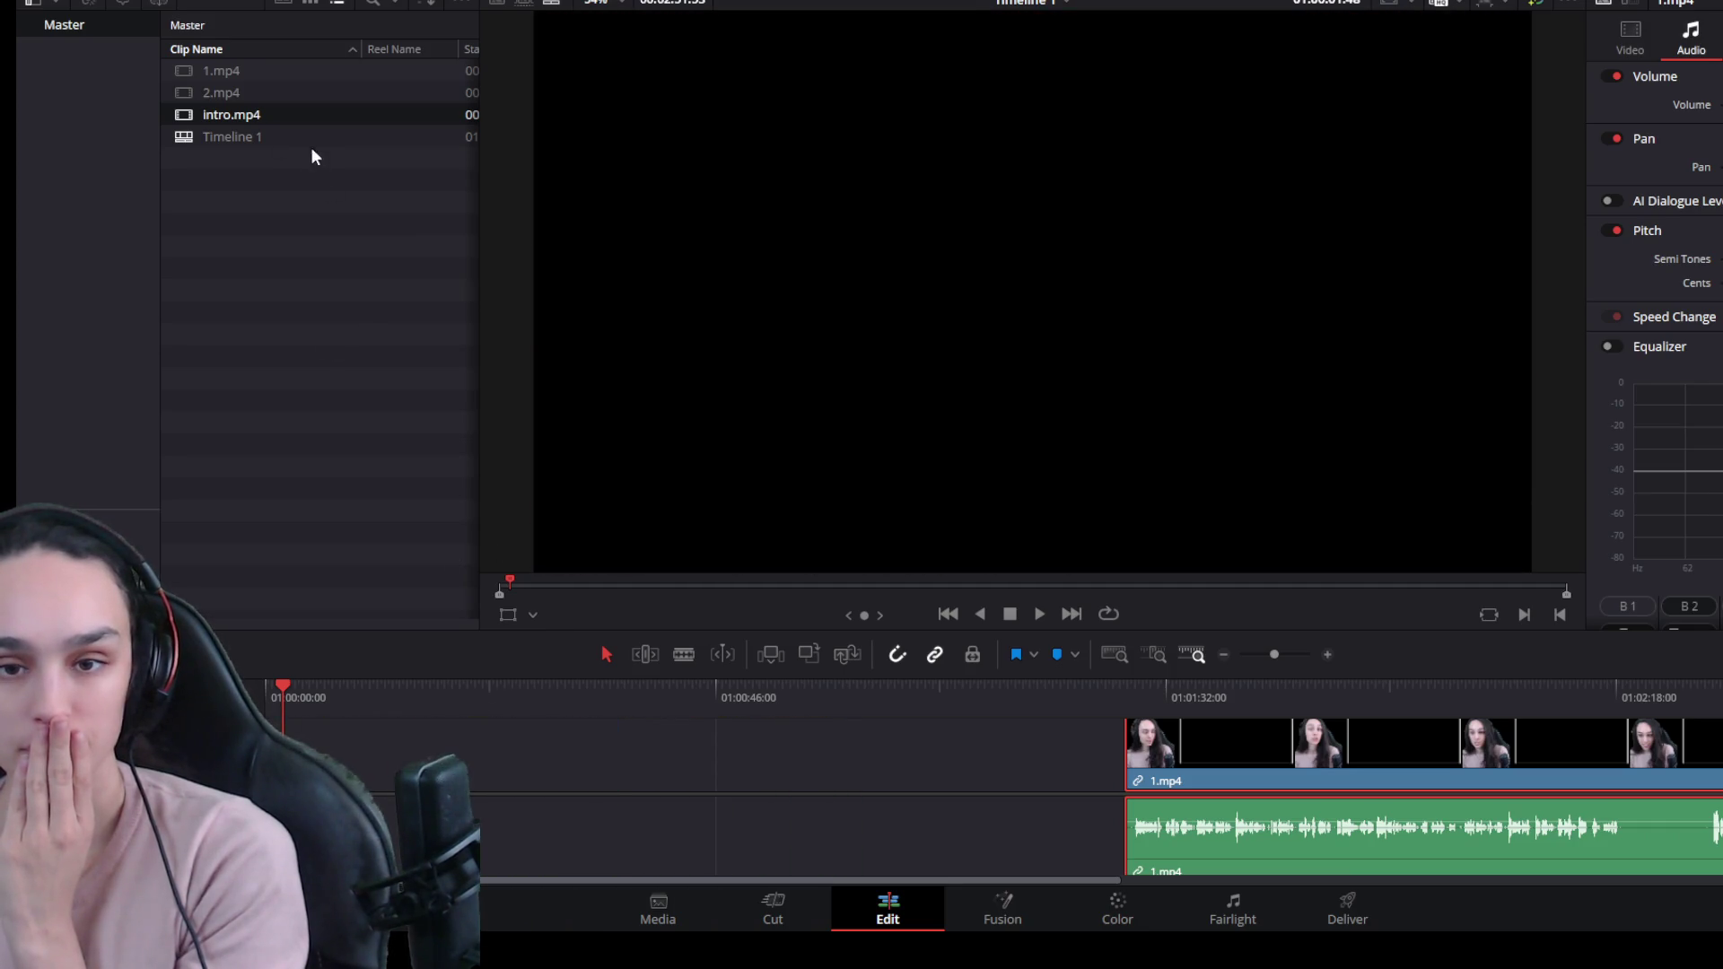
mouse_move(284, 119)
mouse_down()
mouse_move(454, 653)
mouse_move(288, 754)
mouse_up()
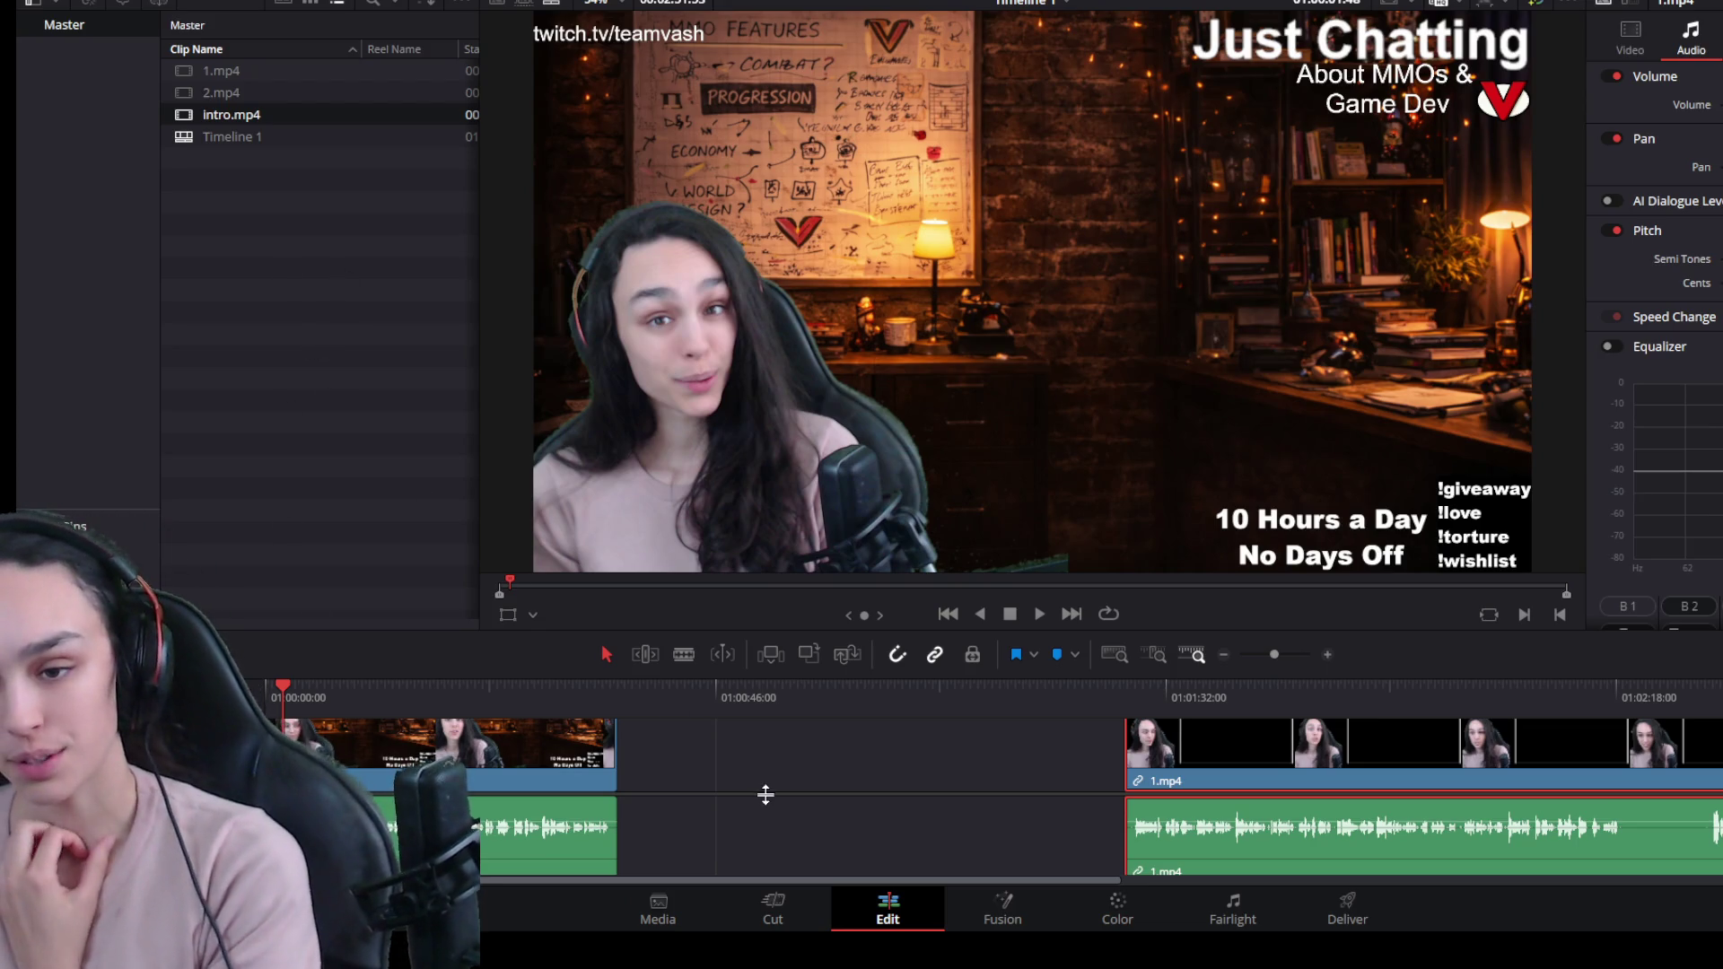
Delete the empty gap so 1.mp4 follows directly after intro.mp4.
click(696, 787)
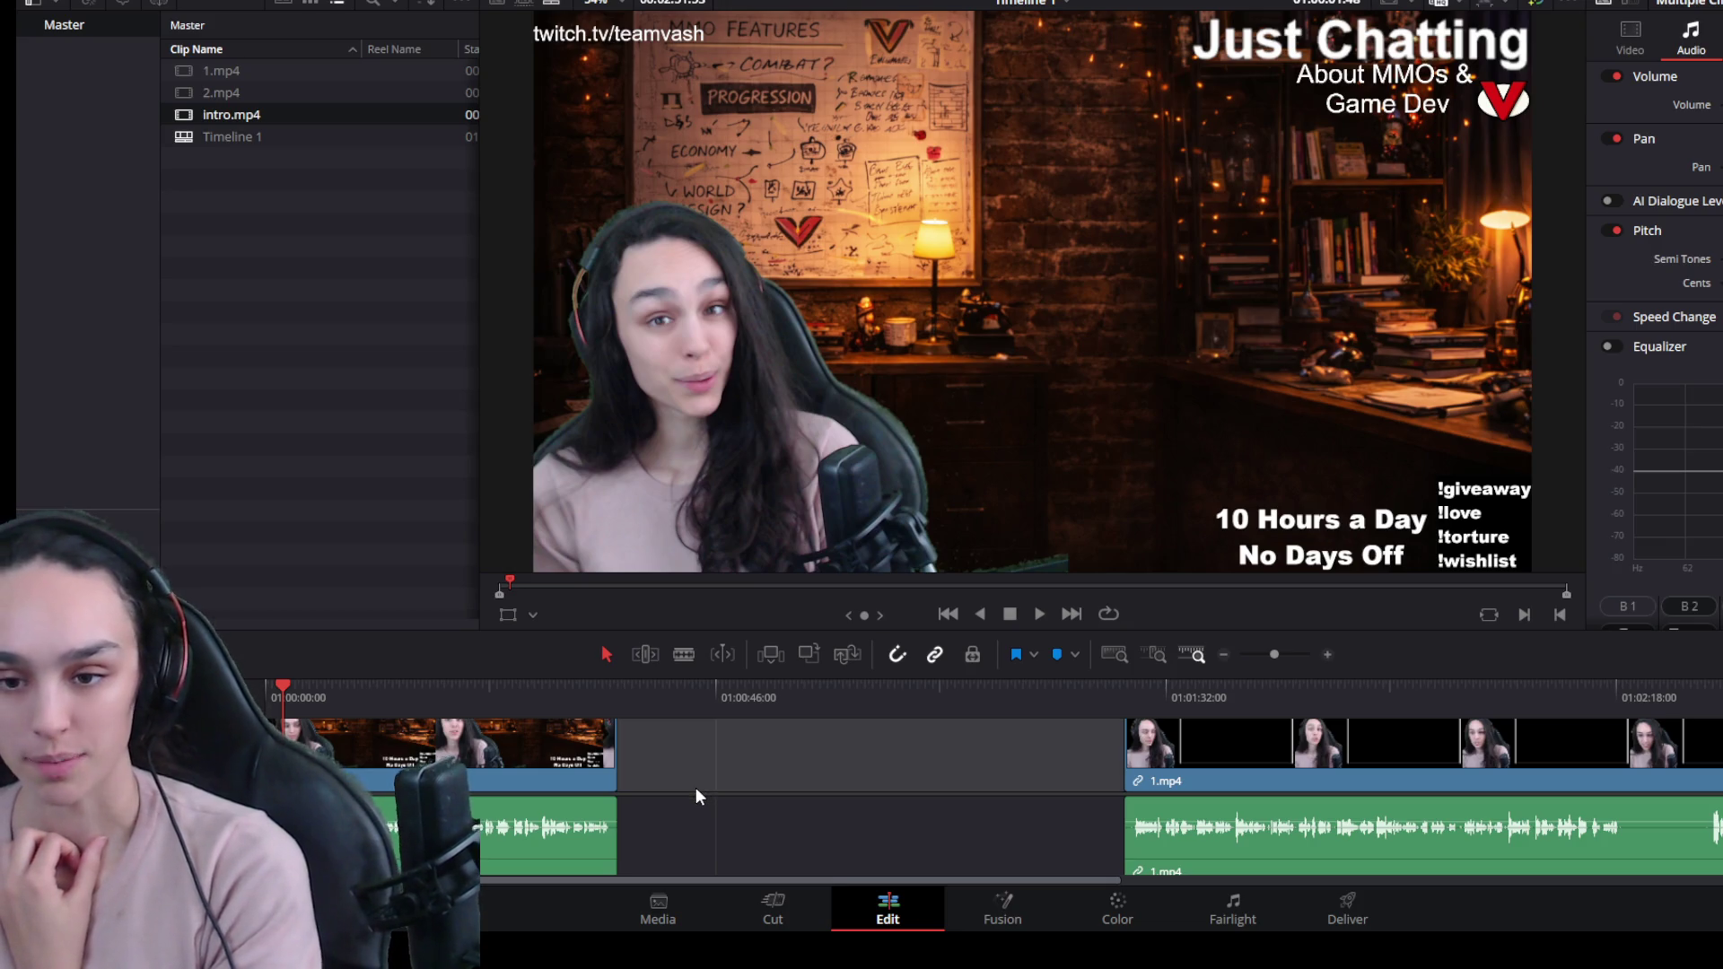
key(Delete)
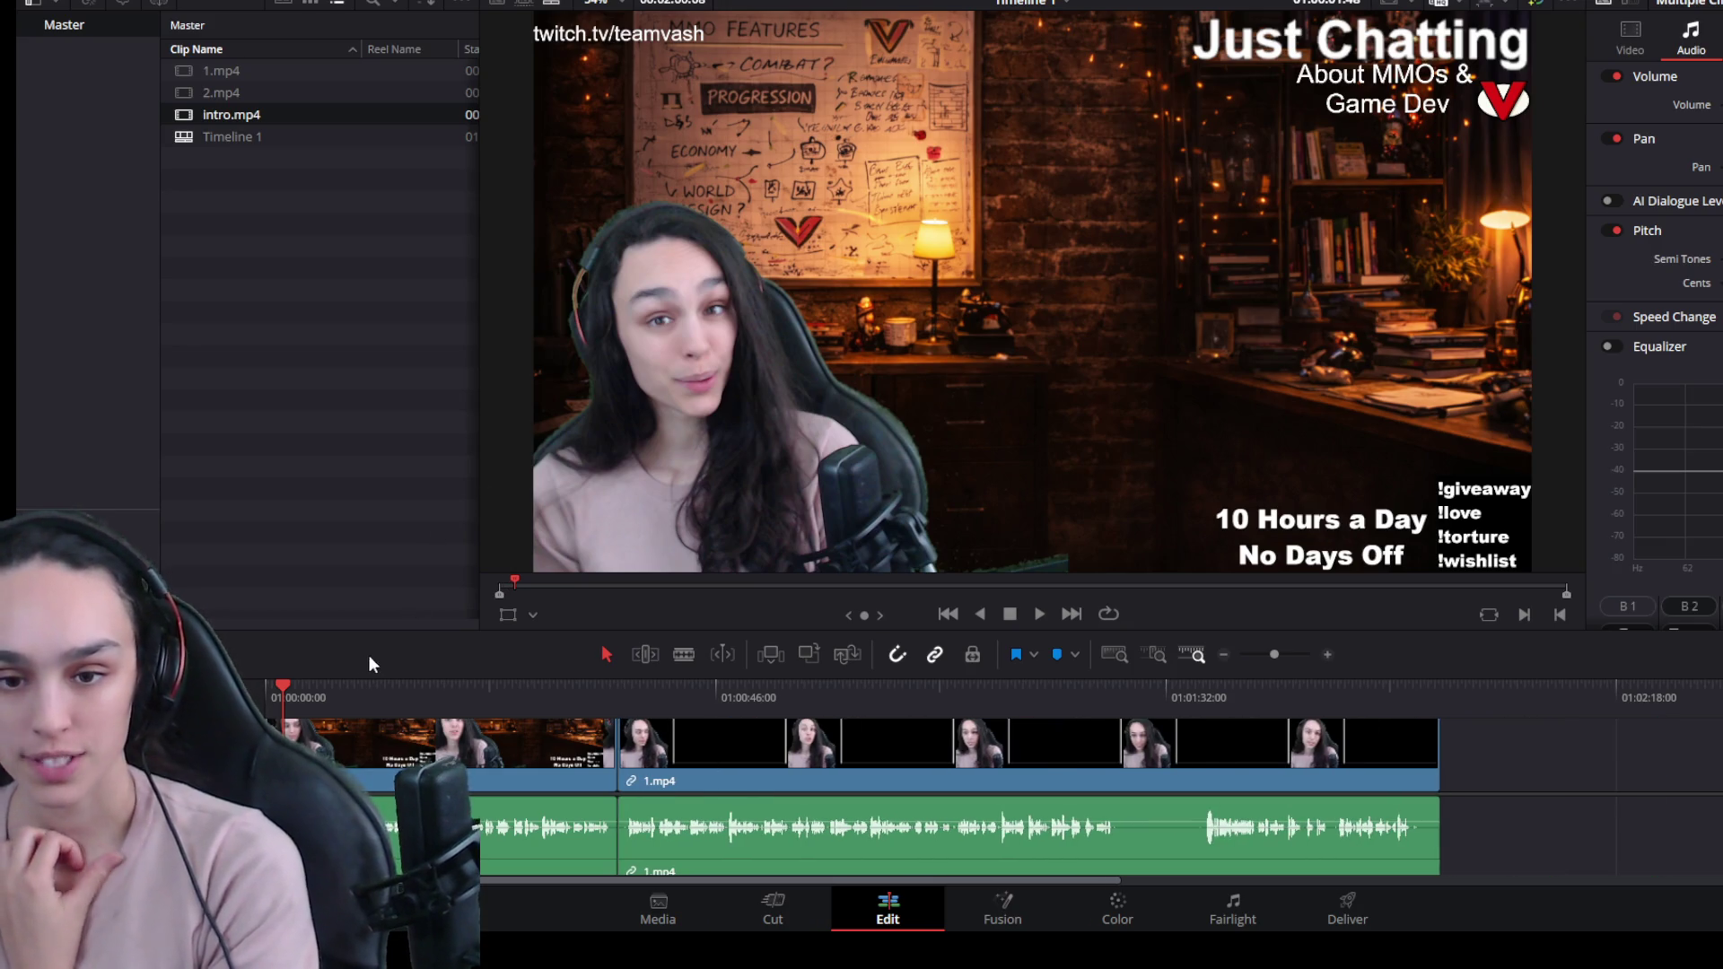
click(266, 698)
scroll(265, 698, up, 1)
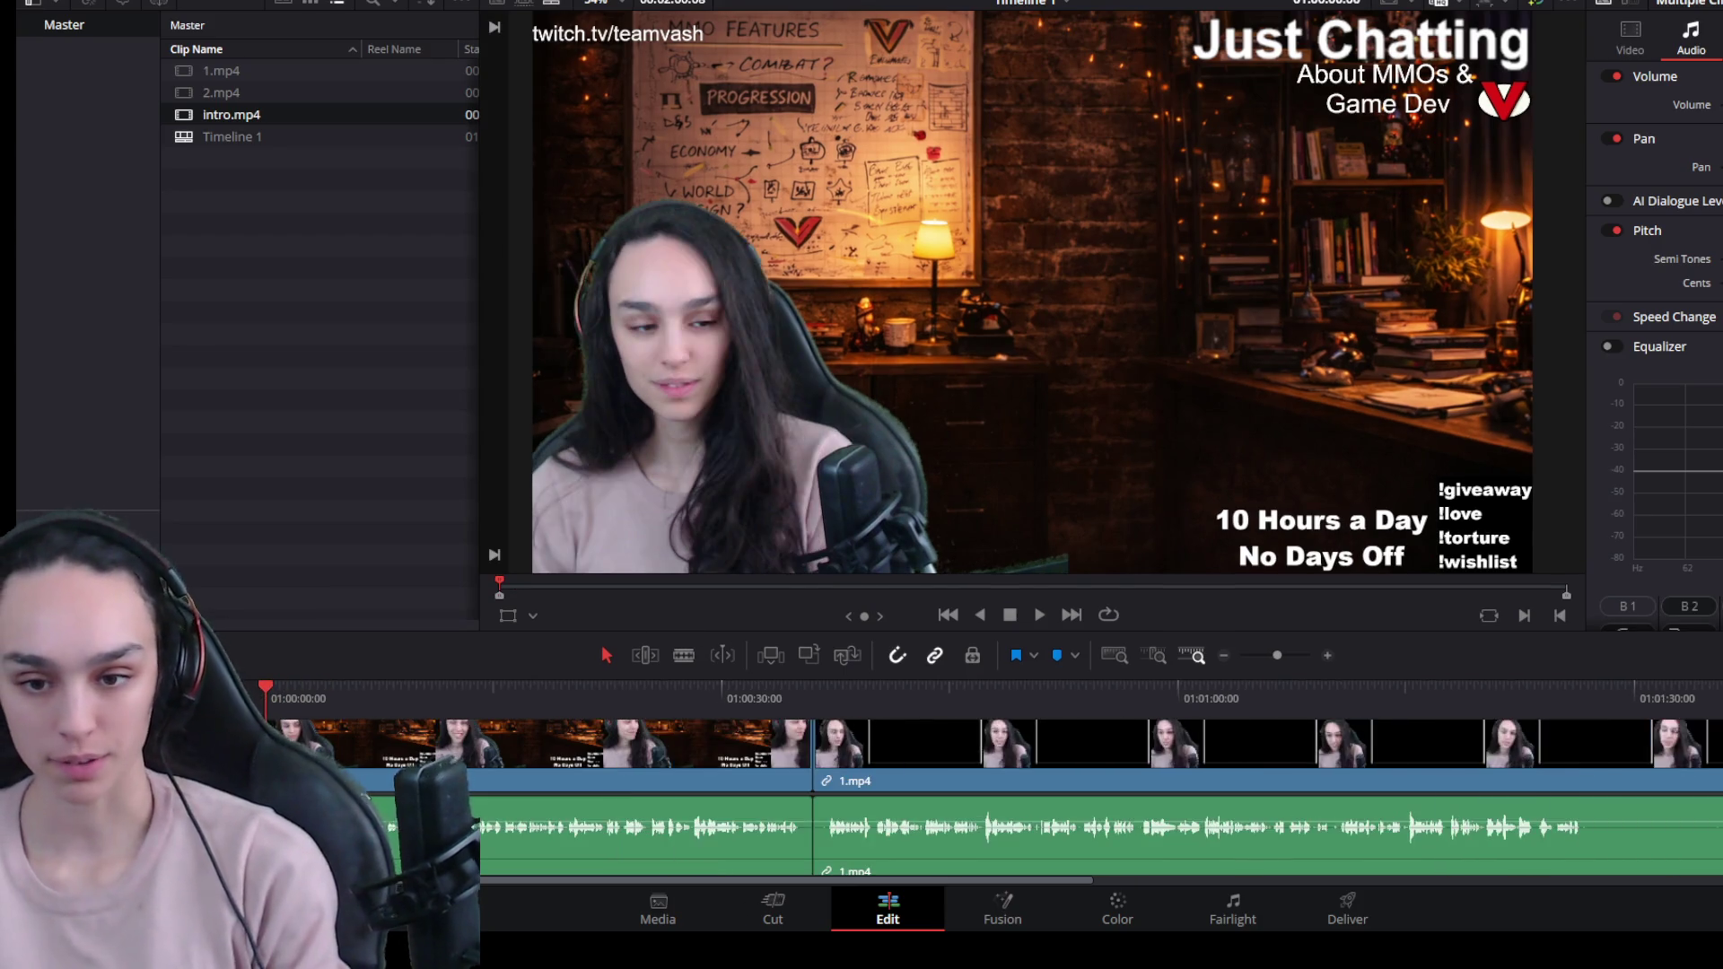
scroll(296, 704, up, 2)
Scrub the playhead to the point where the intro should begin.
mouse_move(325, 695)
mouse_down()
mouse_move(375, 688)
mouse_move(489, 715)
mouse_up()
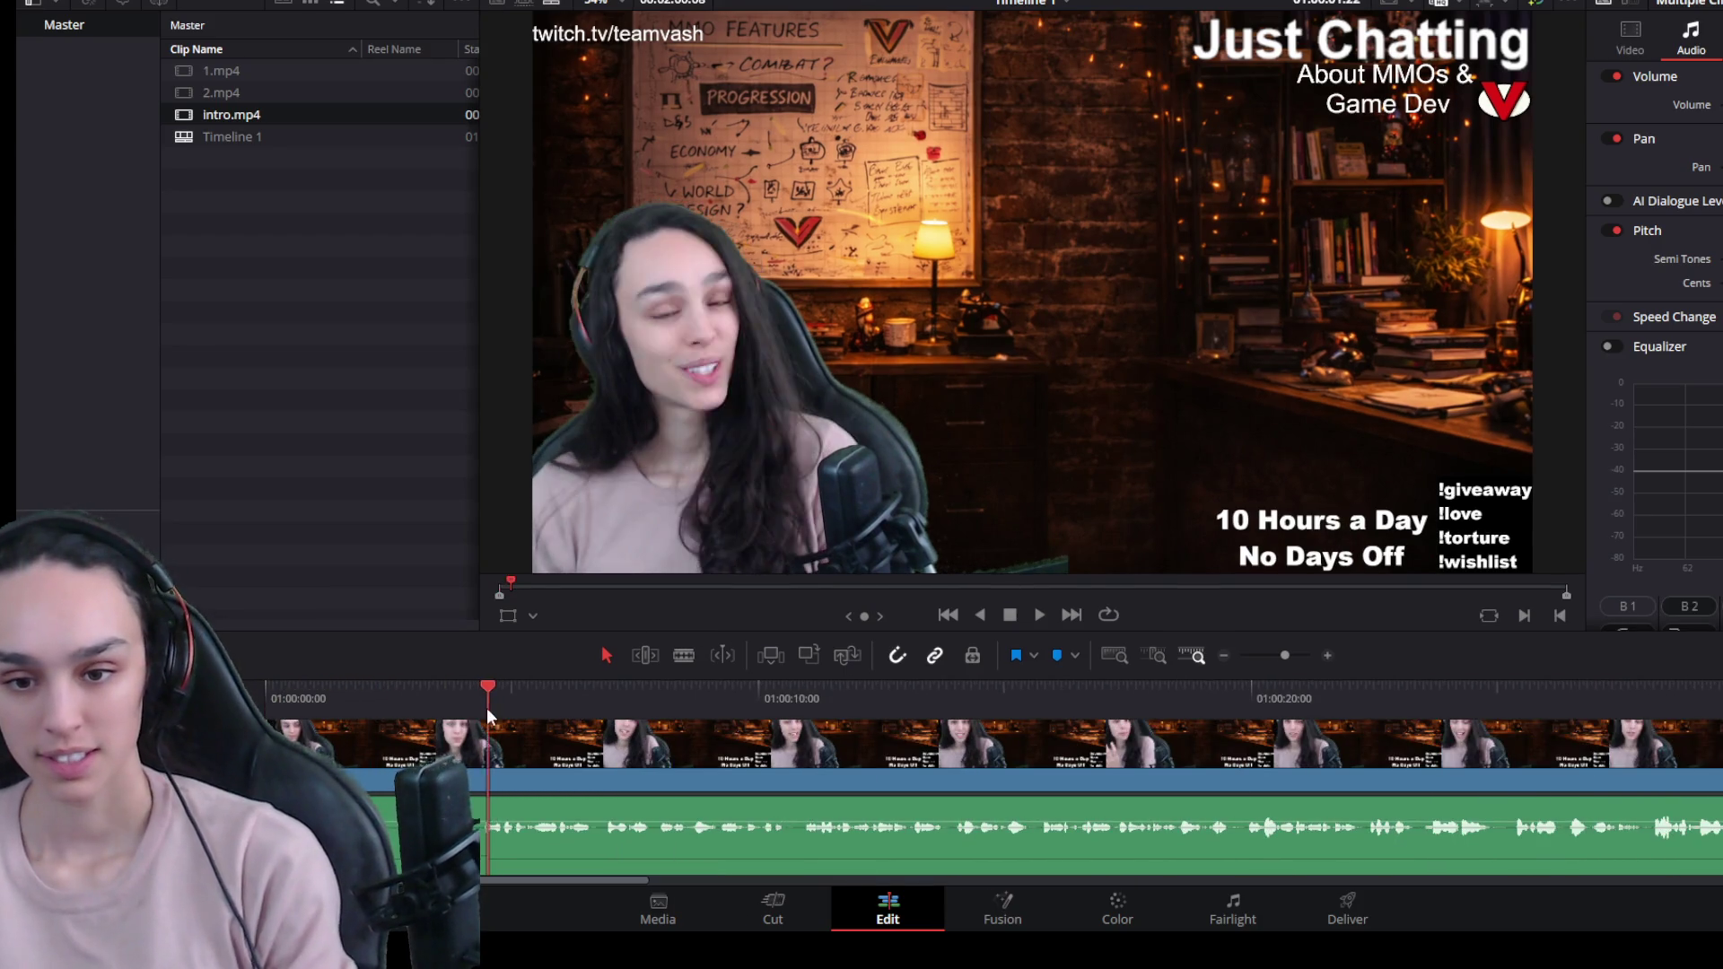
scroll(589, 791, down, 5)
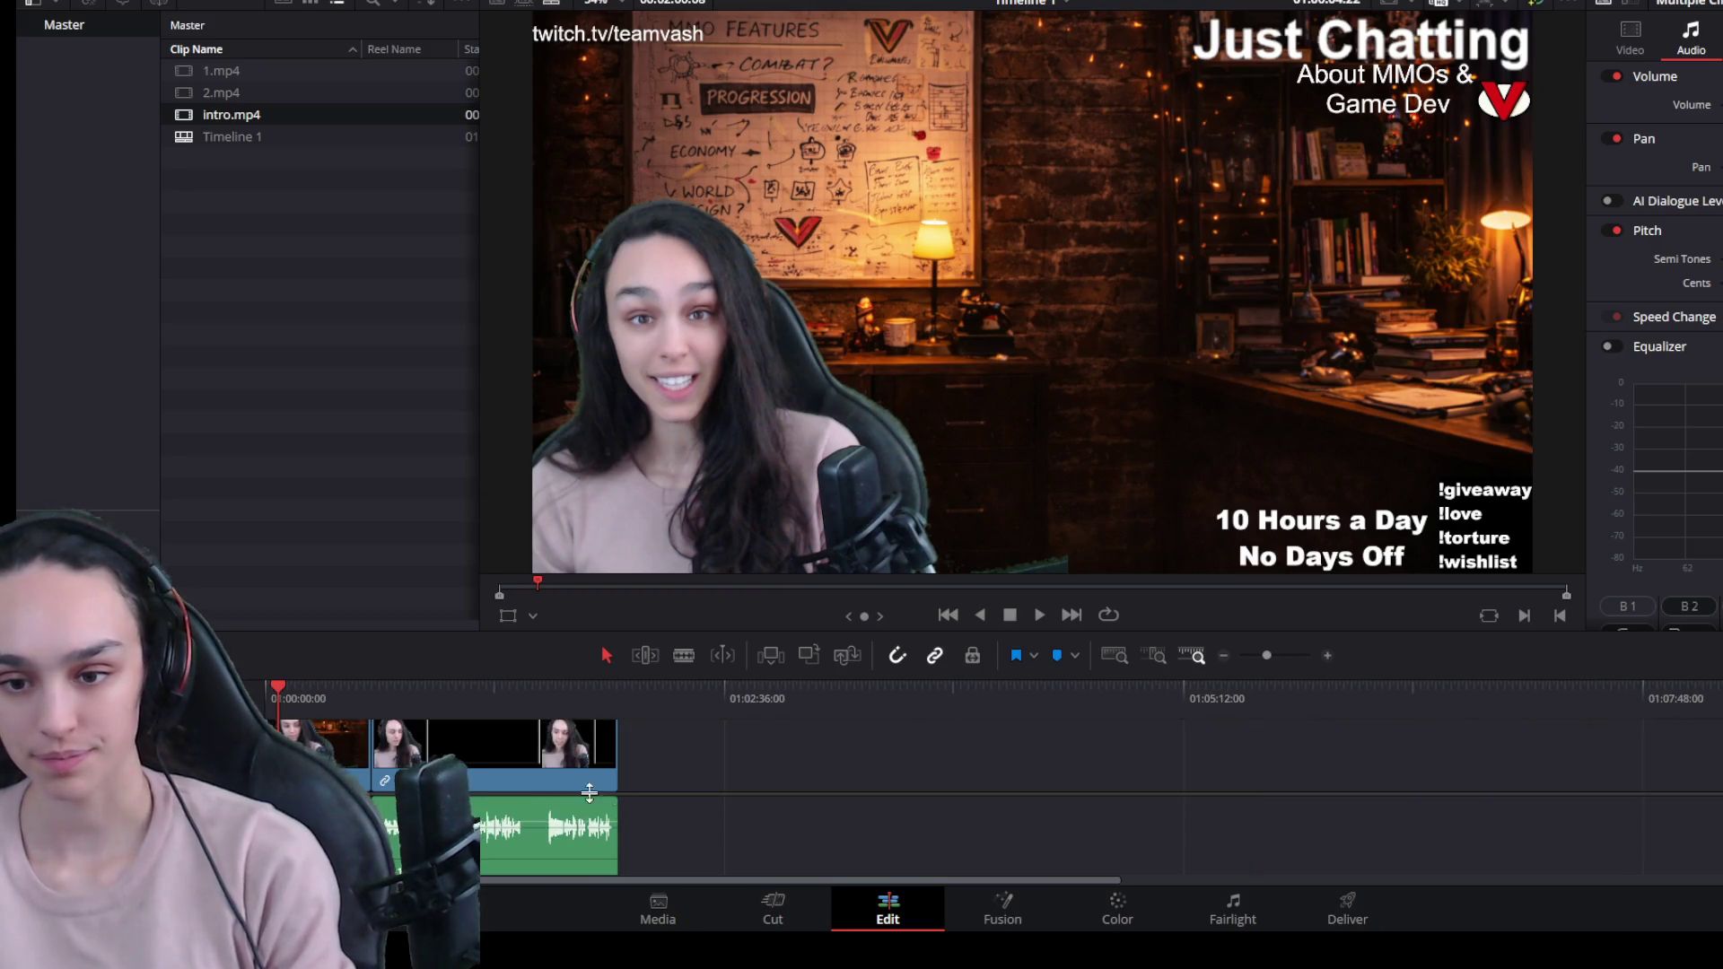
scroll(589, 792, up, 5)
drag(493, 650, 514, 650)
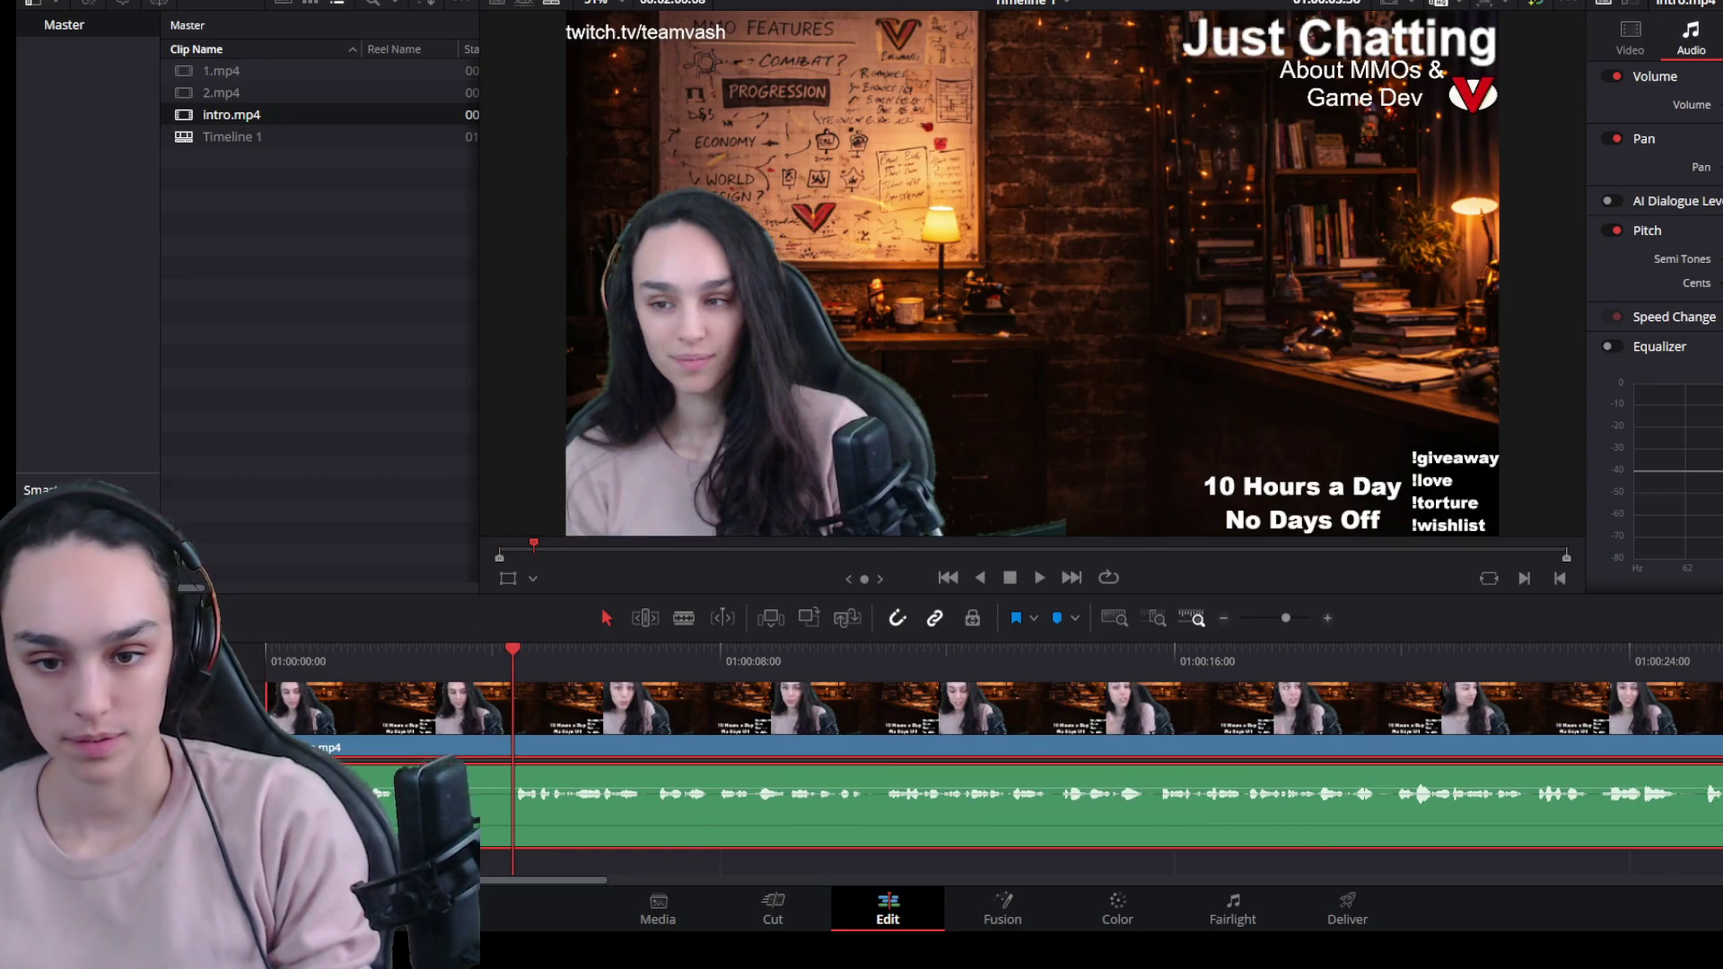
Blade intro.mp4 at the playhead, remove the opening section, and play the ~31-second result.
key(ctrl+b)
click(444, 729)
key(BackSpace)
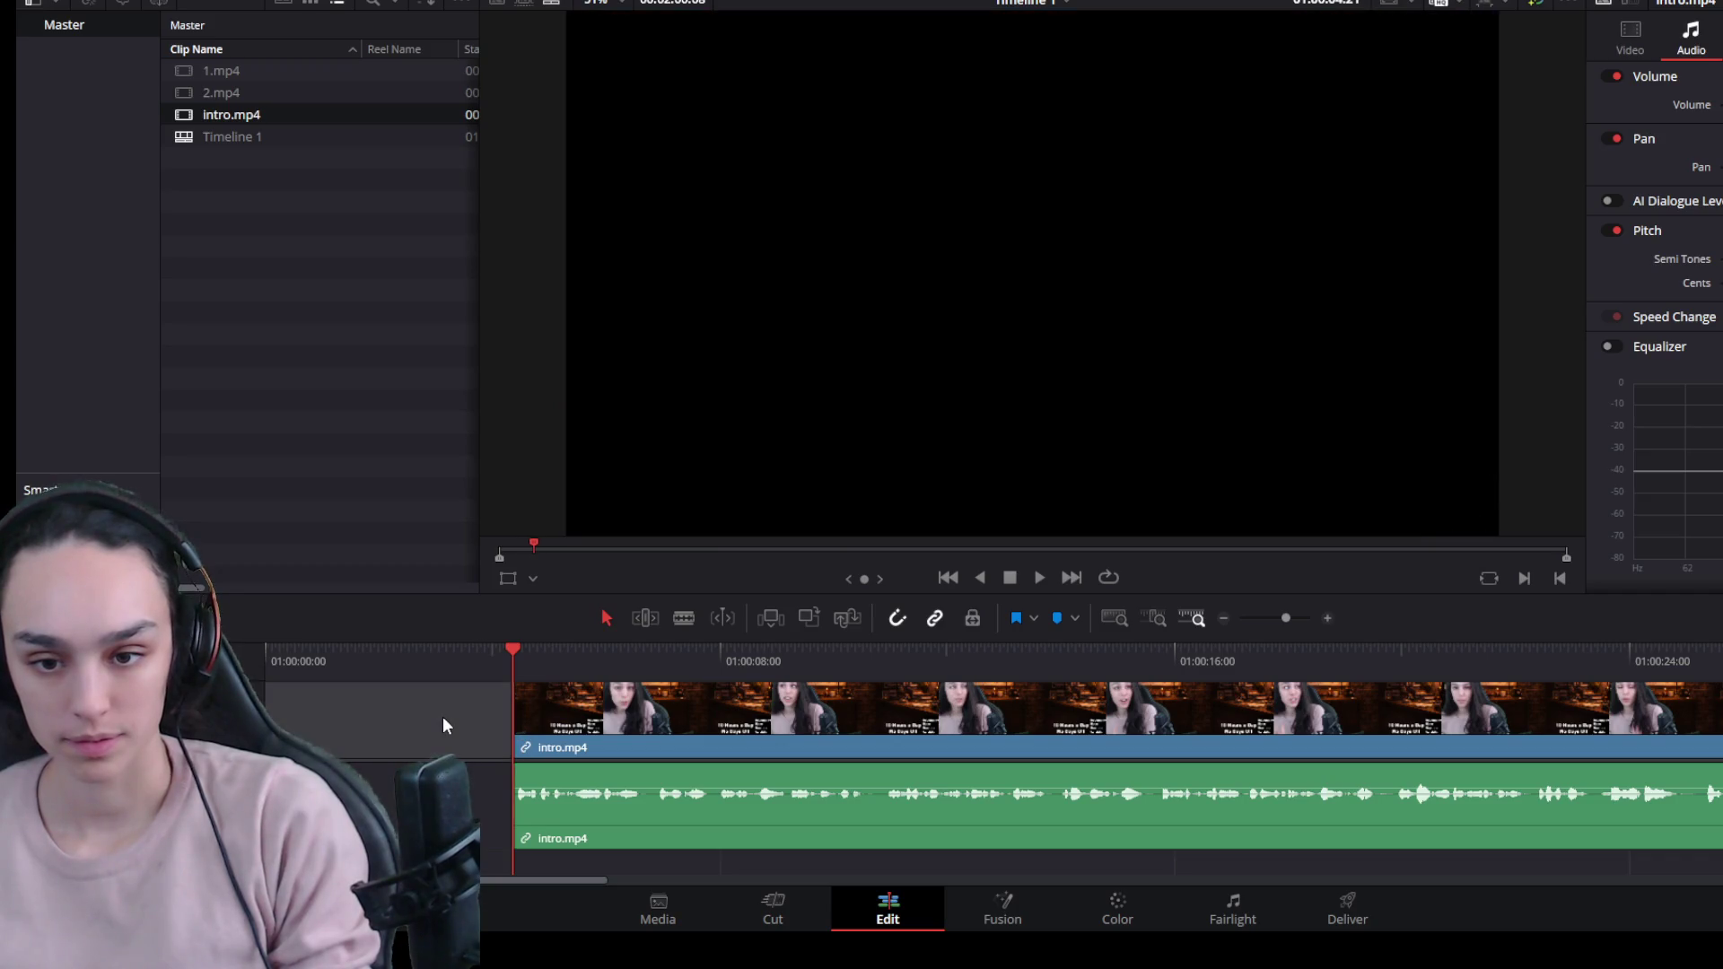
key(Delete)
key(Home)
key(space)
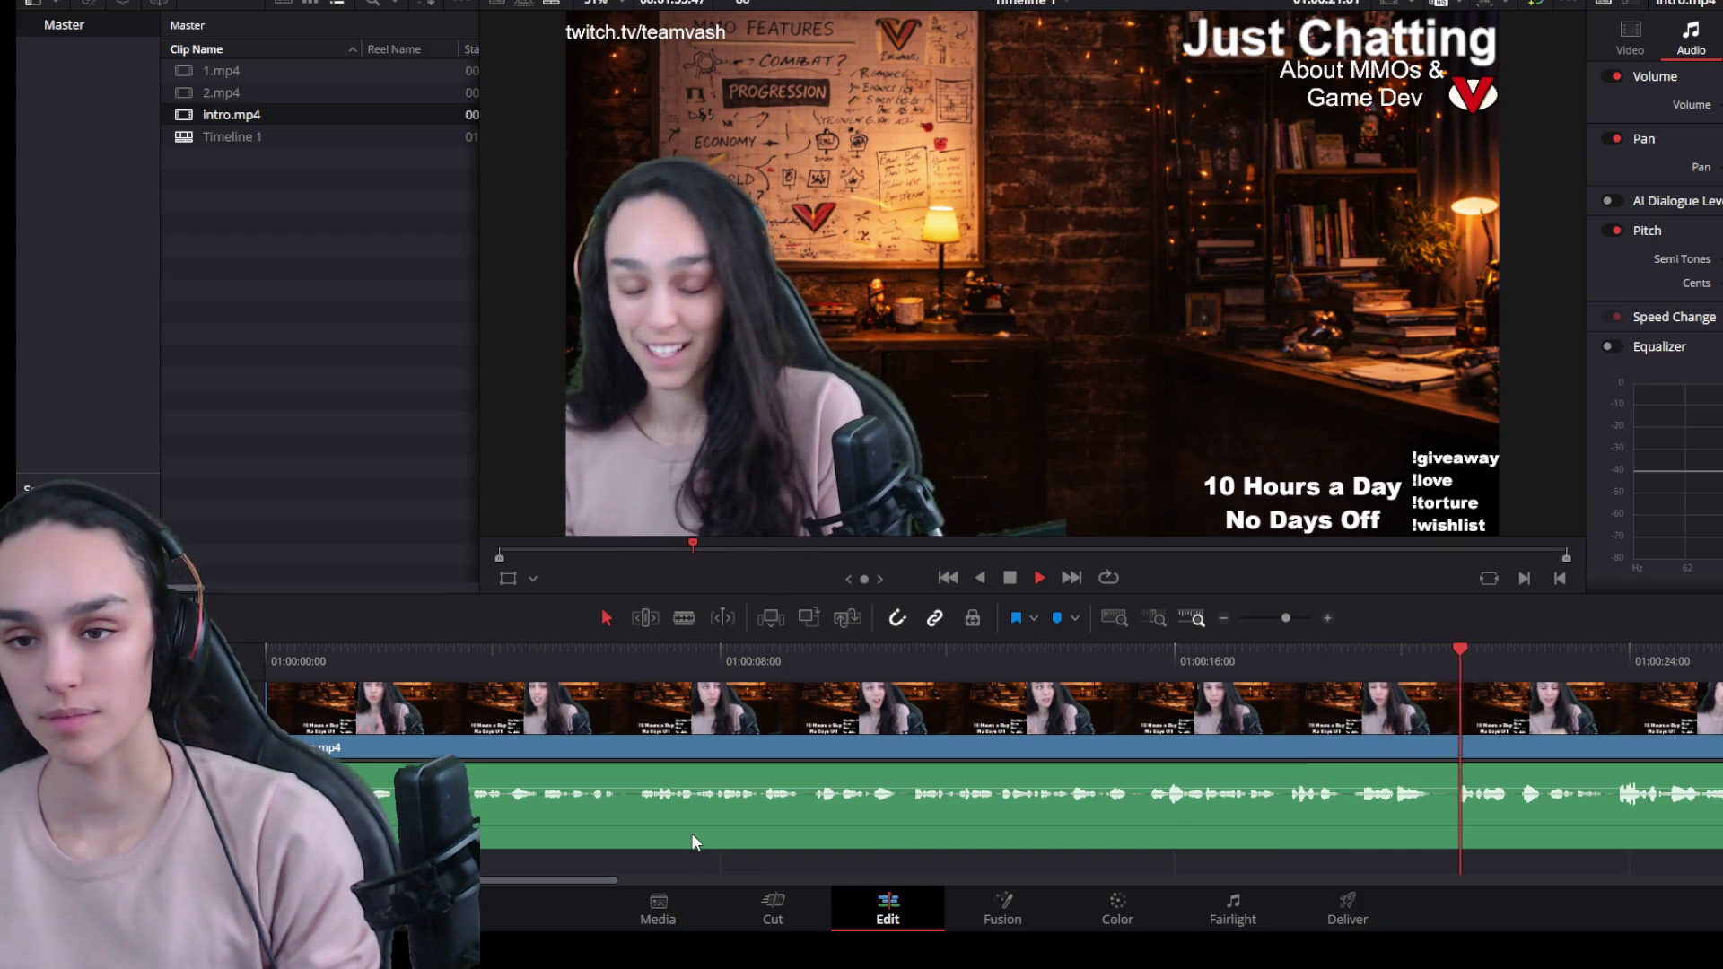
scroll(691, 833, down, 3)
scroll(796, 808, up, 2)
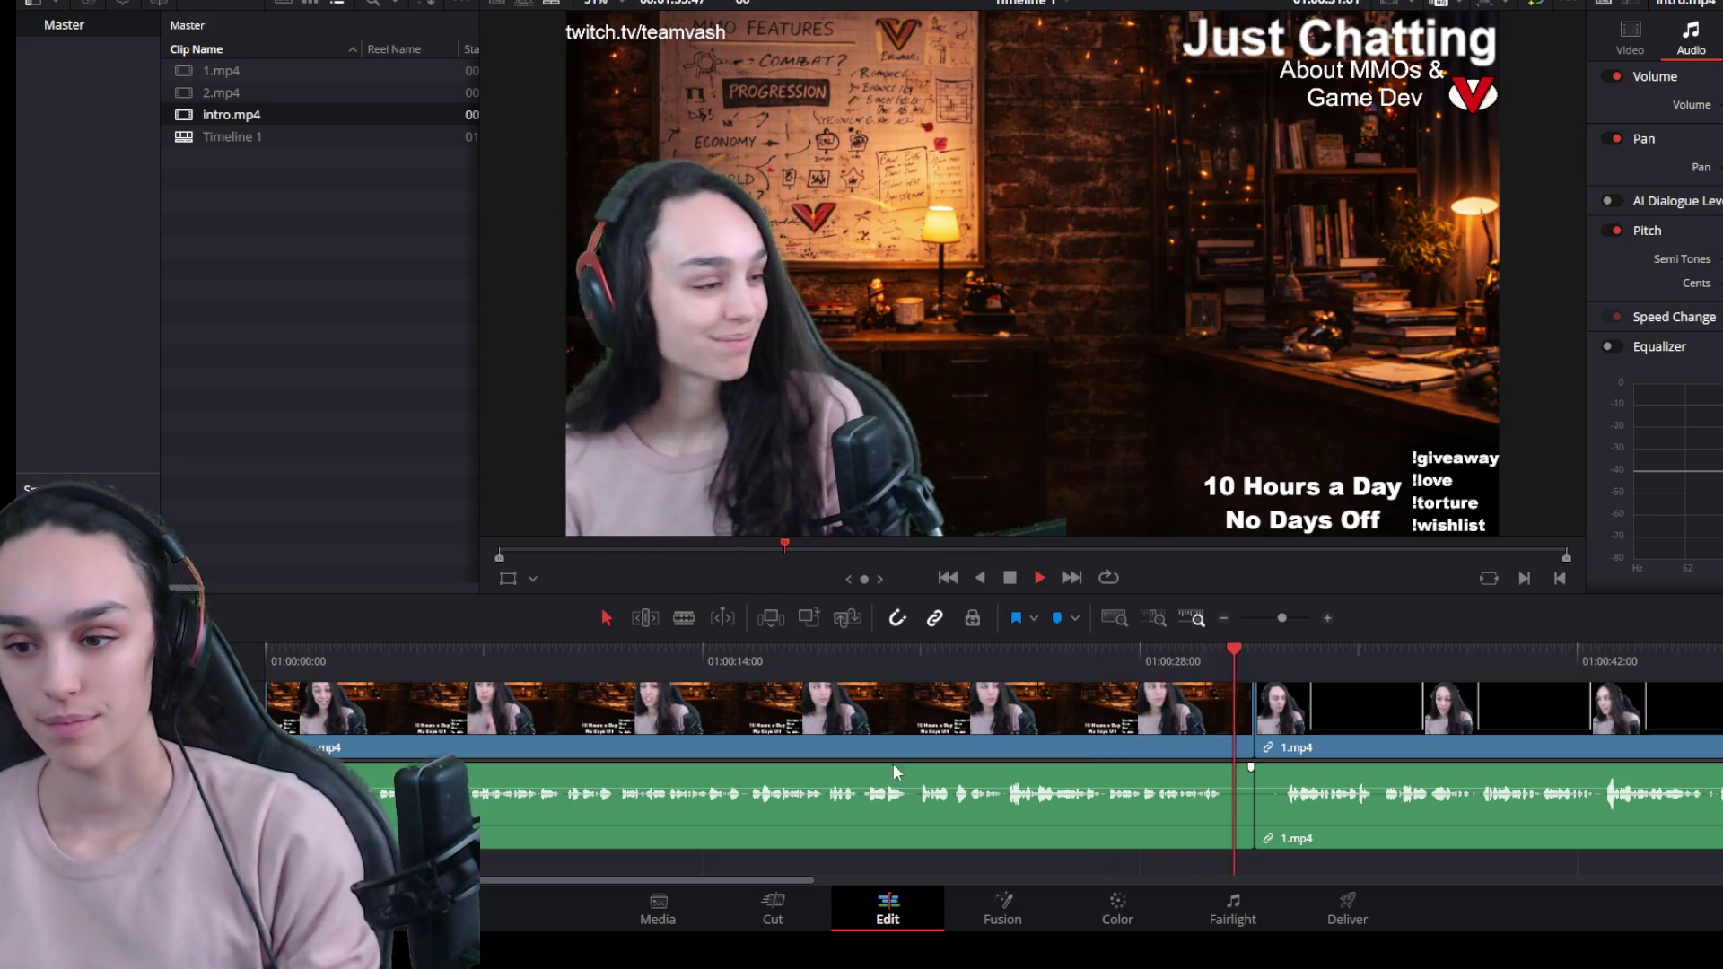
Shorten the end of intro.mp4 and delete the gap after it.
key(space)
click(1224, 659)
click(1226, 754)
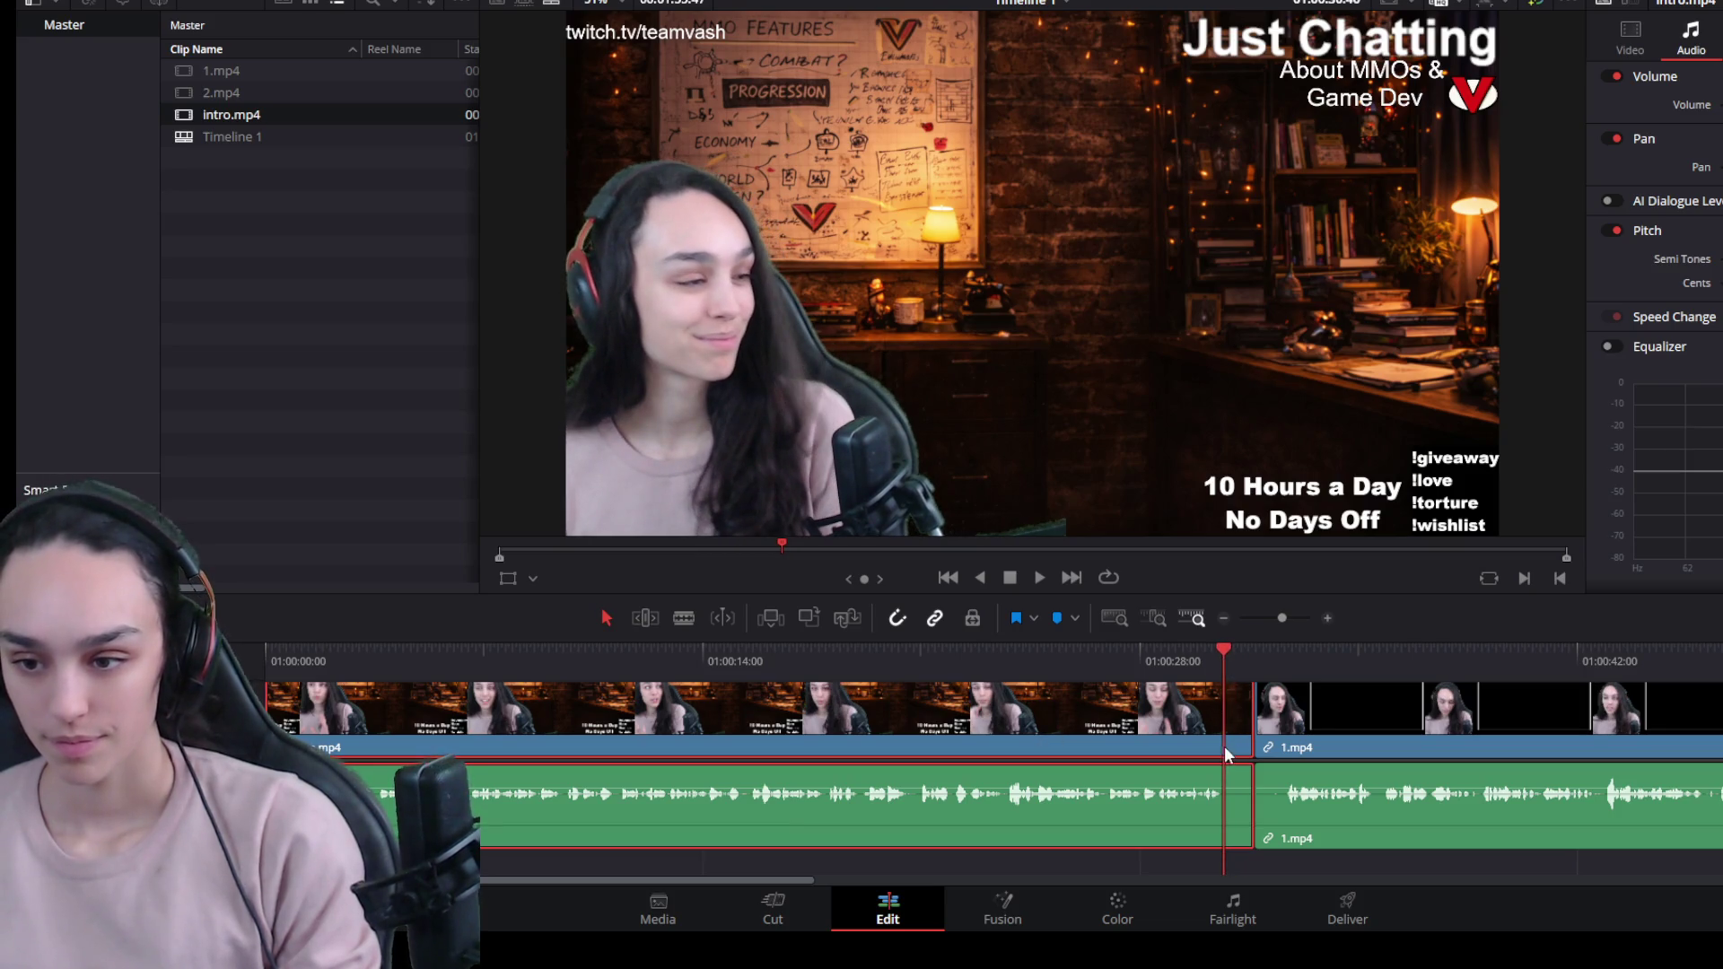
drag(1252, 745, 1214, 742)
scroll(1237, 738, up, 5)
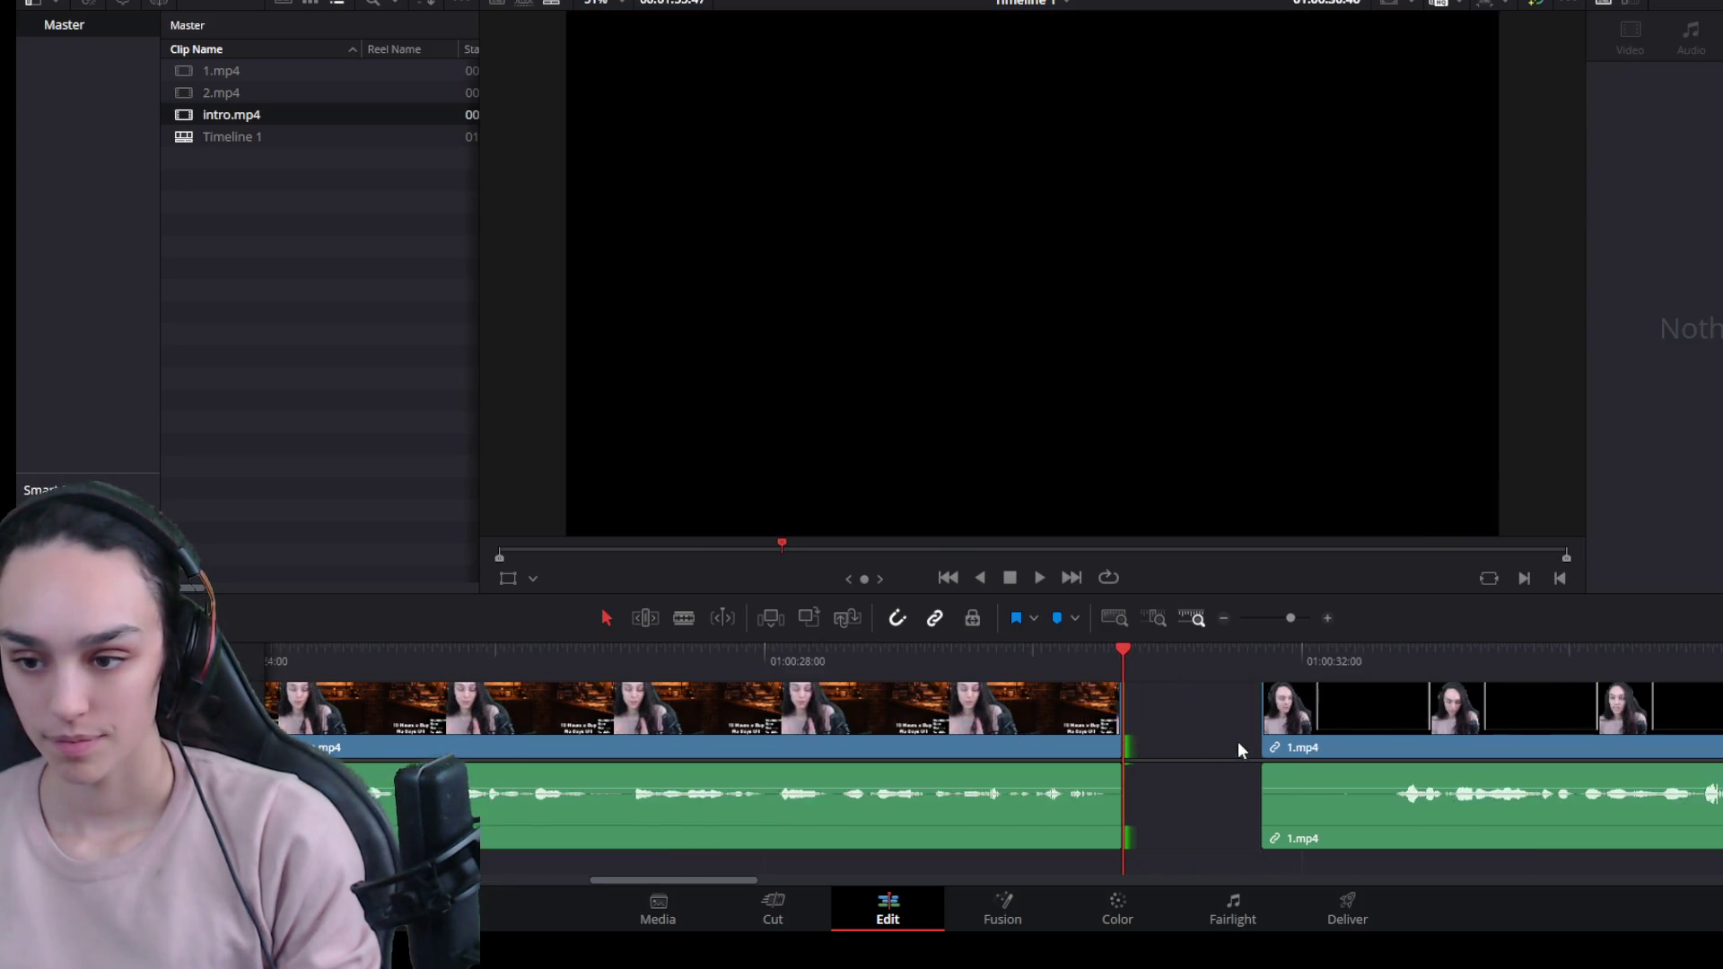
click(1200, 738)
key(Delete)
Trim the intro's end further, close the new gap, and play back the join.
mouse_move(1121, 723)
mouse_down()
mouse_move(1102, 723)
mouse_move(1096, 756)
mouse_up()
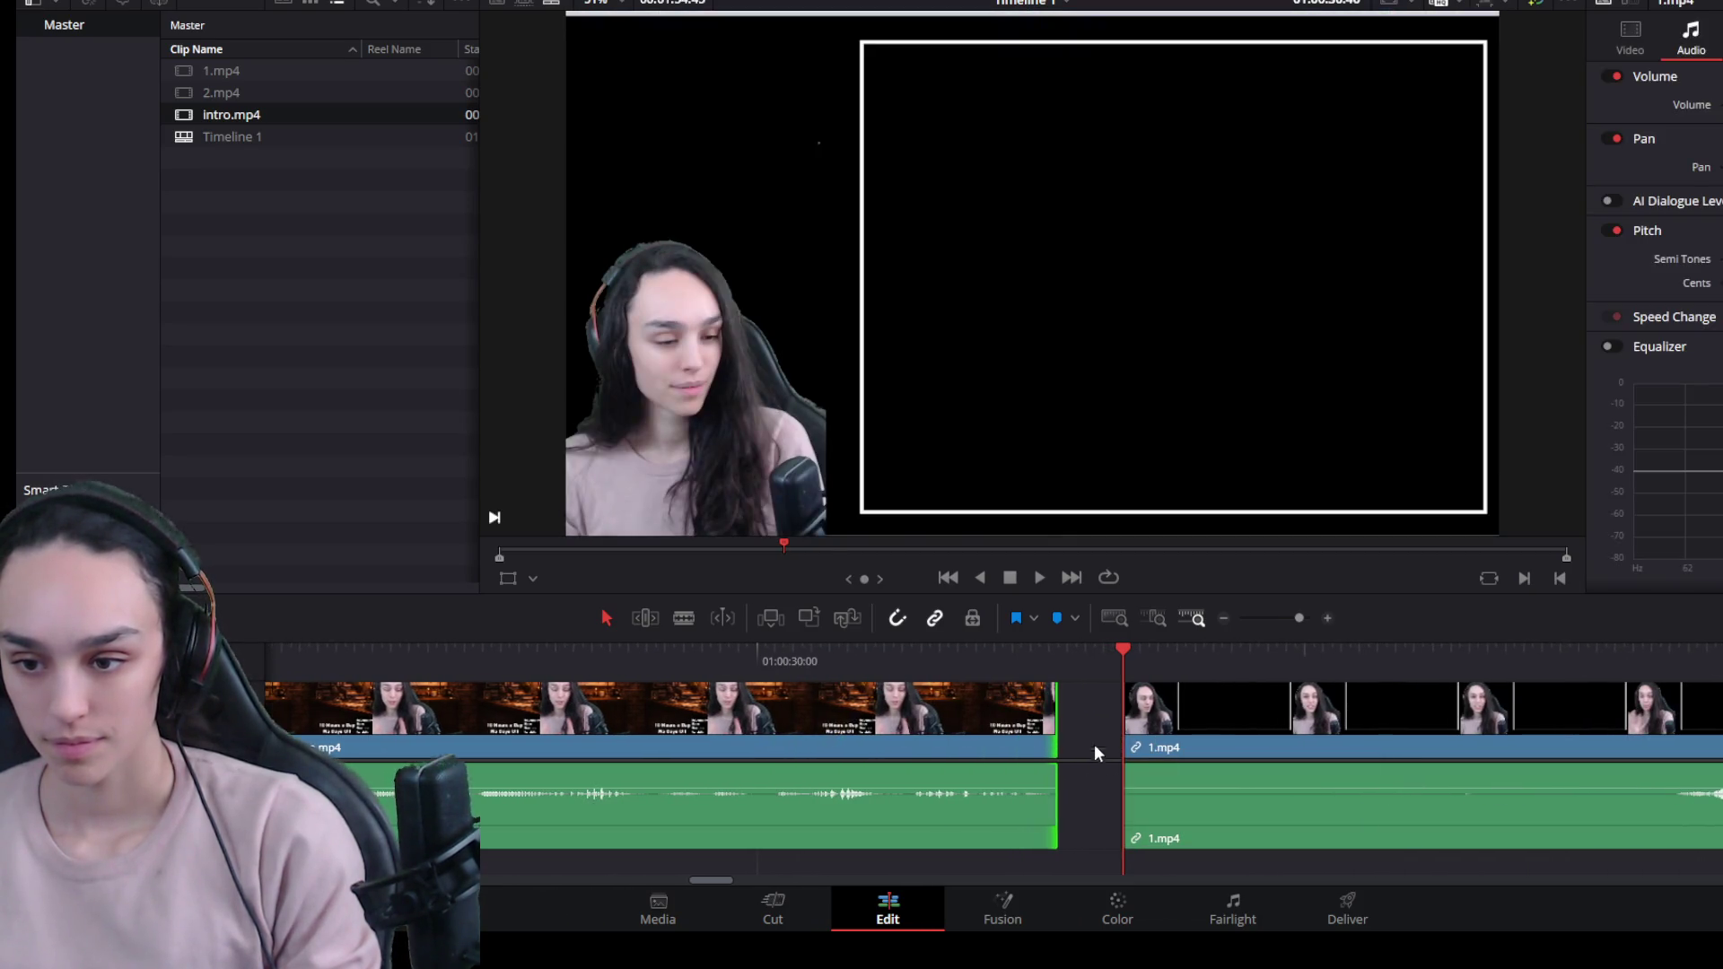
click(1107, 736)
key(Delete)
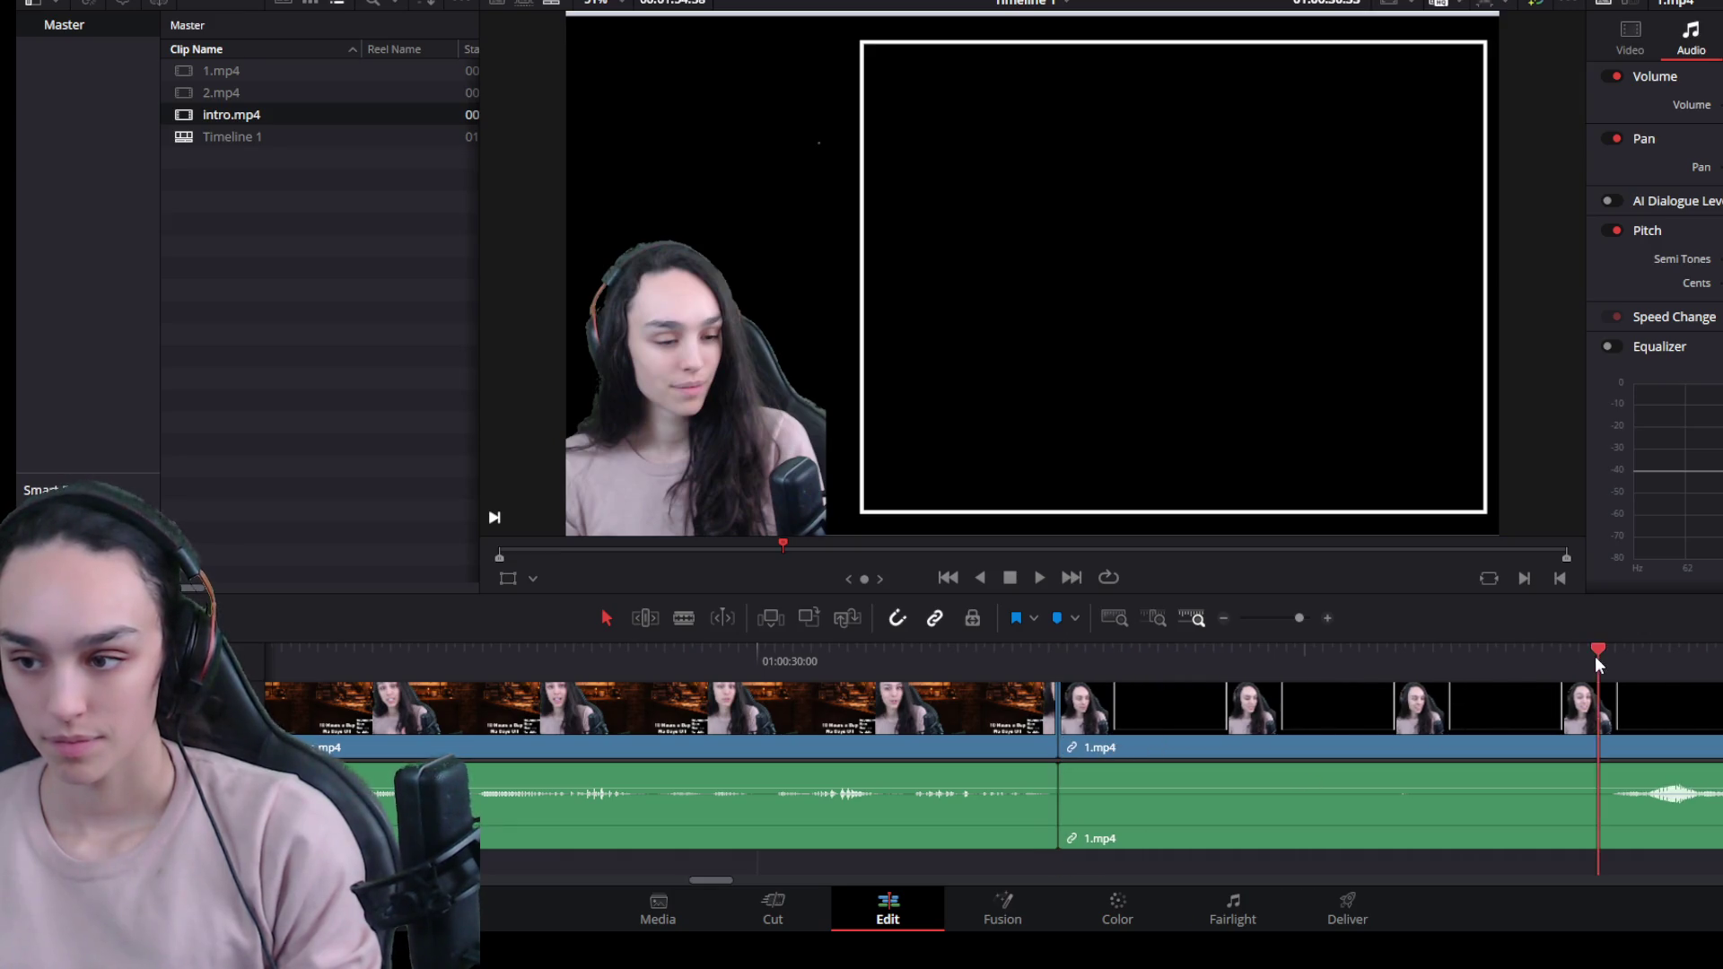
key(space)
scroll(1405, 747, down, 2)
scroll(1331, 790, up, 3)
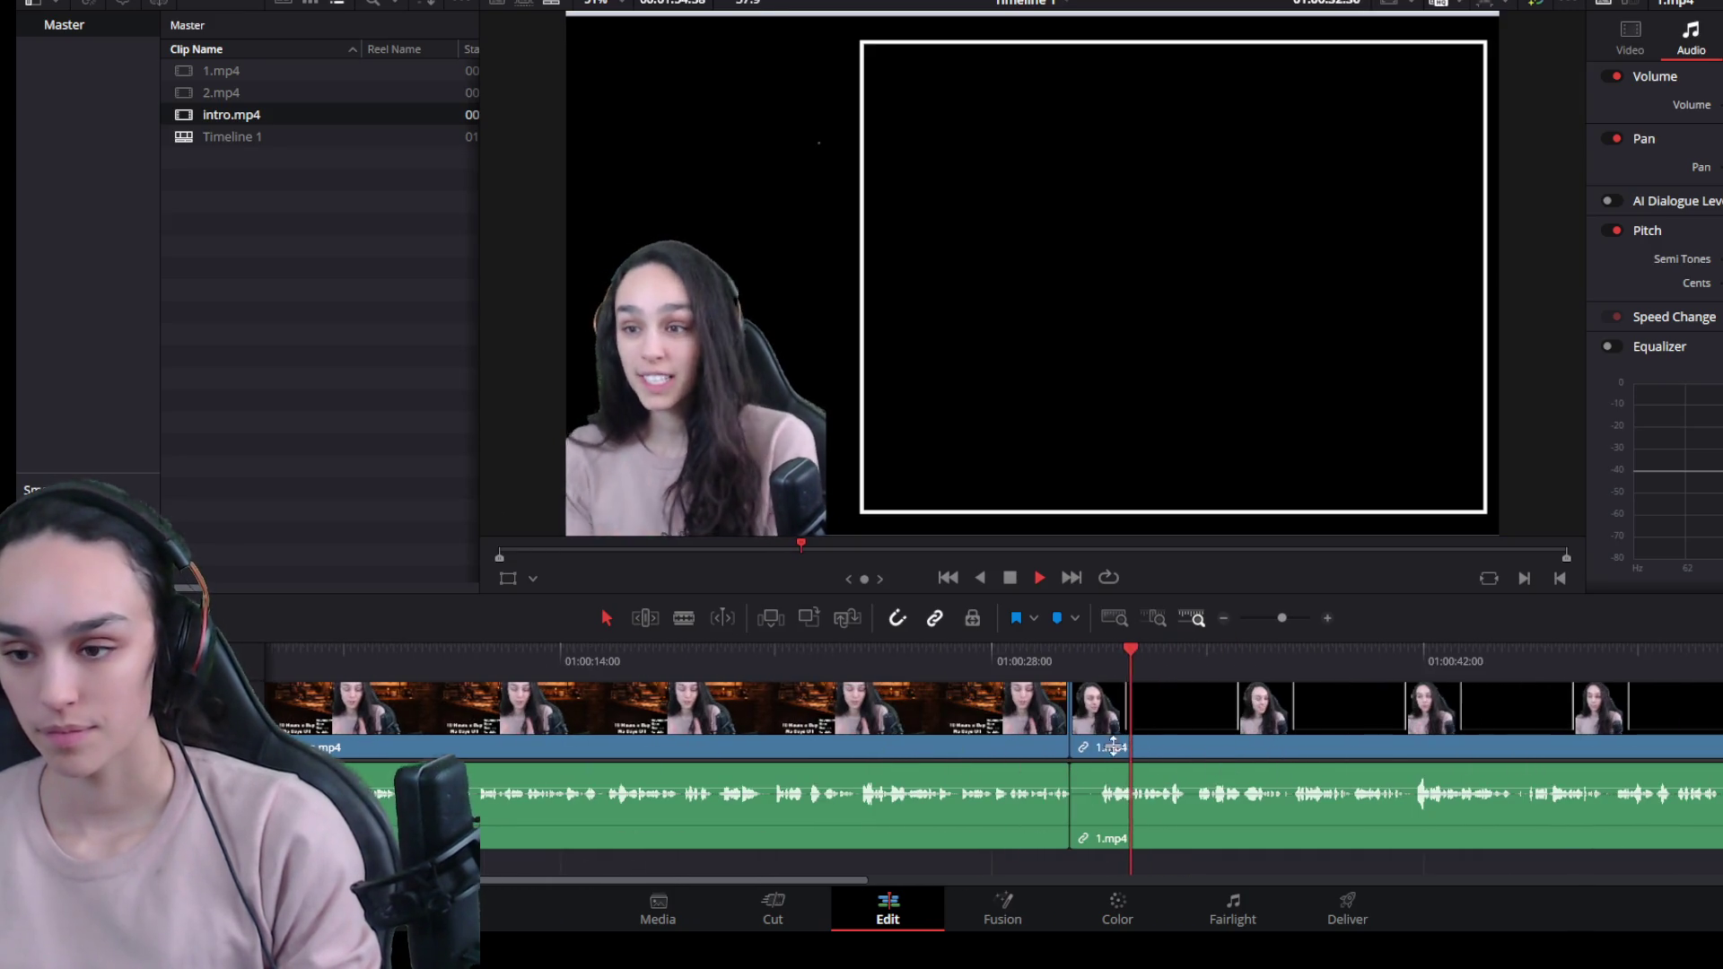
key(space)
Trim the dead start off 1.mp4, delete the gap, and review playback.
click(665, 653)
click(612, 734)
drag(352, 752, 664, 748)
click(628, 729)
key(Delete)
key(space)
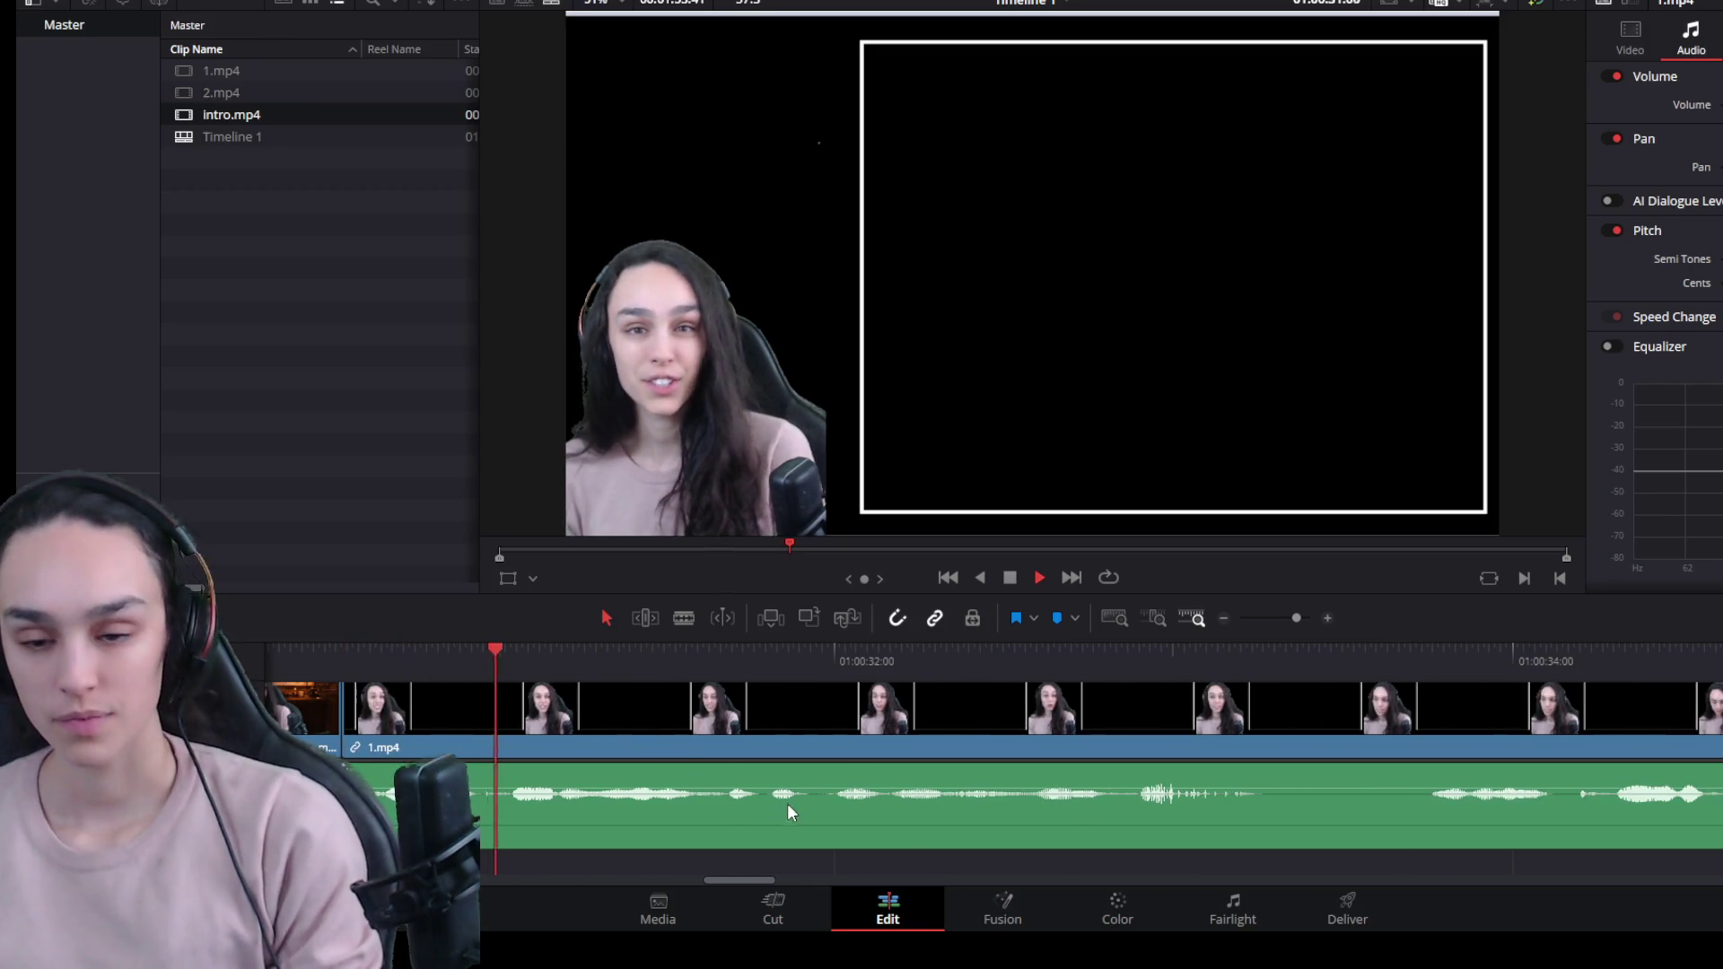
scroll(786, 804, down, 3)
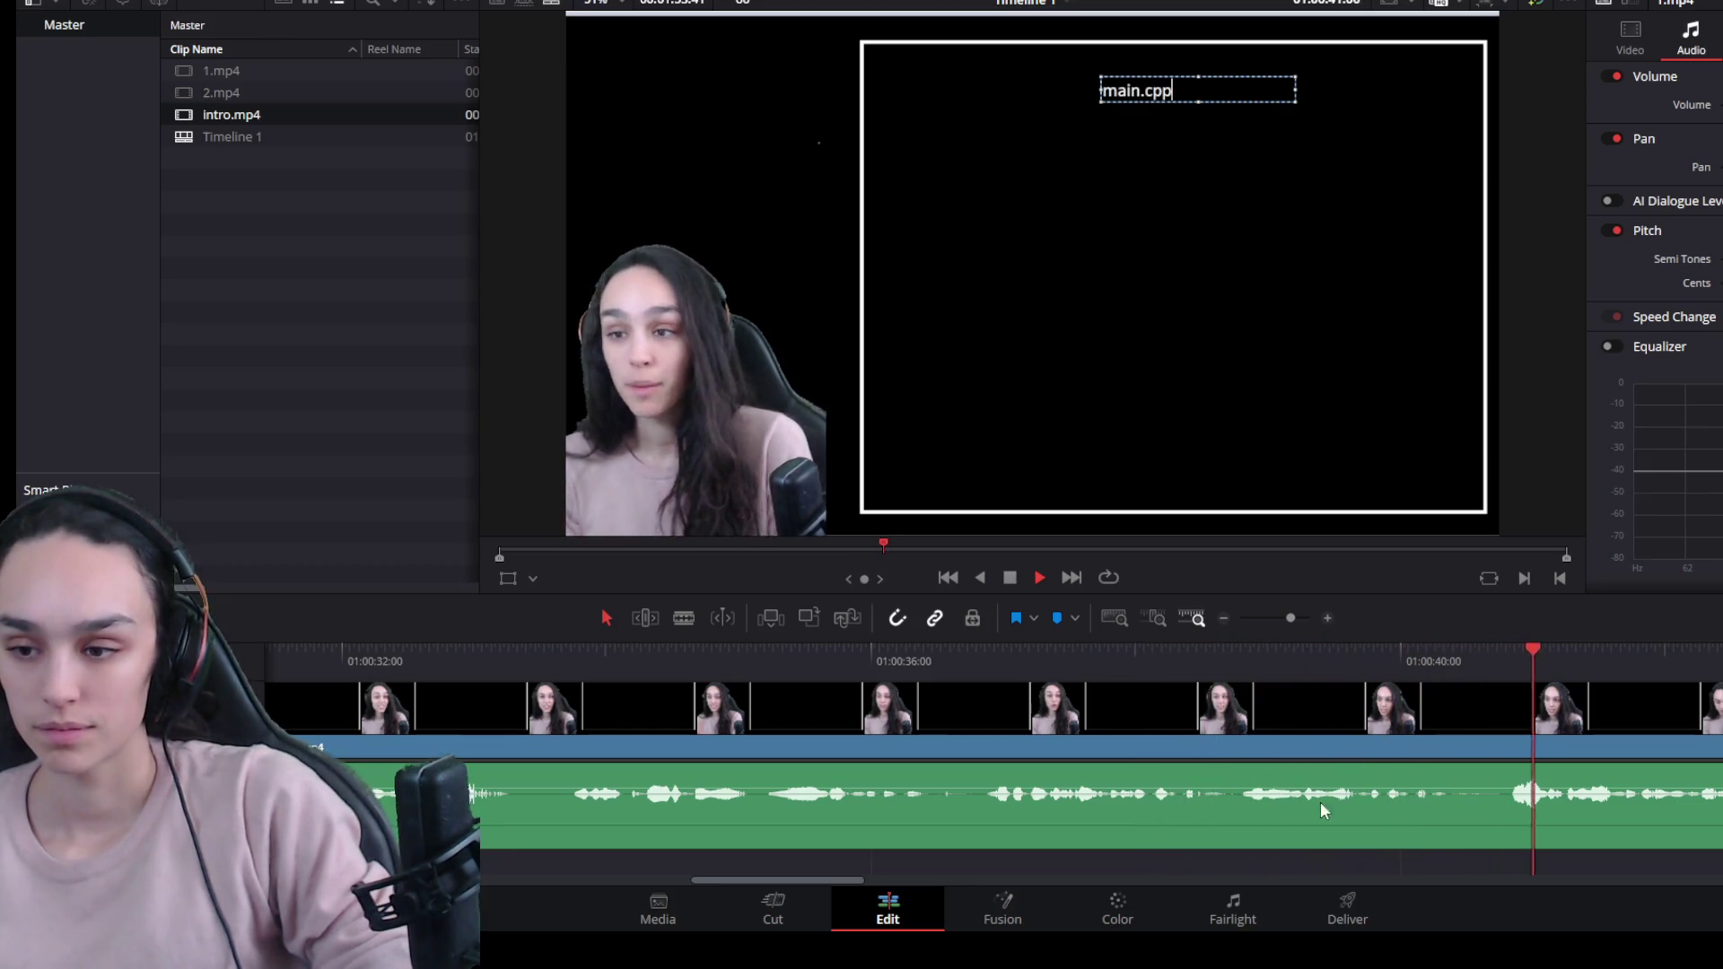
Stop playback at the coding pause near 01:01:20 and blade 1.mp4 there with Ctrl+B.
scroll(1288, 810, down, 2)
scroll(1264, 799, down, 3)
text(player xp = 0)
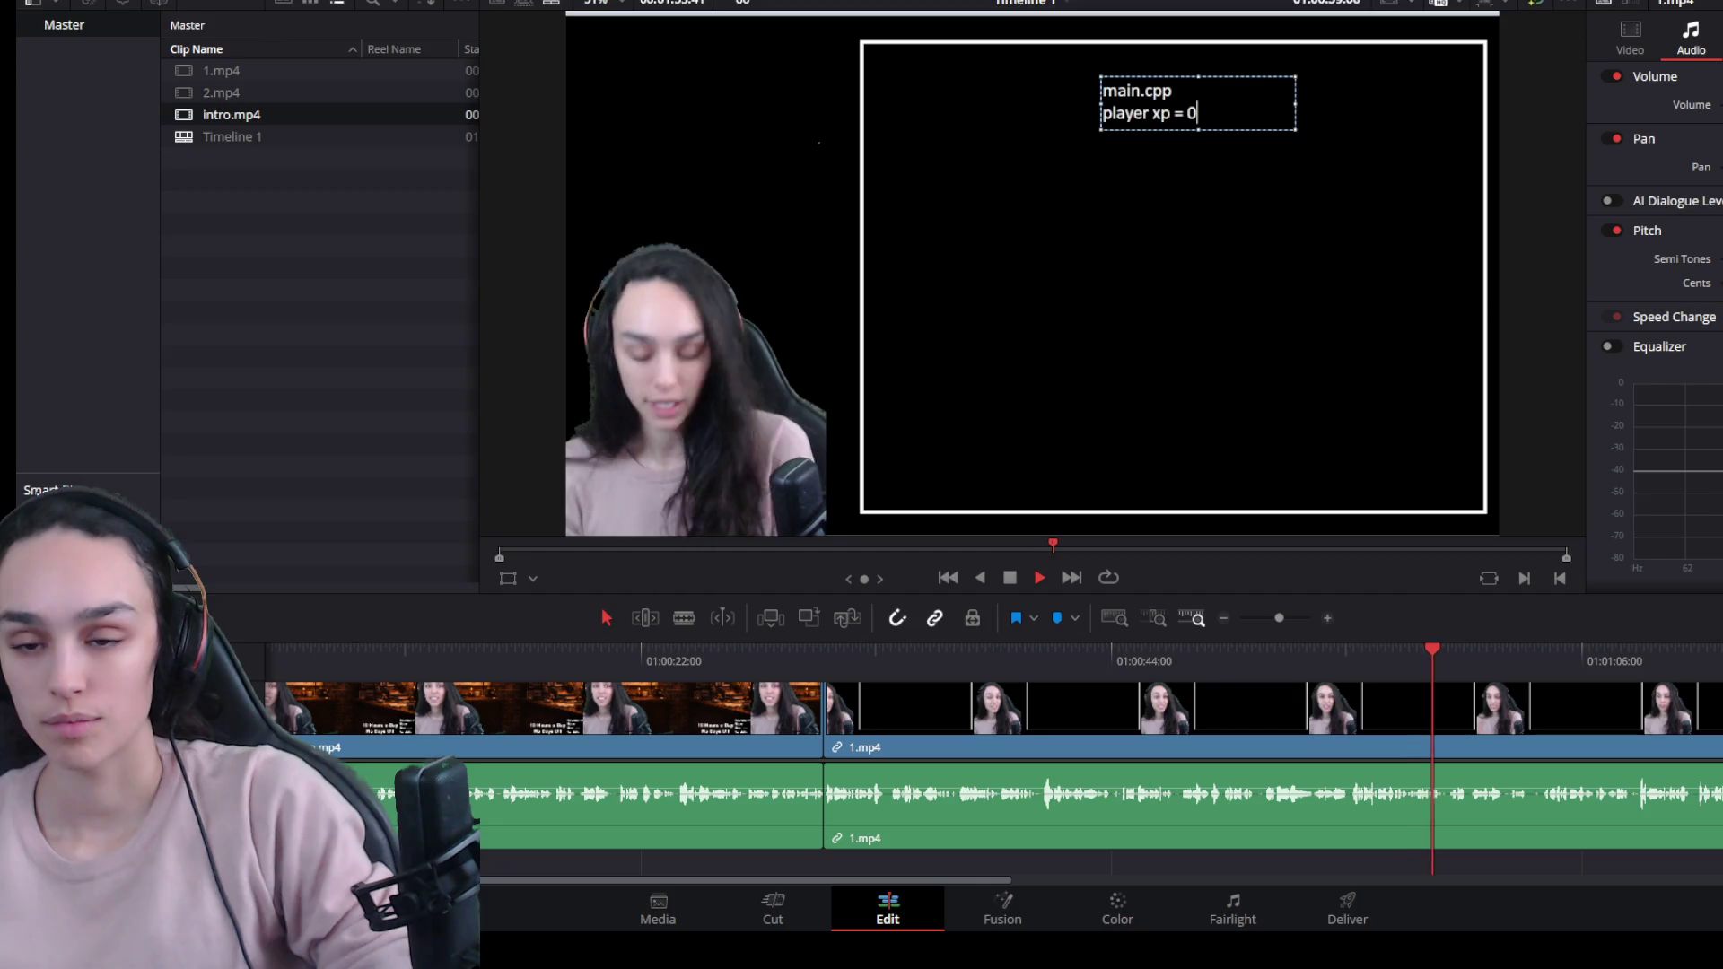
scroll(1565, 775, up, 2)
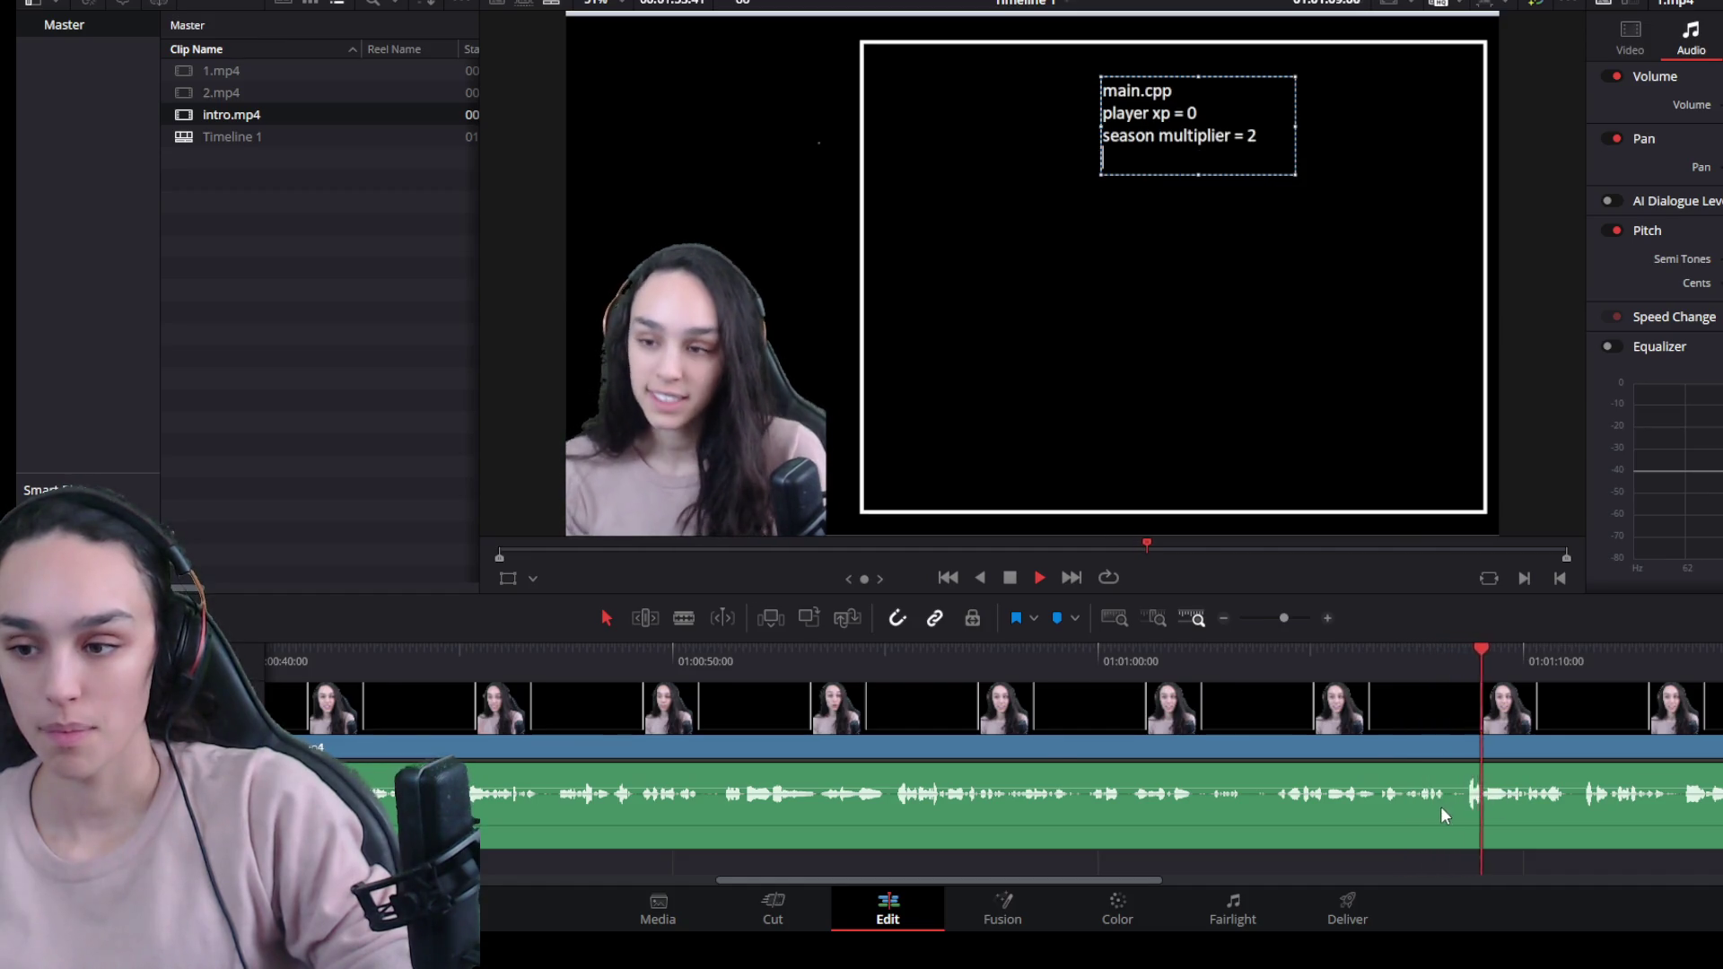
scroll(1442, 805, down, 2)
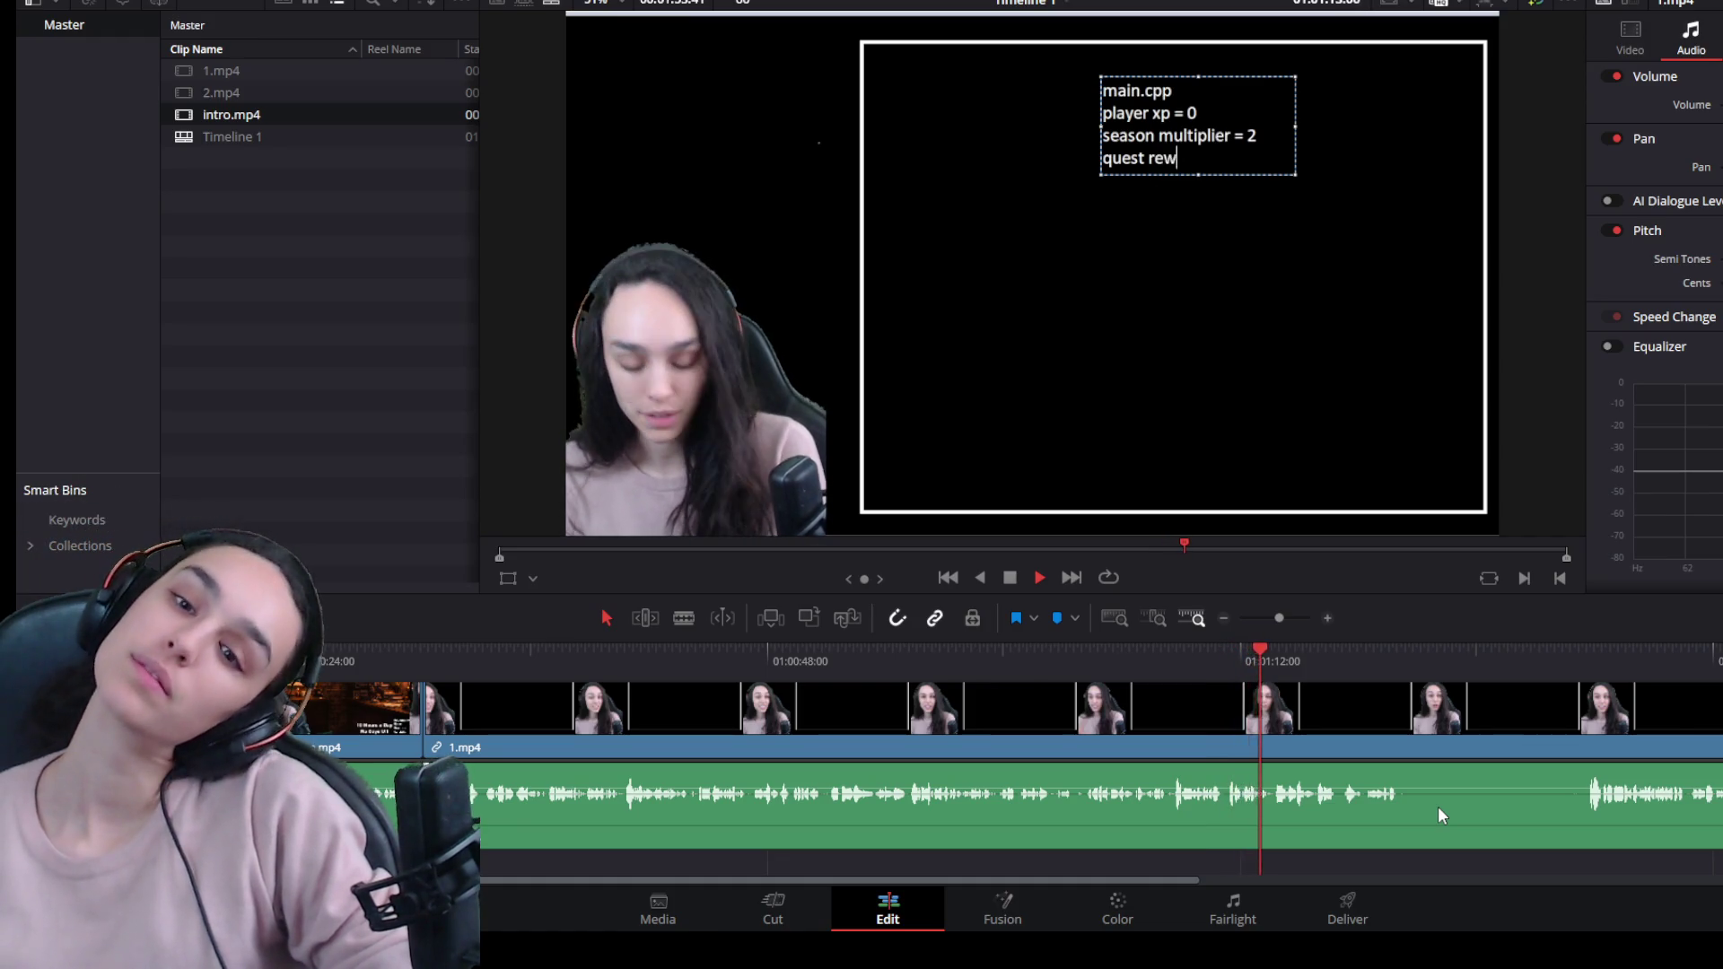
scroll(1447, 780, up, 3)
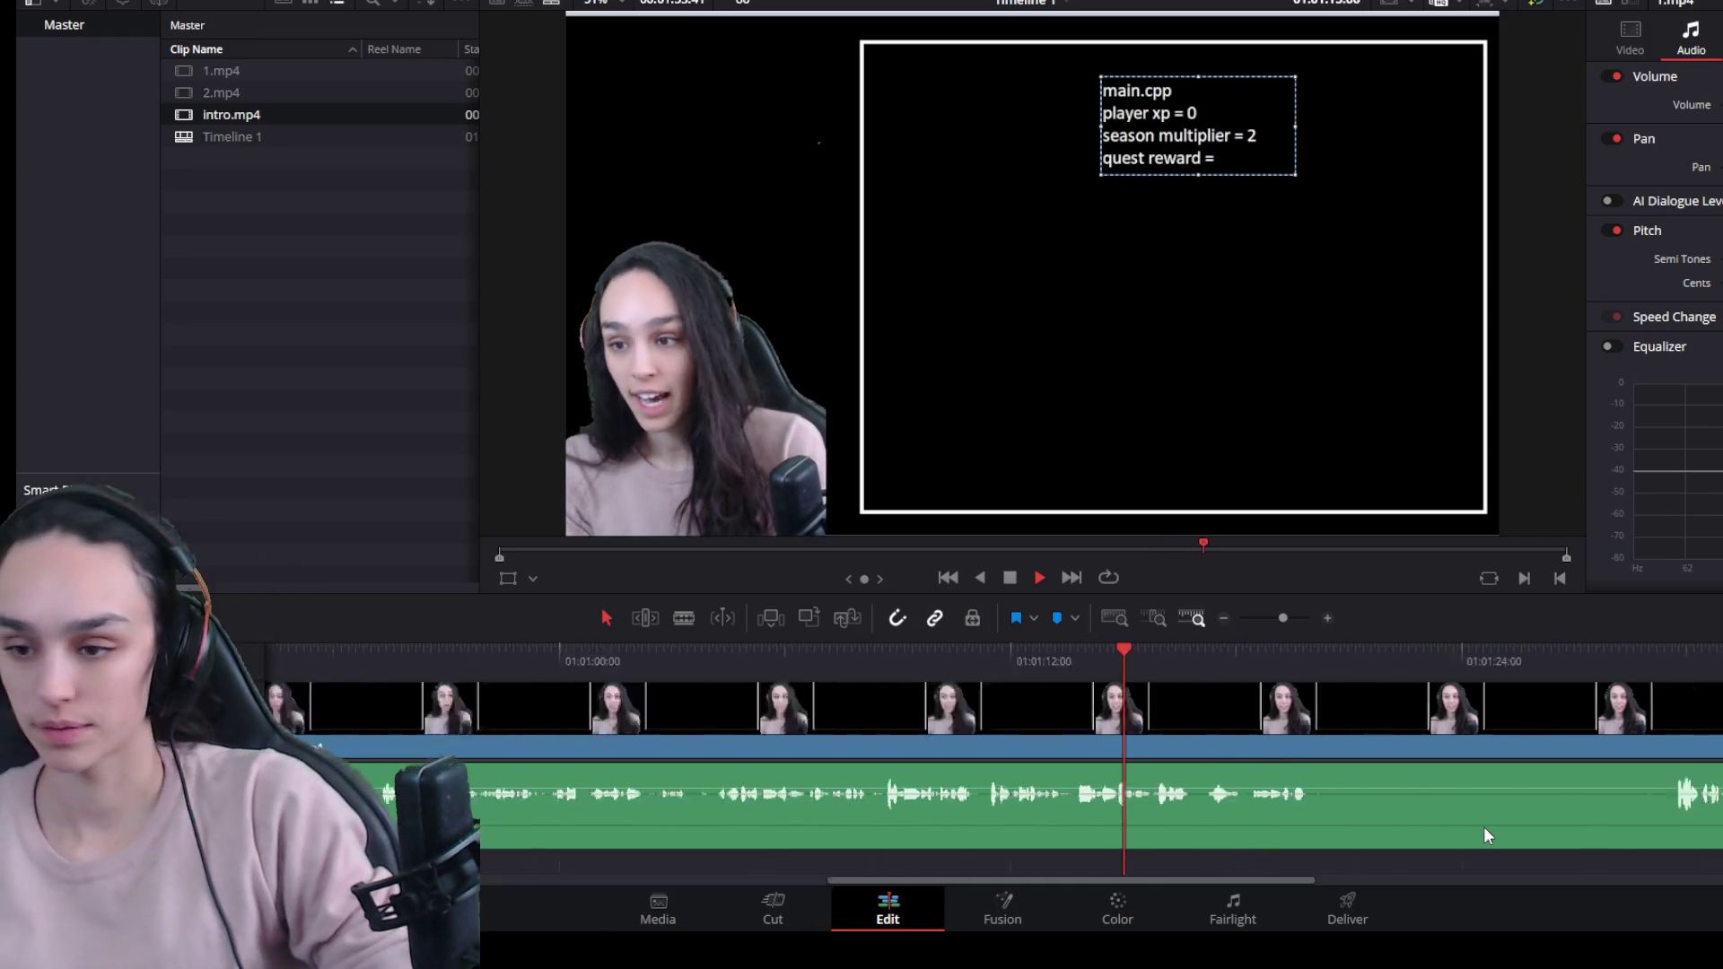
scroll(1436, 816, down, 3)
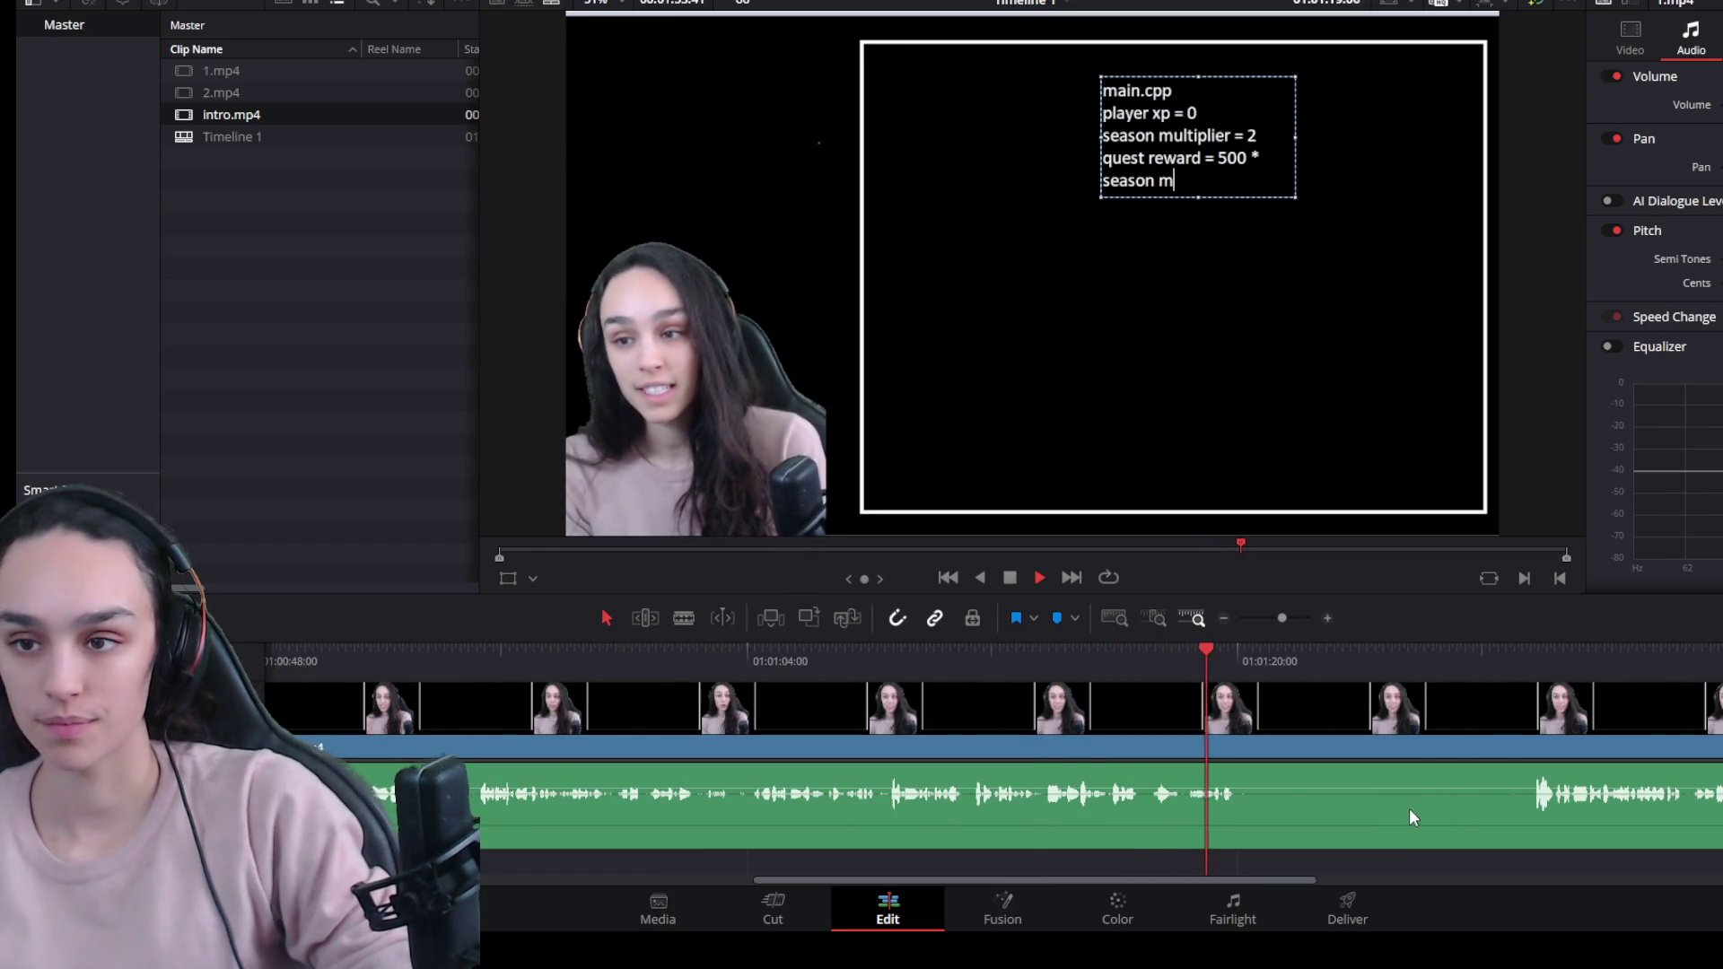
key(space)
key(ctrl+b)
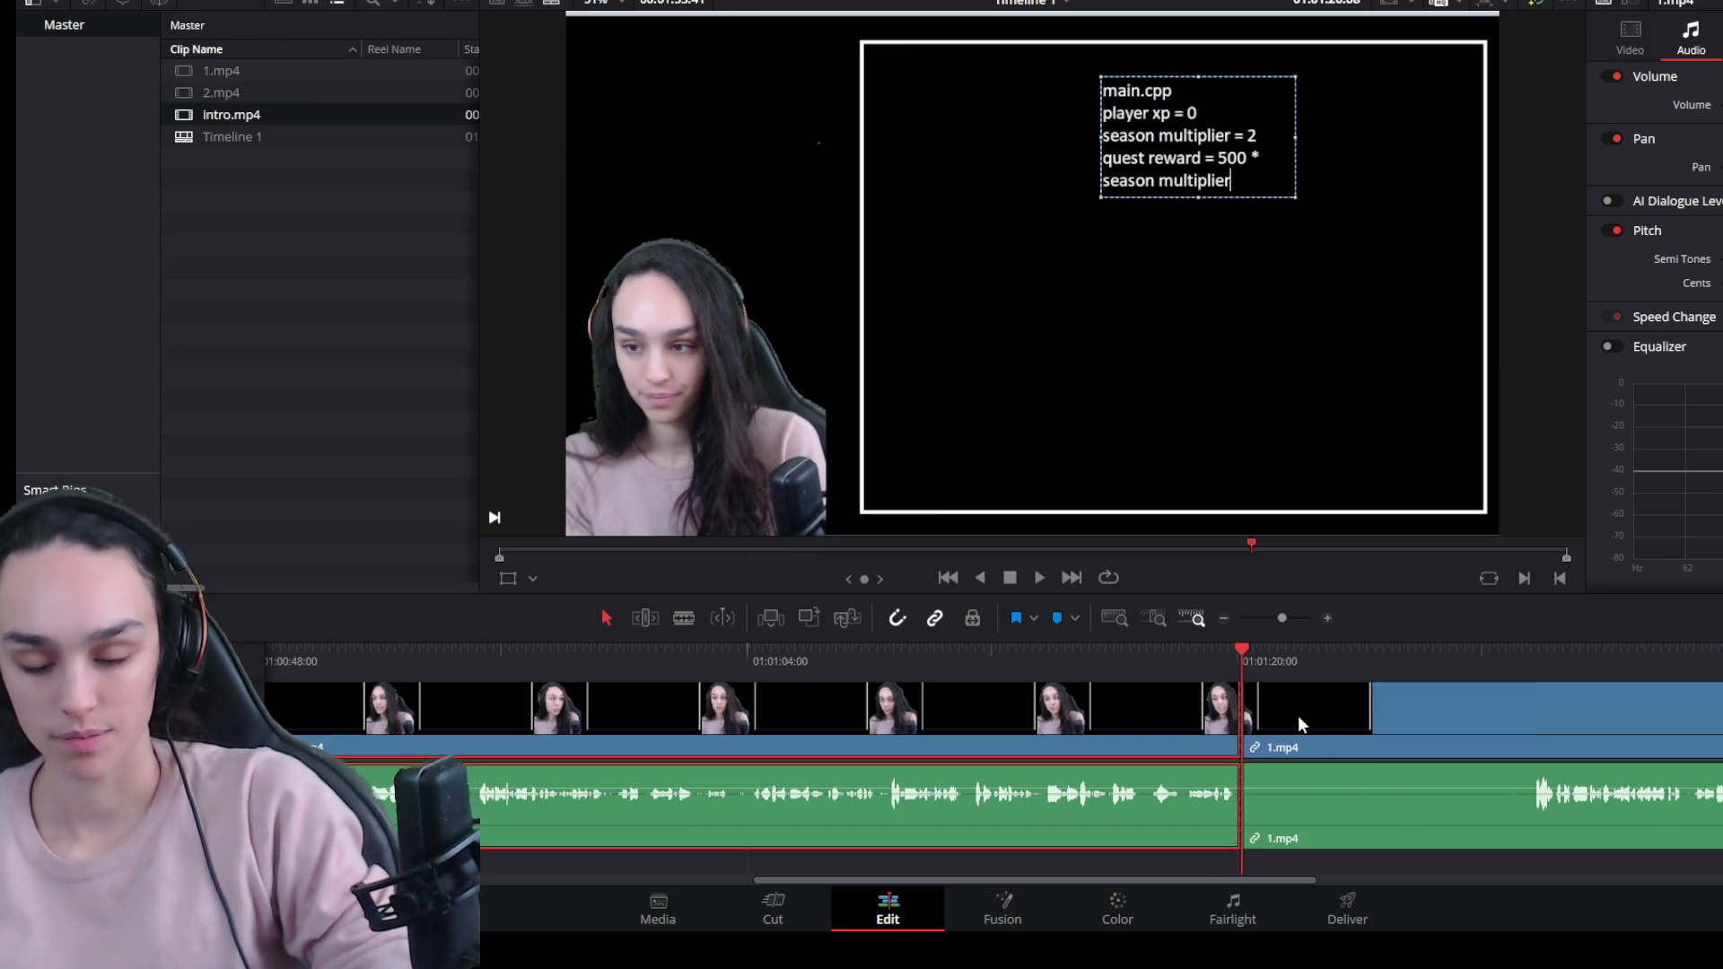
Trim the dead start off the piece after the cut and ripple-delete the gap.
mouse_move(1253, 732)
mouse_down()
mouse_move(1533, 754)
mouse_move(1542, 777)
mouse_up()
click(1458, 747)
key(BackSpace)
key(space)
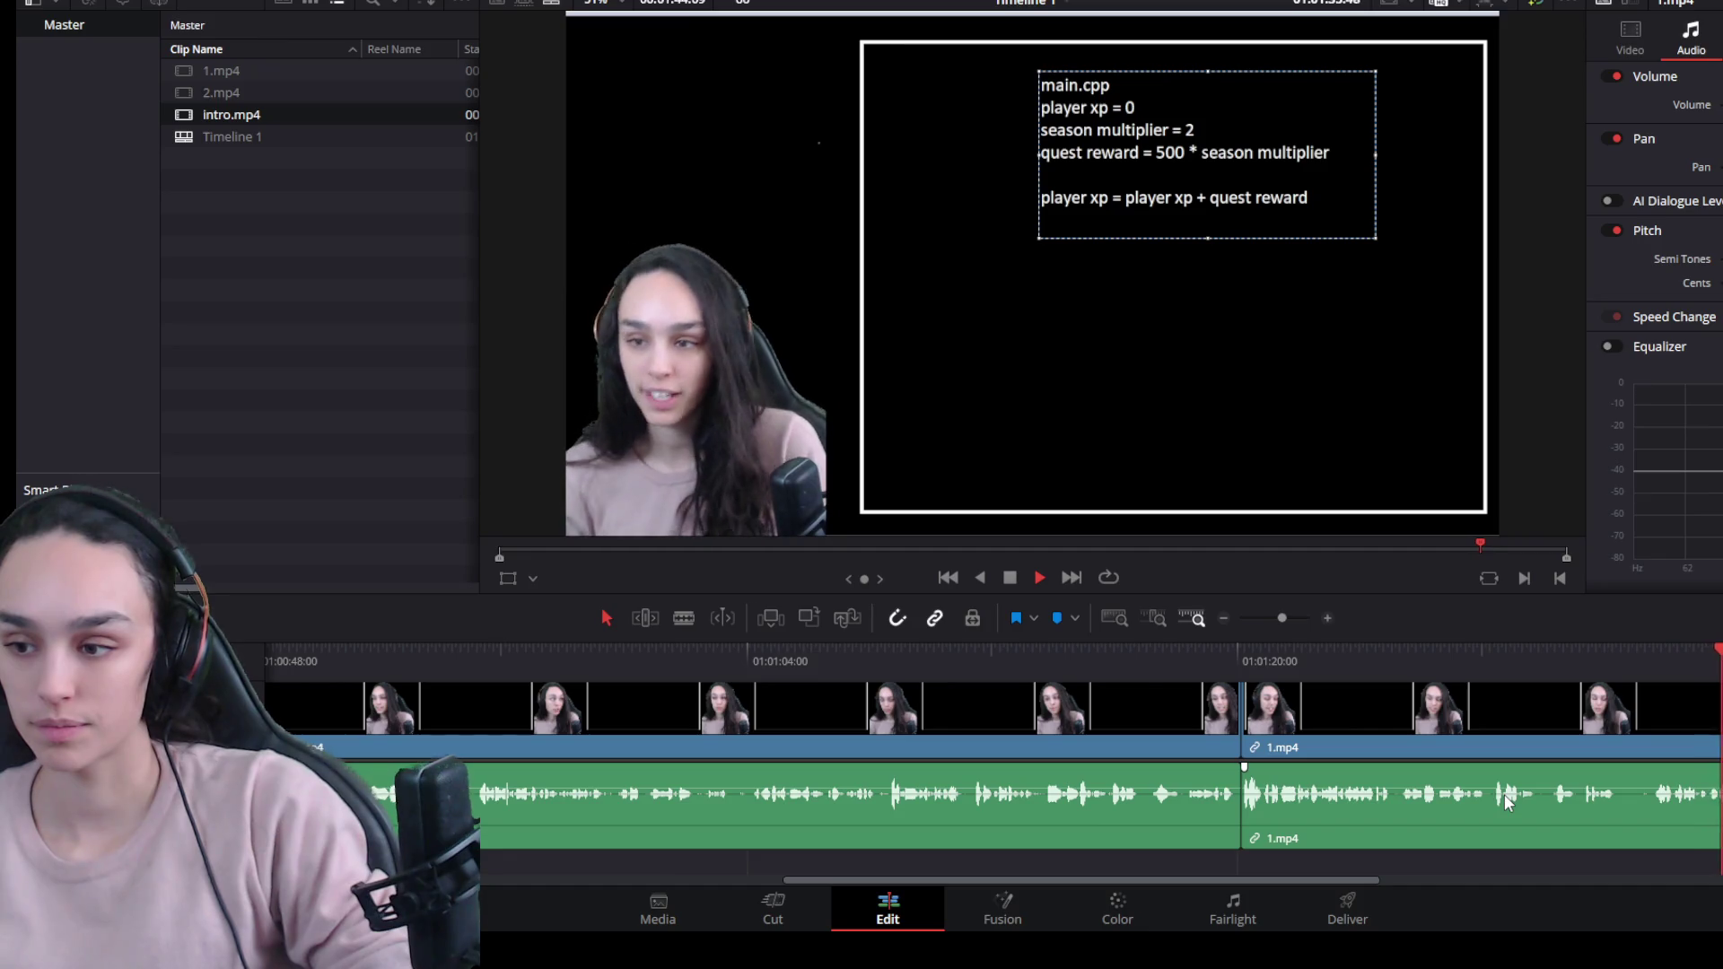
scroll(1579, 784, down, 2)
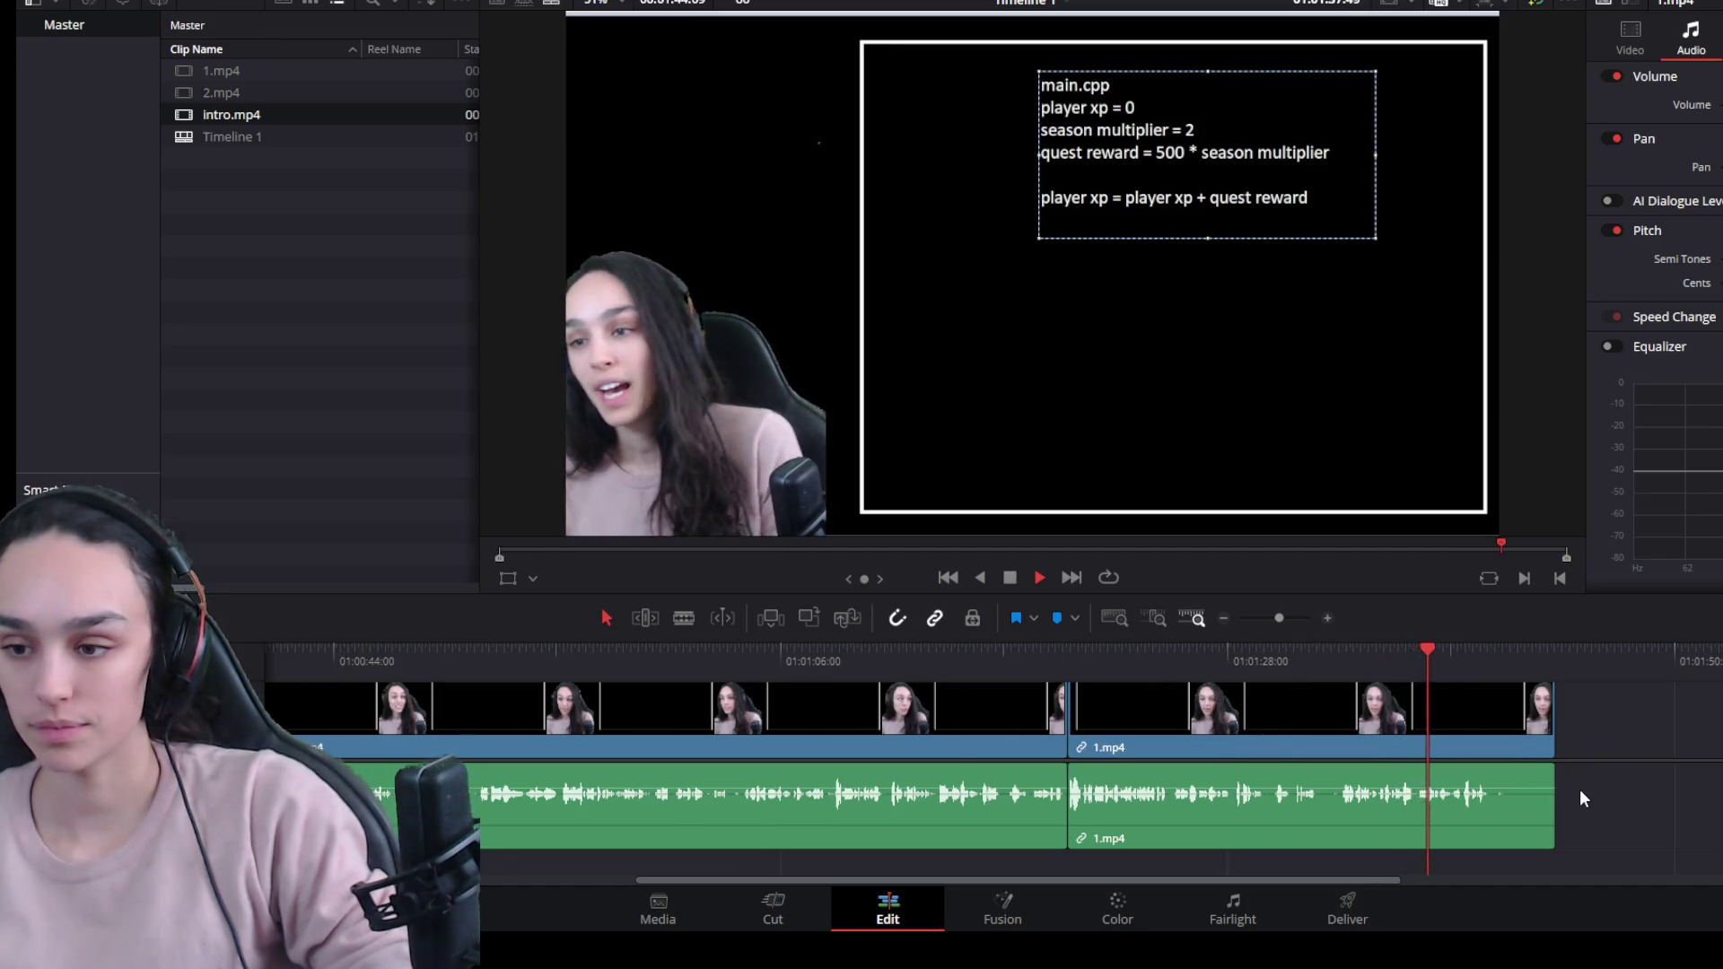
scroll(1579, 789, up, 2)
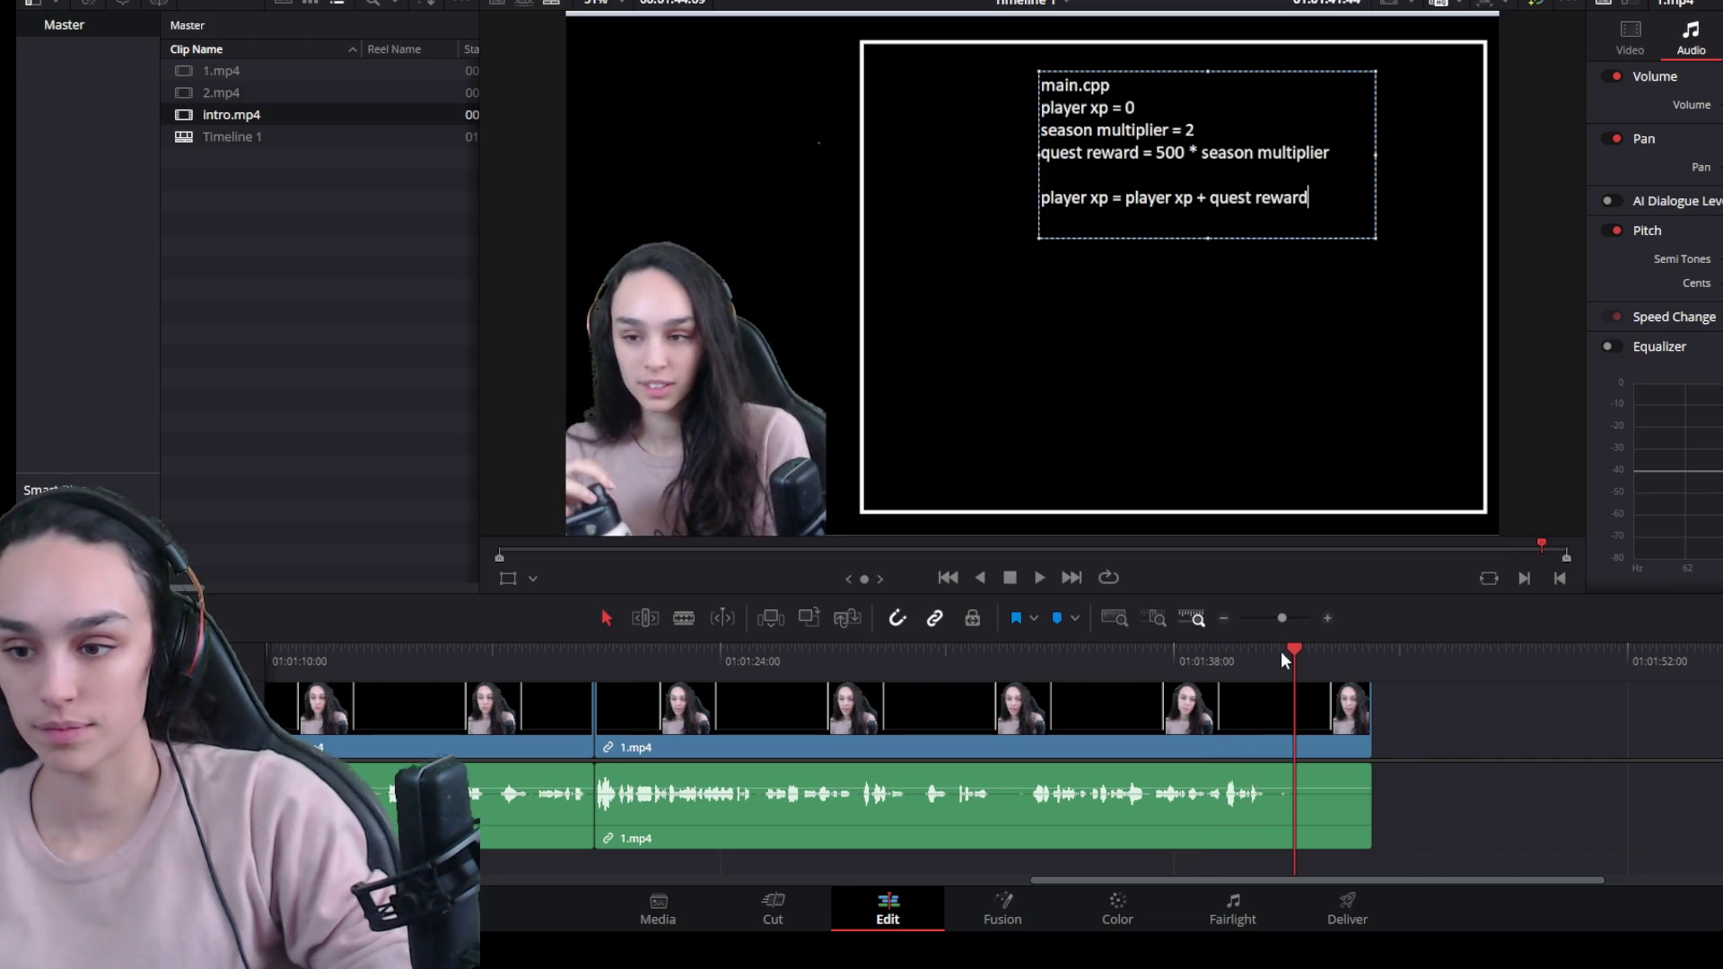
Trim 1.mp4's tail to where the last code line is typed and add 2.mp4 after it.
drag(1280, 654, 1263, 653)
drag(1369, 709, 1257, 713)
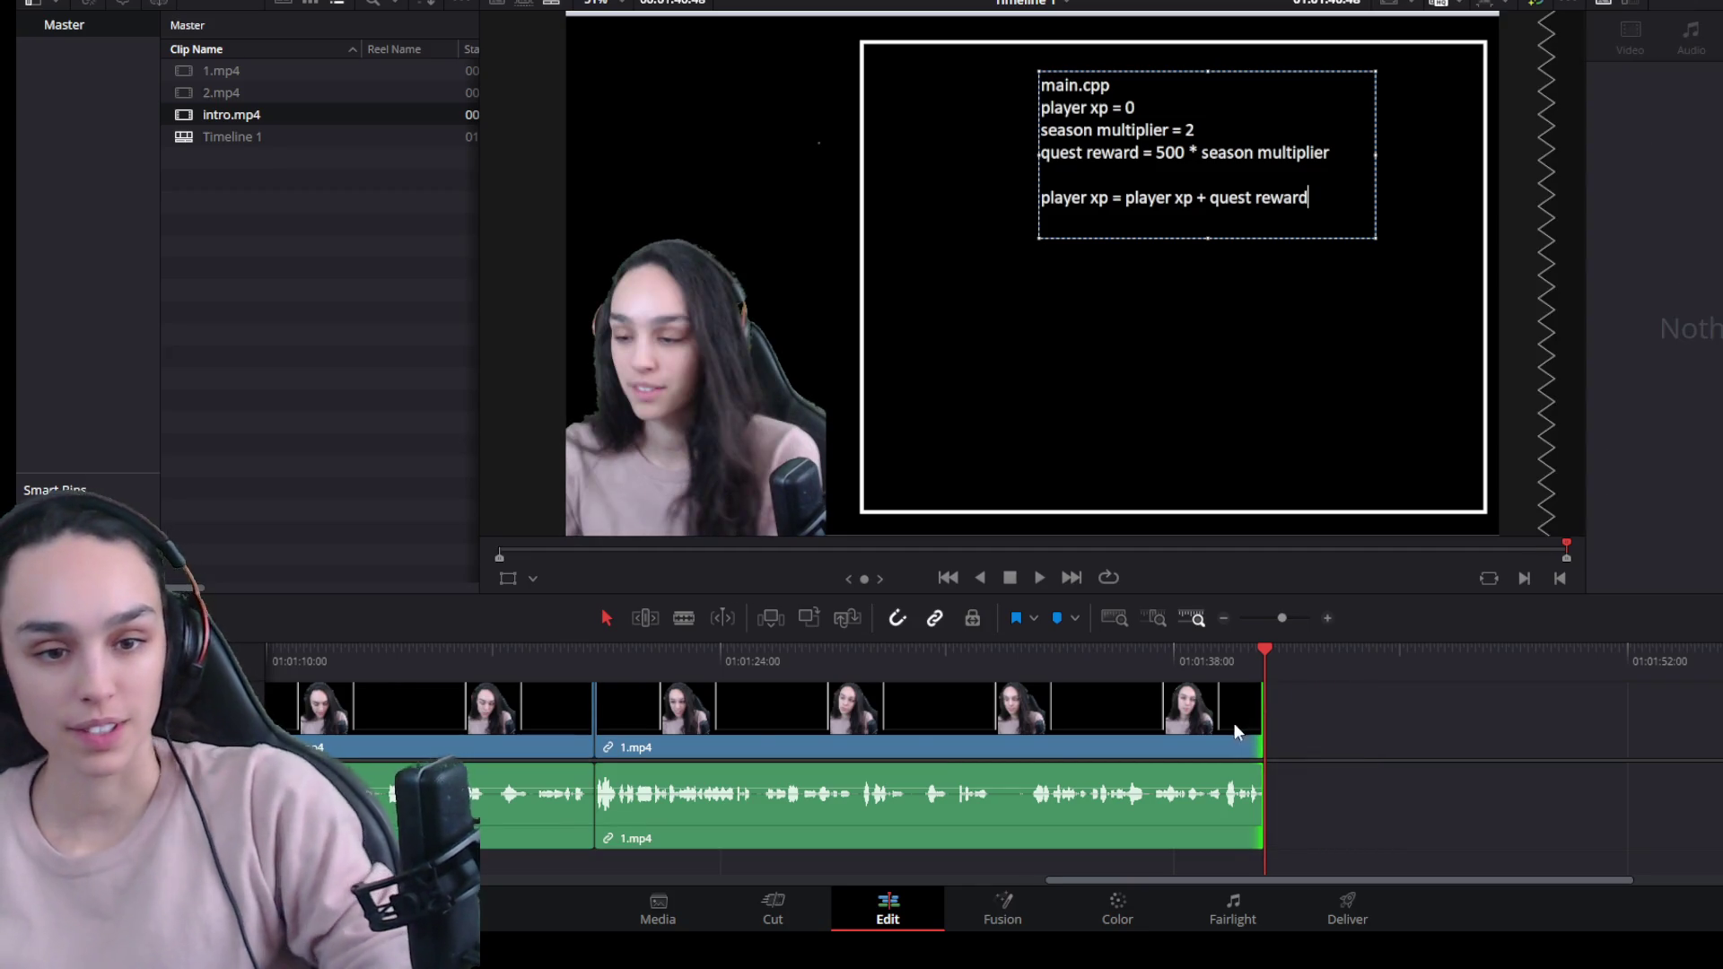
key(ctrl+minus)
mouse_move(223, 97)
mouse_down()
mouse_move(1290, 720)
mouse_move(1158, 718)
mouse_up()
Unlink 2.mp4's audio and delete its three extra audio clips from the lower tracks.
key(shift+z)
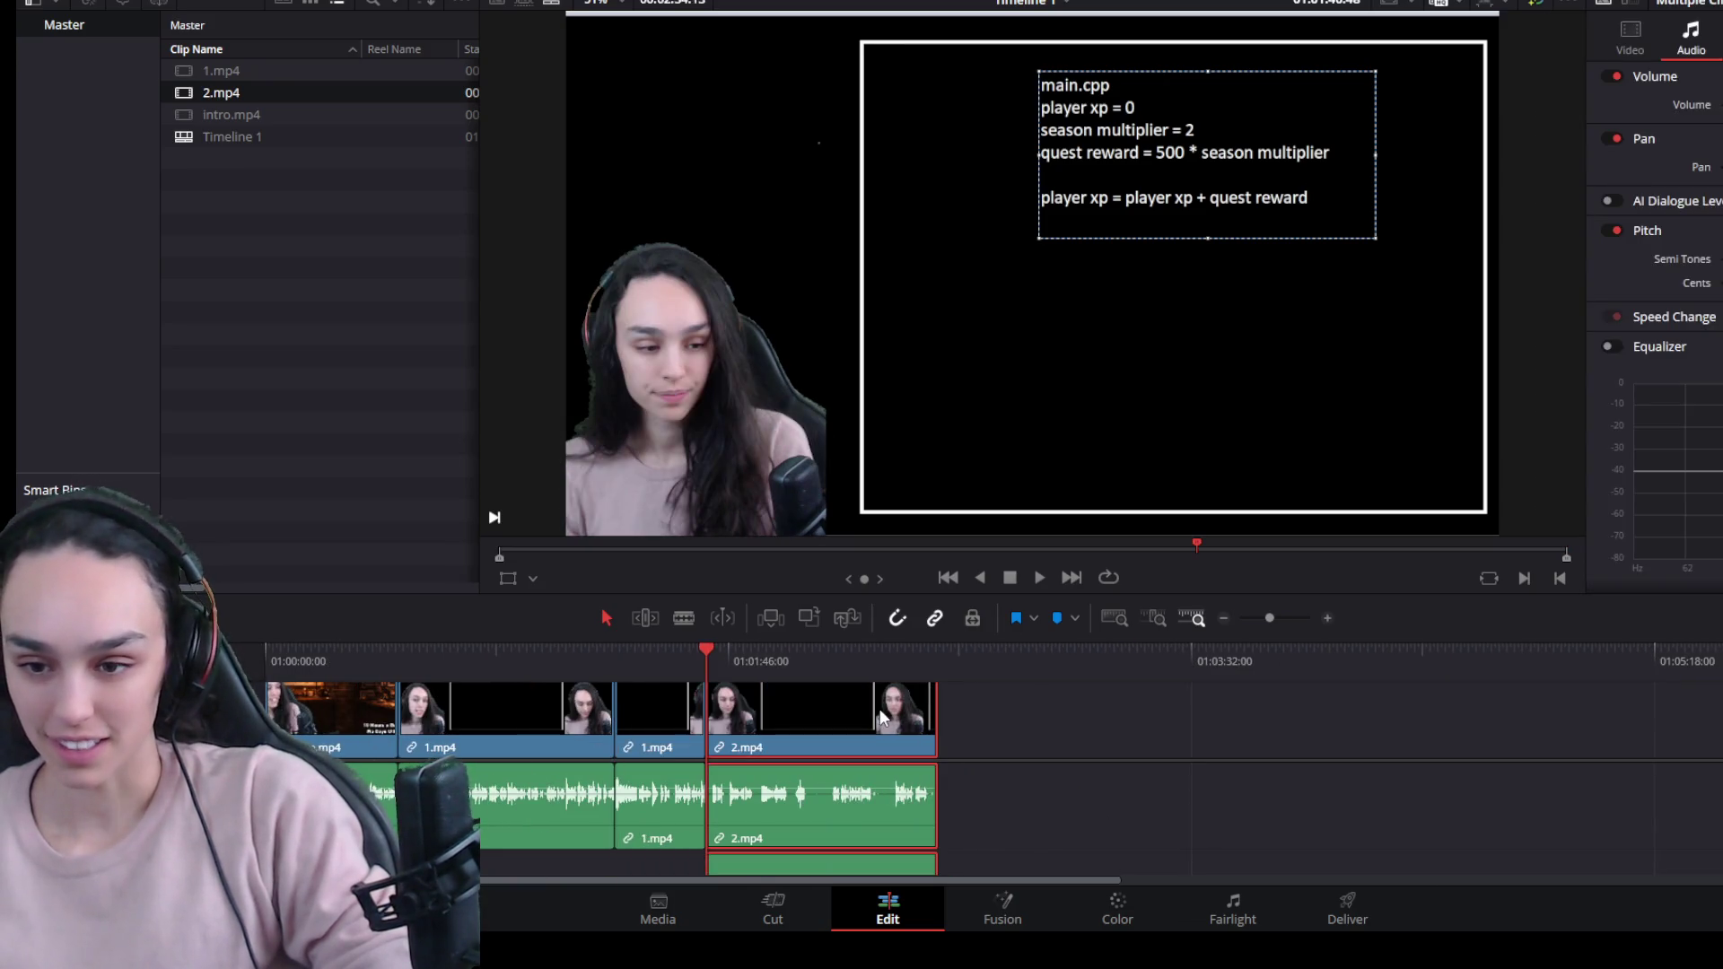
key(ctrl+alt+l)
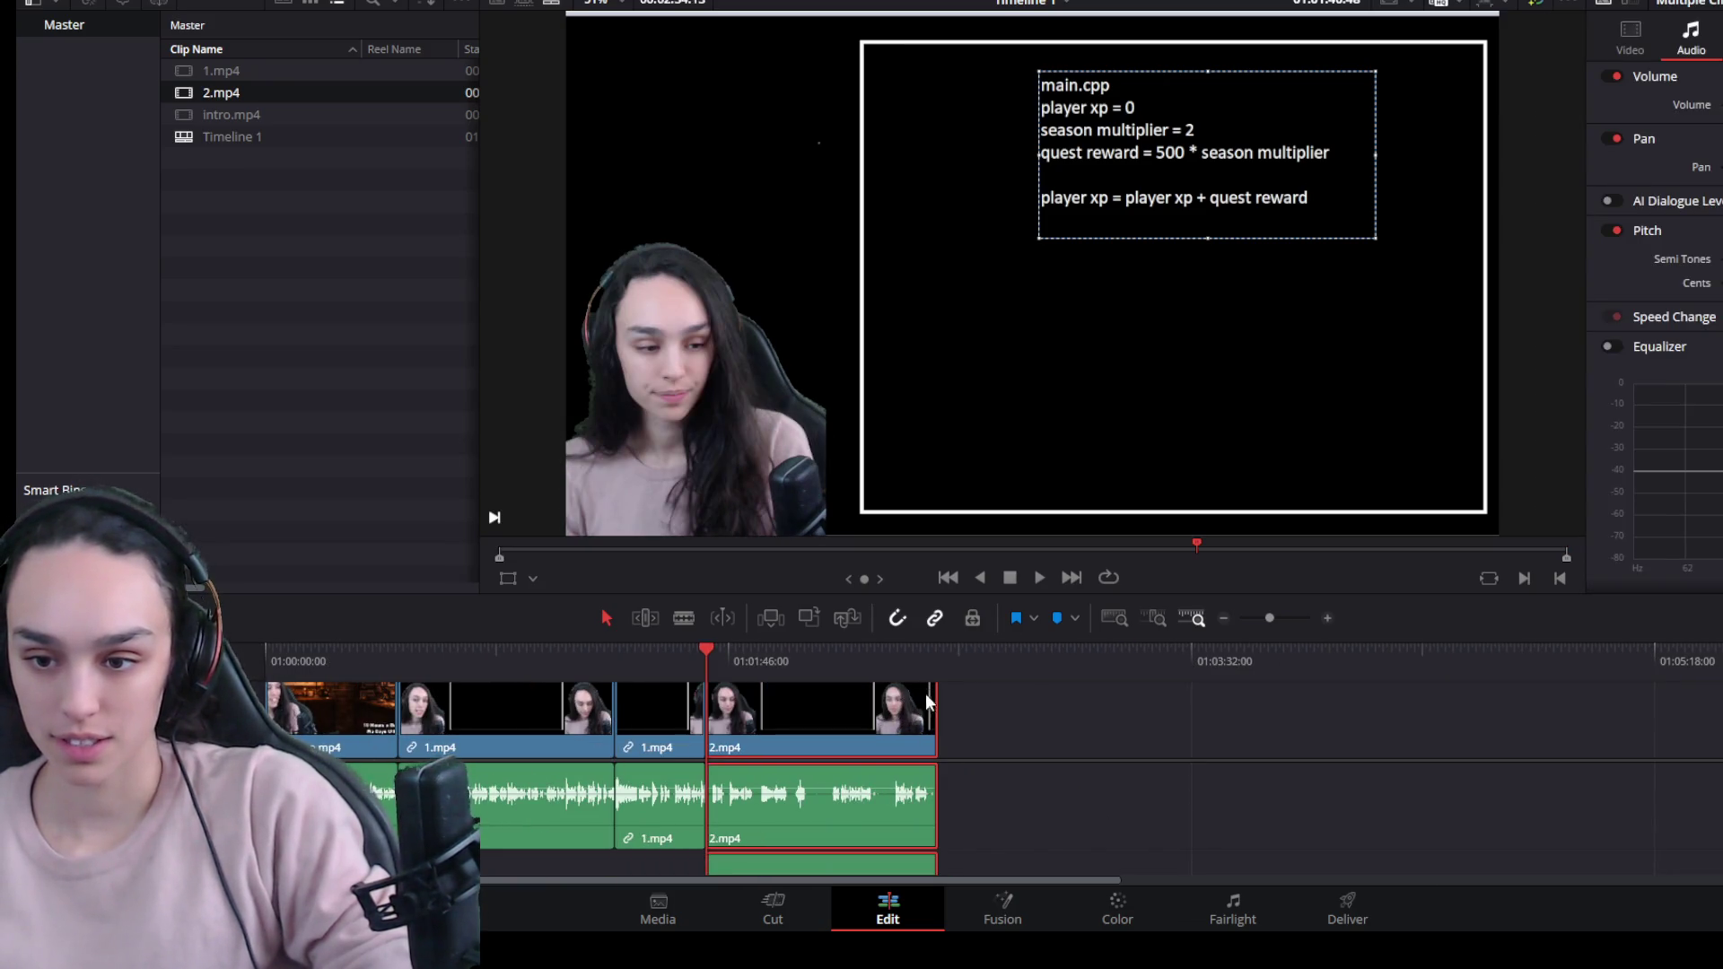
drag(1019, 594, 1018, 338)
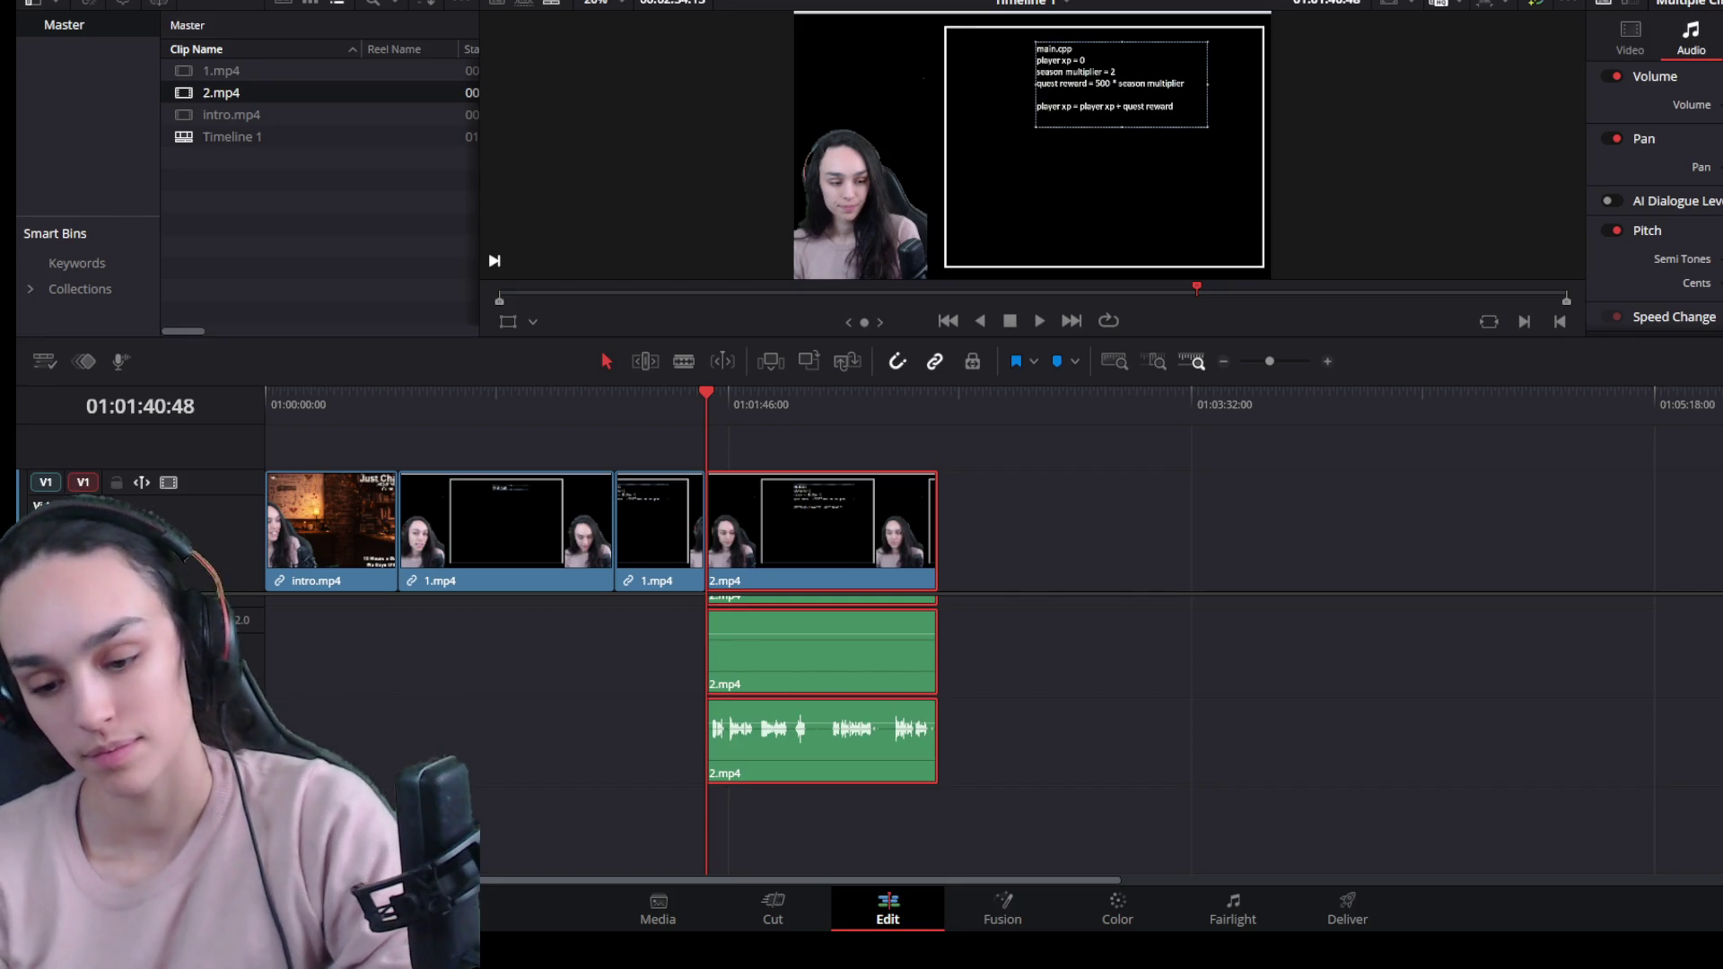
click(1378, 673)
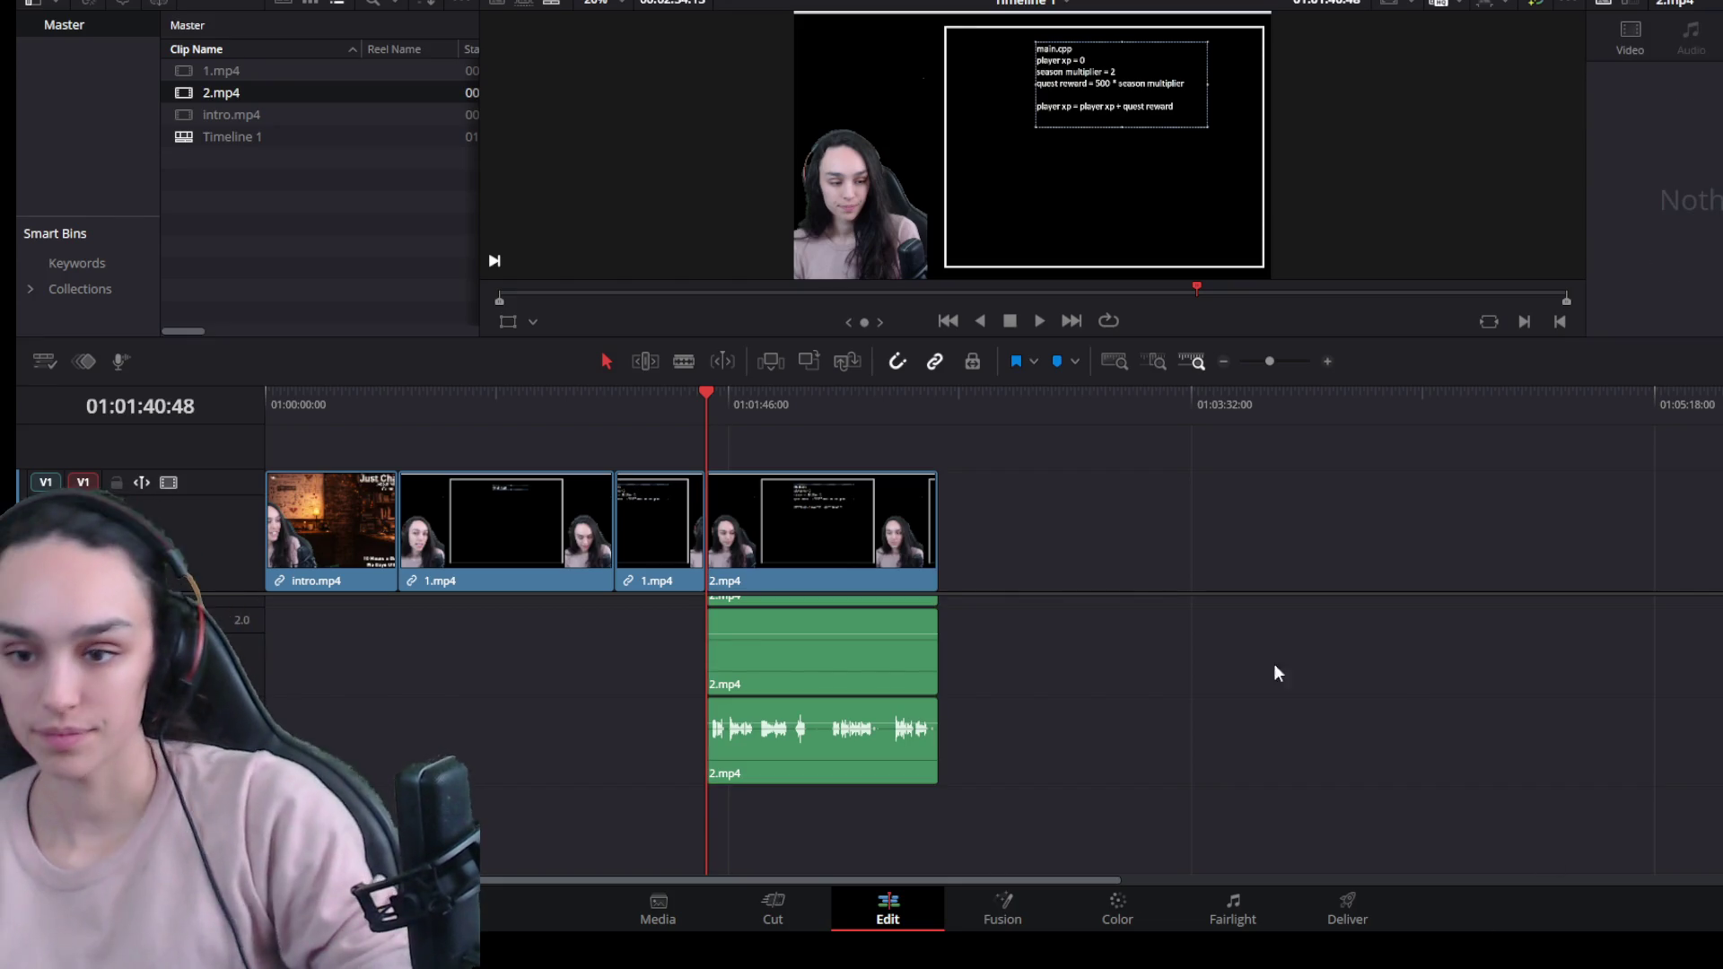
click(871, 632)
scroll(821, 718, up, 1)
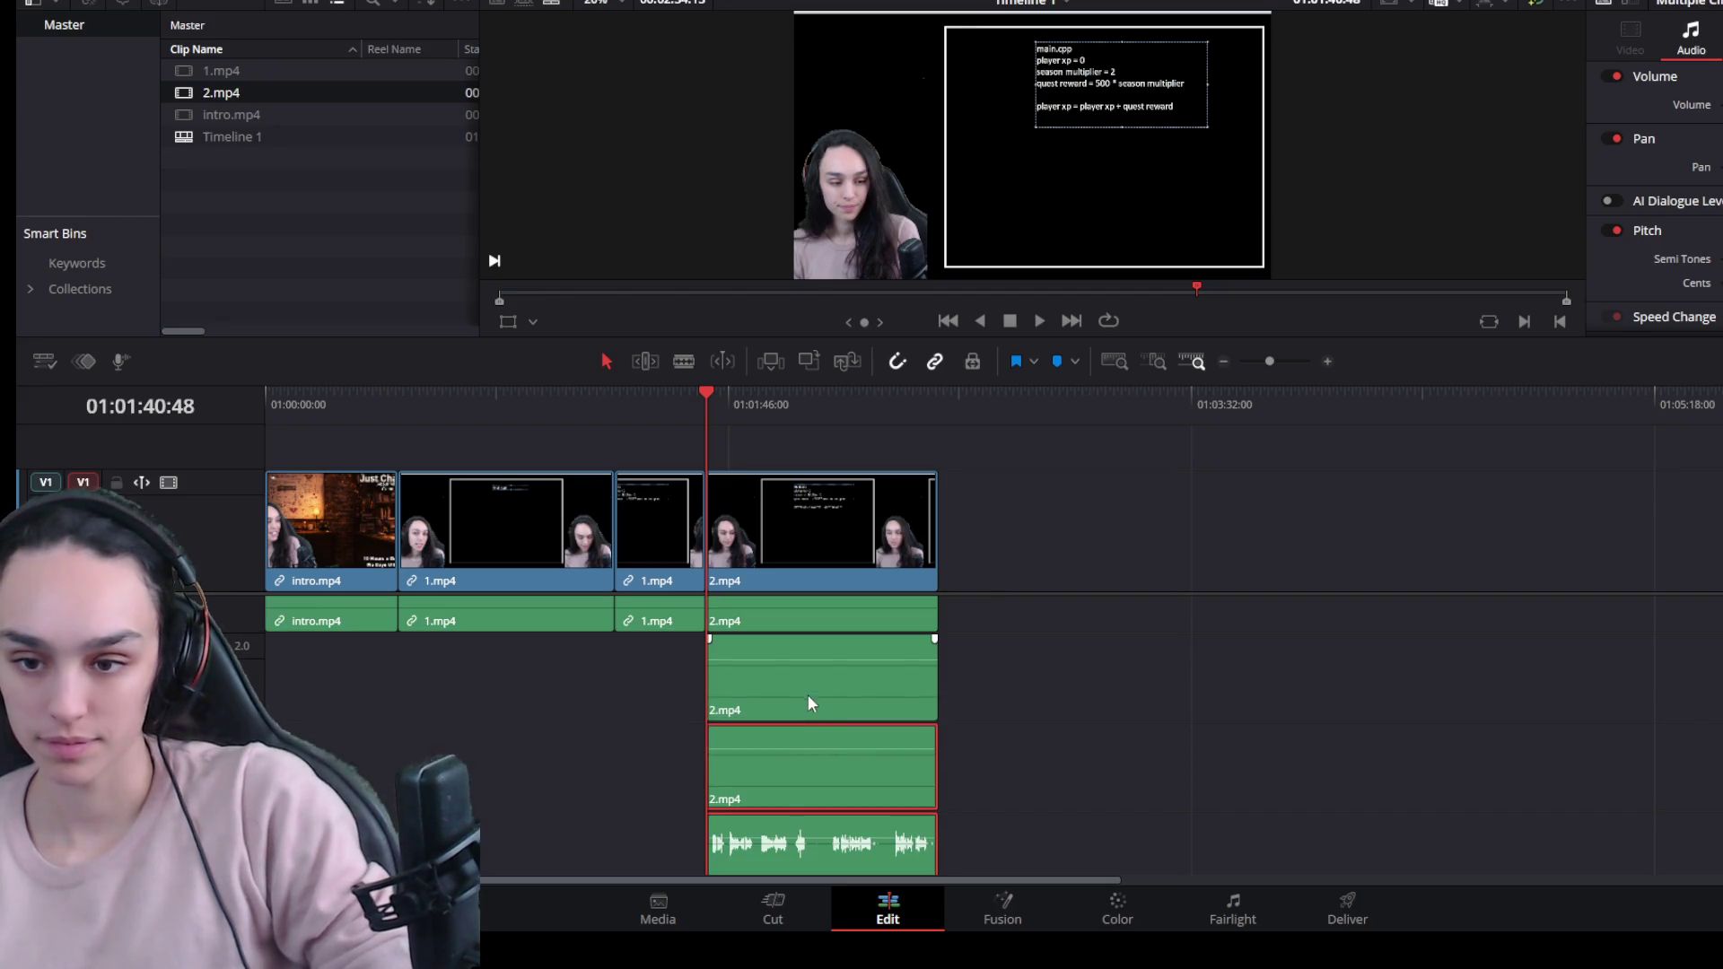
drag(1042, 700, 741, 839)
drag(745, 718, 1068, 729)
key(Delete)
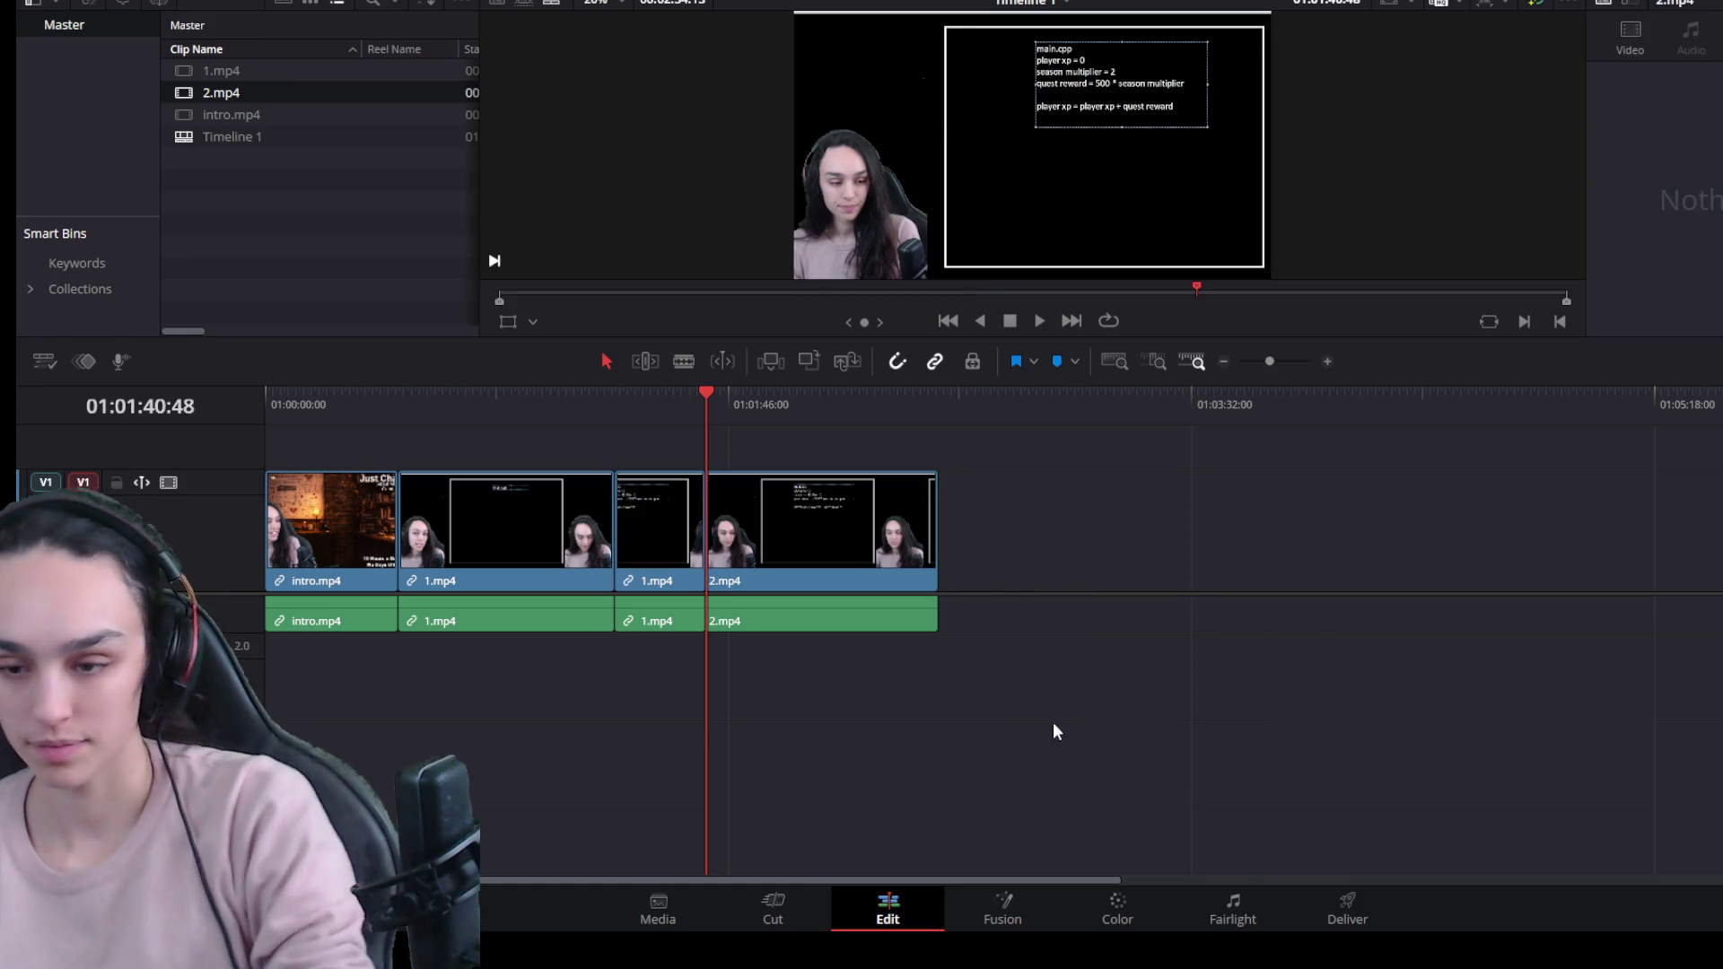
key(shift+z)
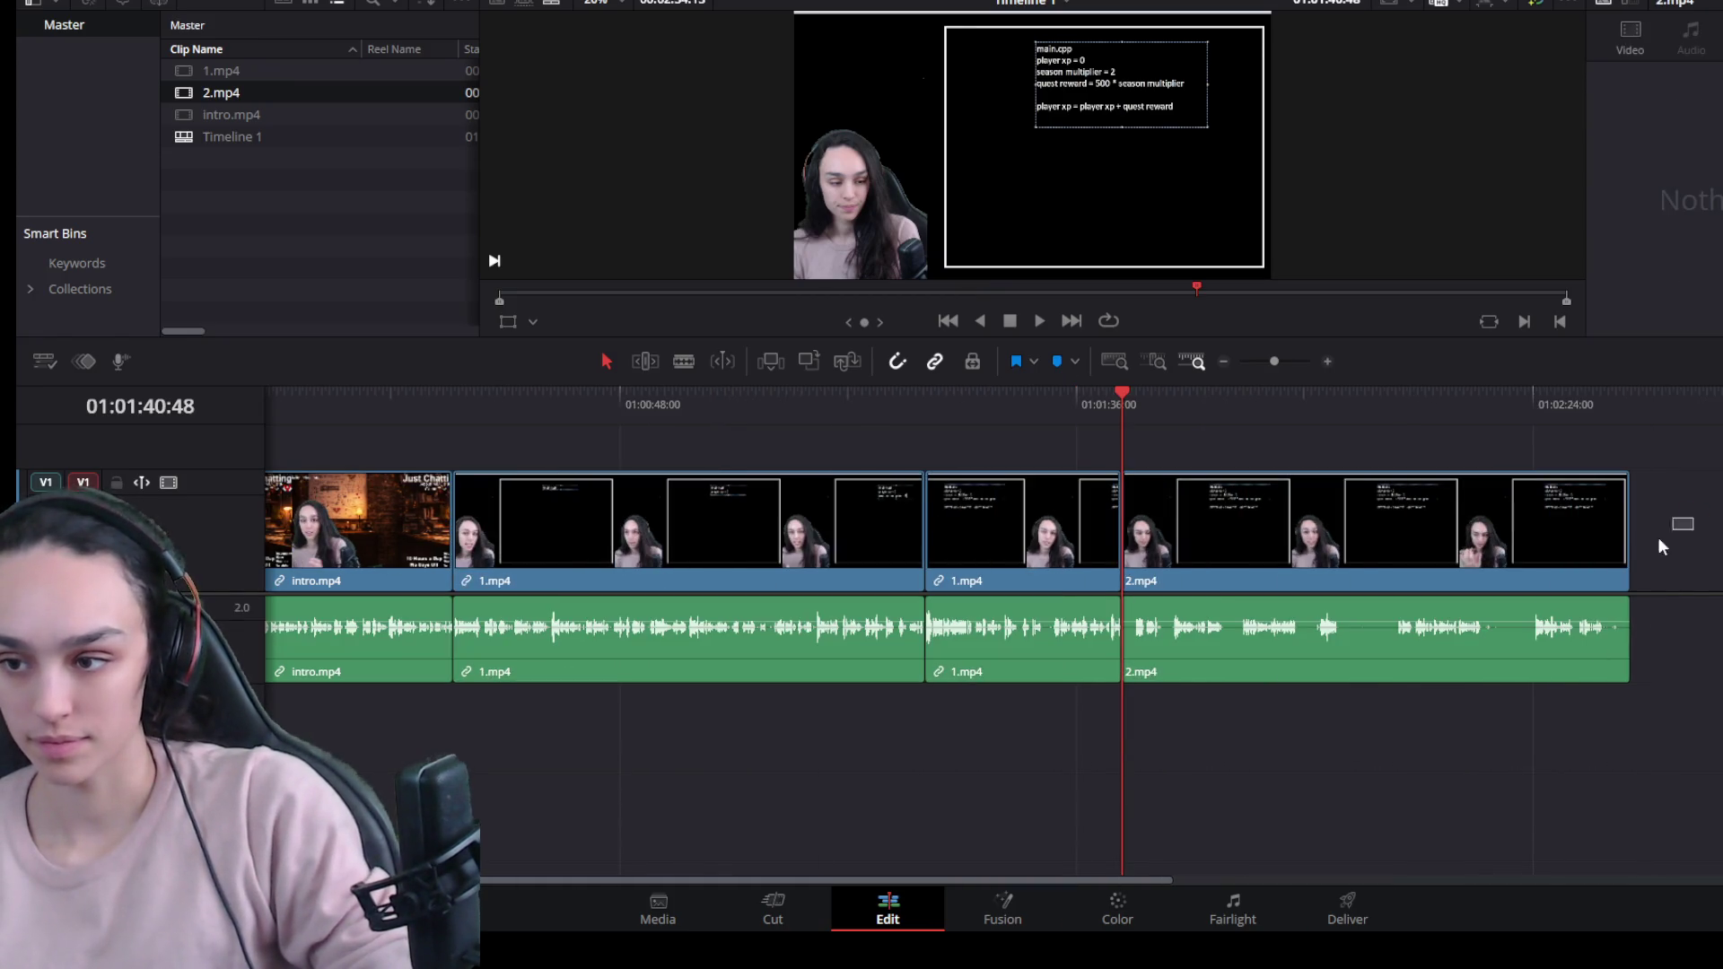
Trim the dead start off 2.mp4 and ripple-delete the gap before it.
click(1445, 537)
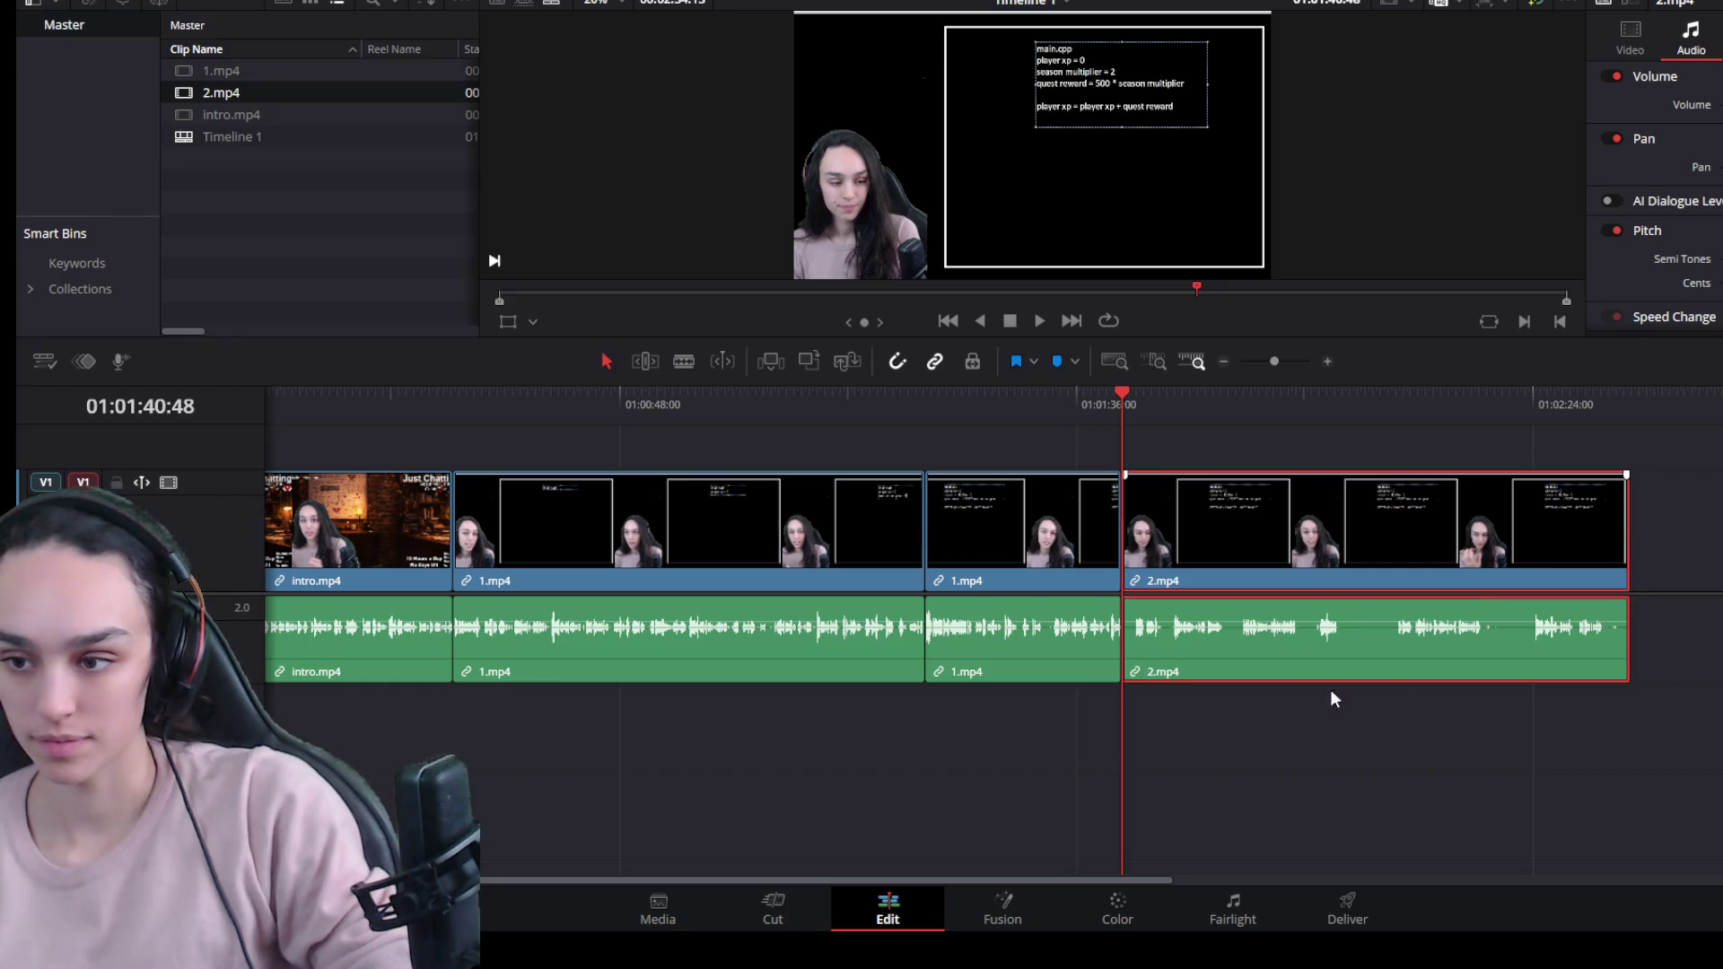
key(ctrl+equal)
click(1162, 399)
drag(1161, 406, 1165, 404)
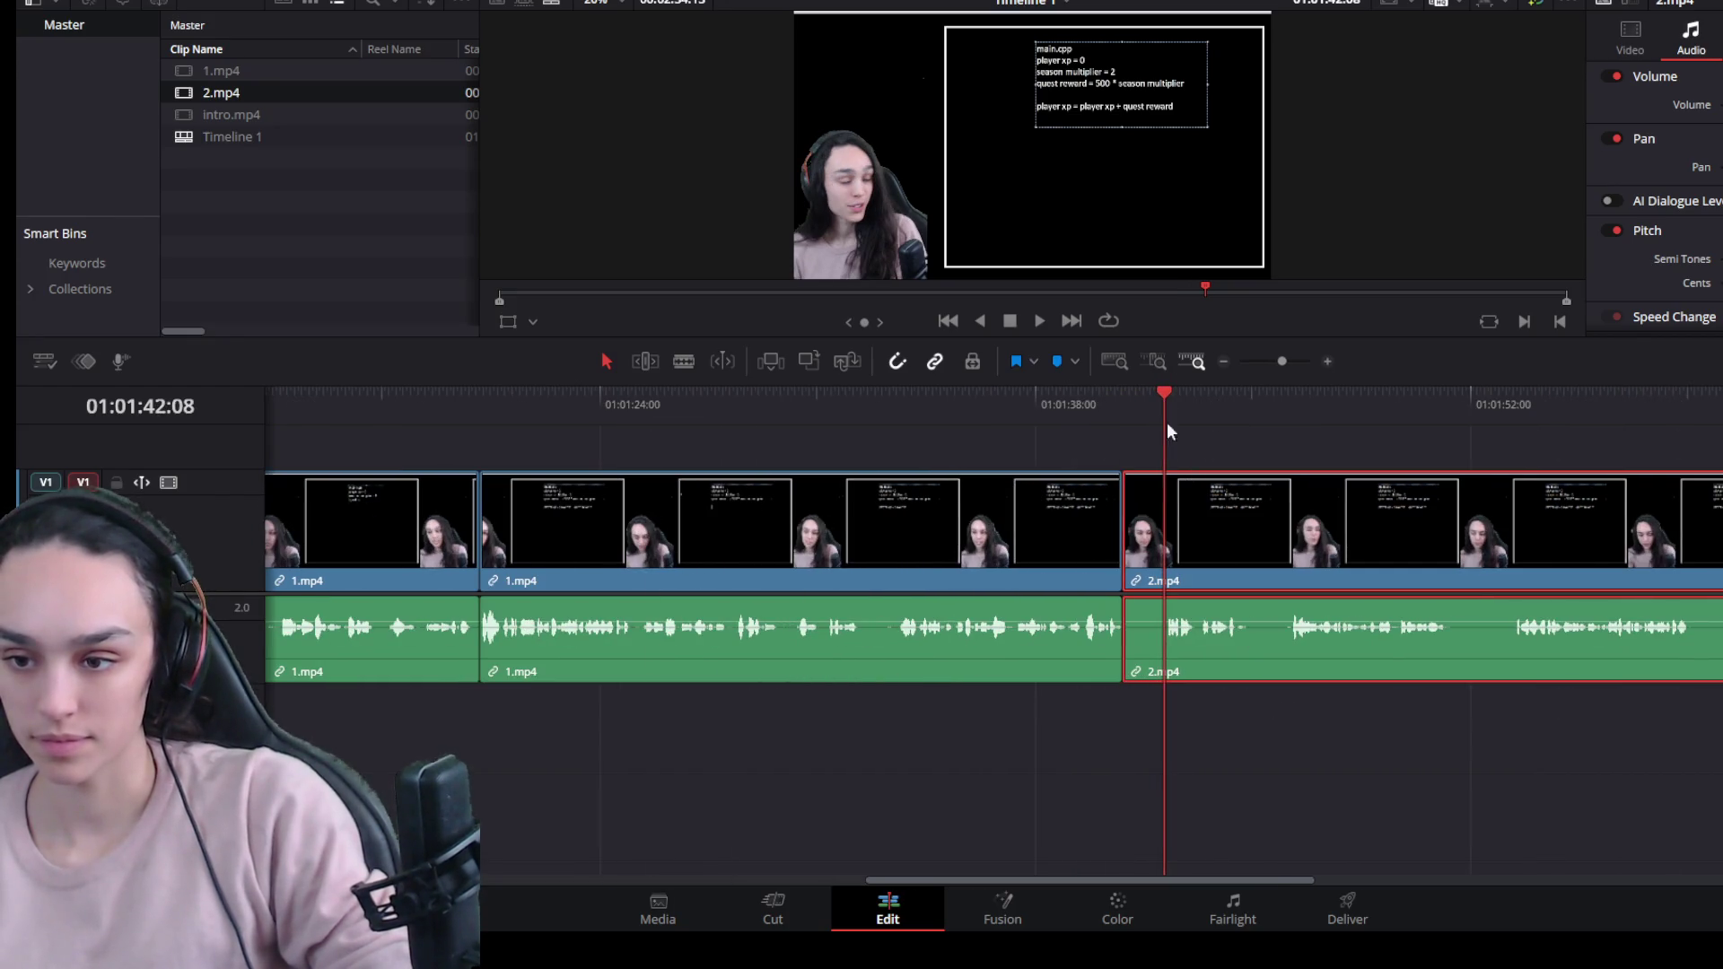
mouse_move(1126, 534)
mouse_down()
mouse_move(1167, 536)
mouse_move(1139, 545)
mouse_up()
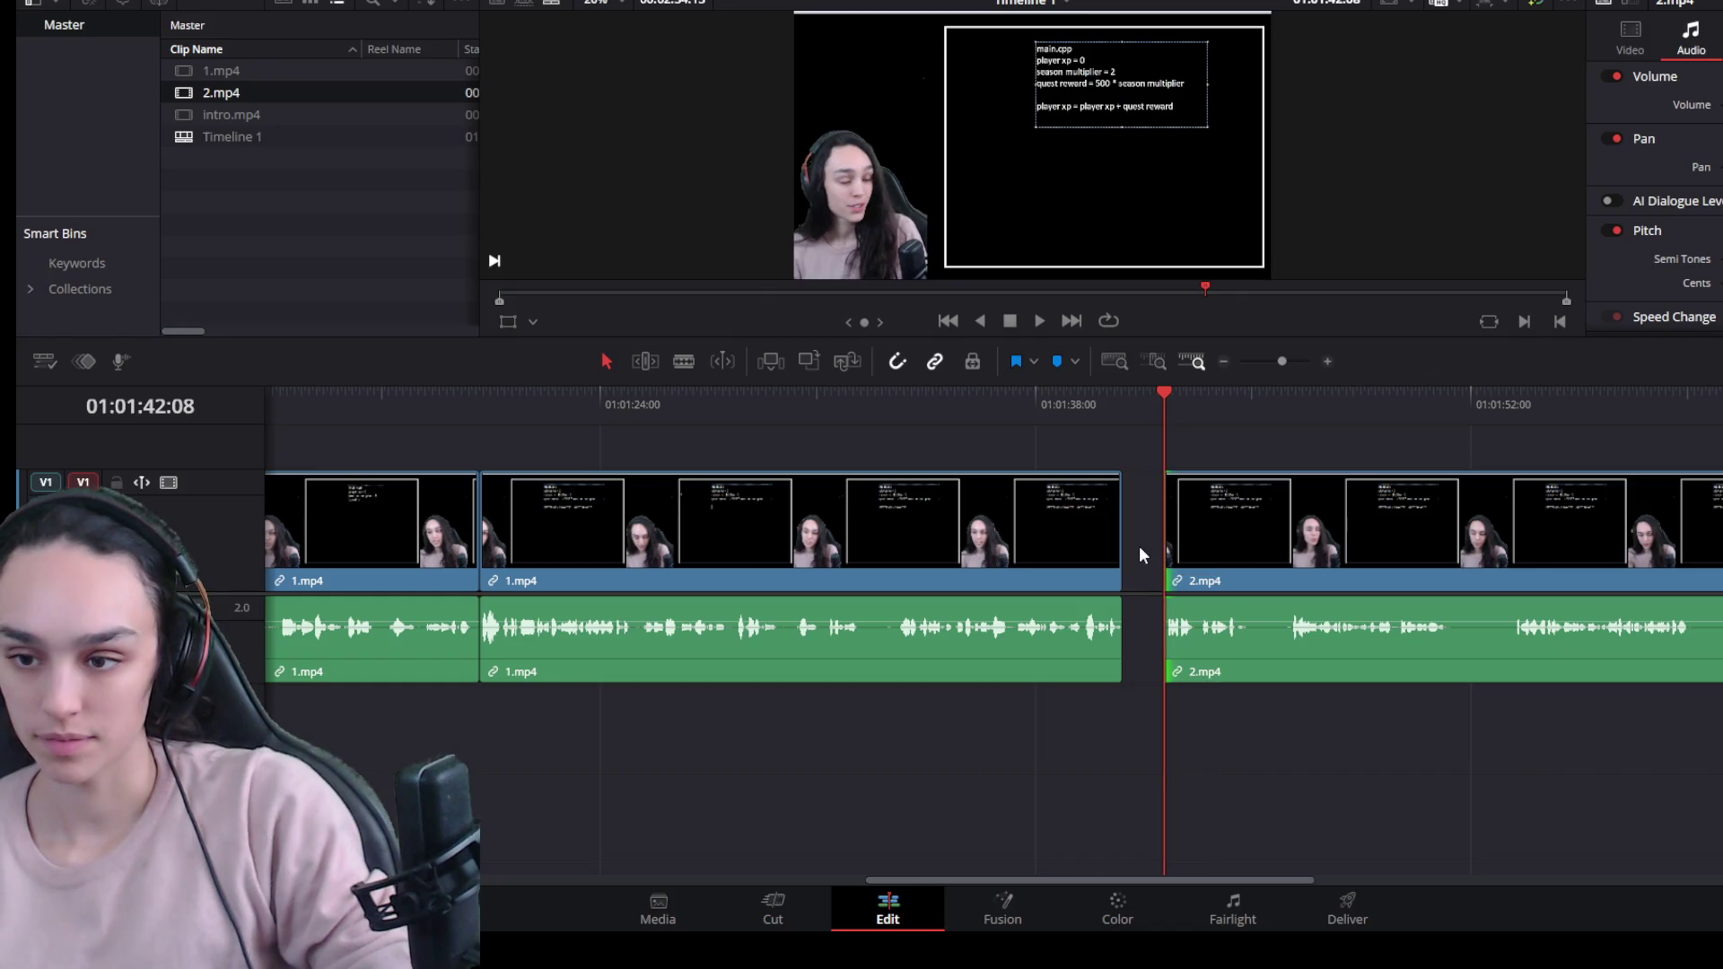
click(1139, 546)
key(Delete)
key(space)
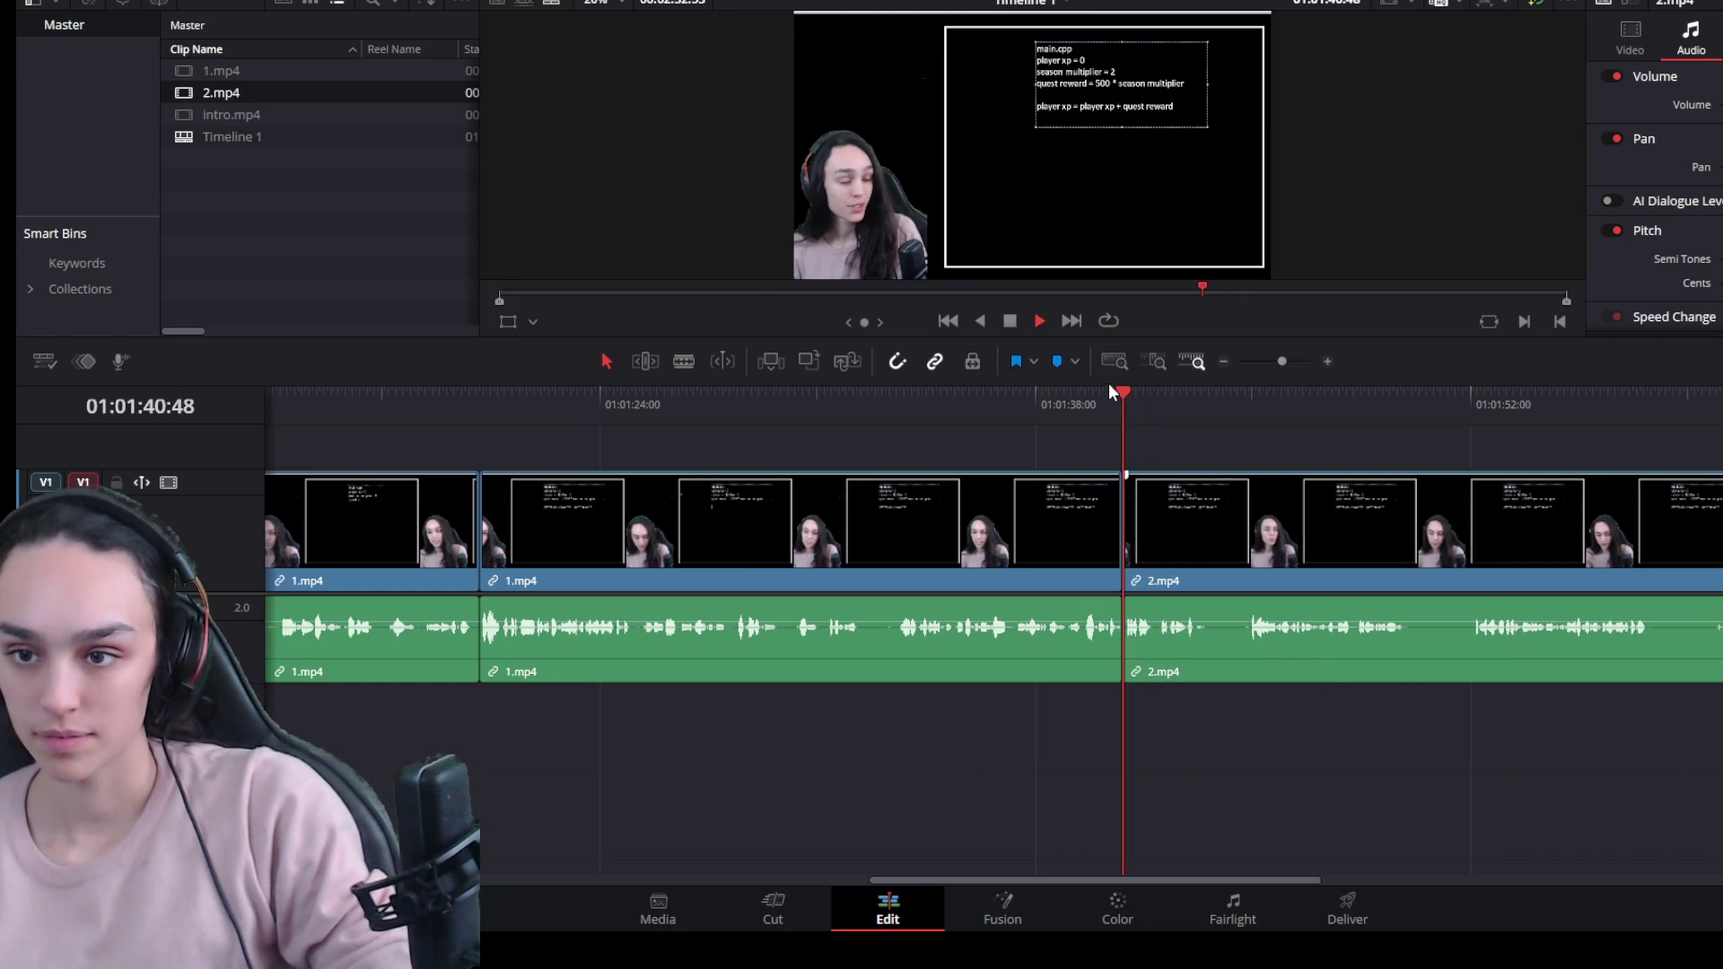
key(space)
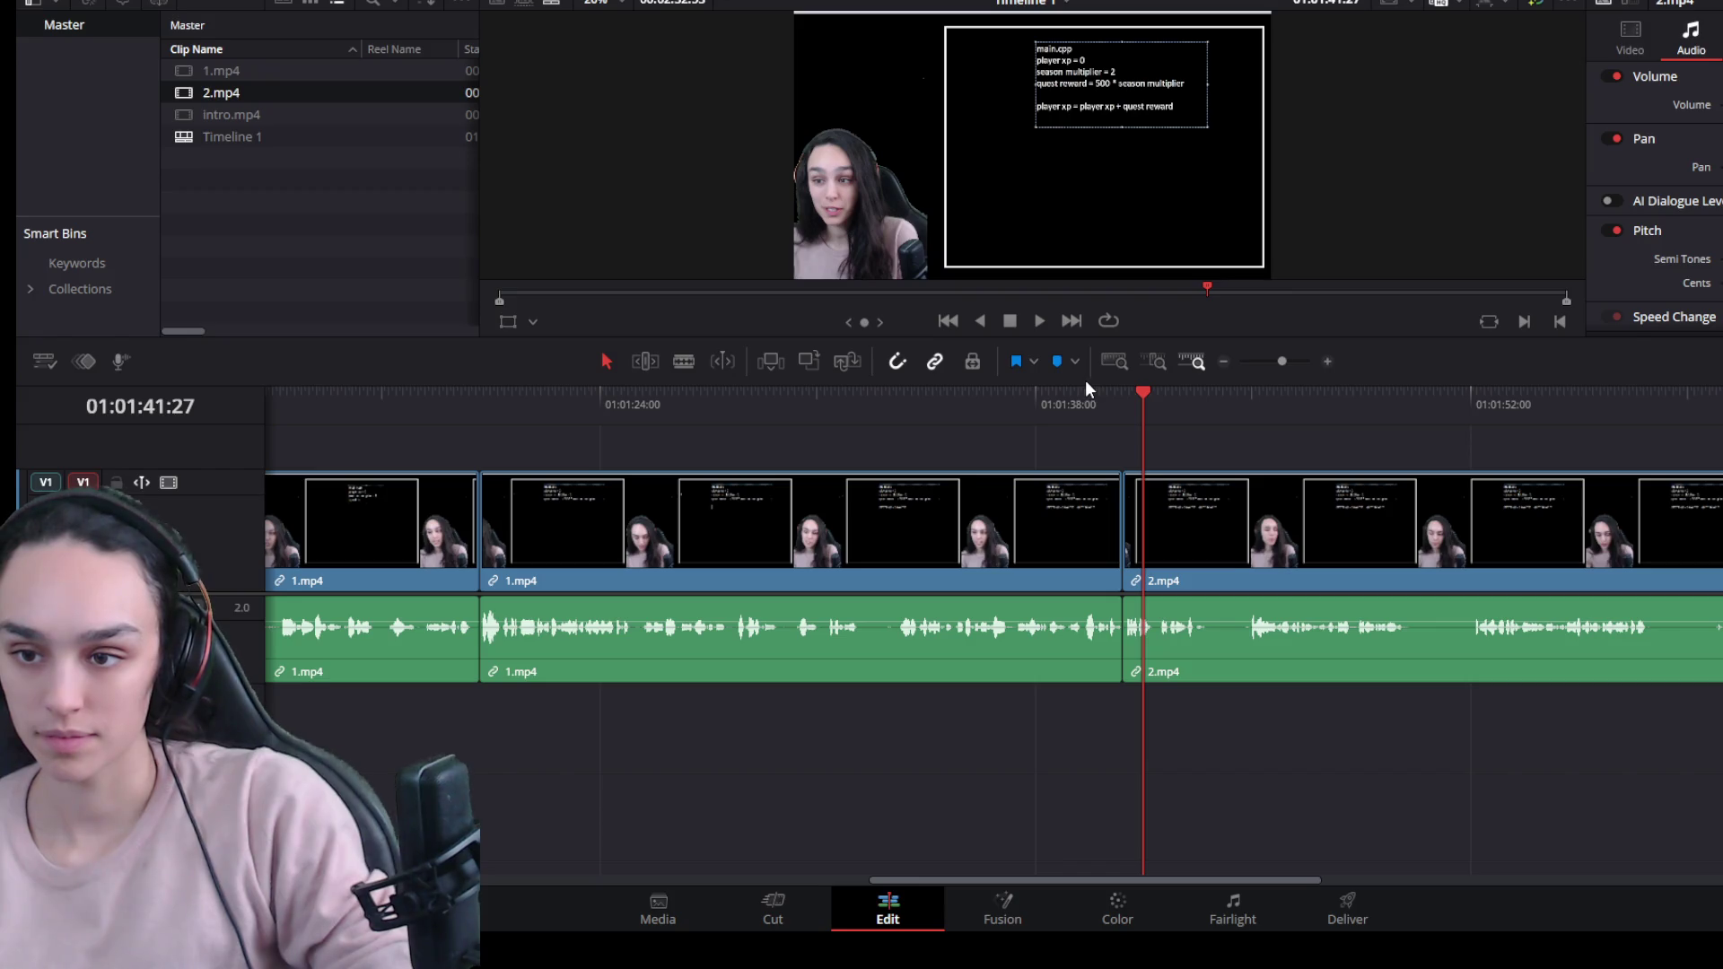
Enlarge the viewer and play back across the 1.mp4/2.mp4 cut.
drag(1085, 380, 1052, 660)
drag(1072, 881, 1143, 891)
click(851, 648)
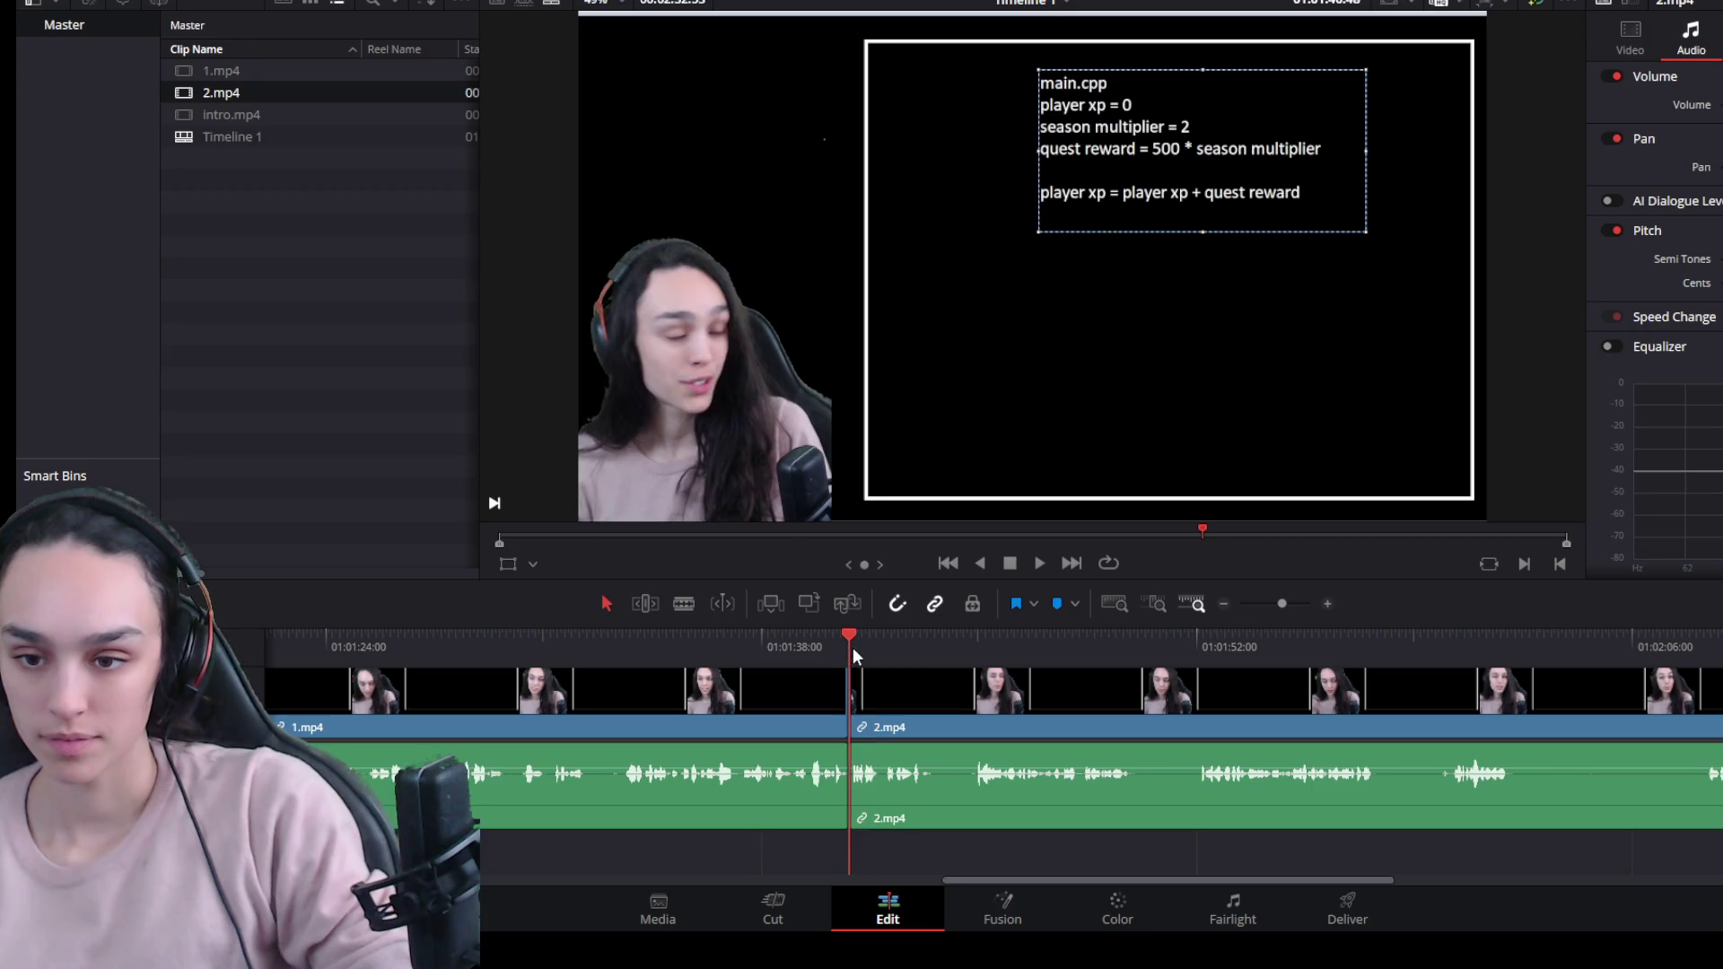
key(space)
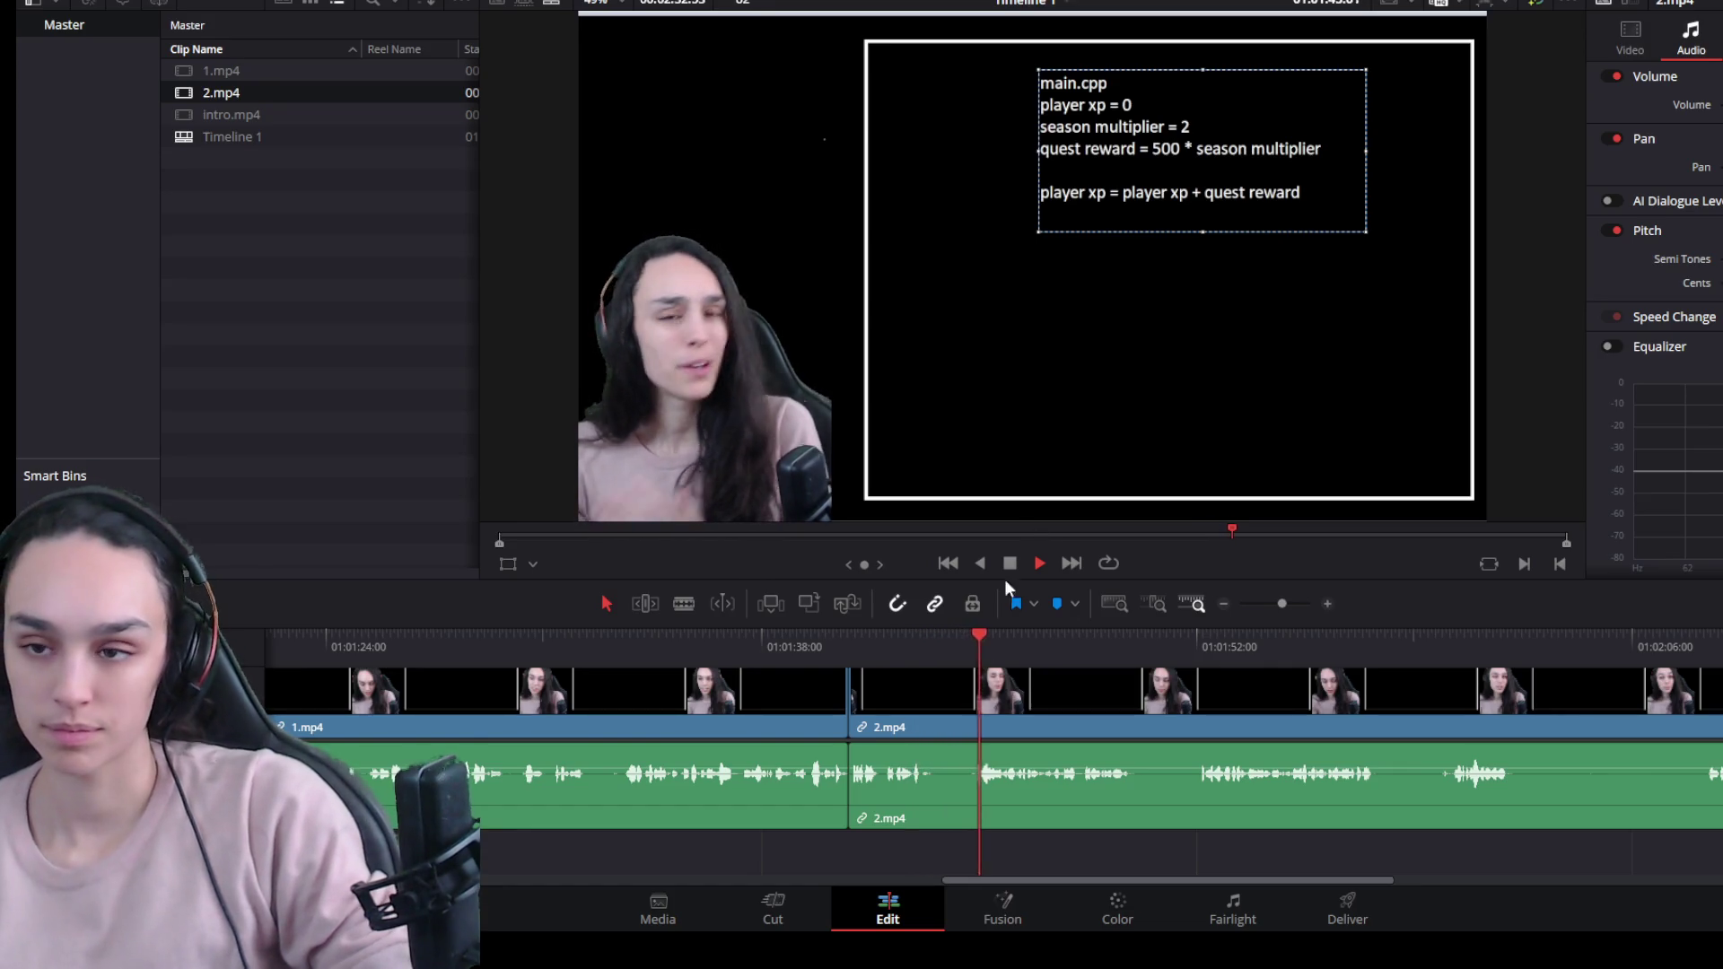
scroll(983, 791, up, 2)
key(space)
Split 2.mp4 at the first pause, trim off the dead section, and close the gap.
click(1087, 647)
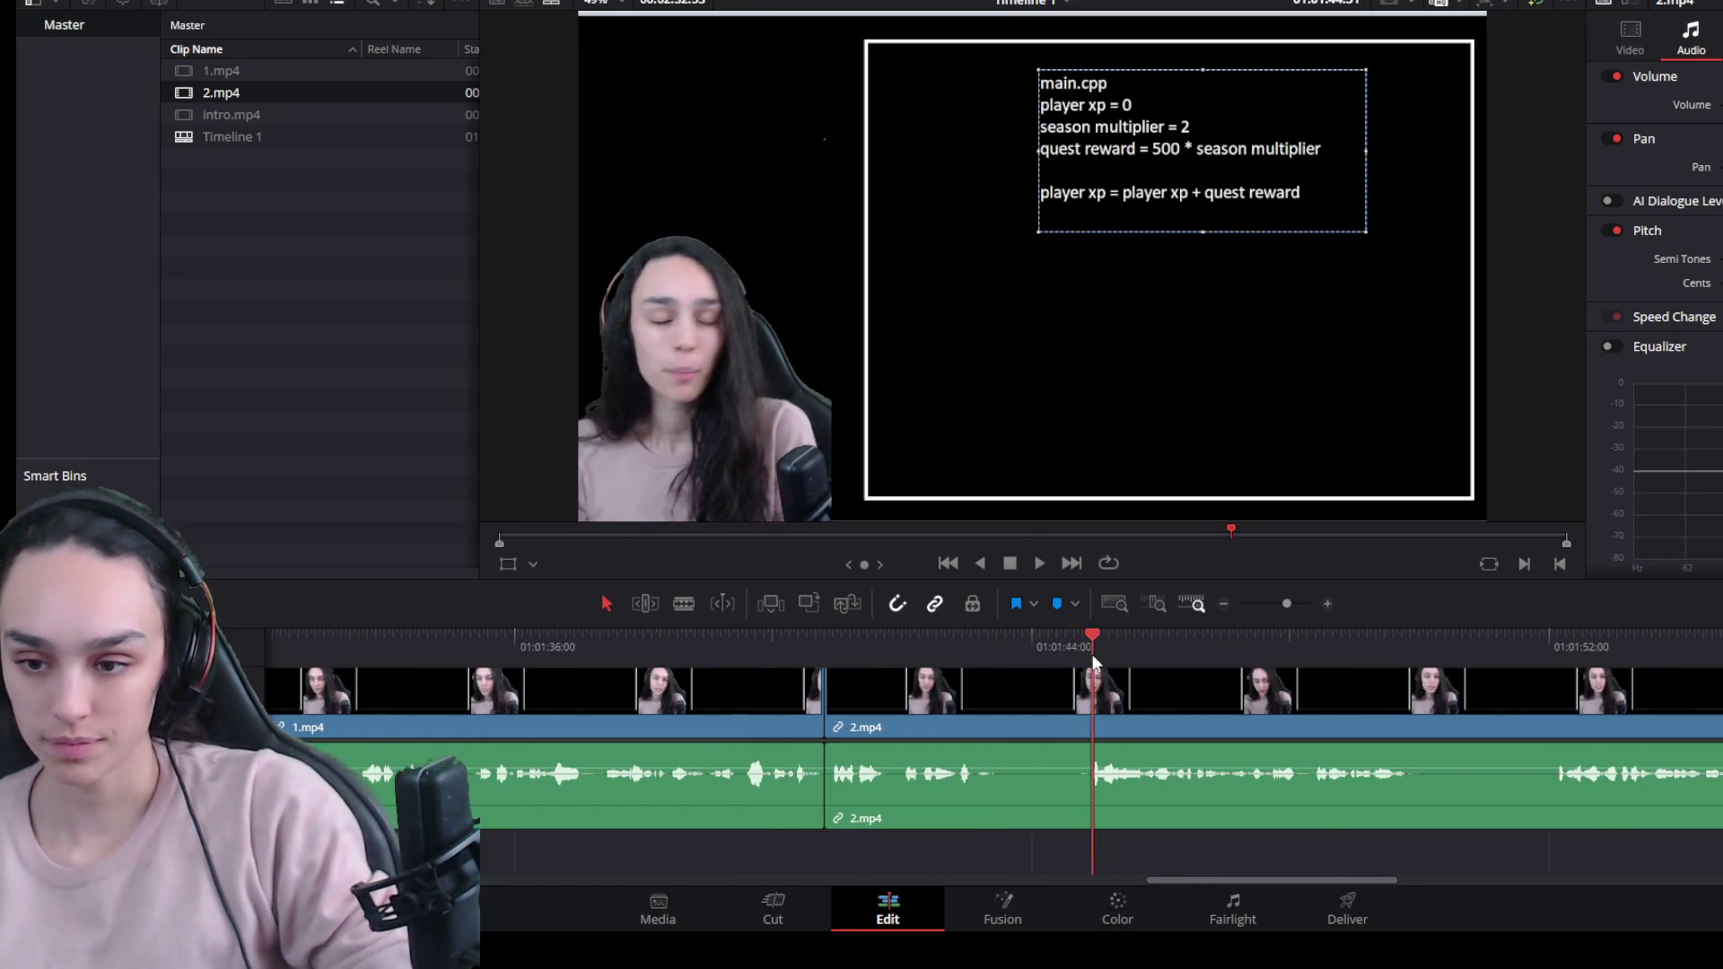
click(1079, 700)
key(ctrl+backslash)
drag(1084, 717, 978, 718)
click(1038, 708)
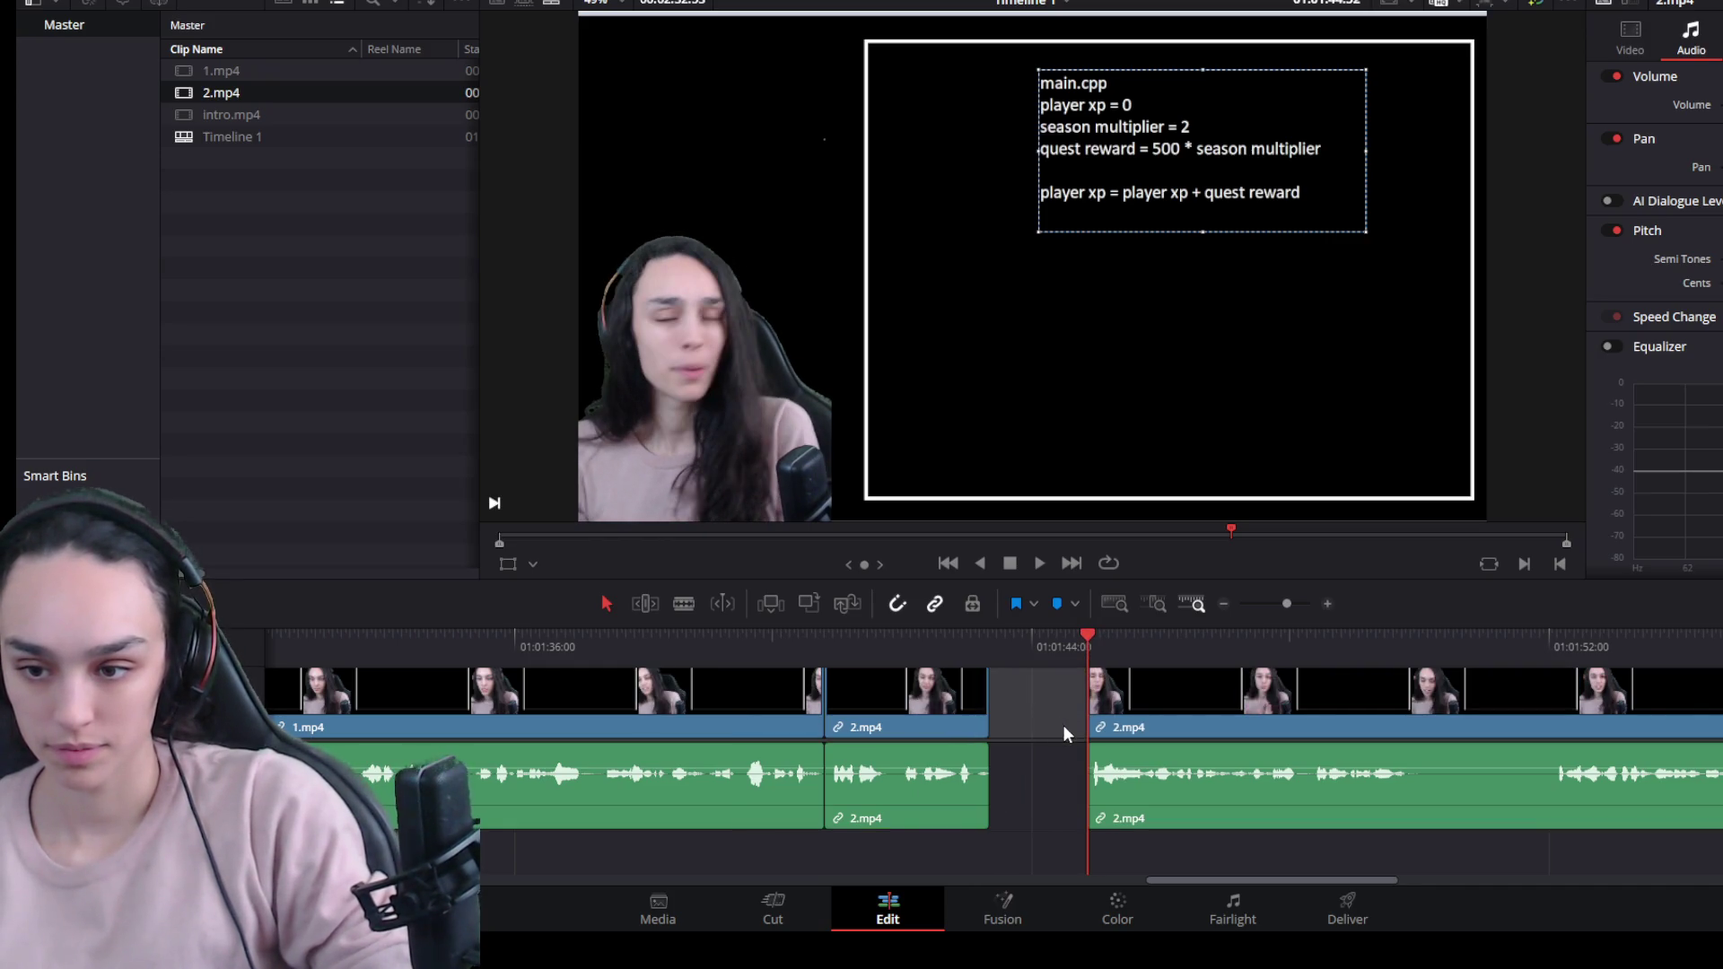
key(Delete)
key(space)
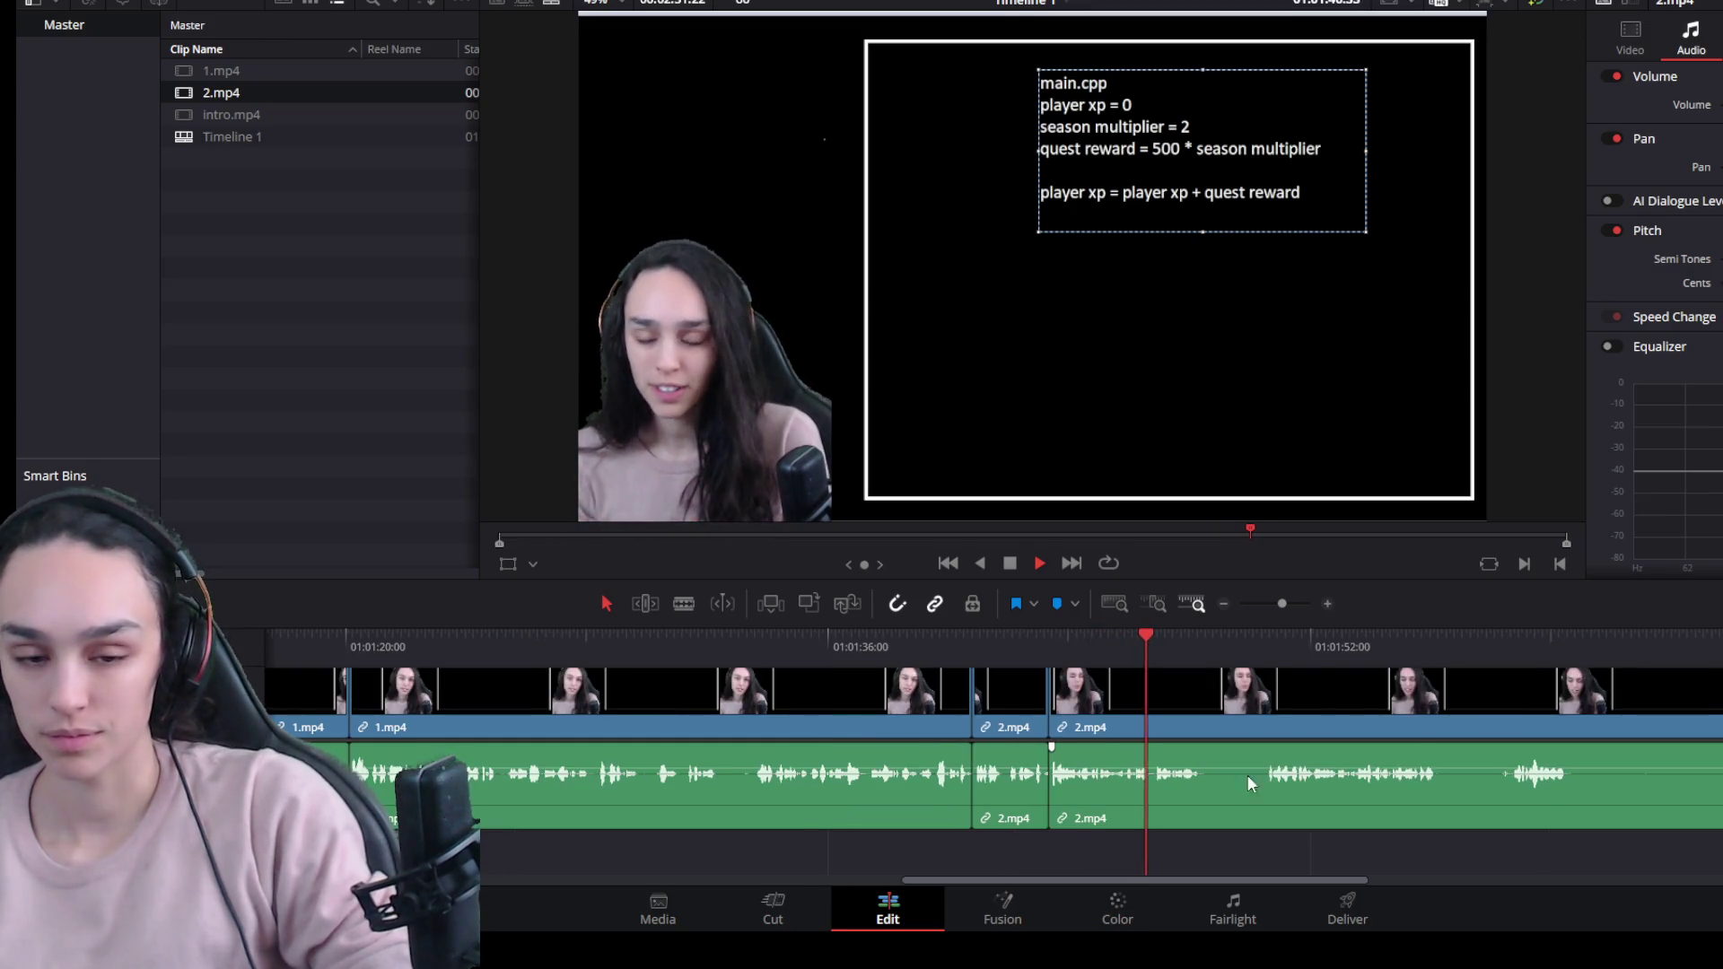
Split 2.mp4 at the next pause, trim the dead start, and ripple-delete the gap.
key(ctrl+minus)
key(space)
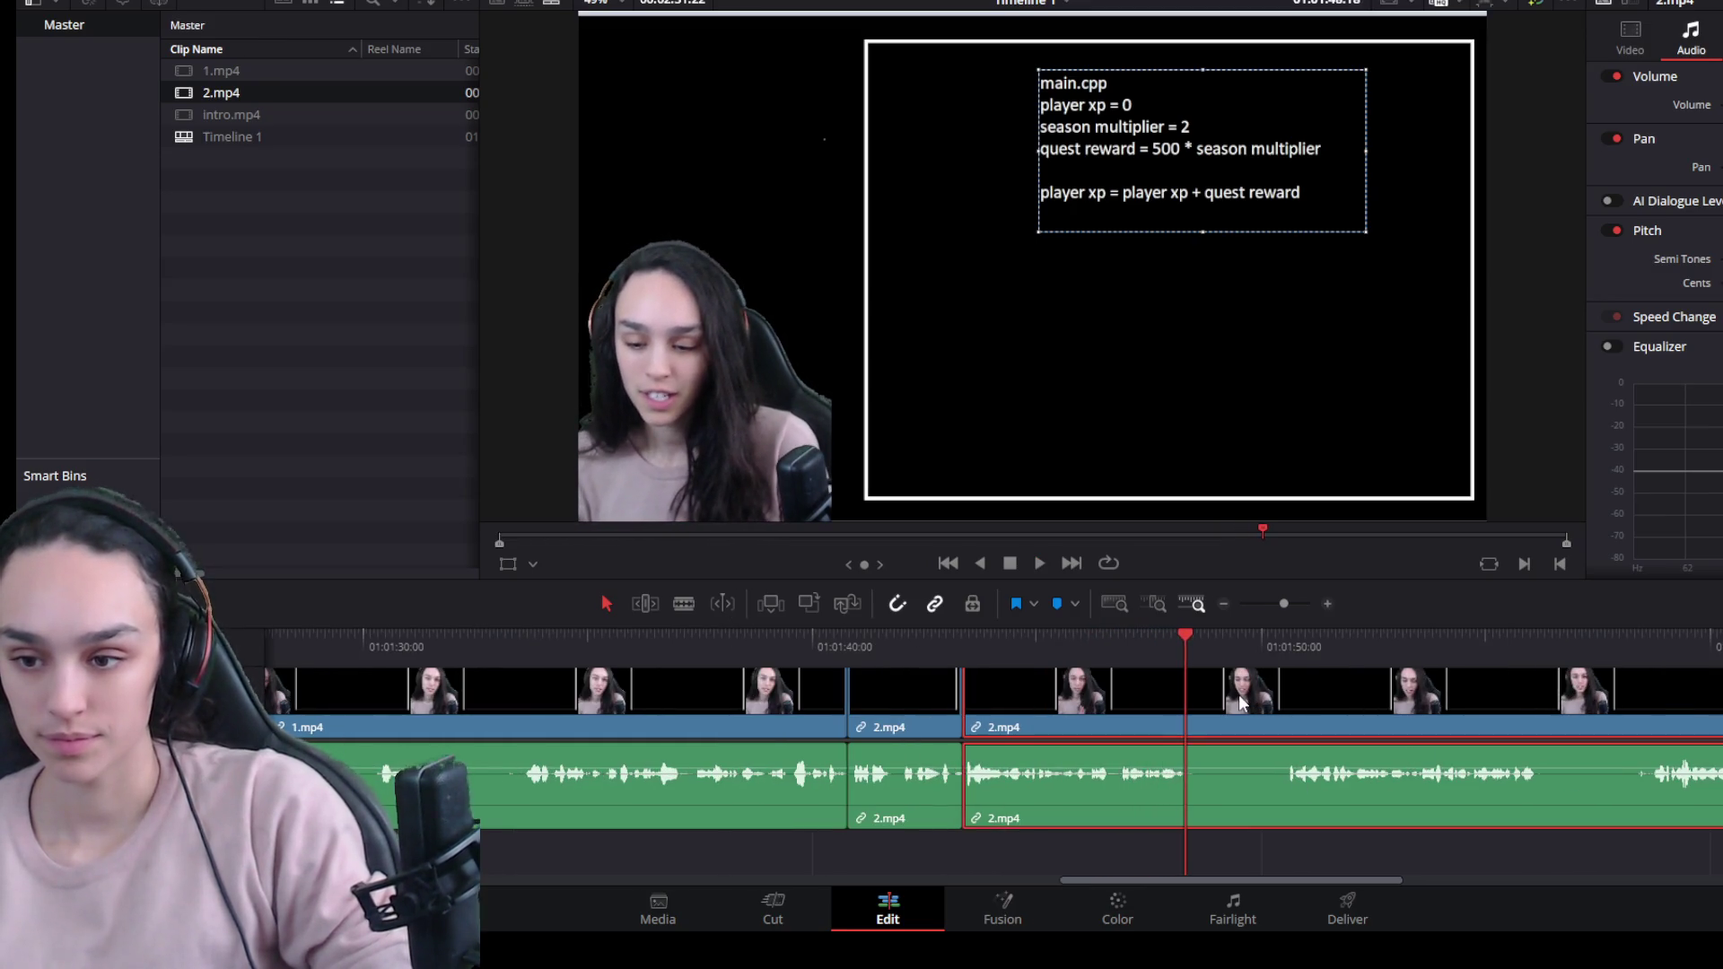
key(ctrl+b)
drag(1187, 723, 1299, 723)
click(1250, 713)
key(Delete)
key(space)
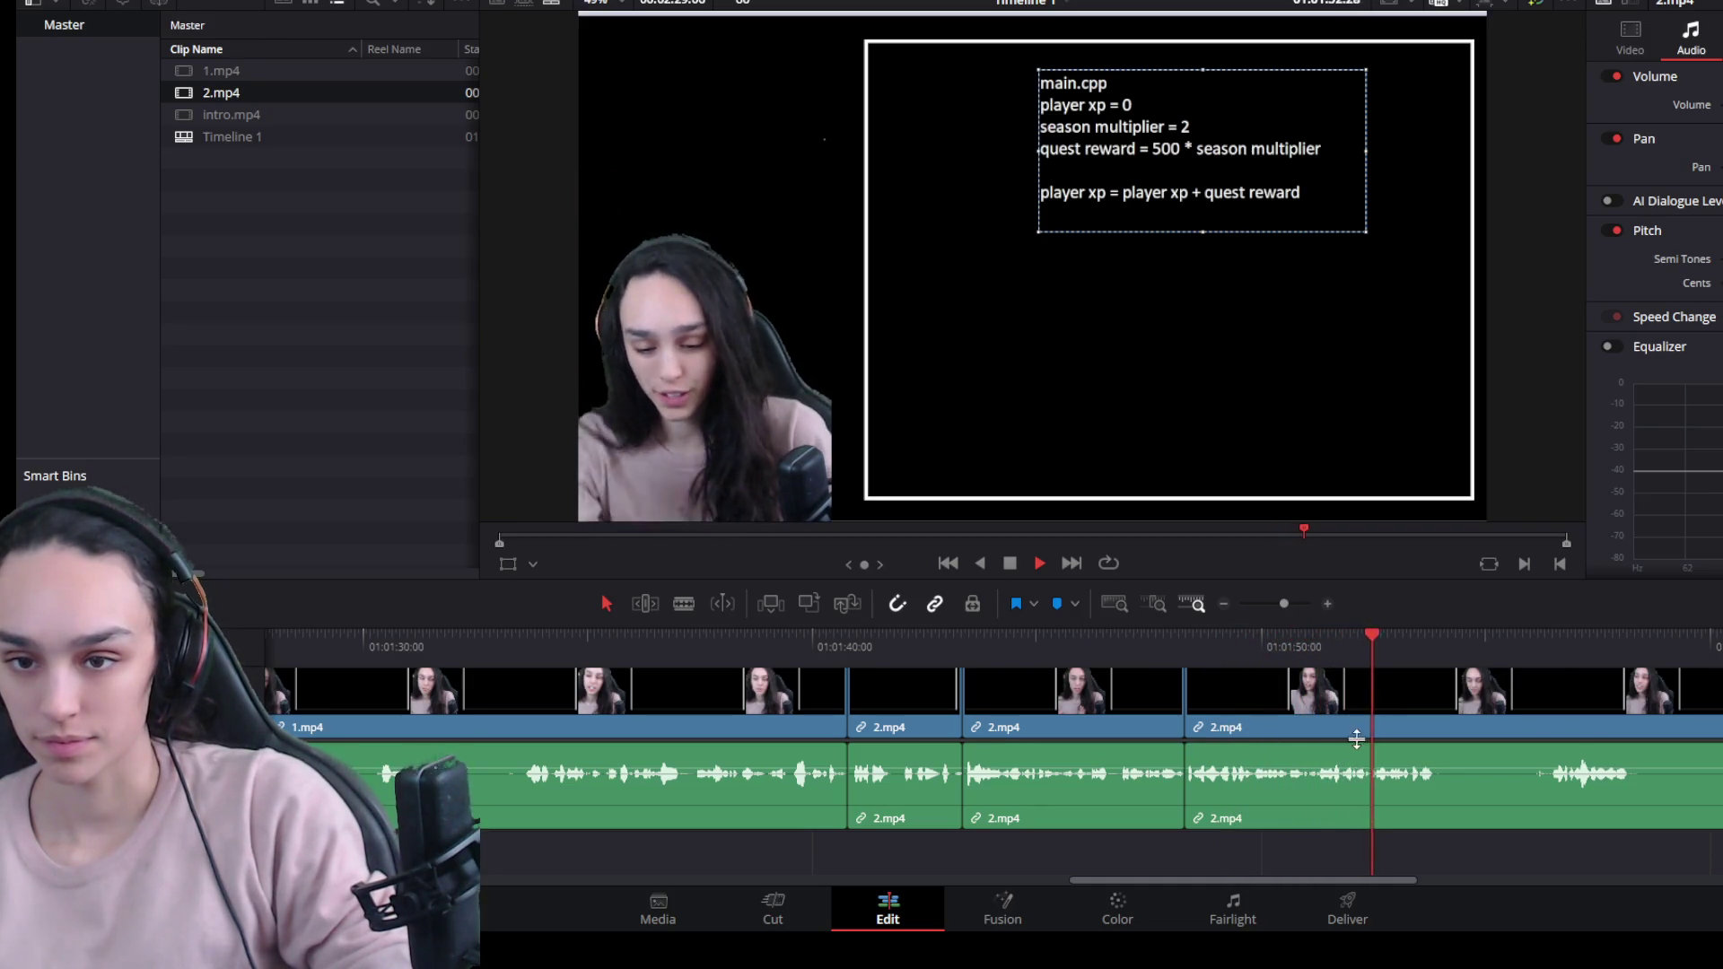
key(space)
Split 2.mp4 once more and delete its unwanted long final piece.
click(1465, 711)
key(ctrl+b)
key(space)
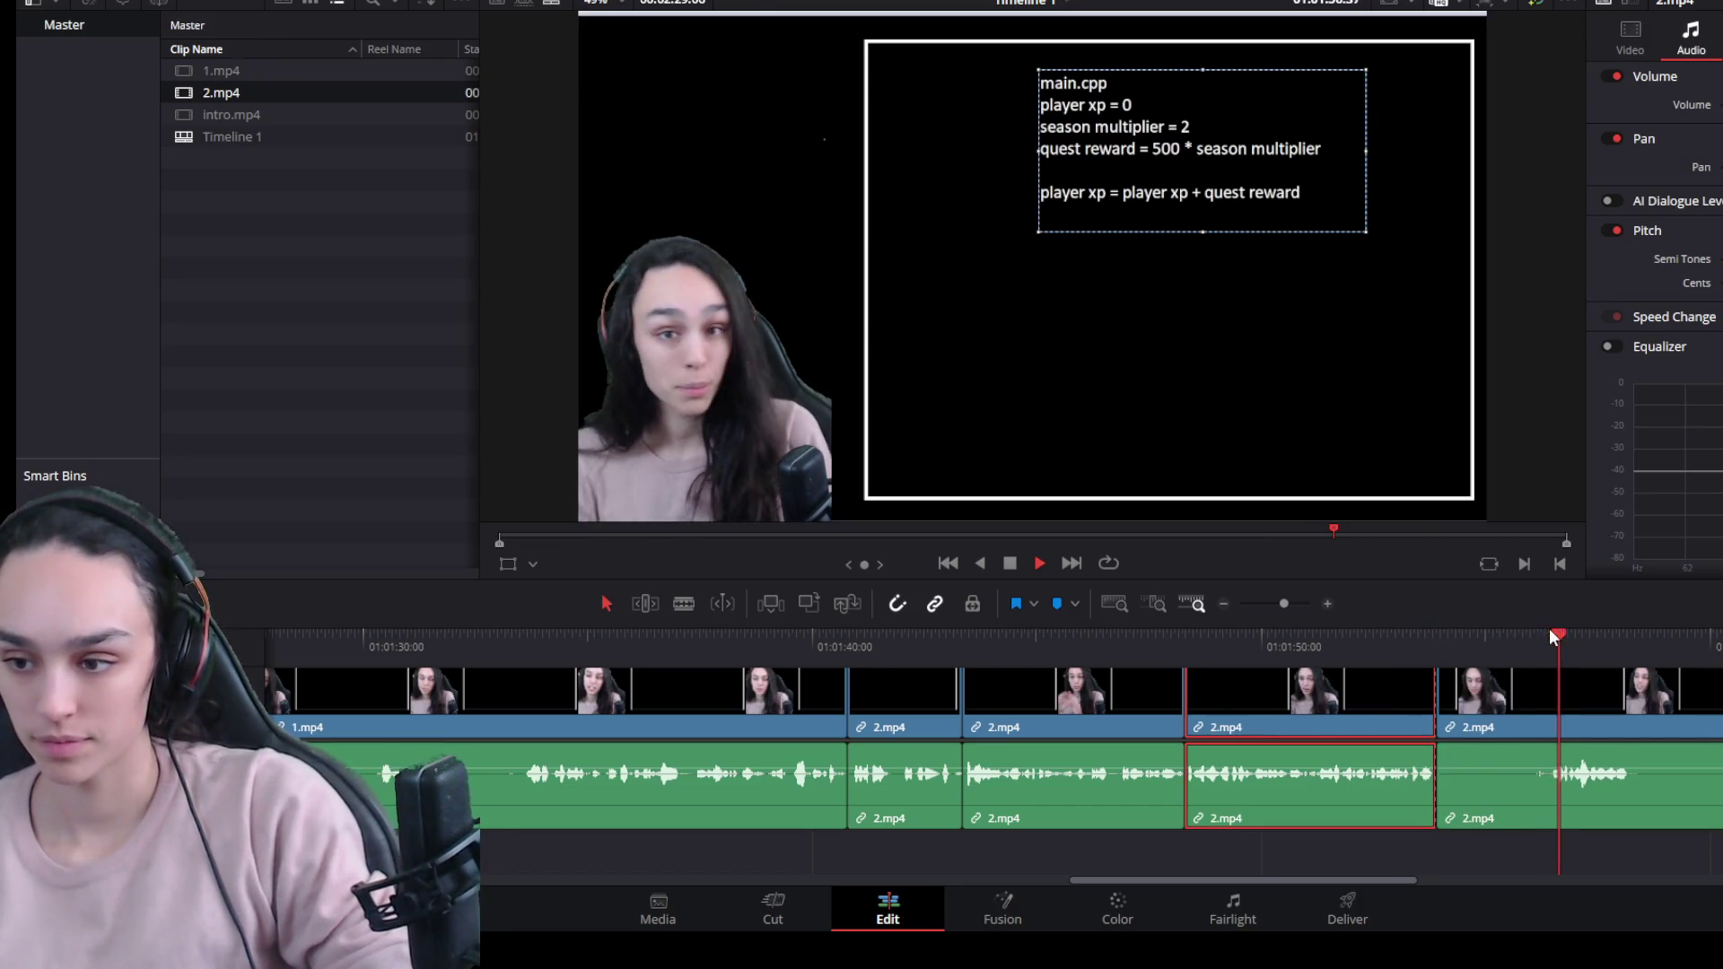
scroll(1414, 745, down, 4)
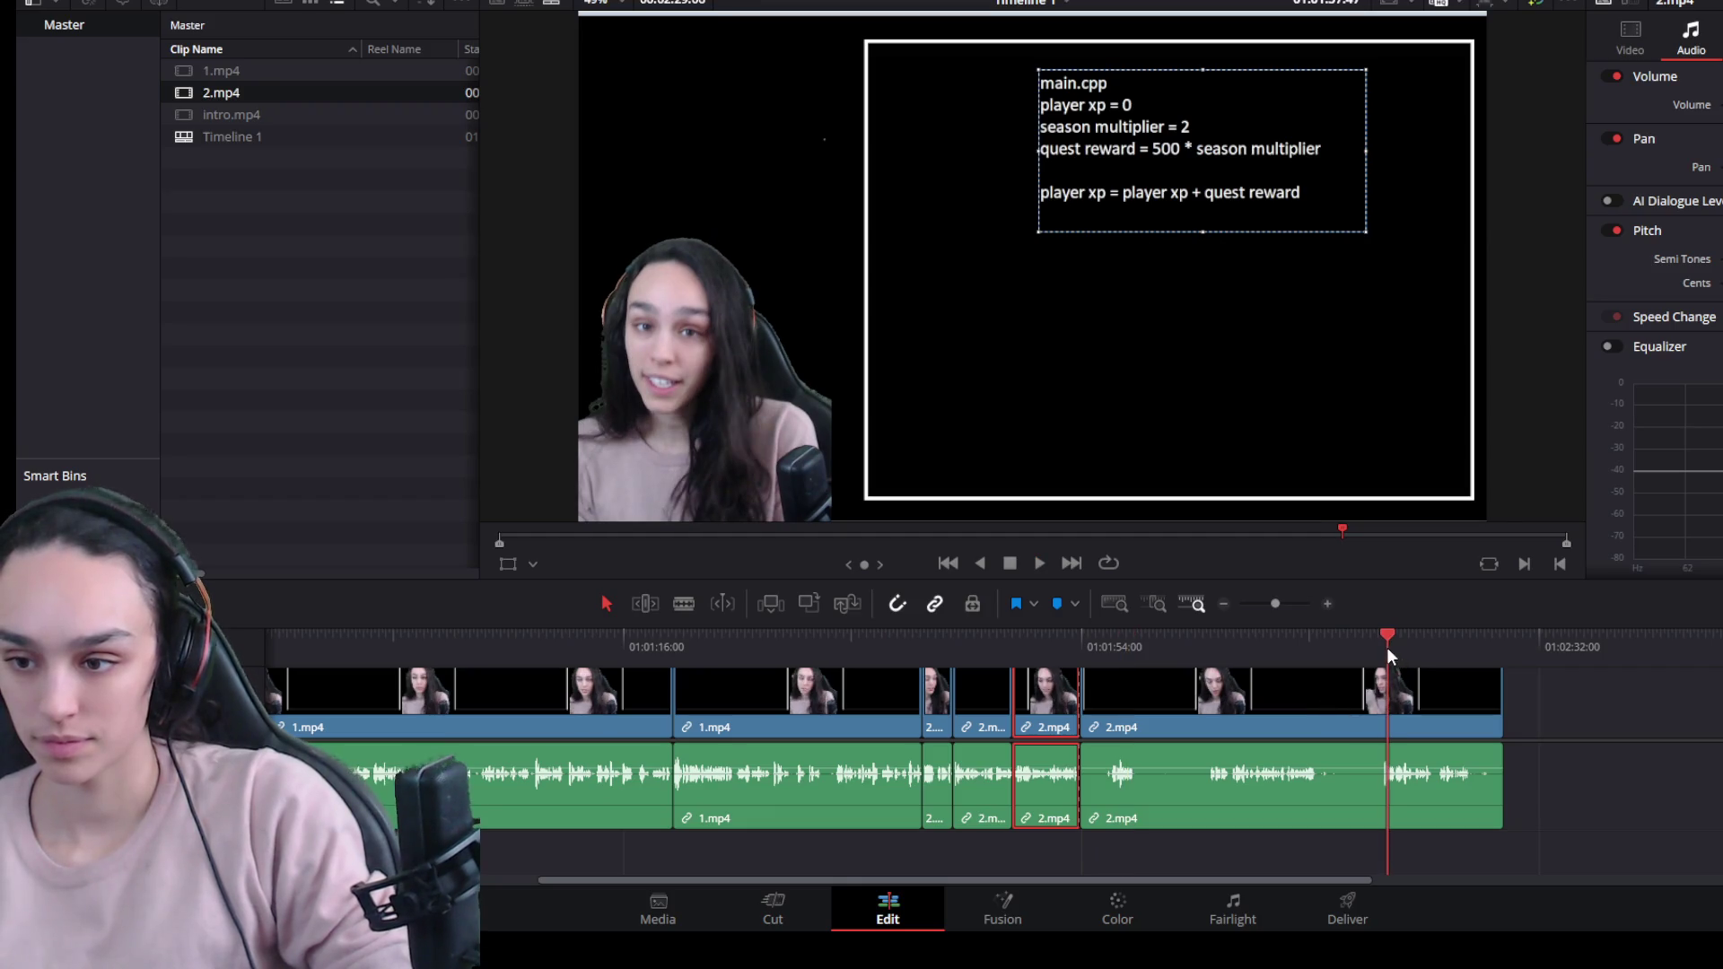
click(1351, 707)
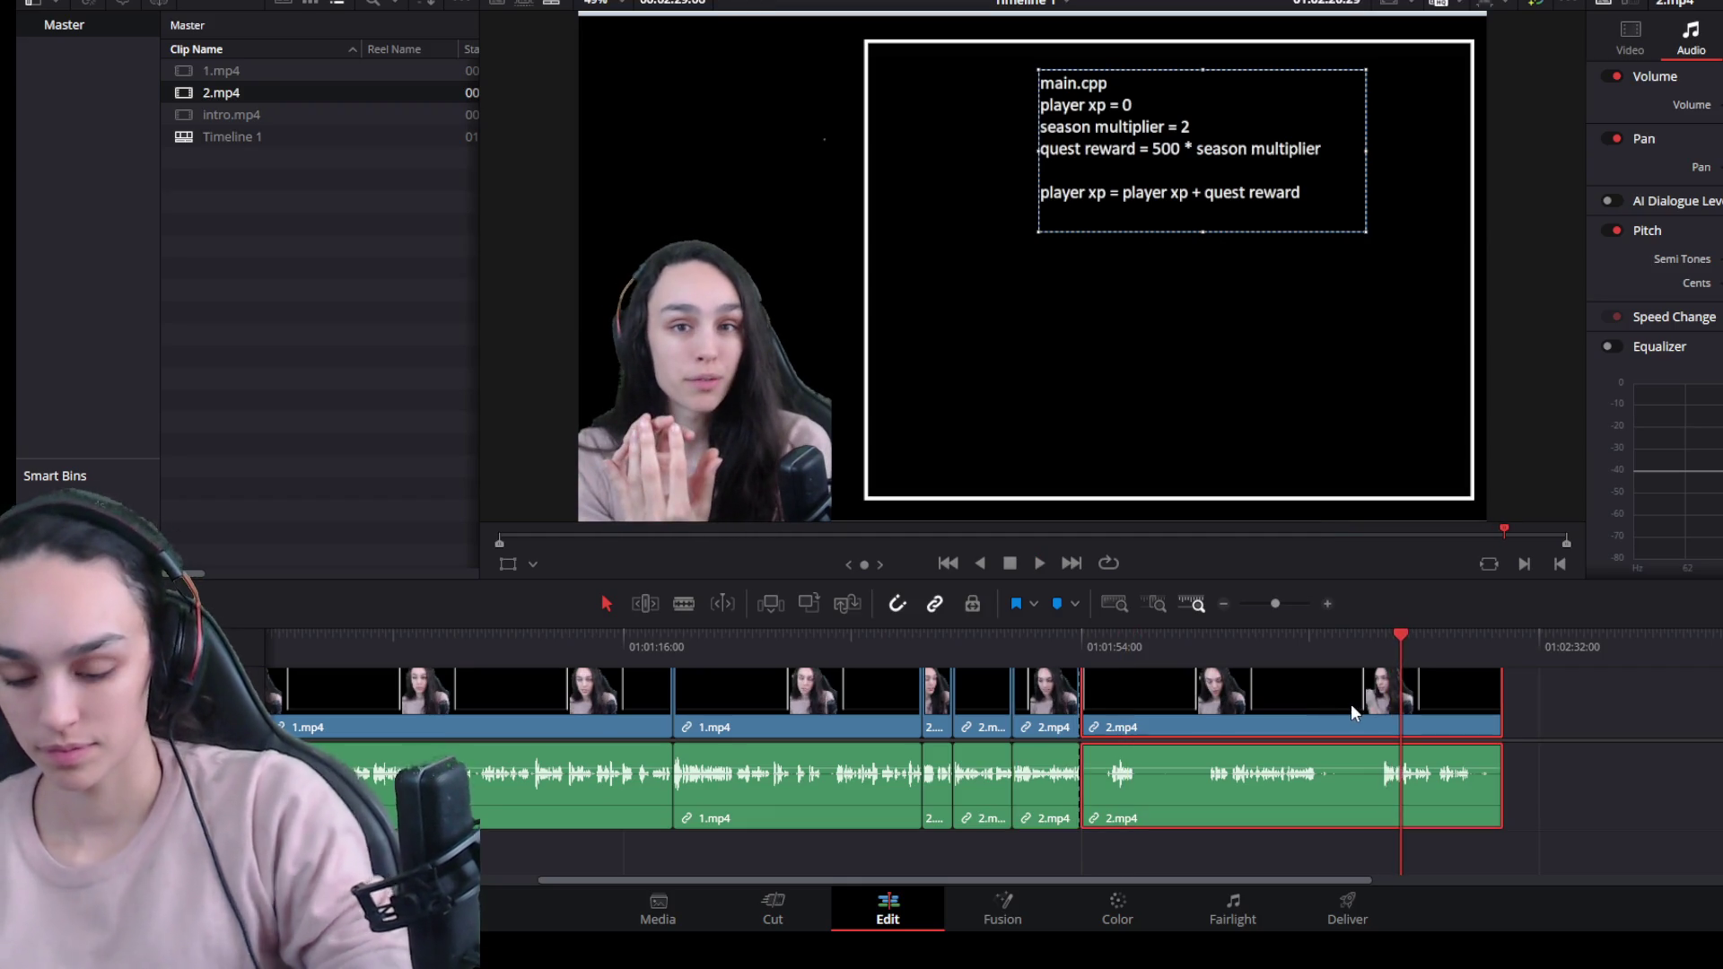
key(Delete)
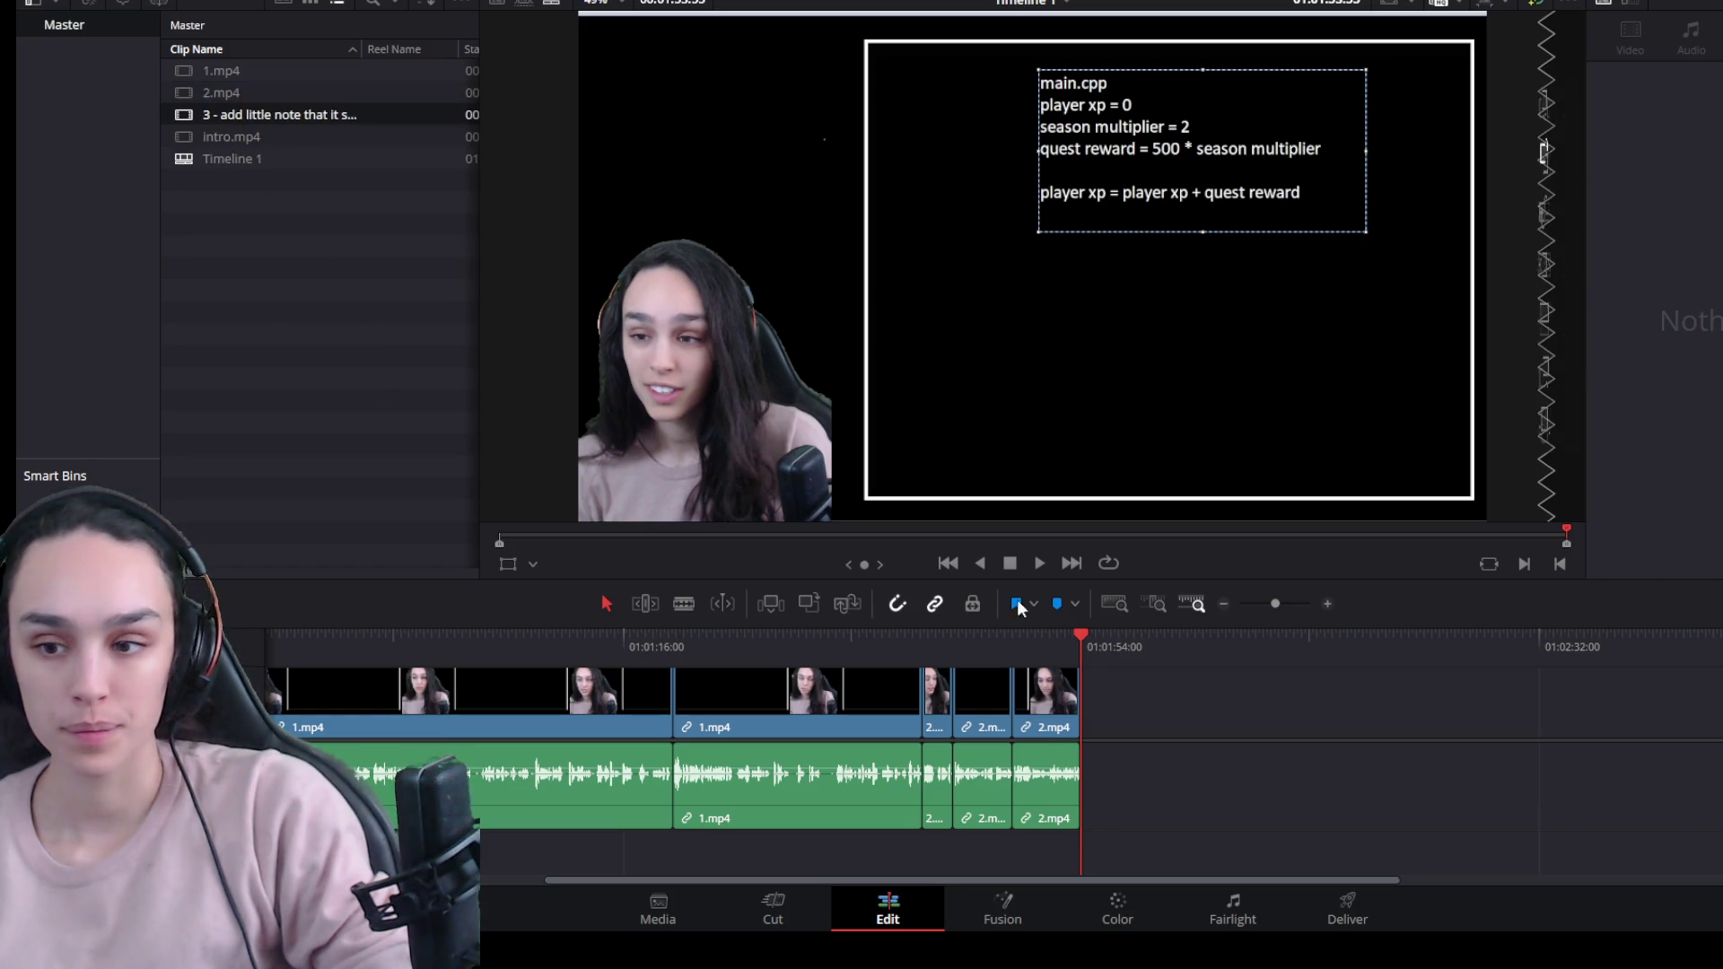
Append clip 3 with F9 and delete its extra audio clip on the lower track.
key(F9)
scroll(1370, 826, down, 2)
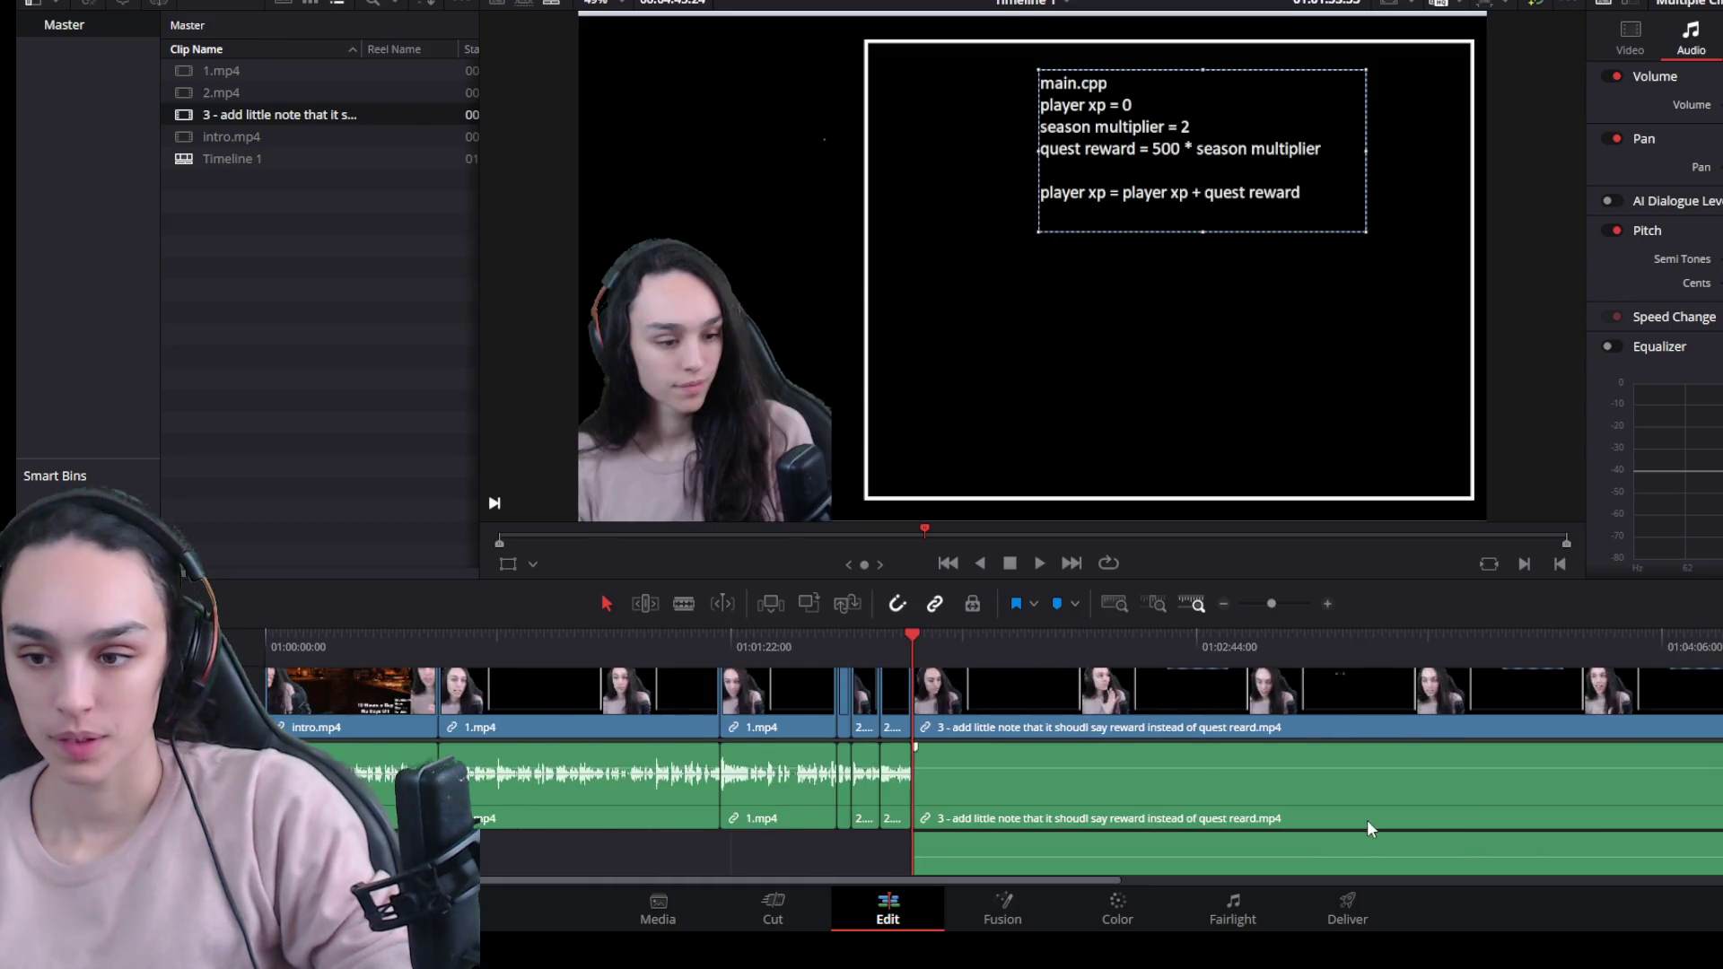
scroll(1366, 819, down, 2)
click(1091, 702)
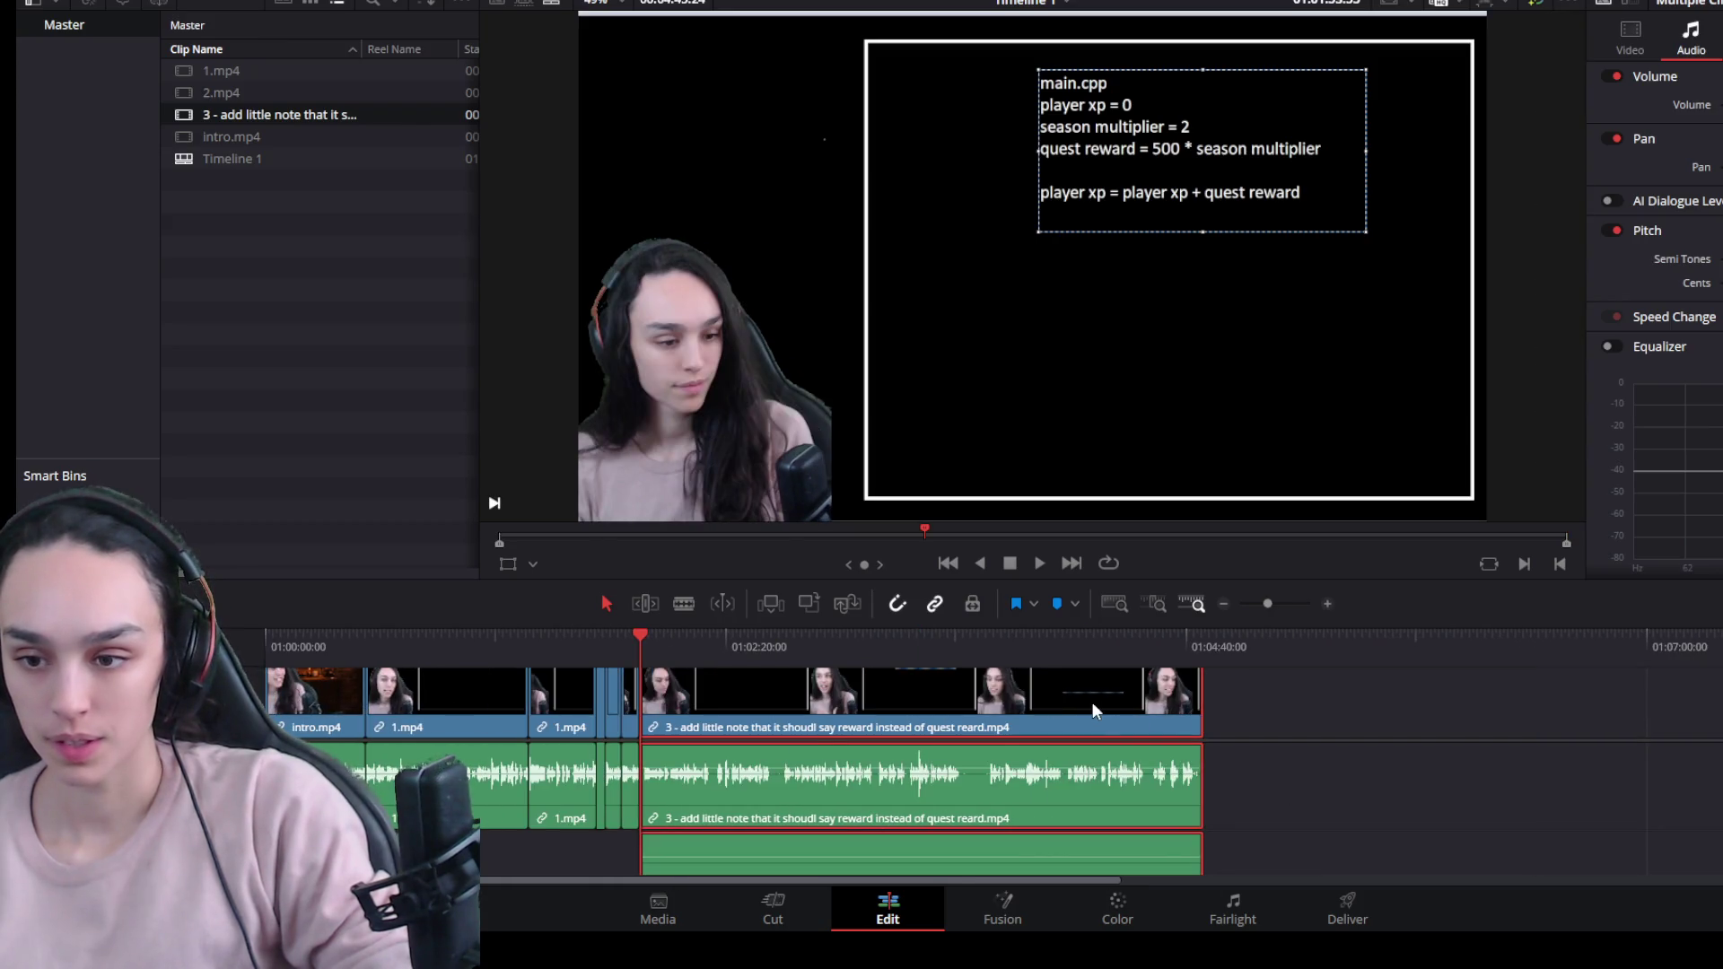
click(1263, 819)
drag(1092, 781, 1084, 786)
scroll(1018, 745, up, 2)
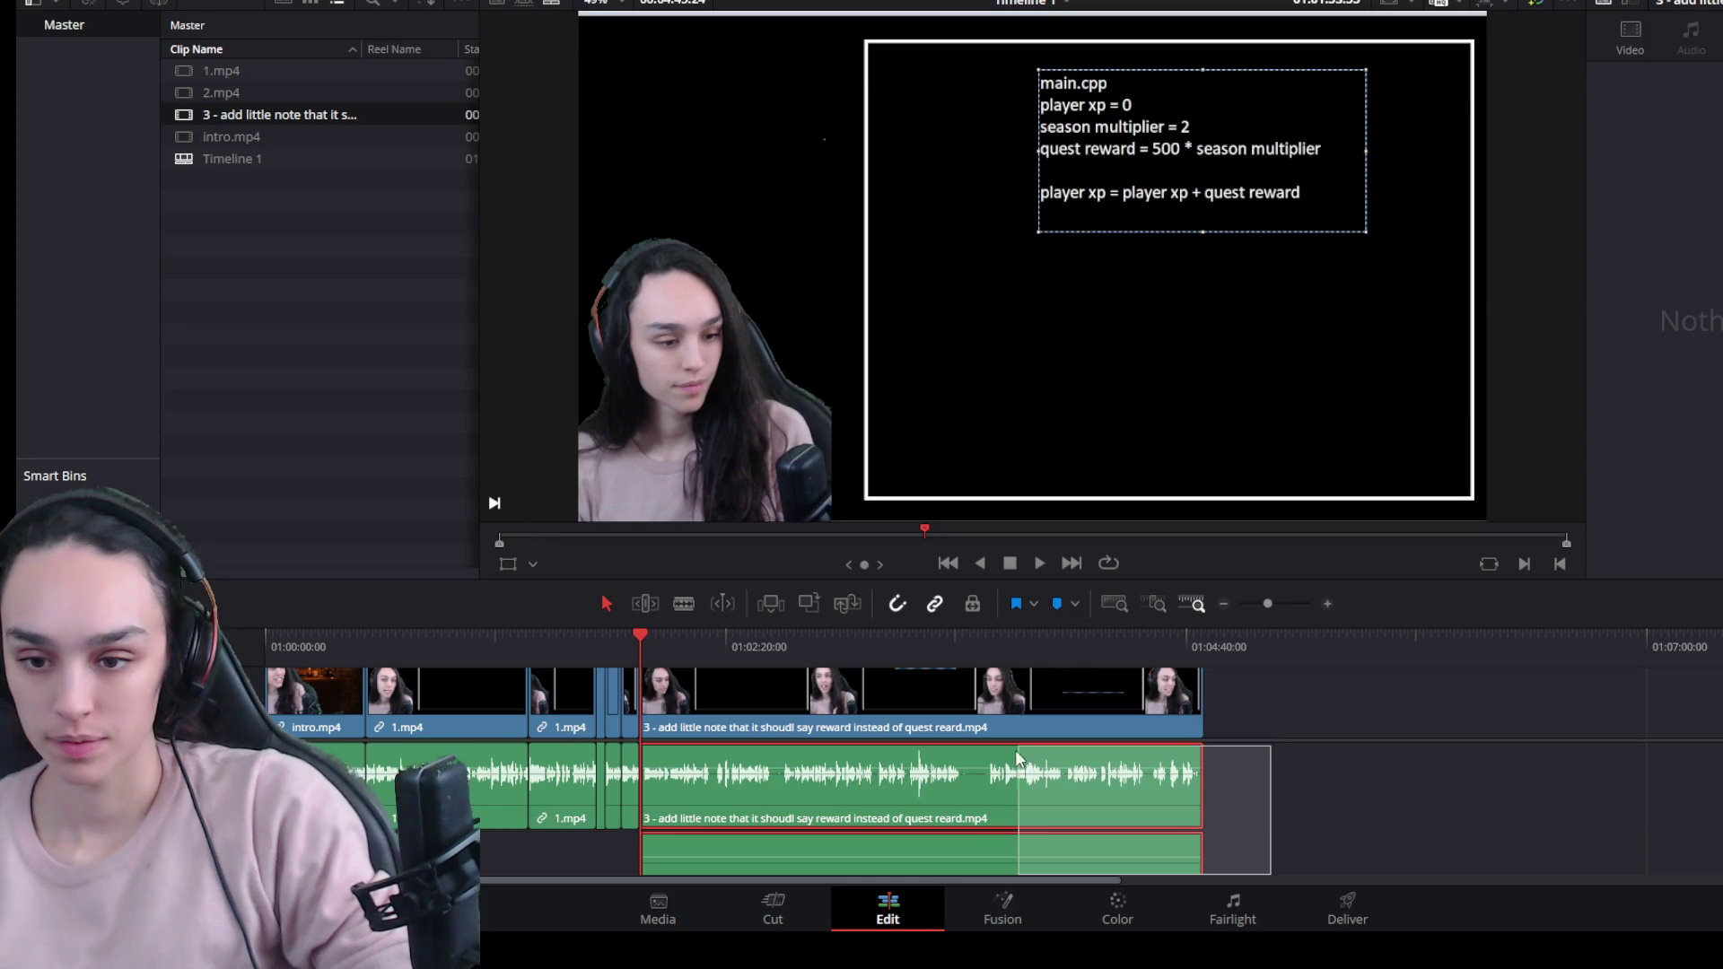
mouse_move(953, 852)
mouse_down()
mouse_move(1521, 831)
mouse_move(1505, 842)
mouse_up()
key(Delete)
Trim clip 3's opening, ripple-delete the gap so it follows 2.mp4, and play back.
click(1108, 793)
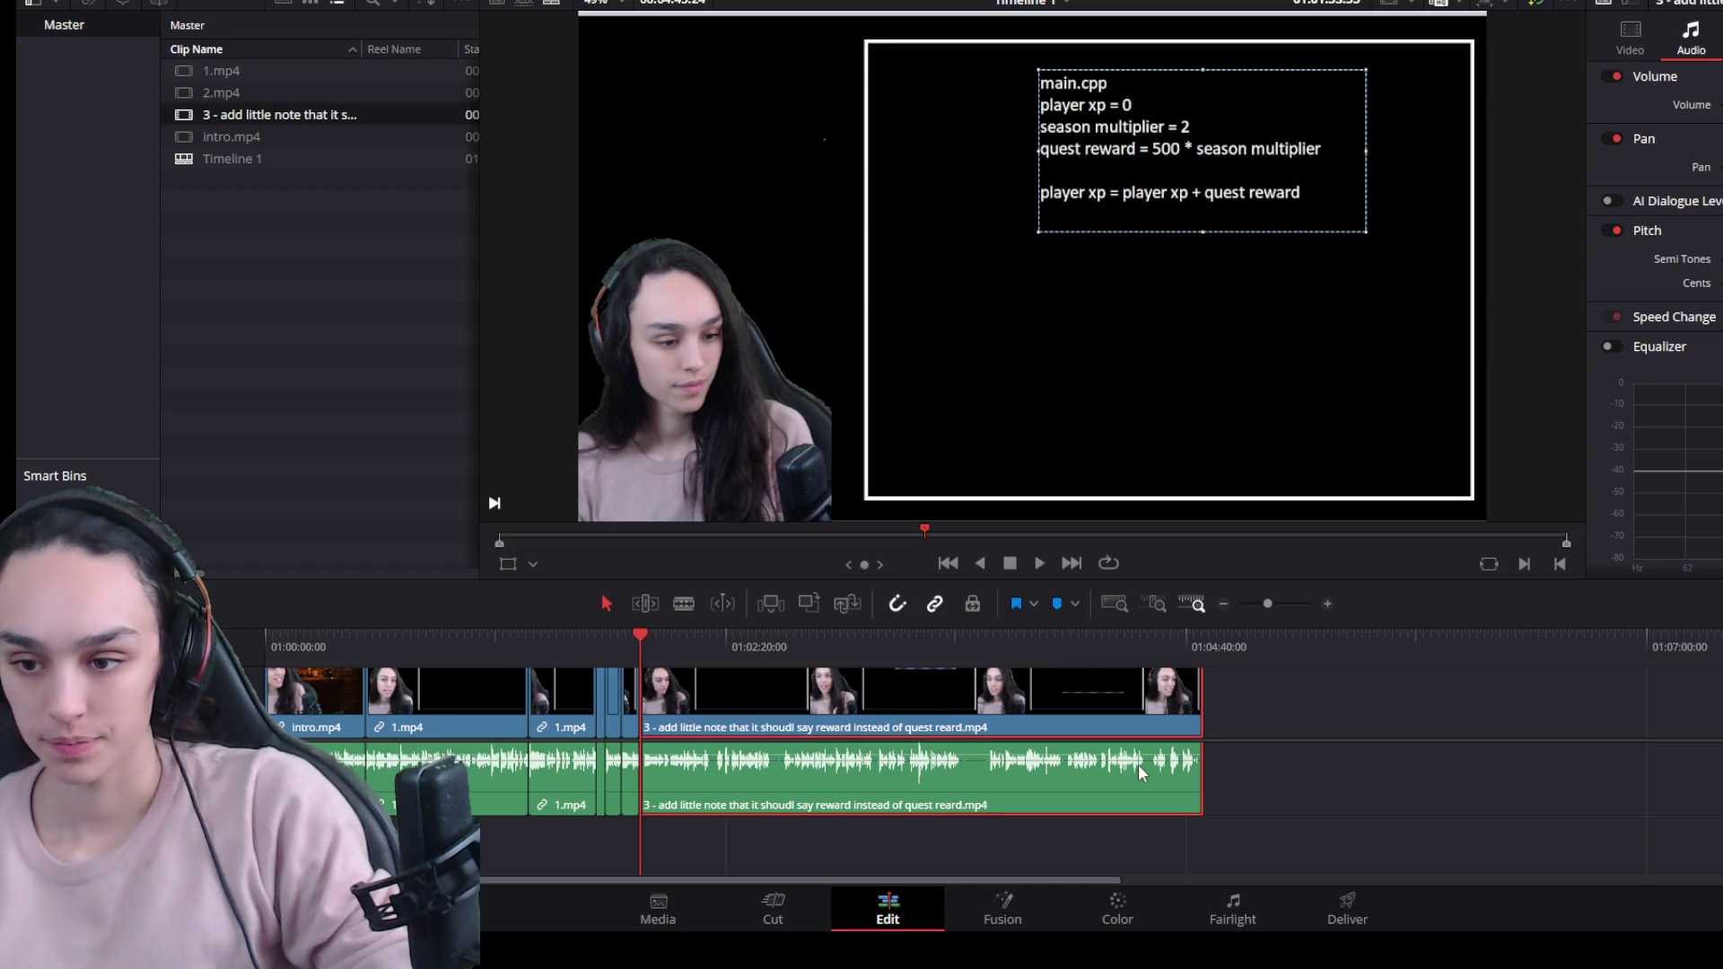
scroll(929, 815, up, 5)
drag(1133, 715, 1185, 716)
click(1161, 715)
key(BackSpace)
key(space)
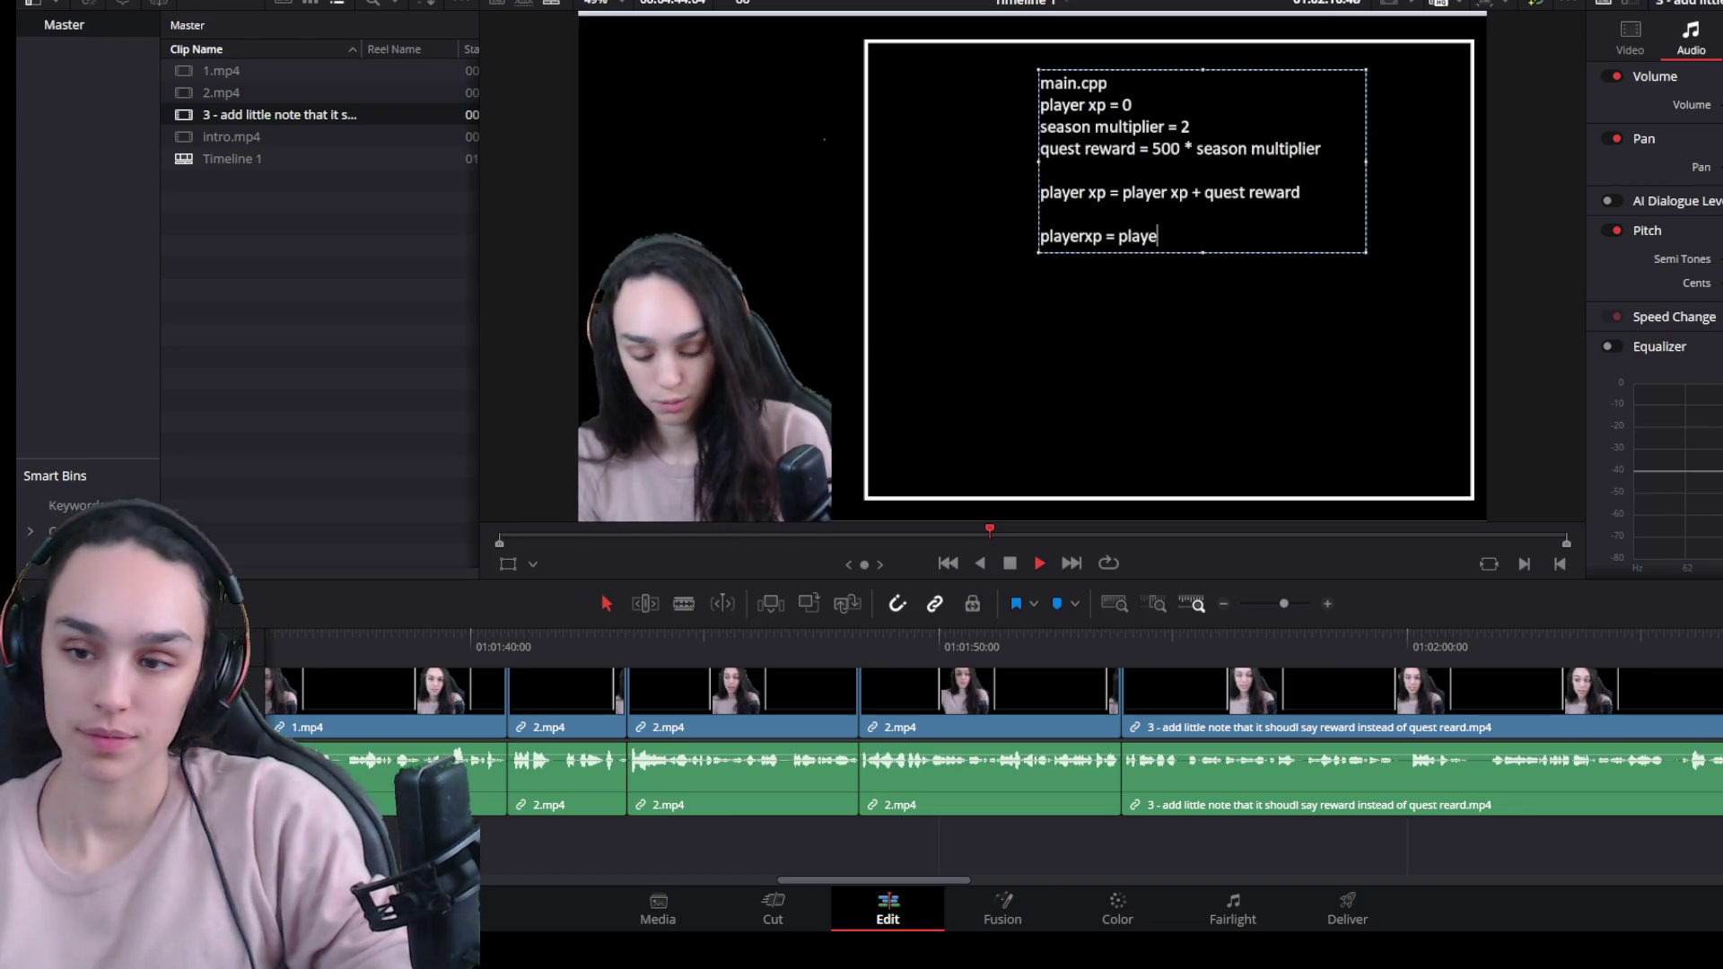
Split clip 3 at the first pause, trim the pause off the left piece, ripple-delete the gap, and review.
scroll(964, 874, down, 2)
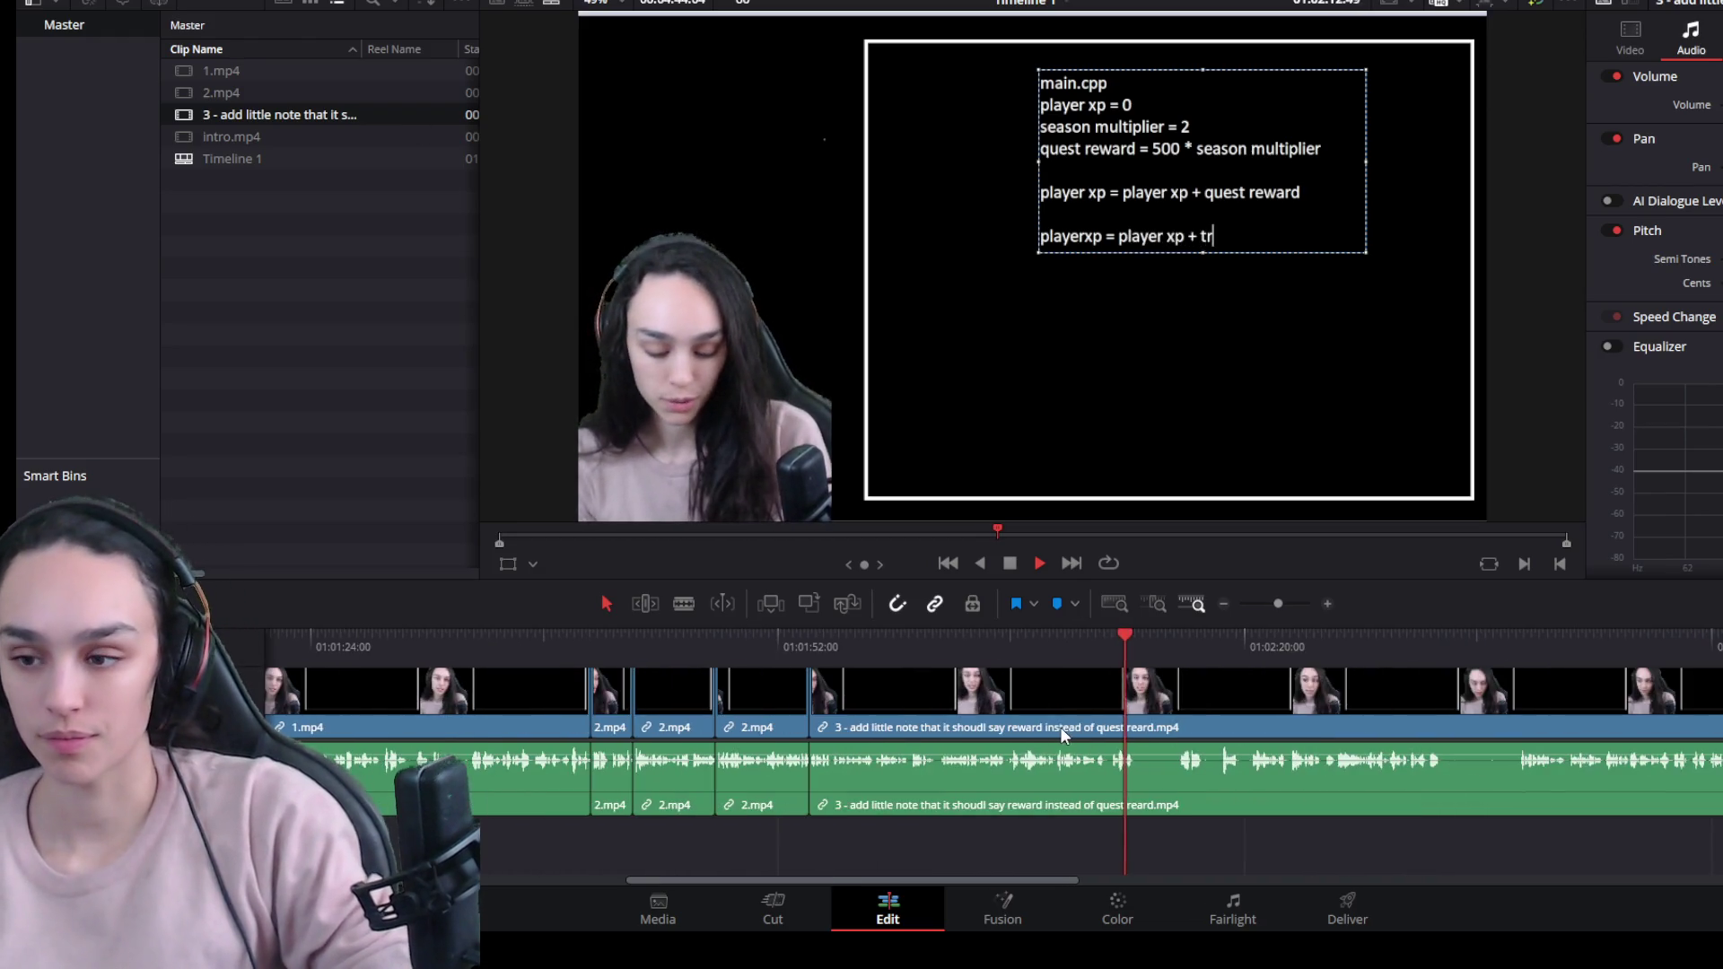
key(space)
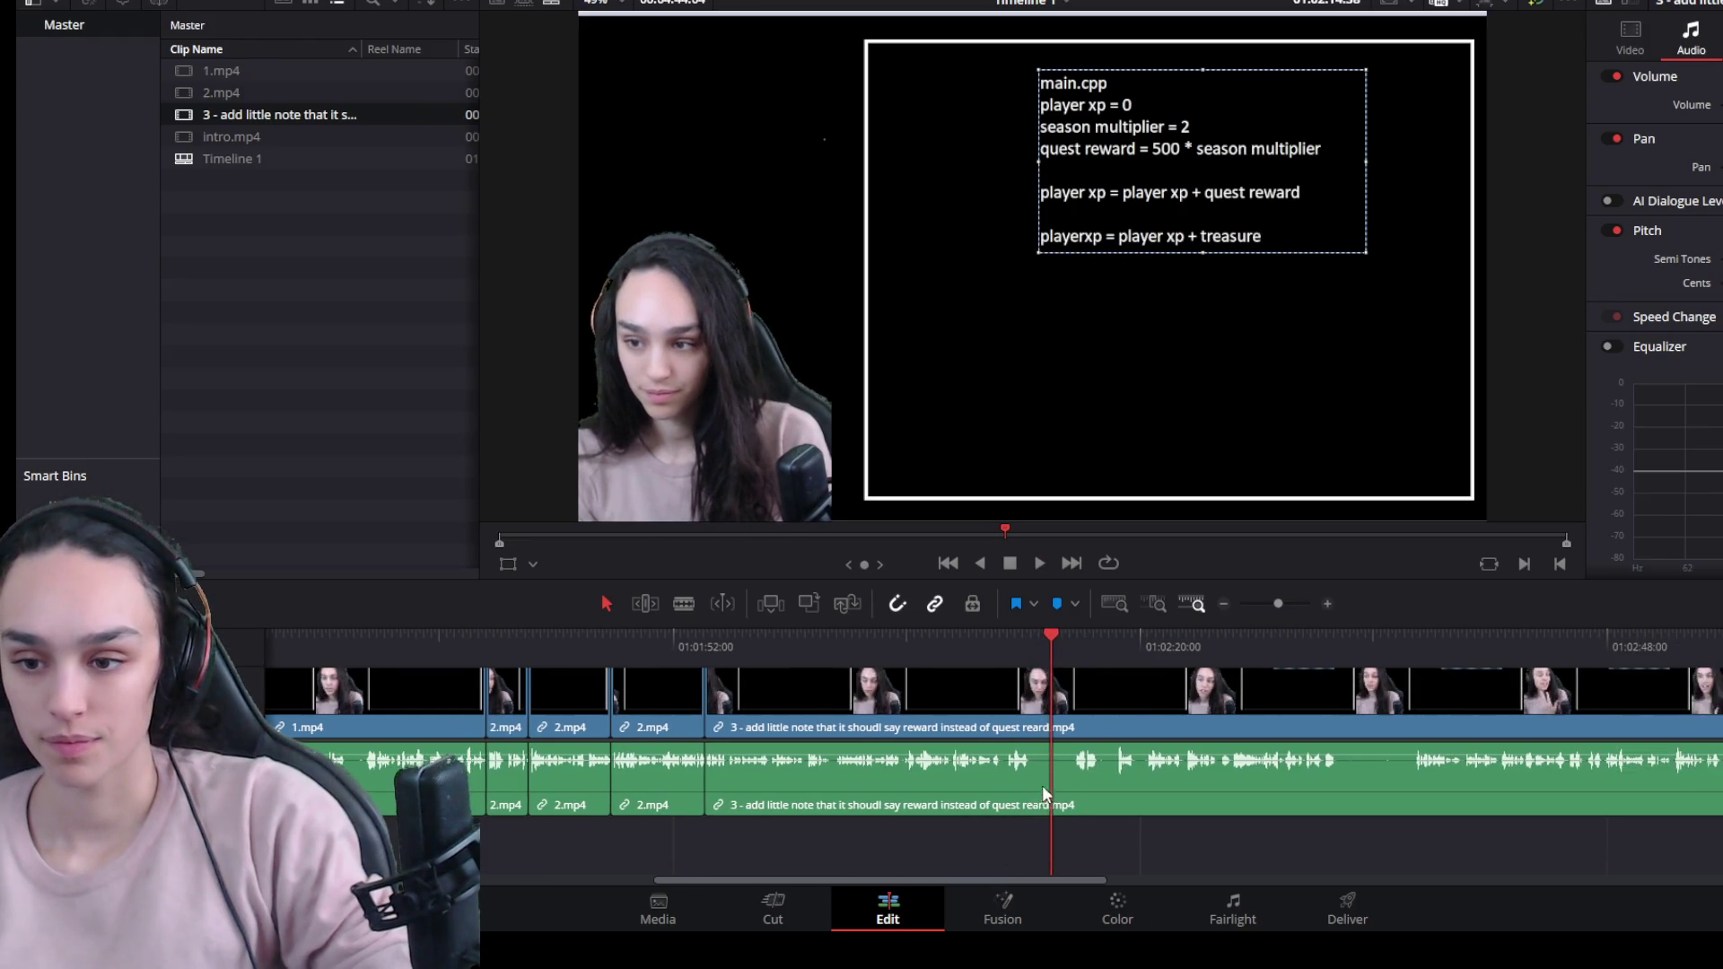
scroll(1162, 788, up, 3)
click(1201, 644)
click(1187, 713)
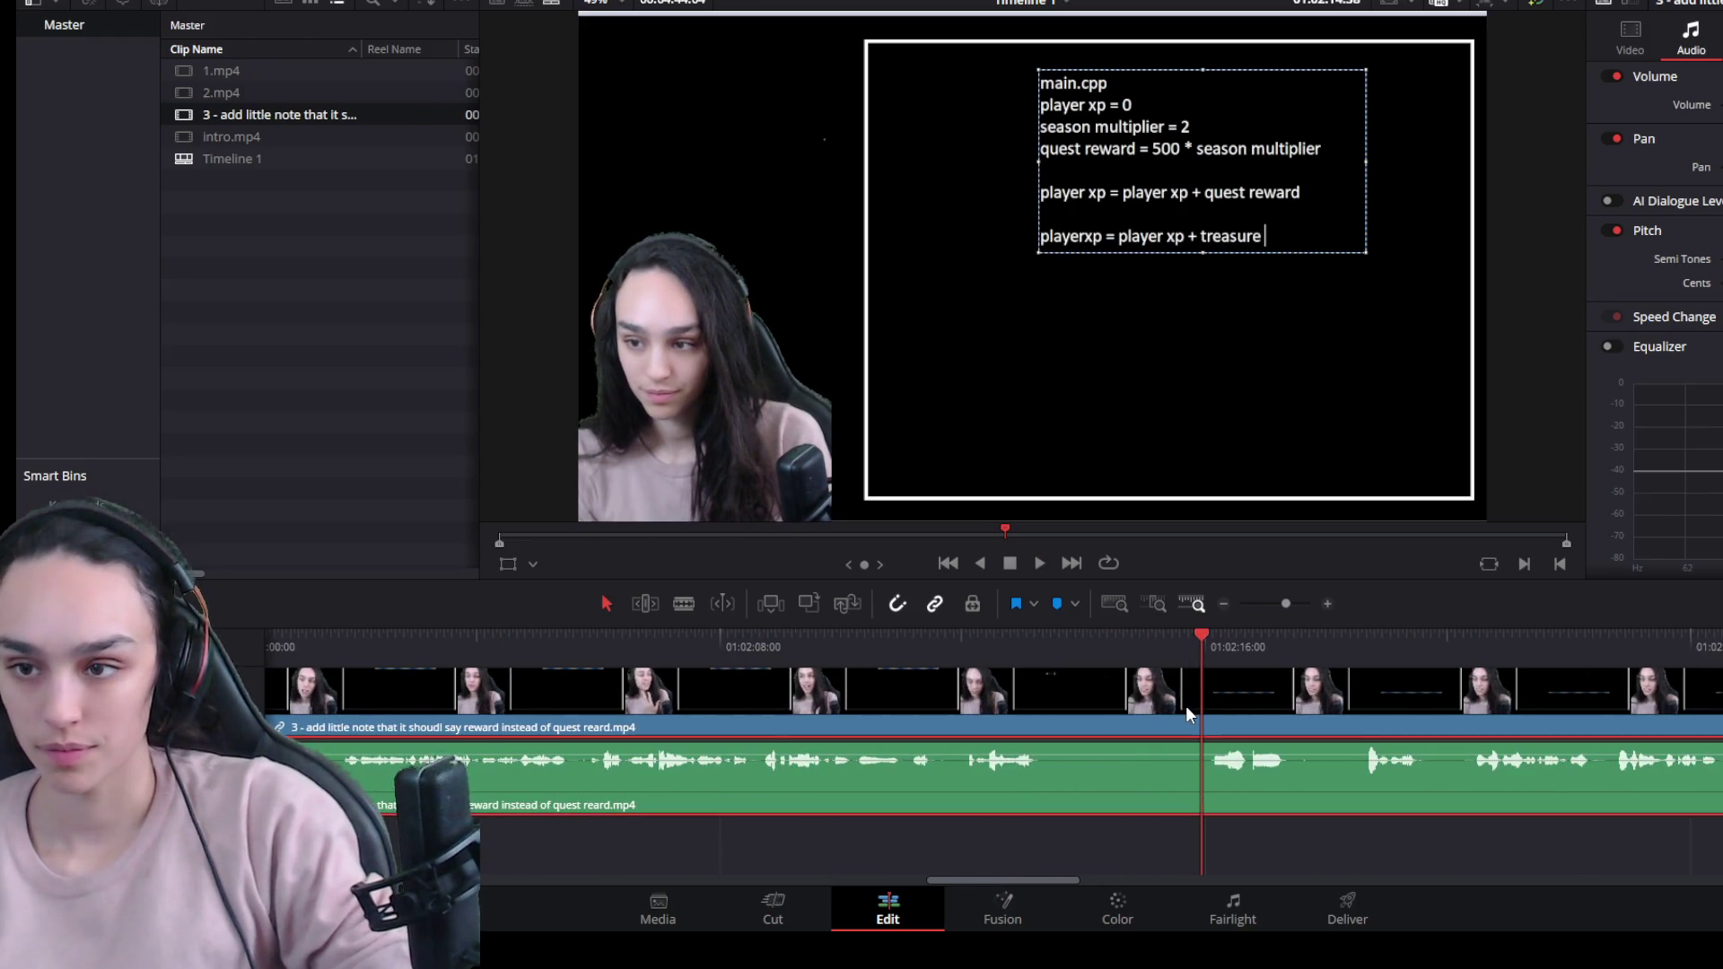
key(ctrl+b)
drag(1199, 698, 1041, 698)
click(1108, 723)
key(Delete)
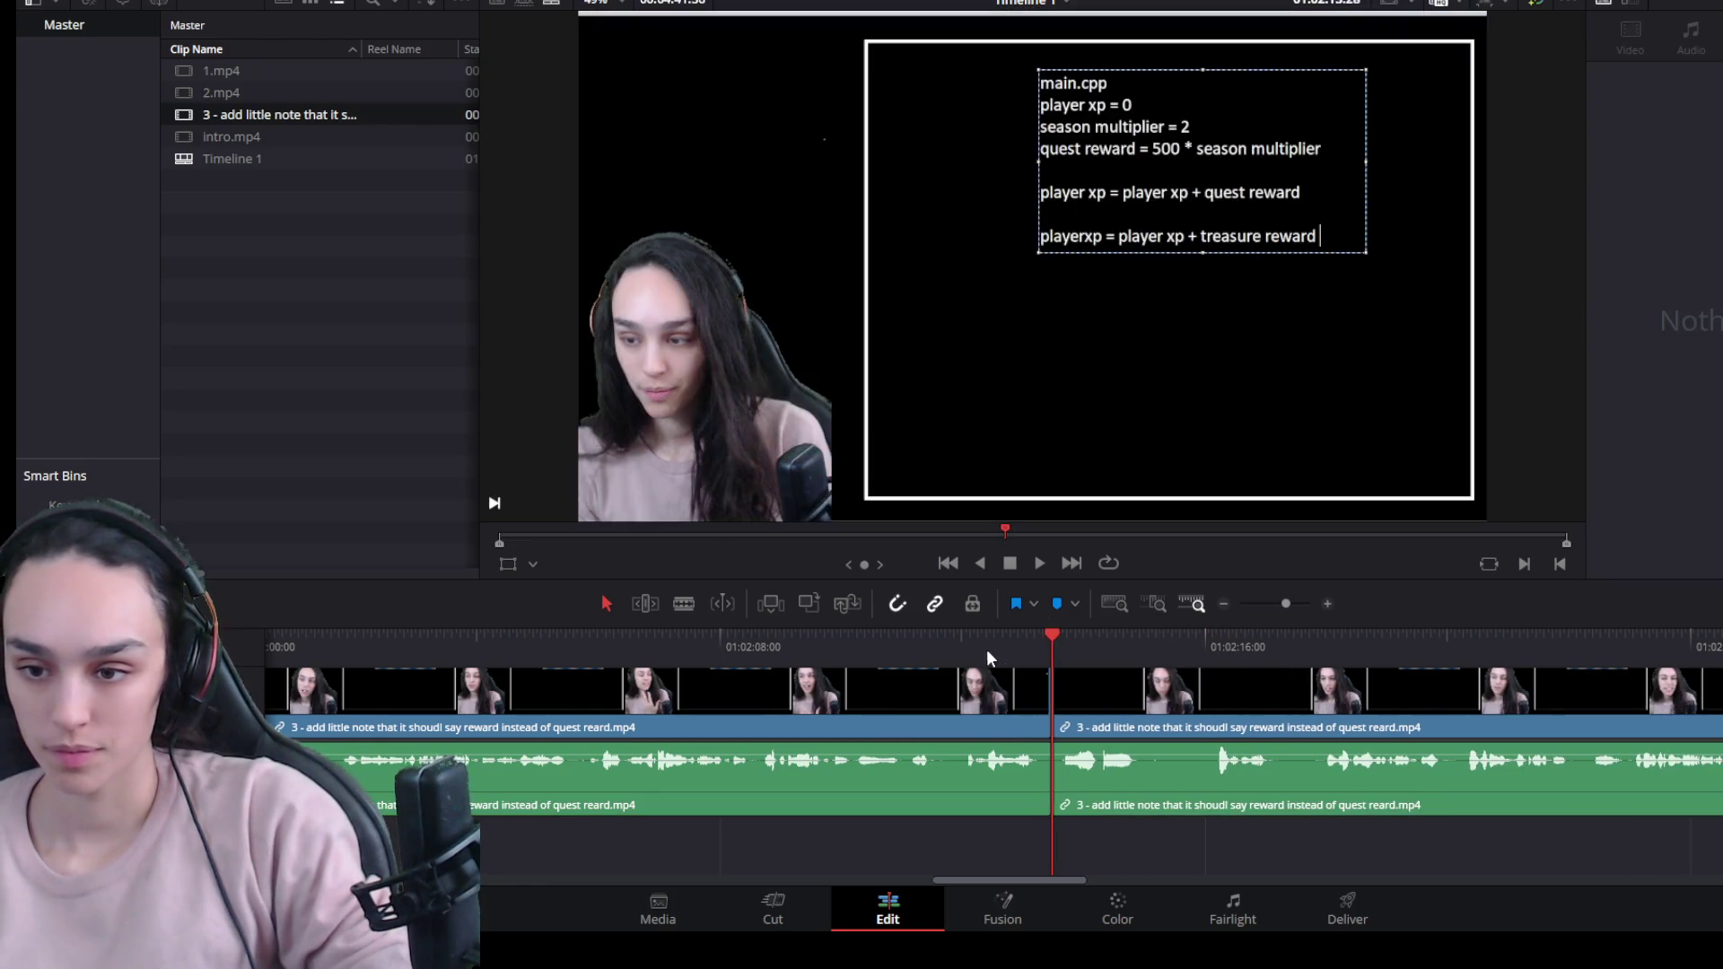
click(978, 644)
key(space)
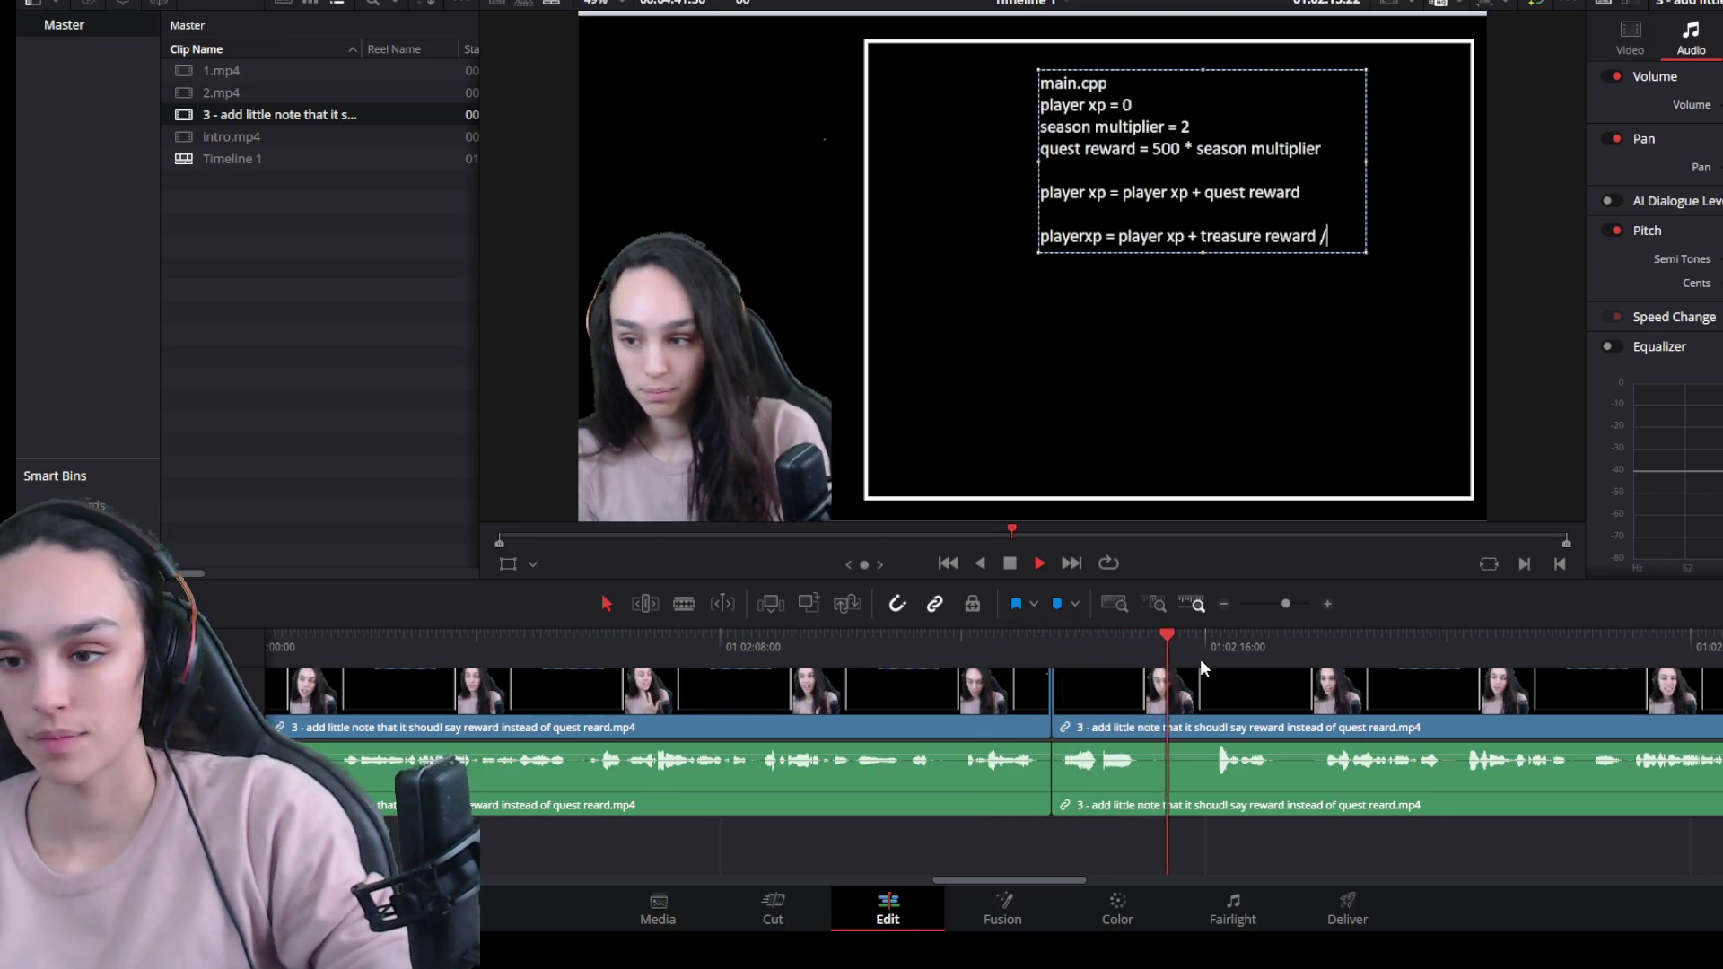
Split at the second pause, trim it off the left piece, and ripple-delete the leftover gap.
key(space)
key(ctrl+b)
drag(1215, 704, 1142, 703)
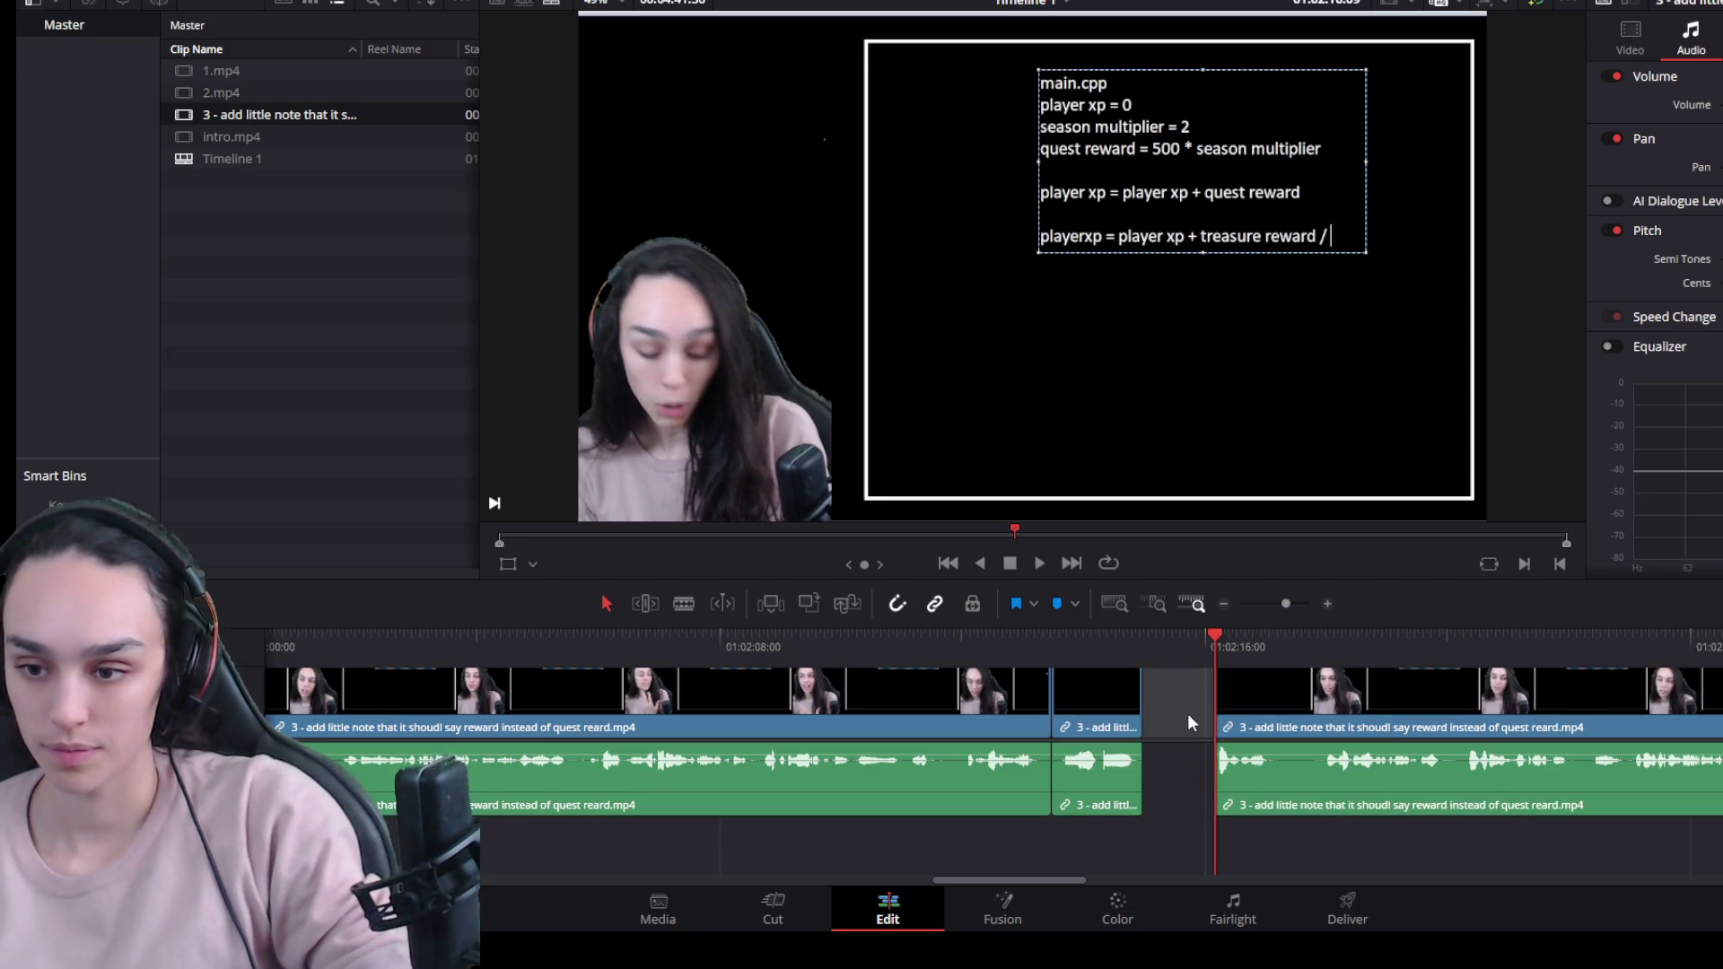
key(Delete)
key(space)
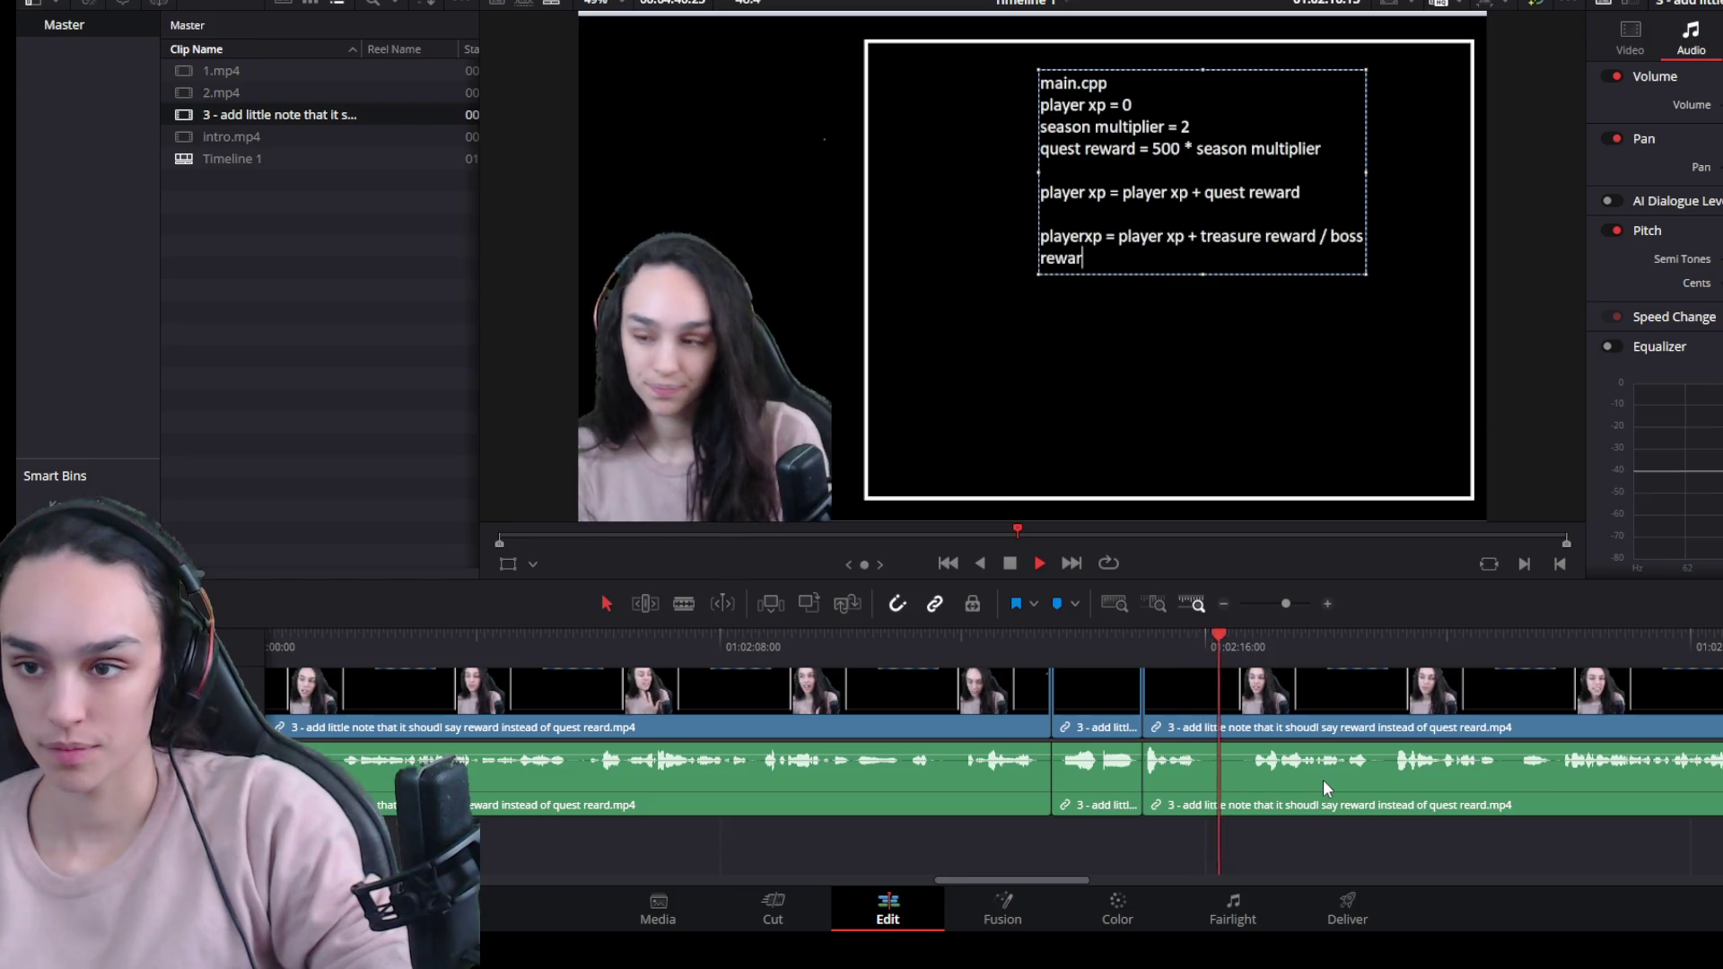
scroll(1046, 772, down, 3)
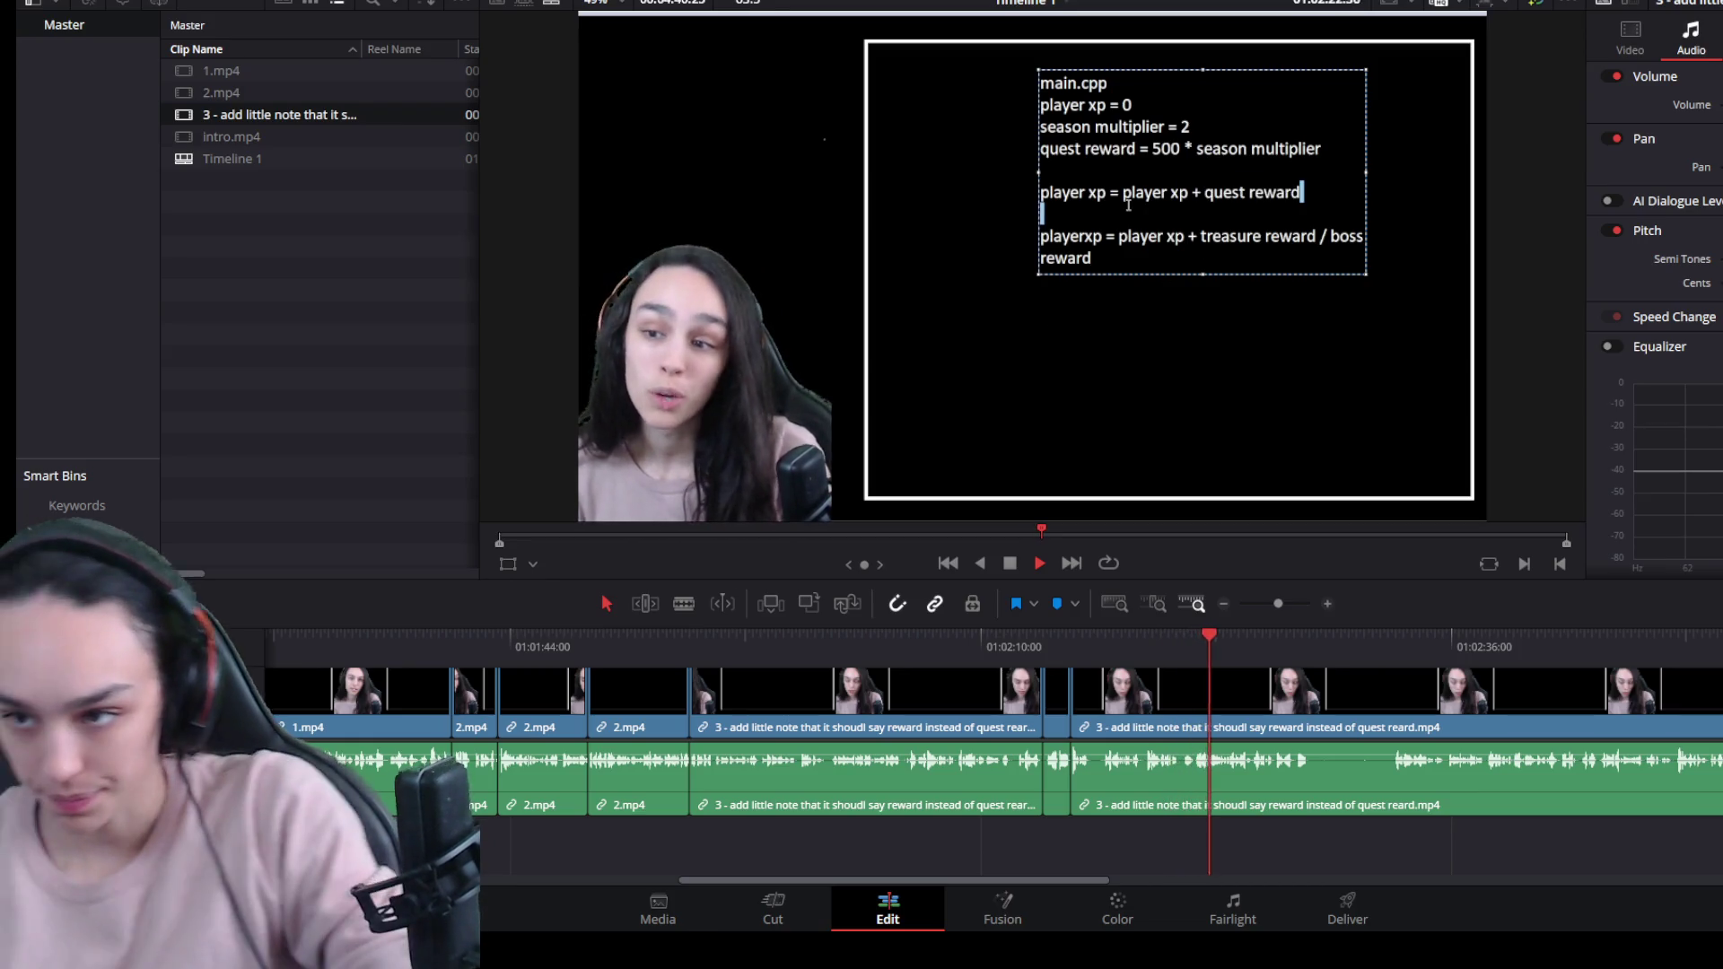
key(ctrl+equal)
Split at the next pause, trim 50 frames off the left piece, close the gap, and review.
drag(1000, 648, 1017, 648)
key(ctrl+b)
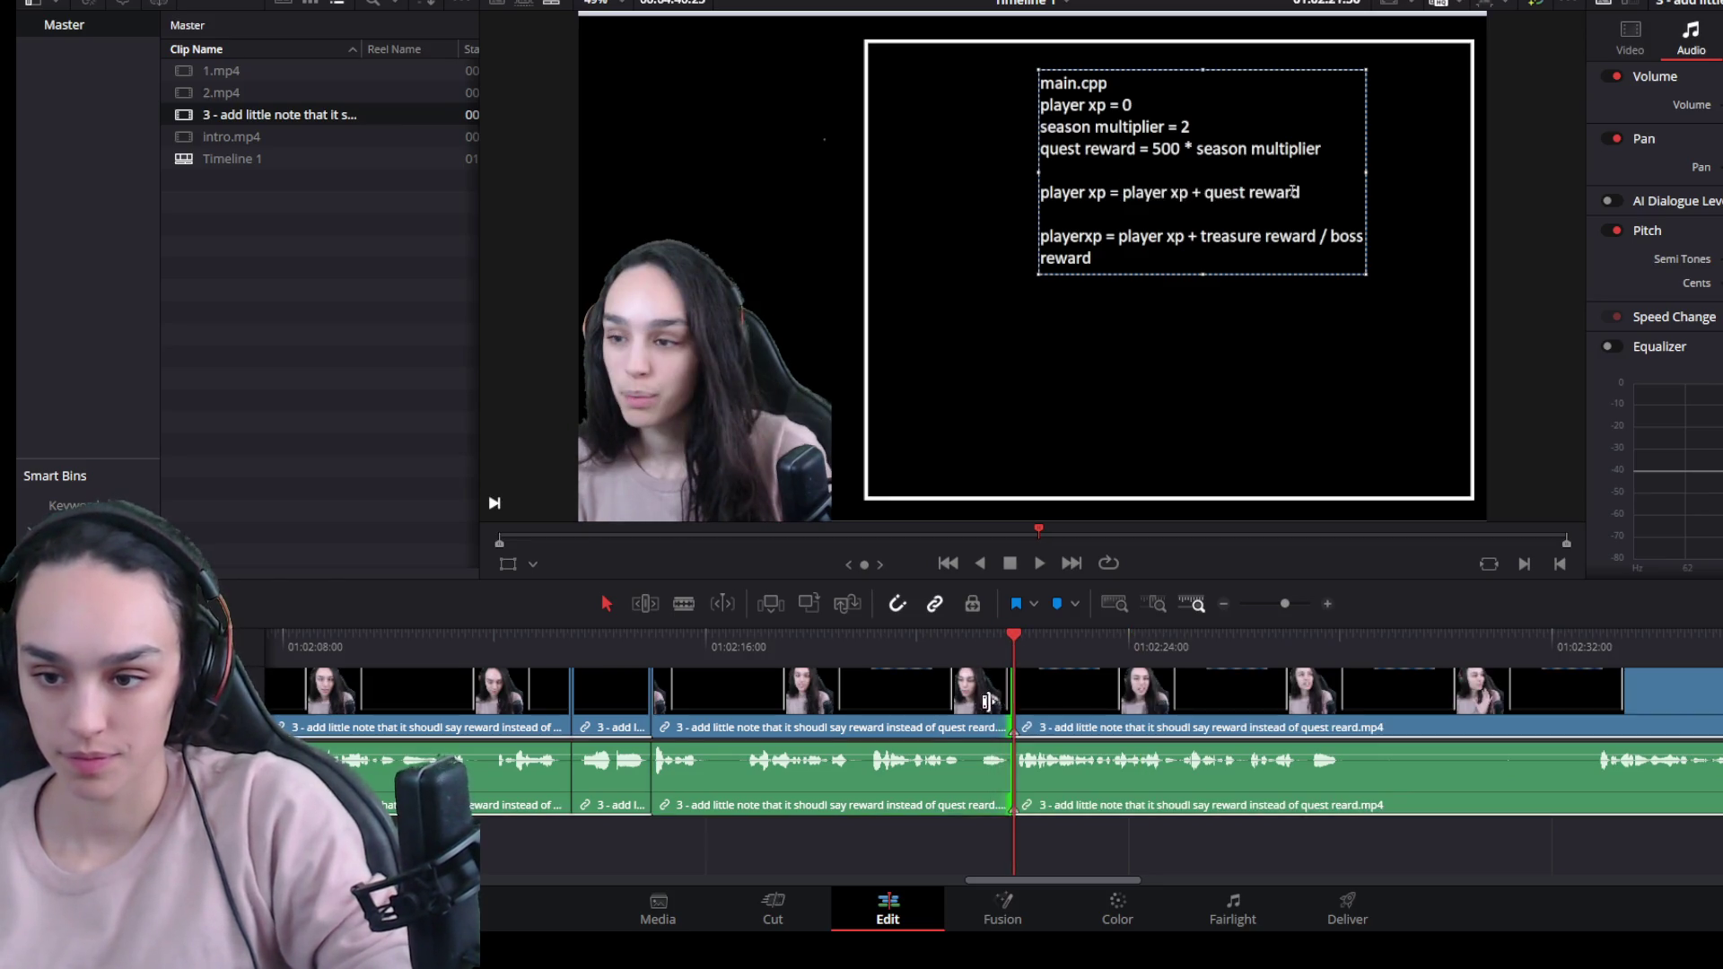
drag(1013, 706, 960, 706)
click(991, 709)
key(BackSpace)
click(929, 644)
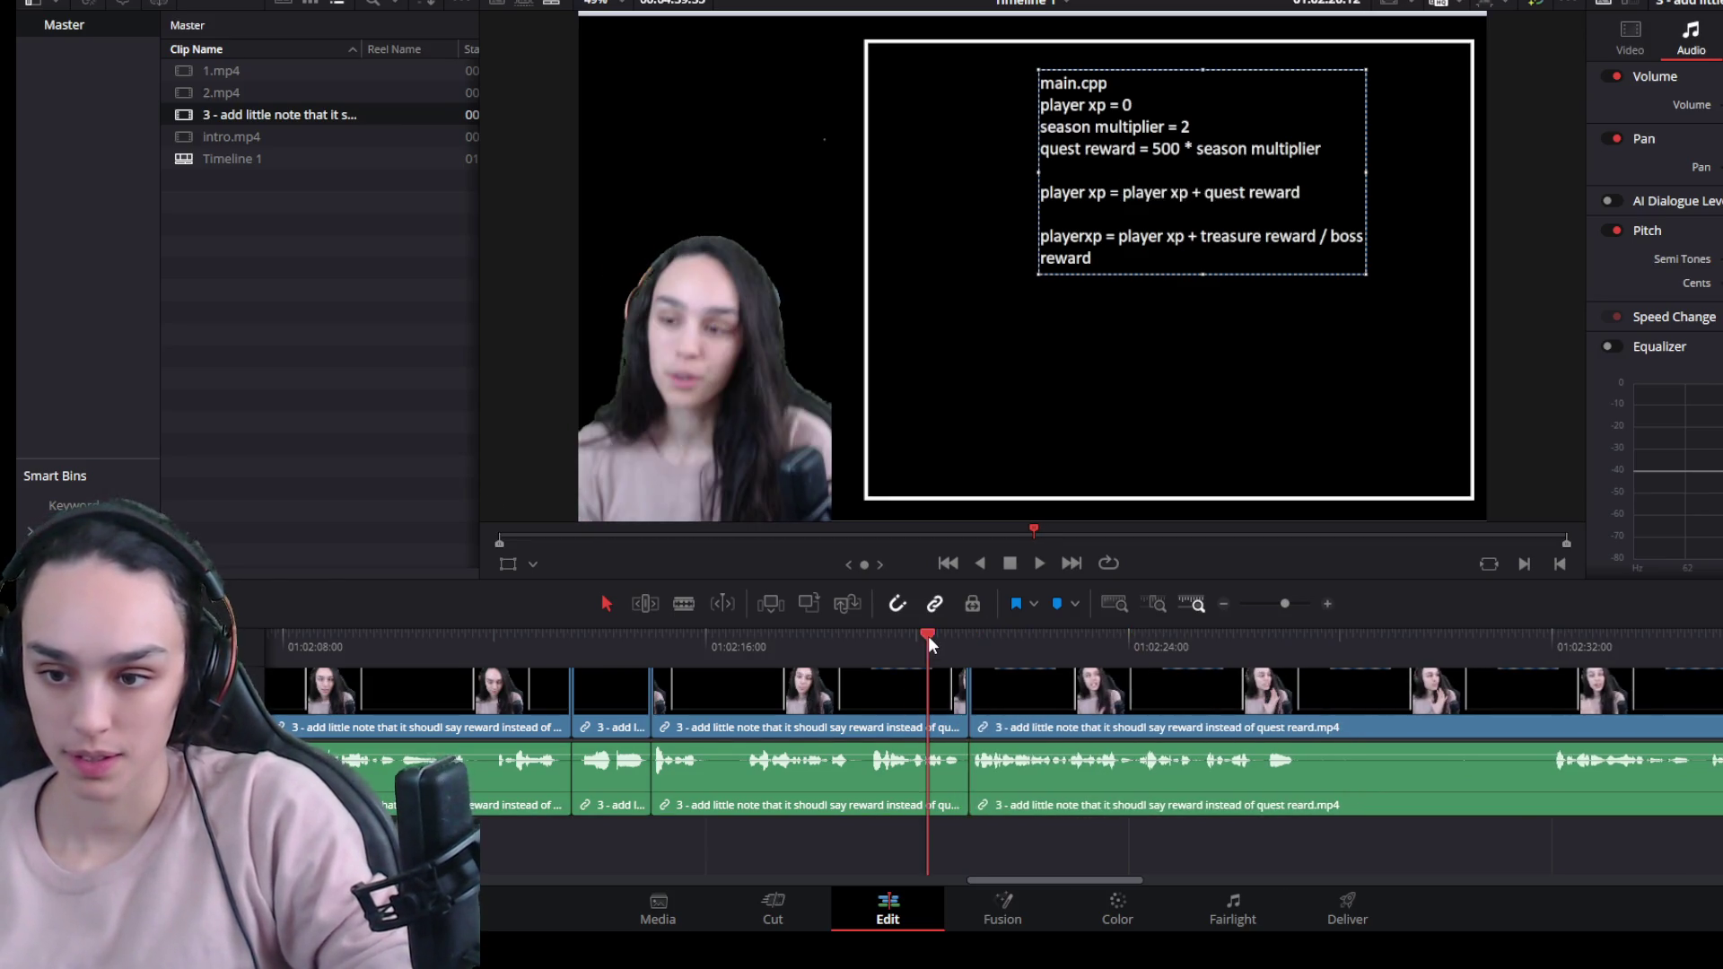
key(space)
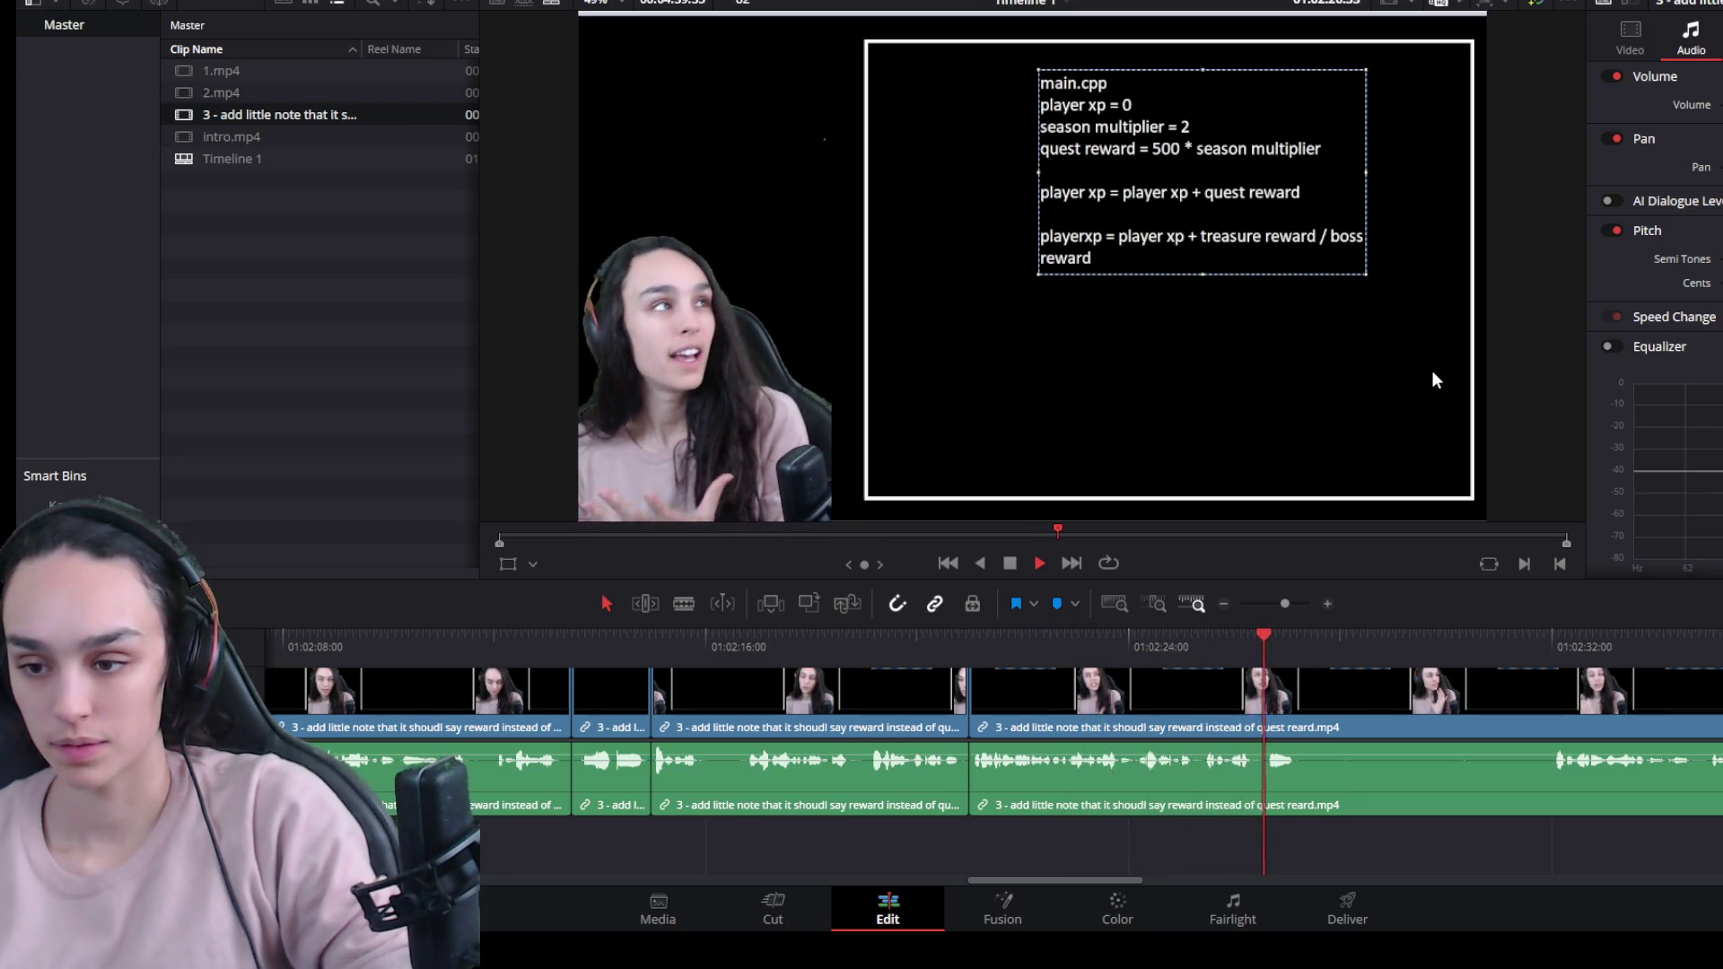
key(space)
Split at the end of the following pause, trim the pause away, and ripple-delete the gap.
click(1550, 639)
click(1542, 689)
key(ctrl+b)
drag(1539, 689, 1294, 701)
click(1358, 700)
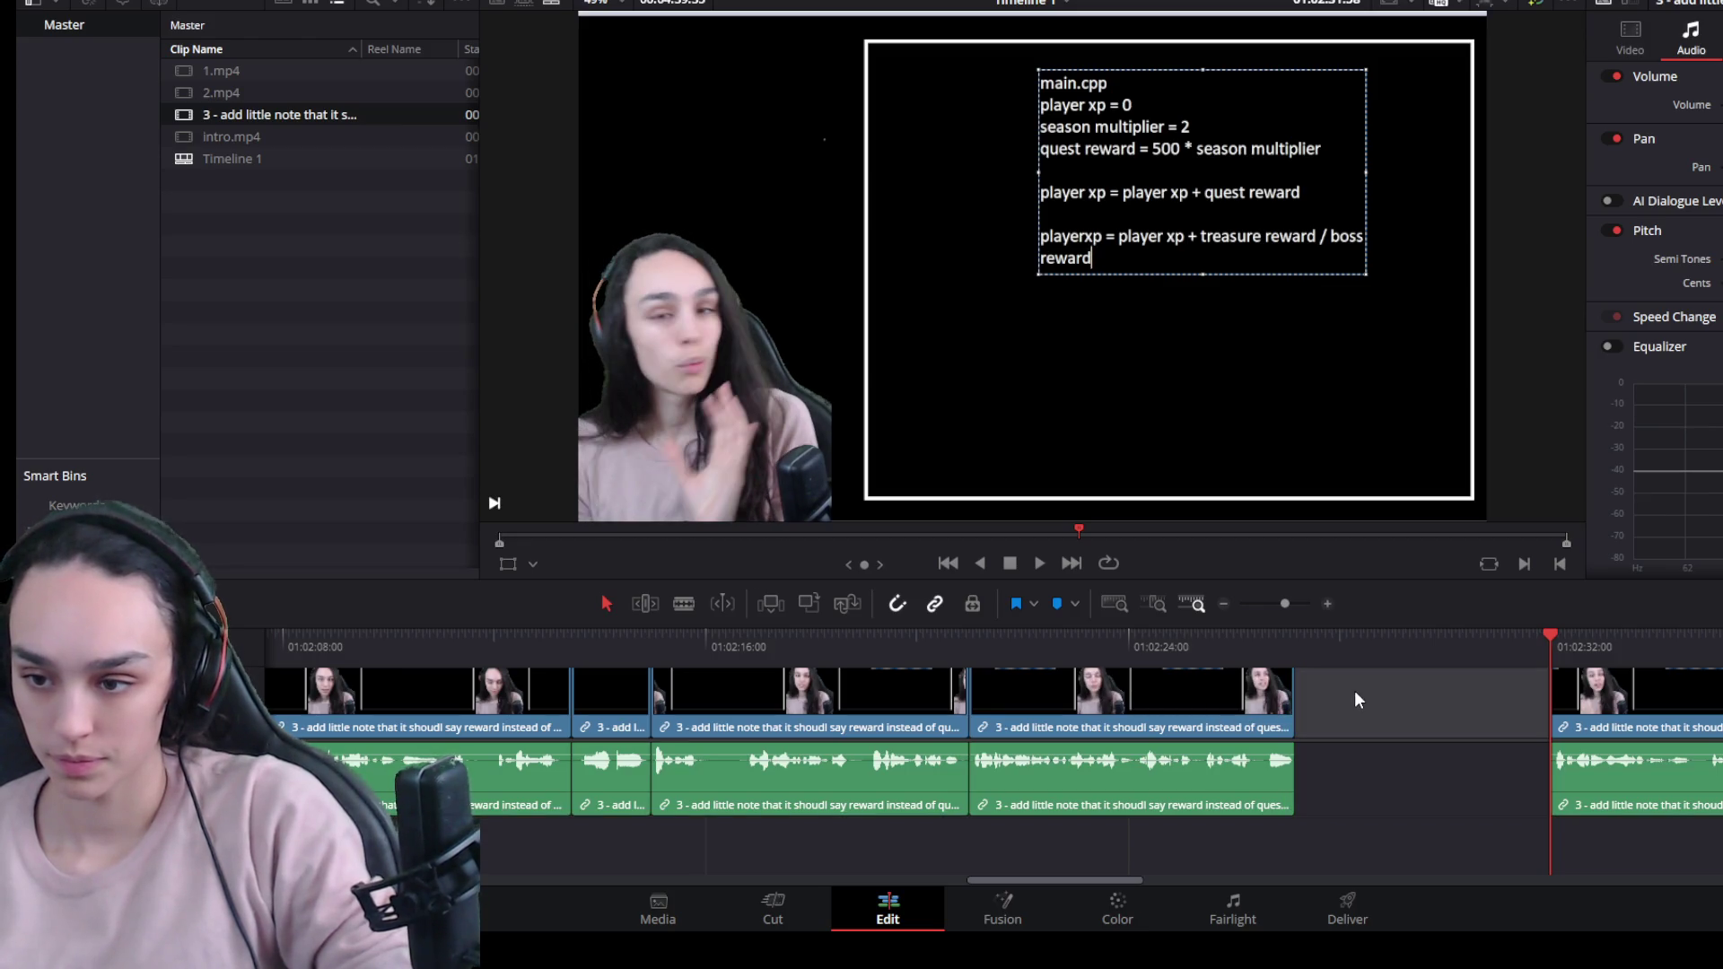
key(Delete)
key(space)
Trim the earlier clip's end back to where speech stops and ripple-delete the gap.
drag(1187, 642, 1199, 642)
click(1226, 699)
drag(1280, 713, 1199, 714)
click(1242, 715)
key(Delete)
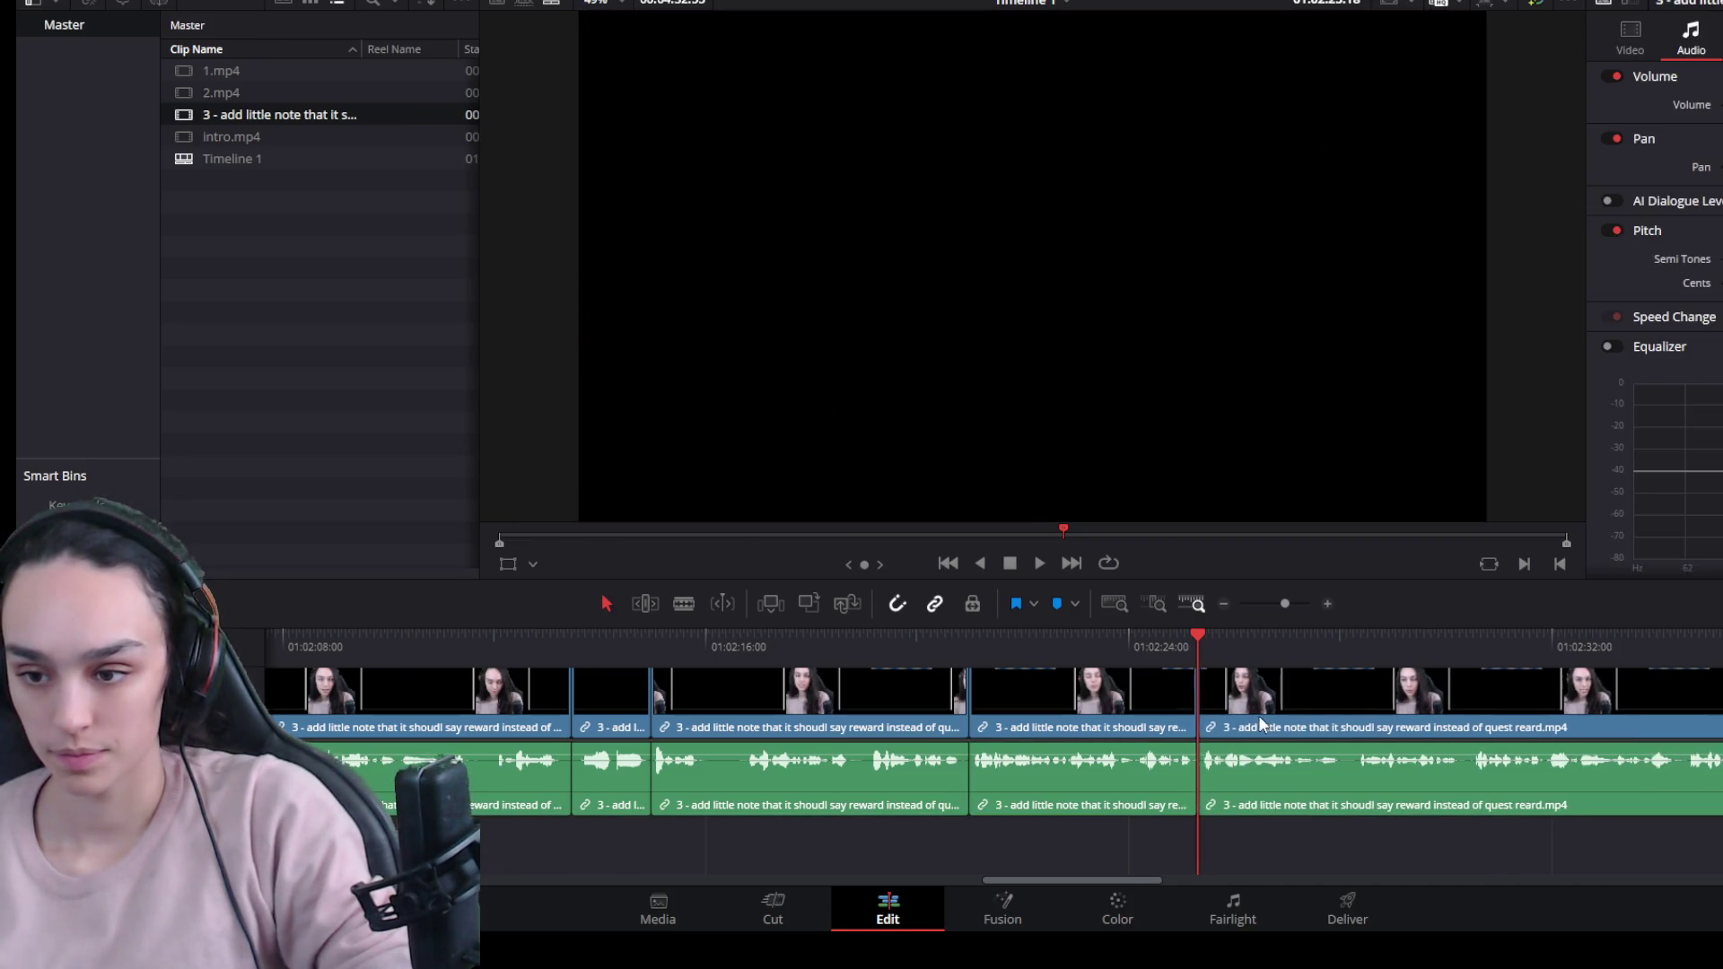
key(space)
key(space)
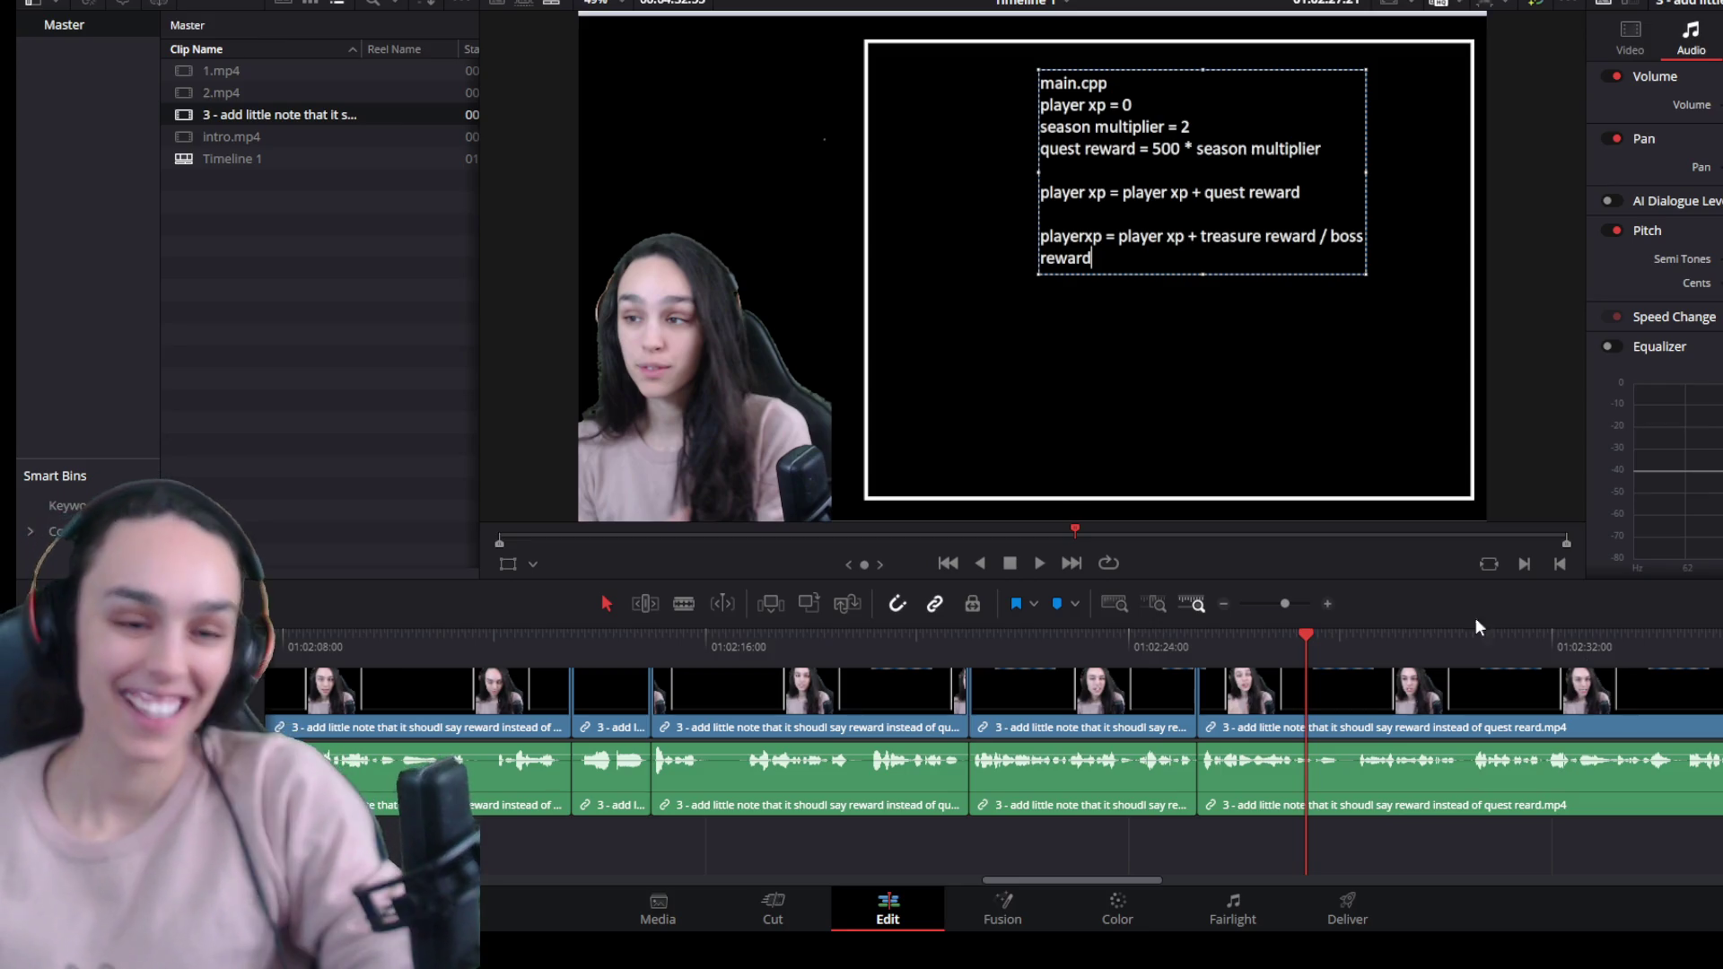
key(space)
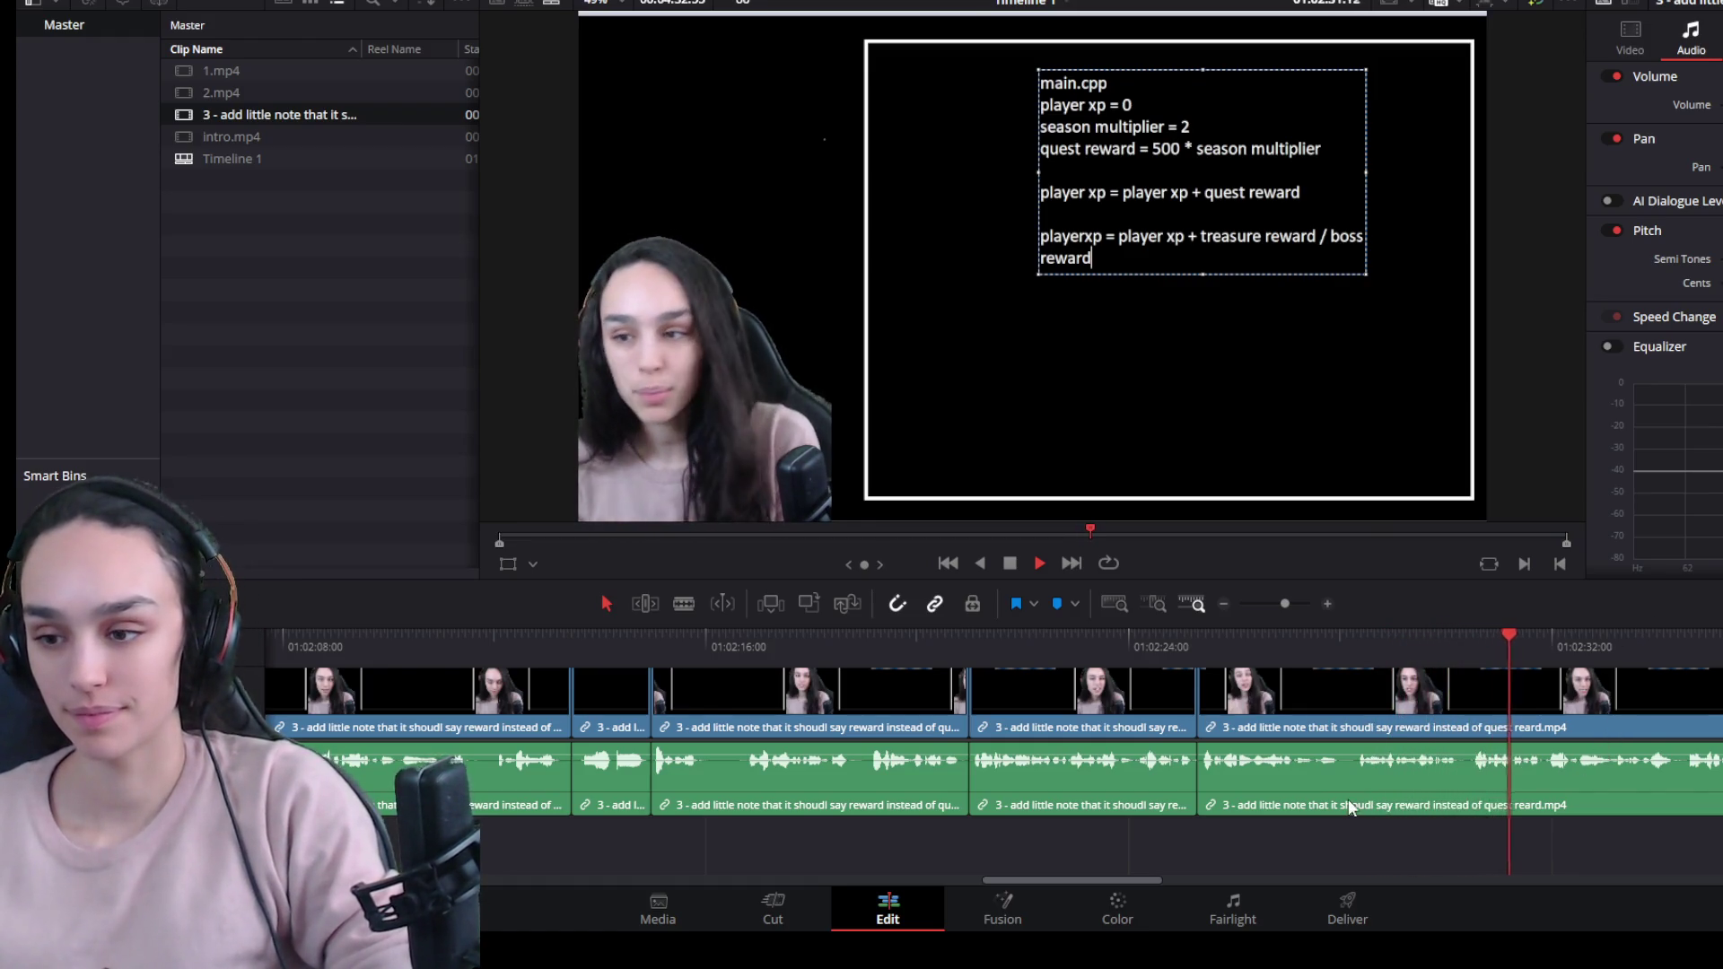
scroll(1149, 844, down, 2)
drag(999, 883, 1042, 886)
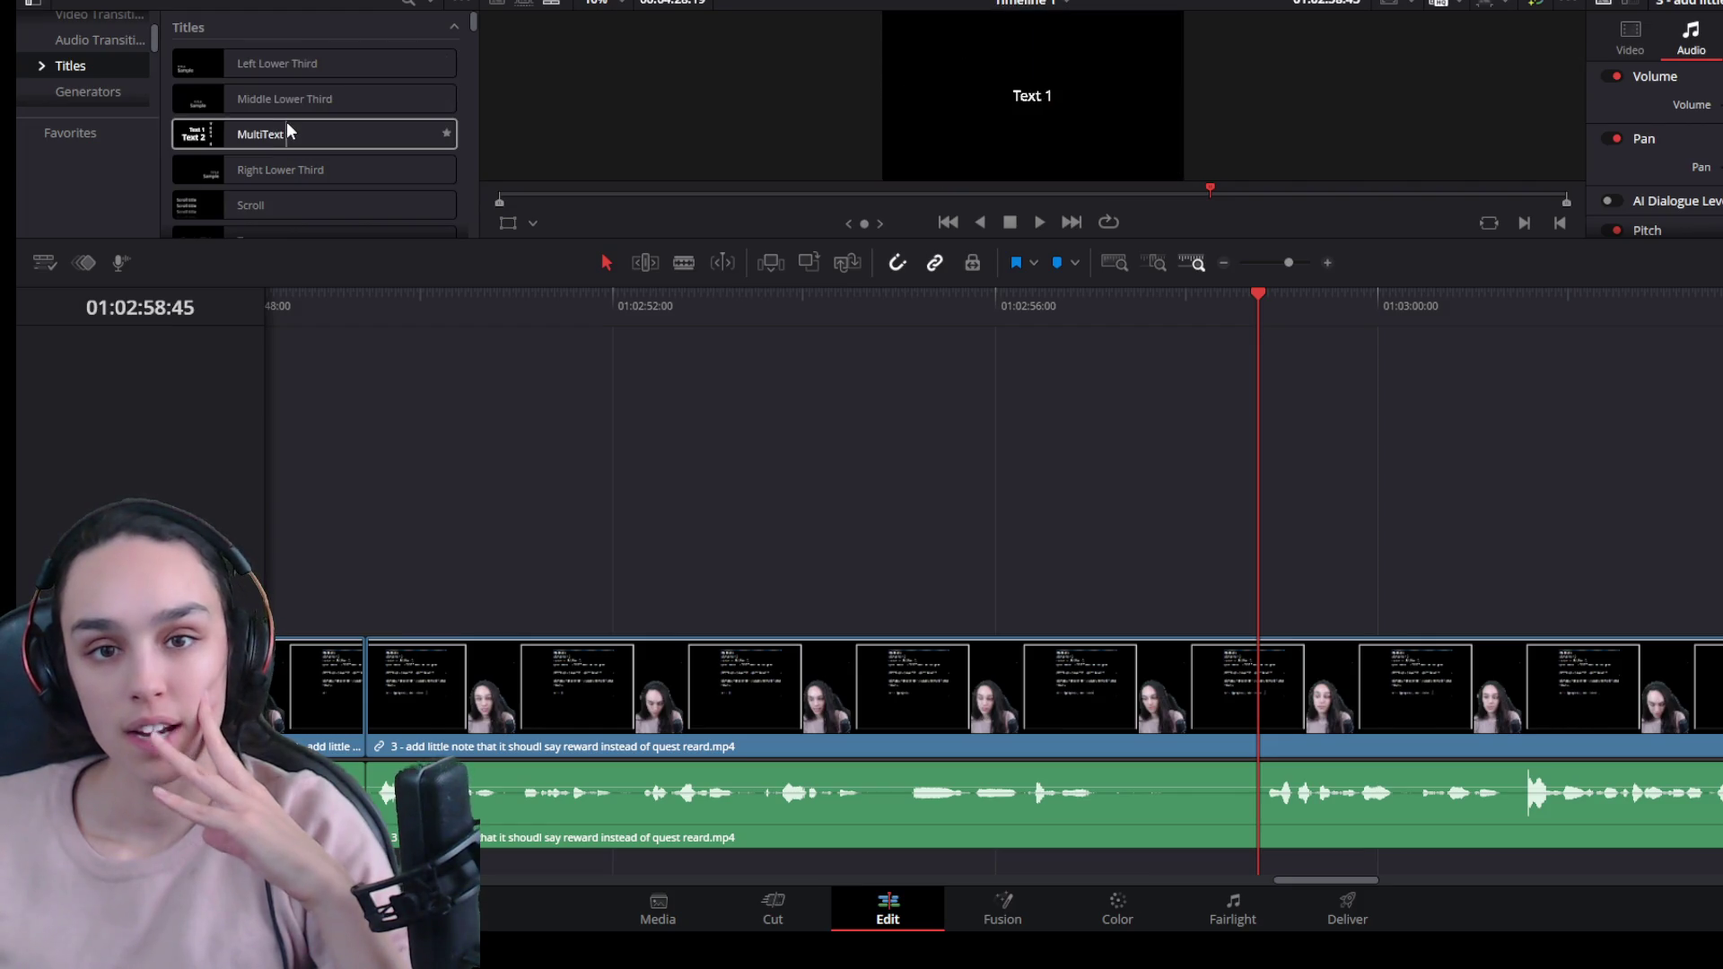
Add a Text title over clip 3 at the playhead and enlarge the viewer.
scroll(398, 108, down, 1)
drag(292, 205, 1285, 537)
click(1381, 562)
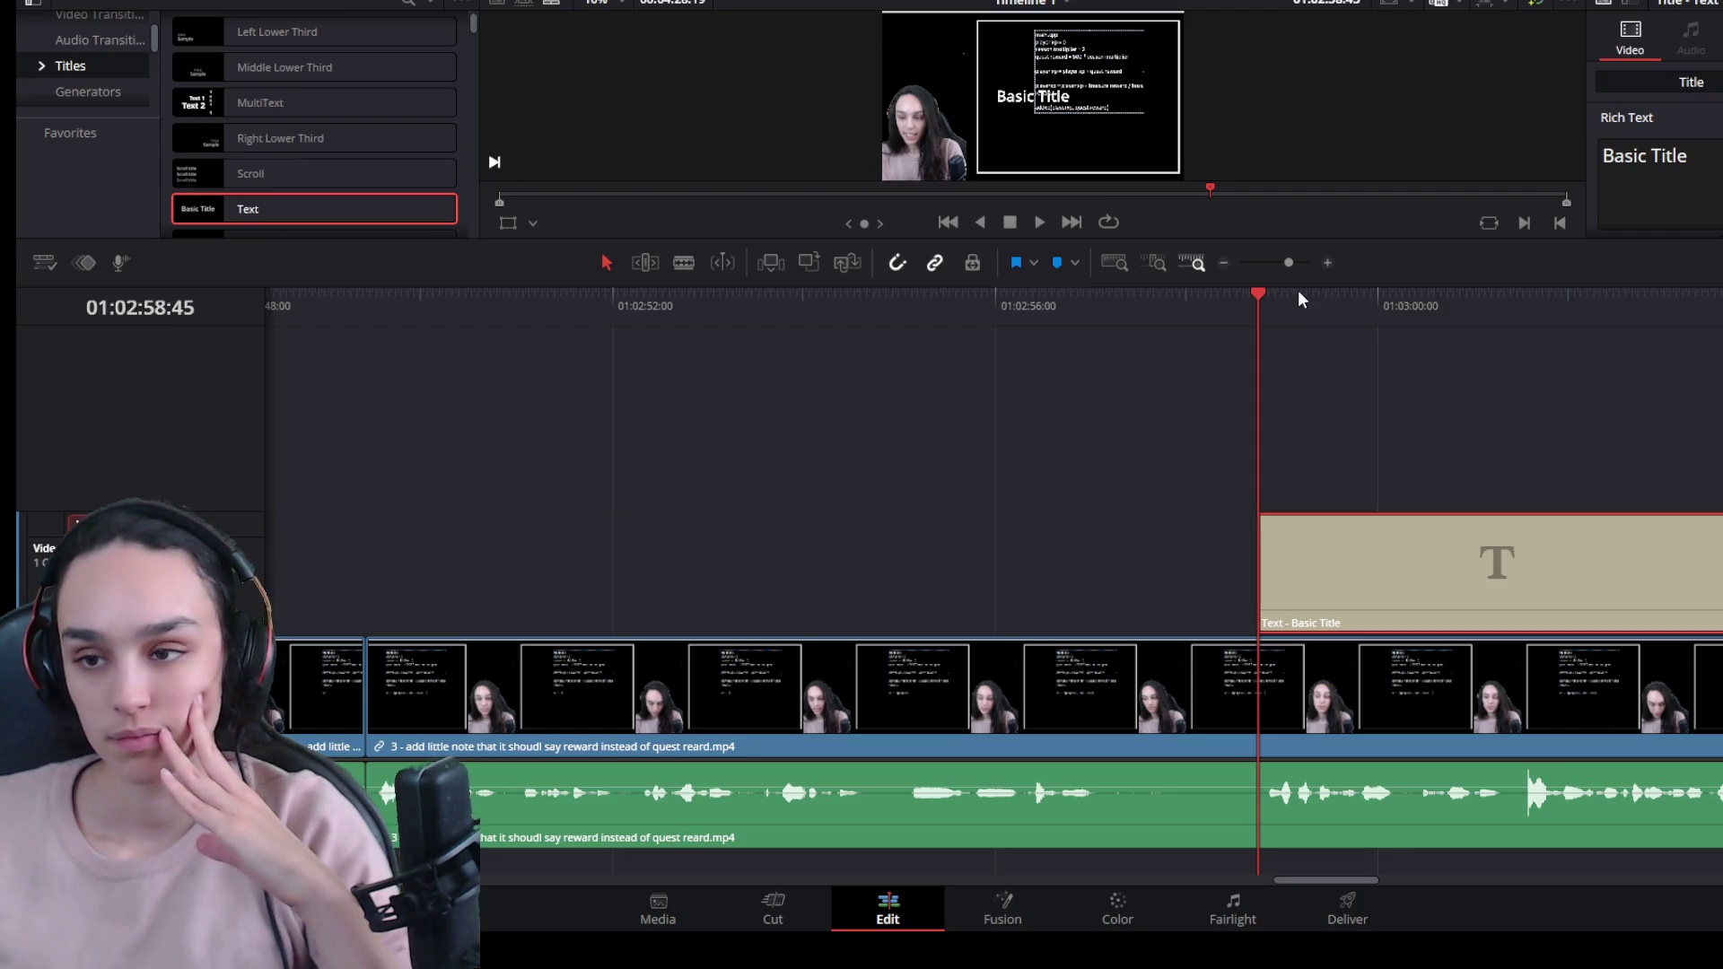
mouse_move(1300, 281)
mouse_down()
mouse_move(1306, 460)
mouse_move(1330, 520)
mouse_up()
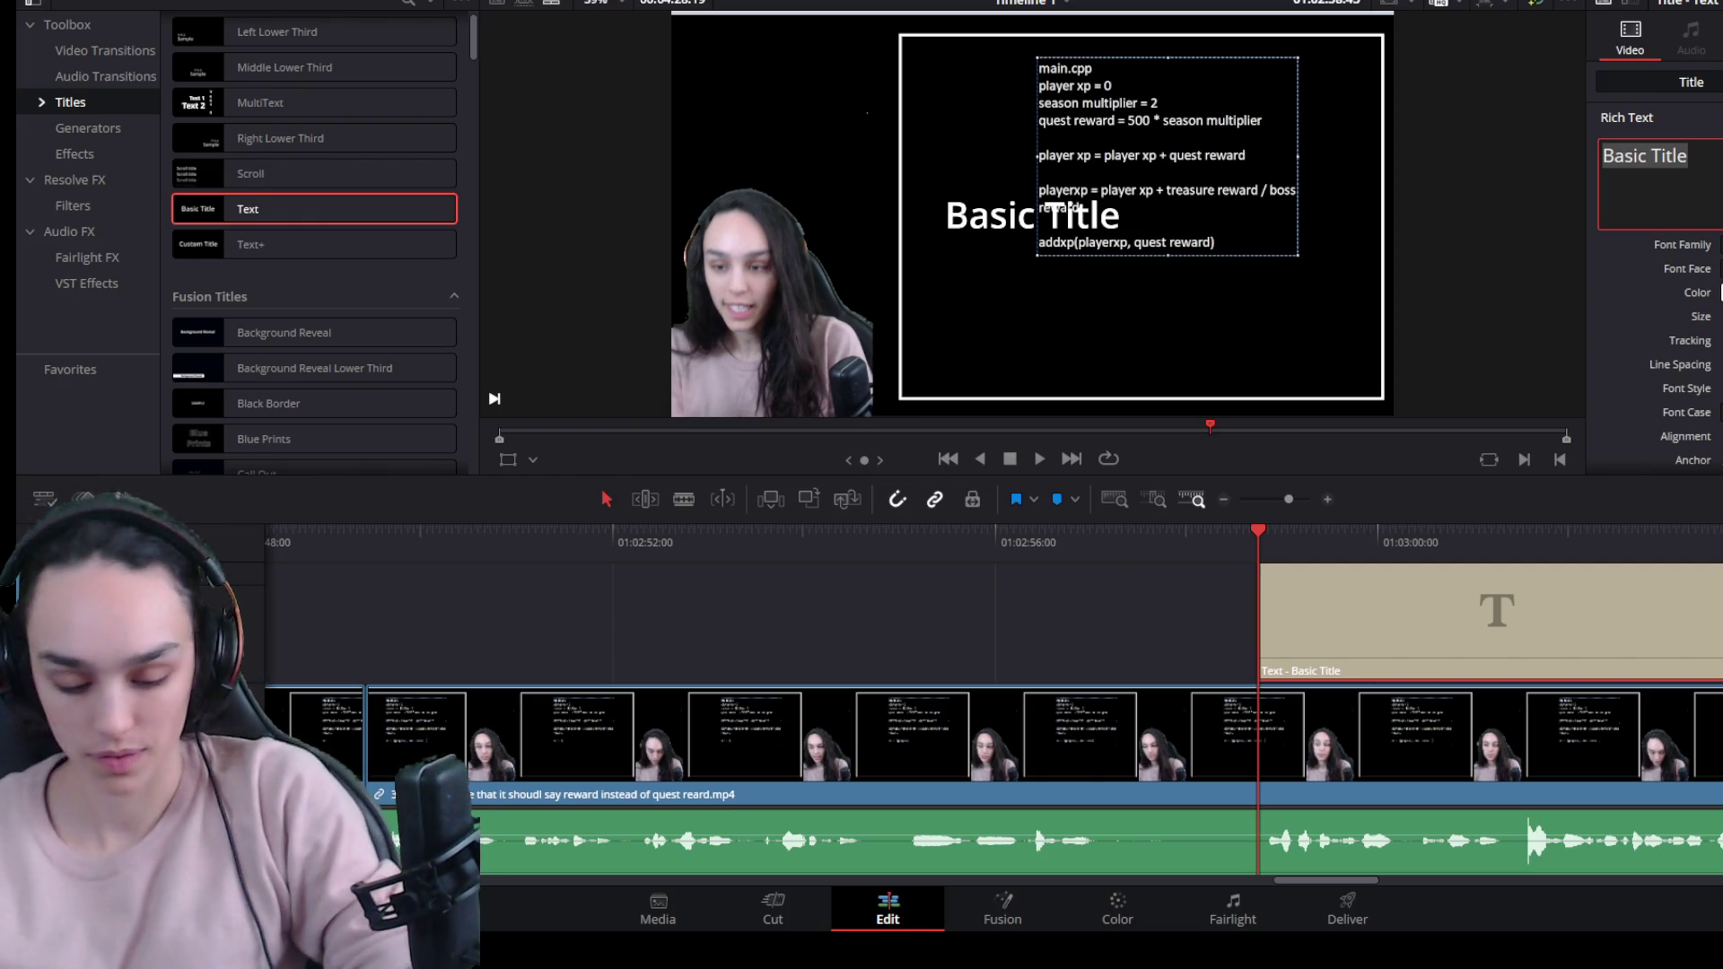
Type the title text suggesting a more general word like "reward".
text(T)
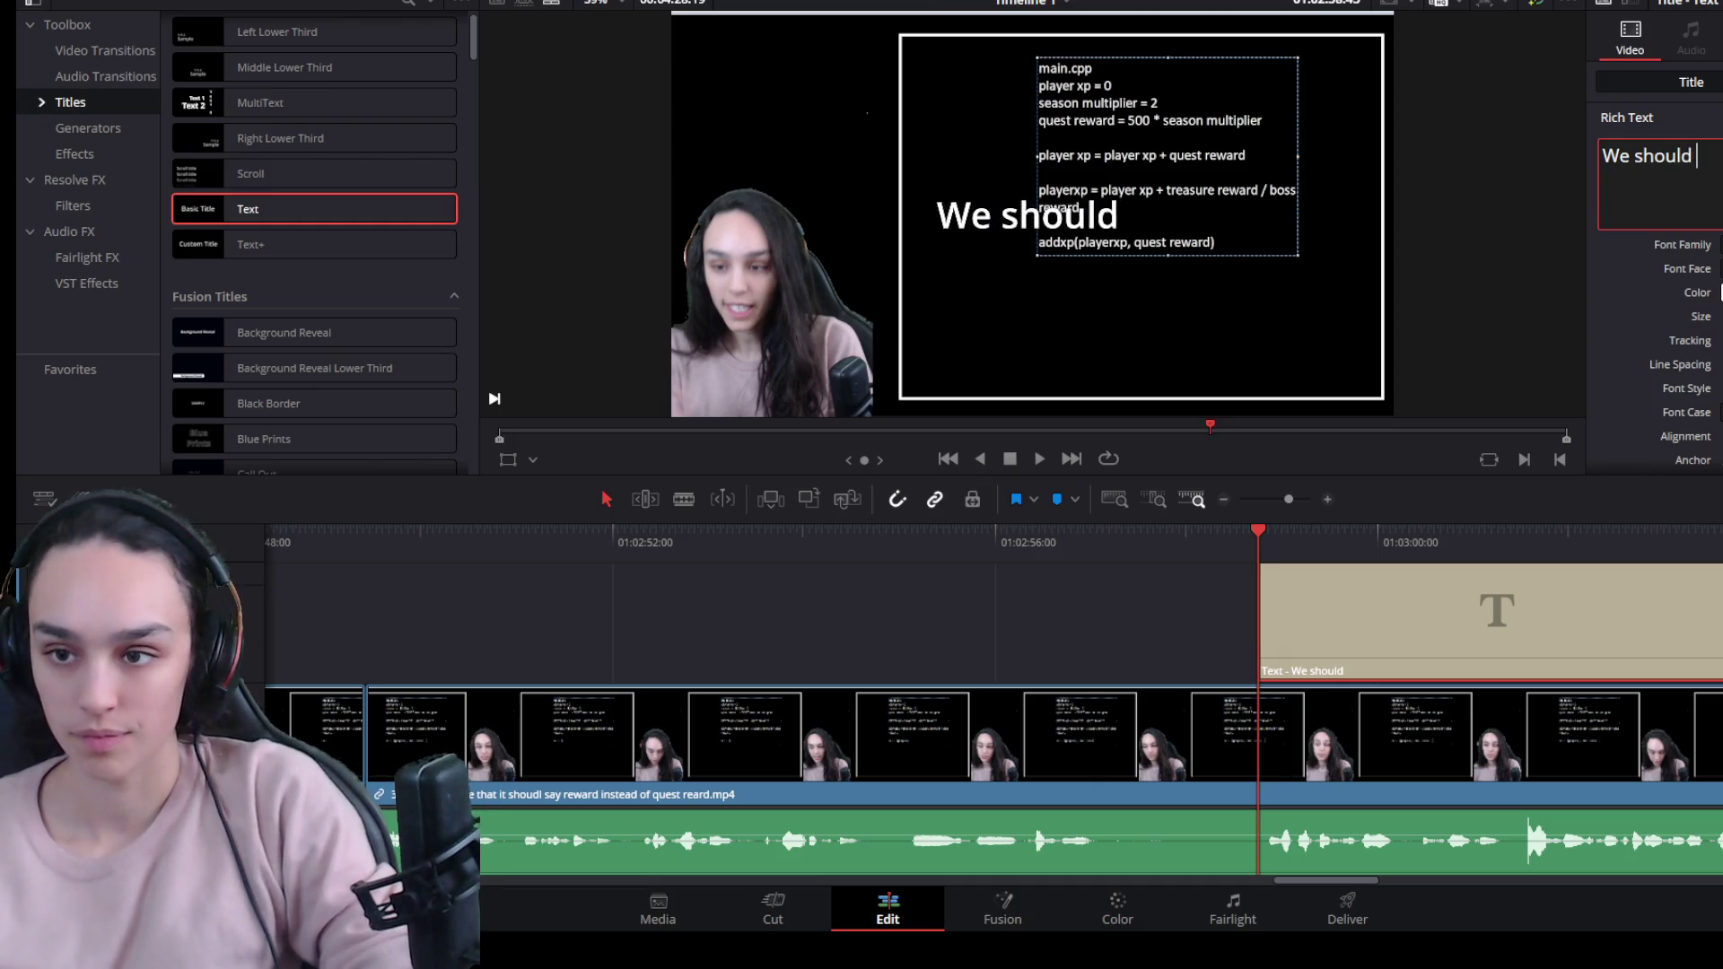
text(a)
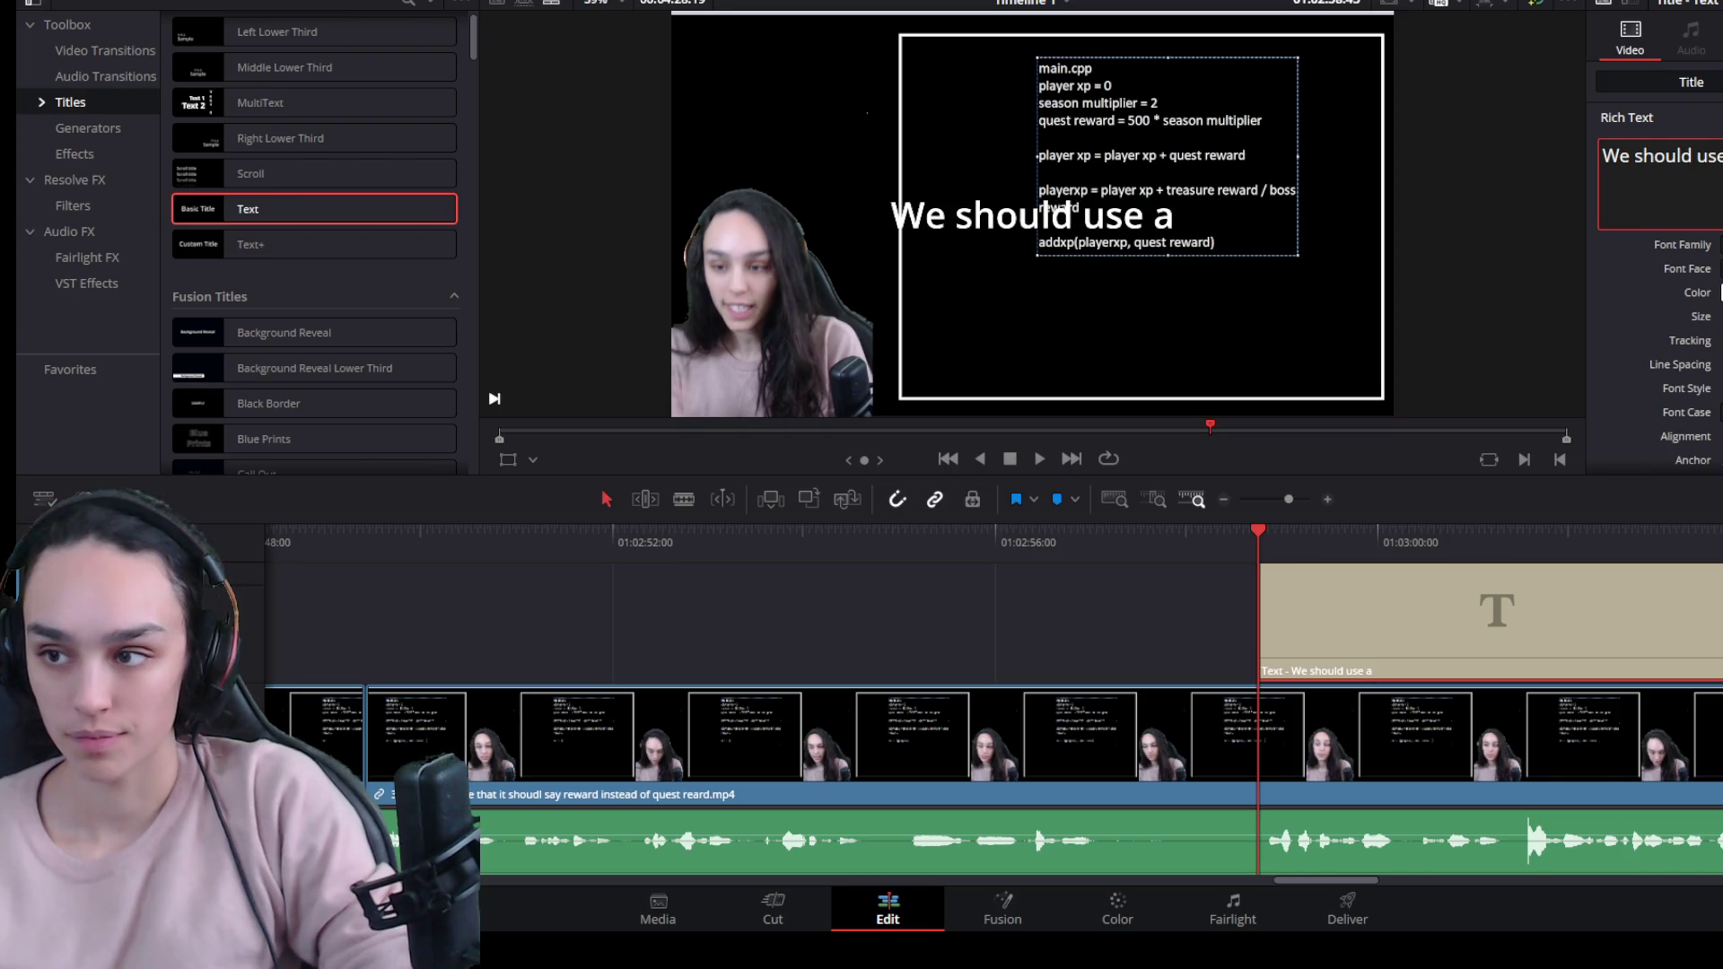
text( more gener)
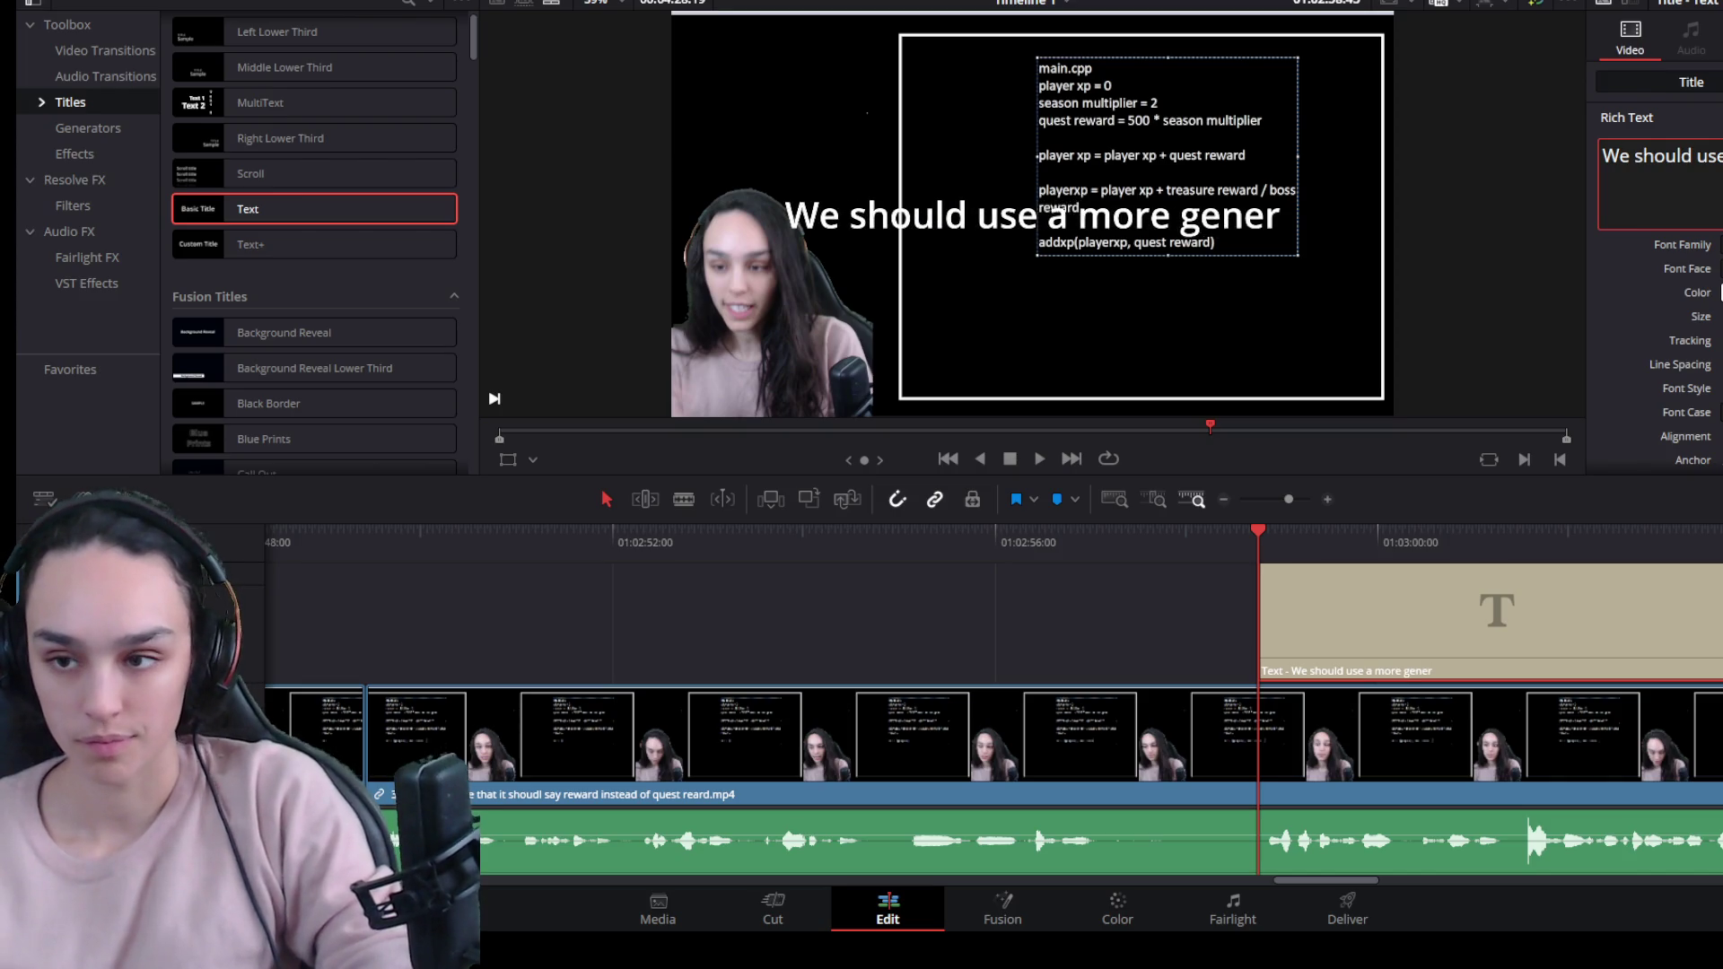
text(al word kj)
key(BackSpace)
text(u)
key(BackSpace)
key(BackSpace)
text(l)
key(BackSpace)
text(like "quest")
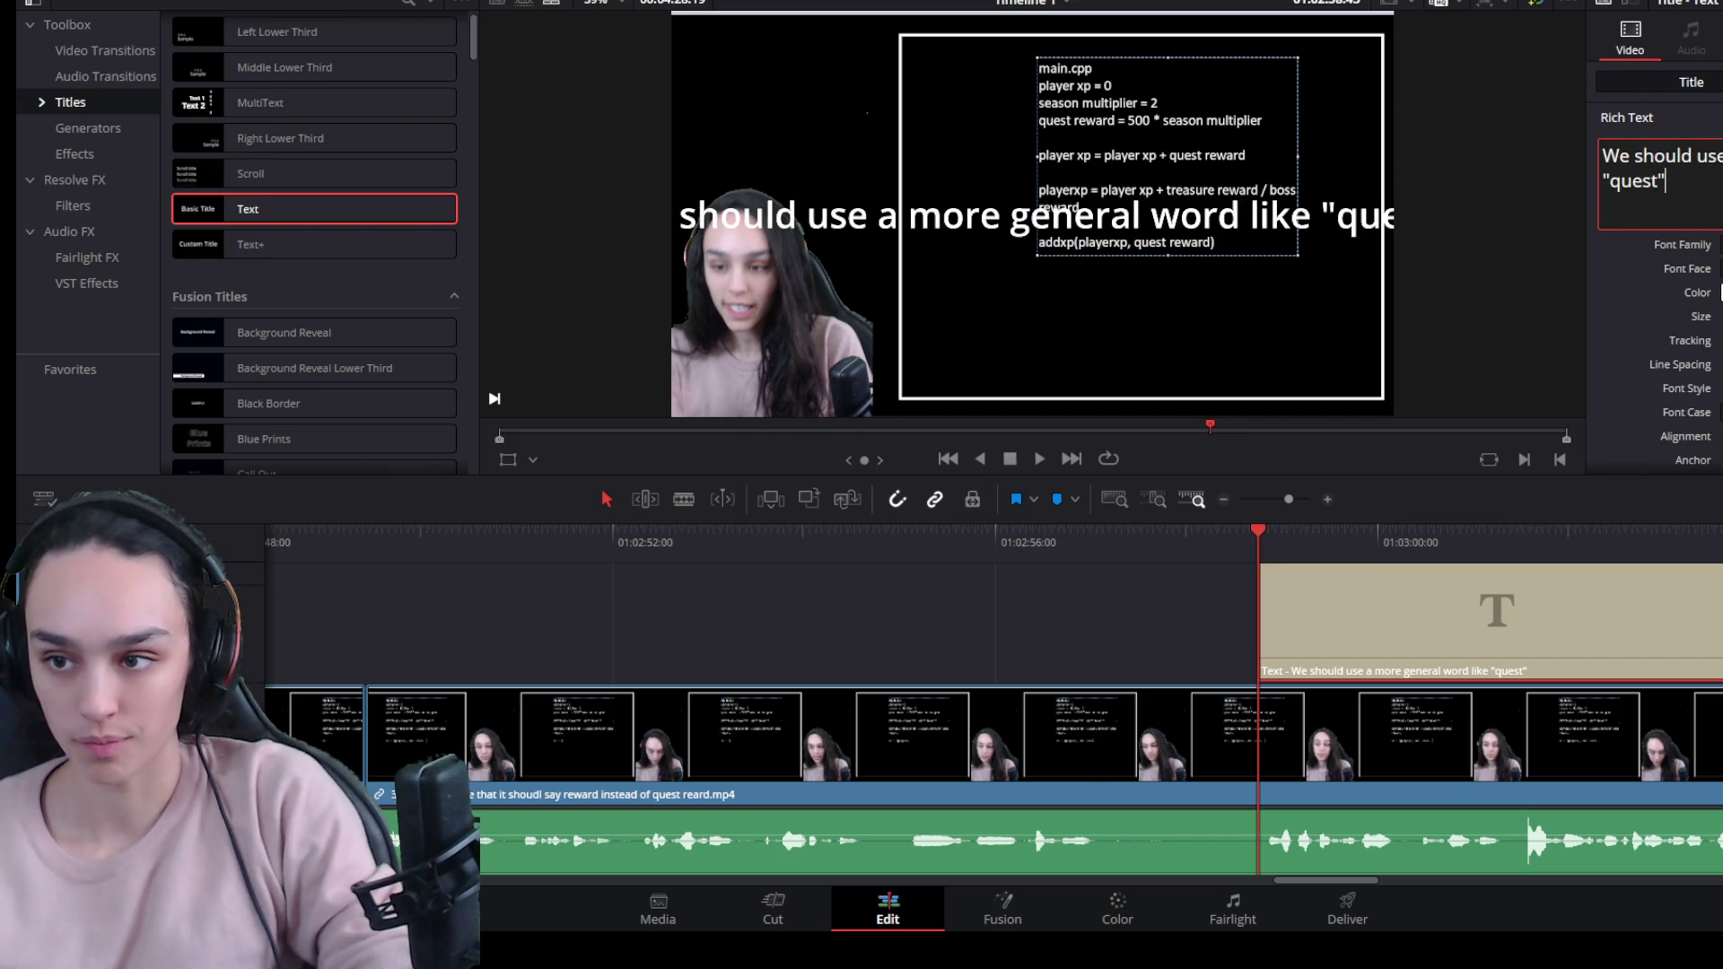
key(BackSpace)
key(BackSpace)
key(BackSpace)
text(reward")
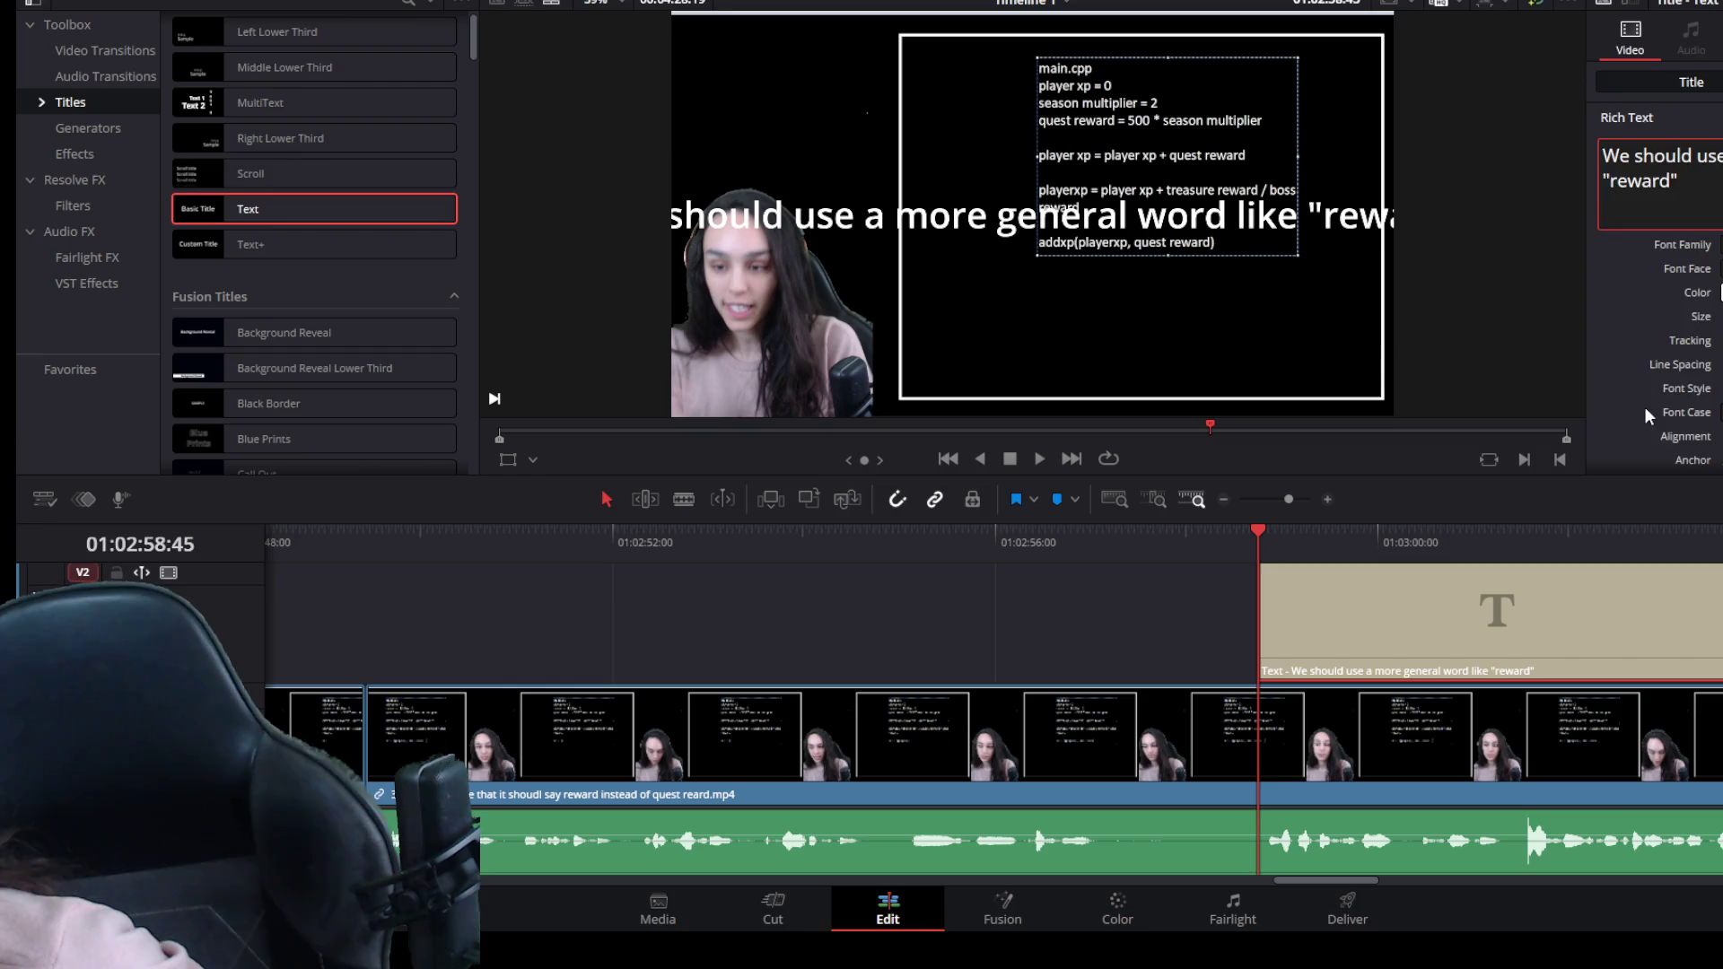
Add a line break after "more" and put "as the input" on its own third line.
scroll(1644, 411, down, 3)
scroll(1648, 414, up, 3)
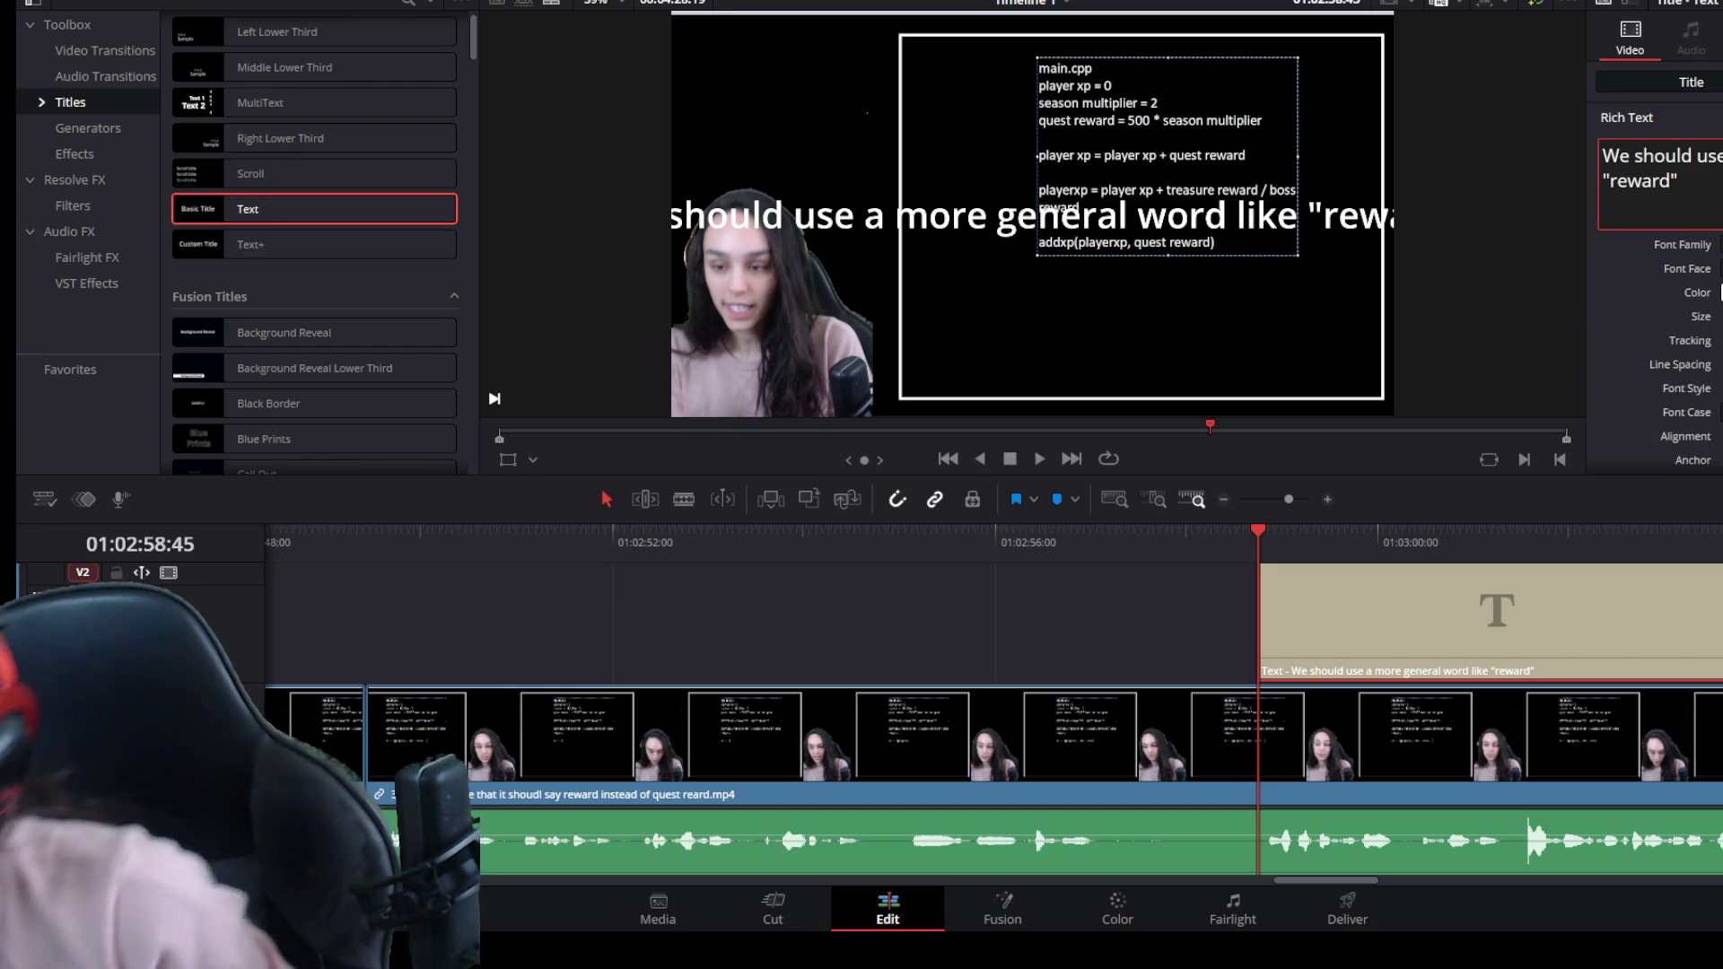
key(Return)
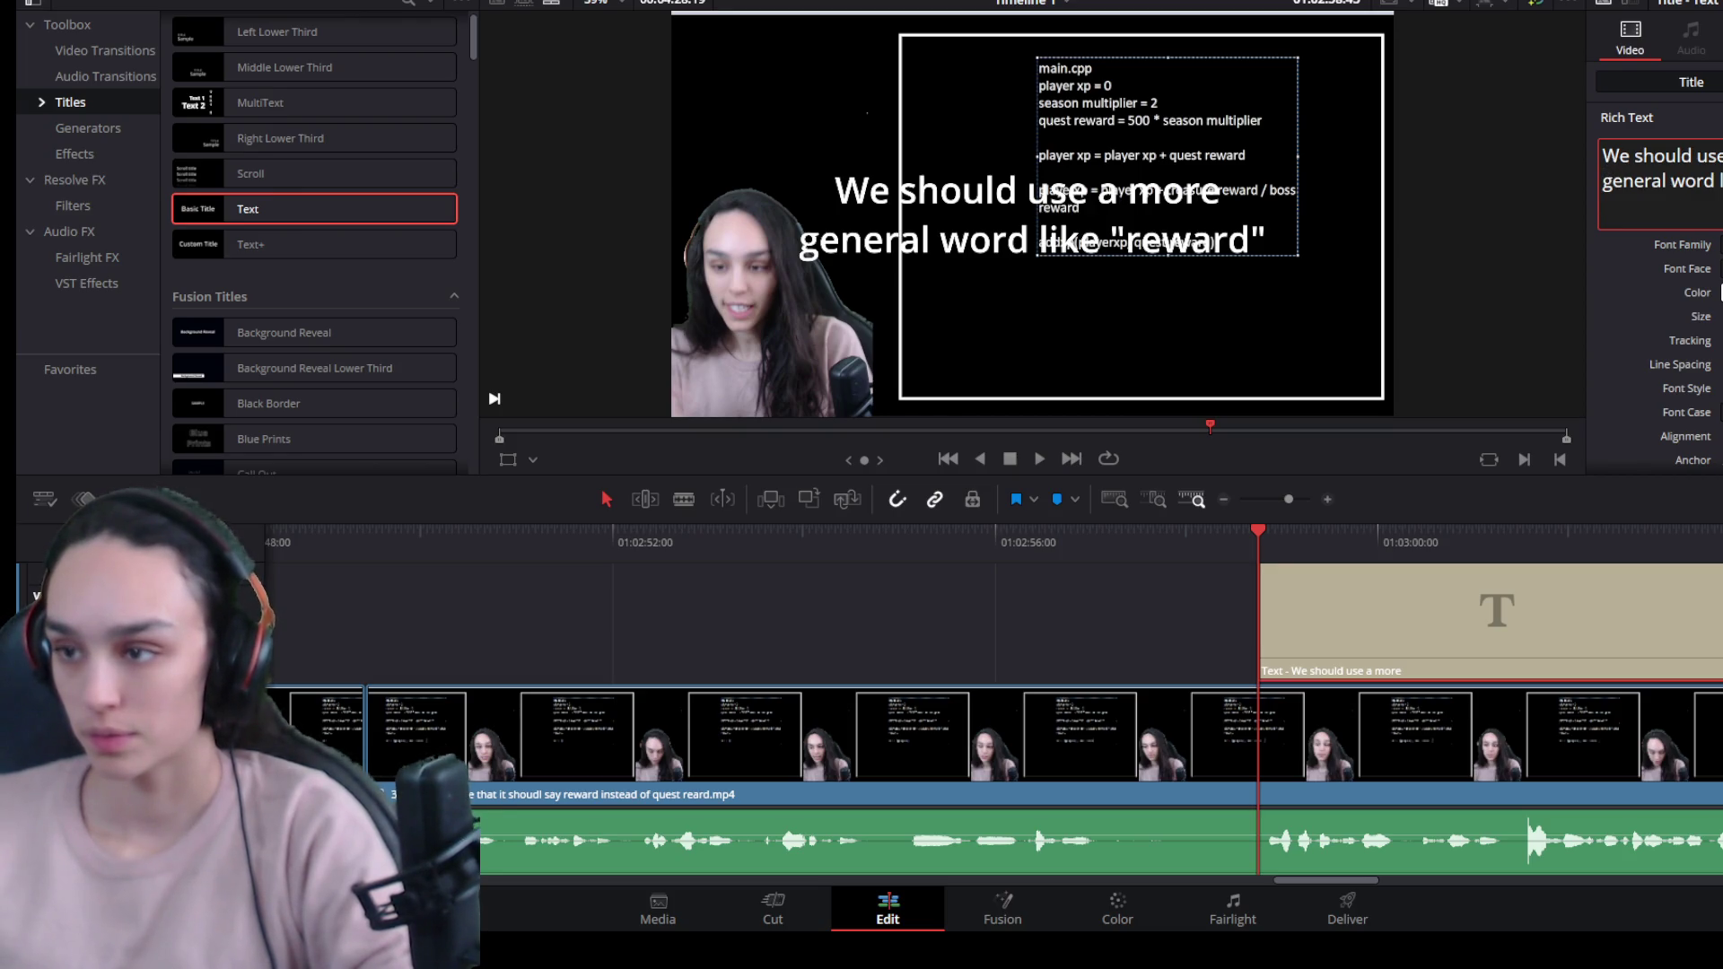
text(as the inpu)
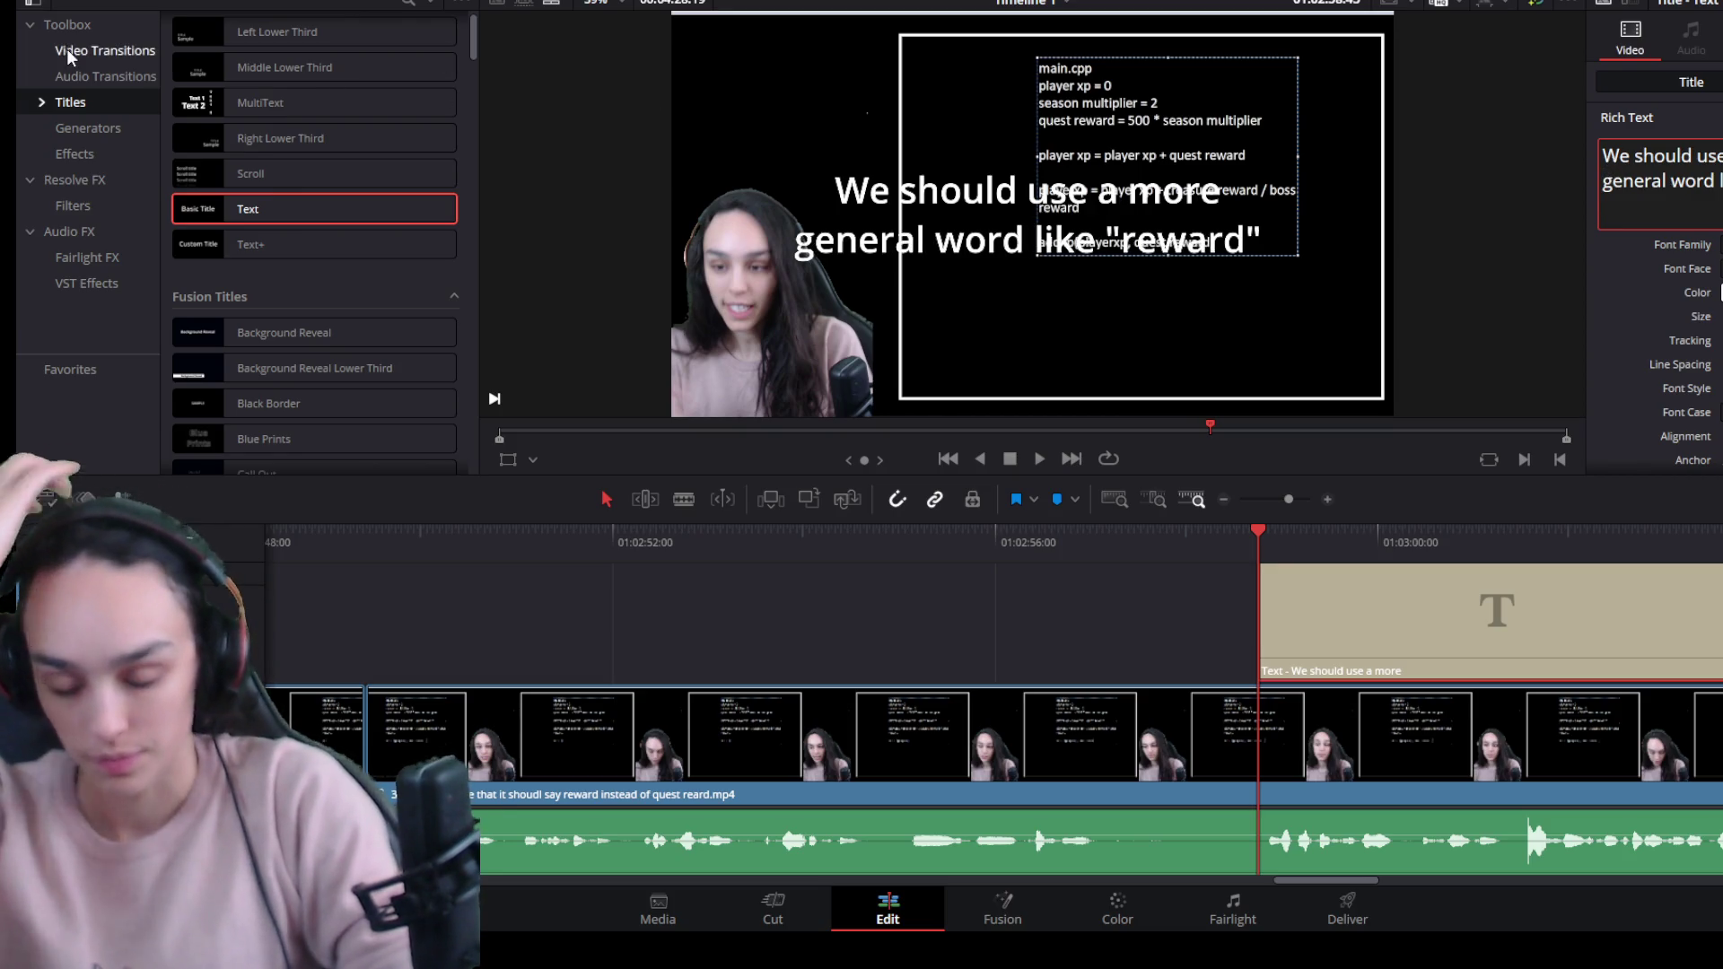
text(t)
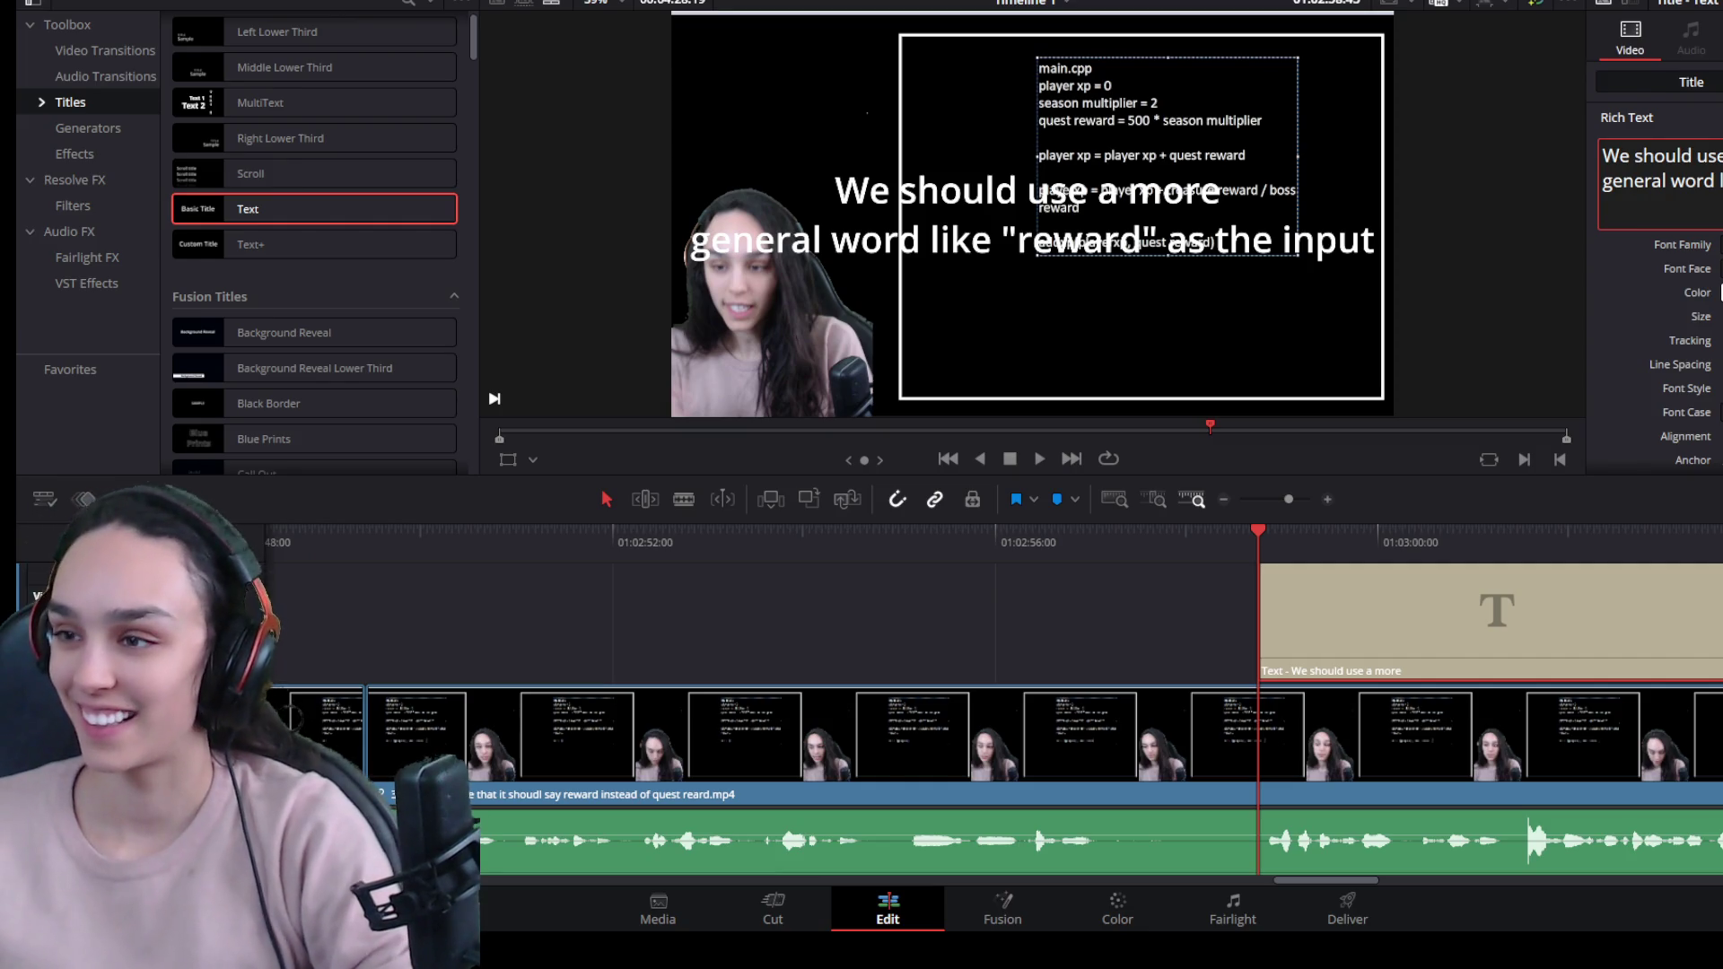
key(Return)
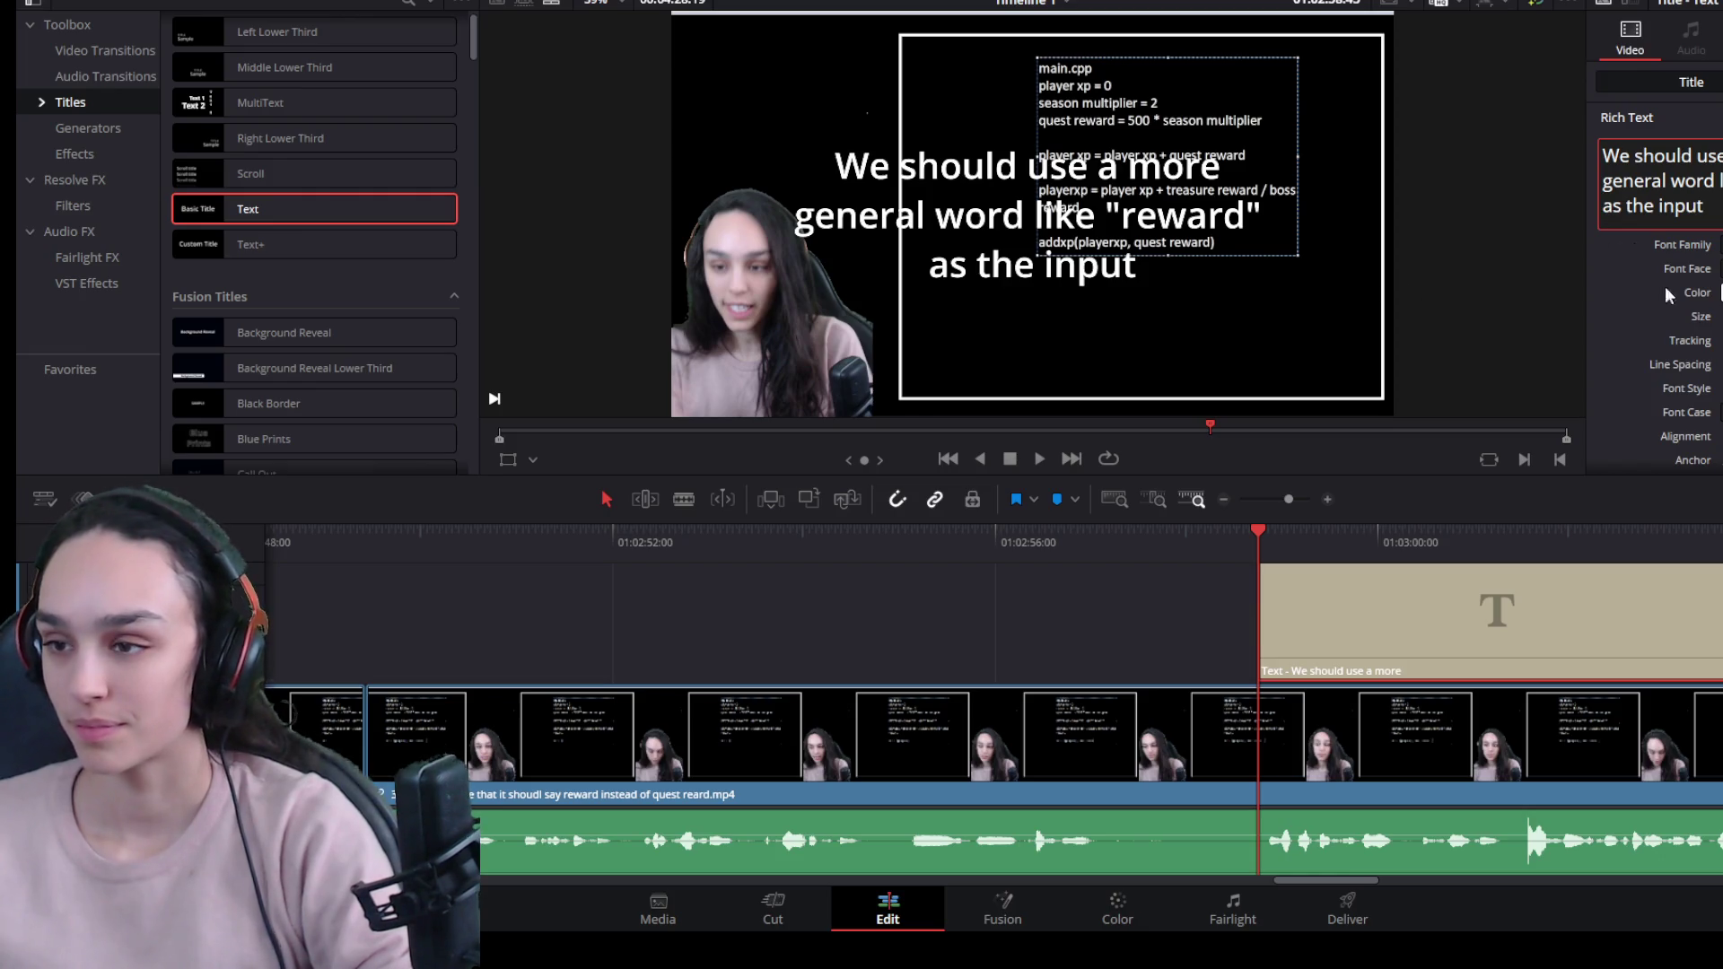
Scroll down the title's Inspector to reach the Background settings.
scroll(1694, 345, down, 5)
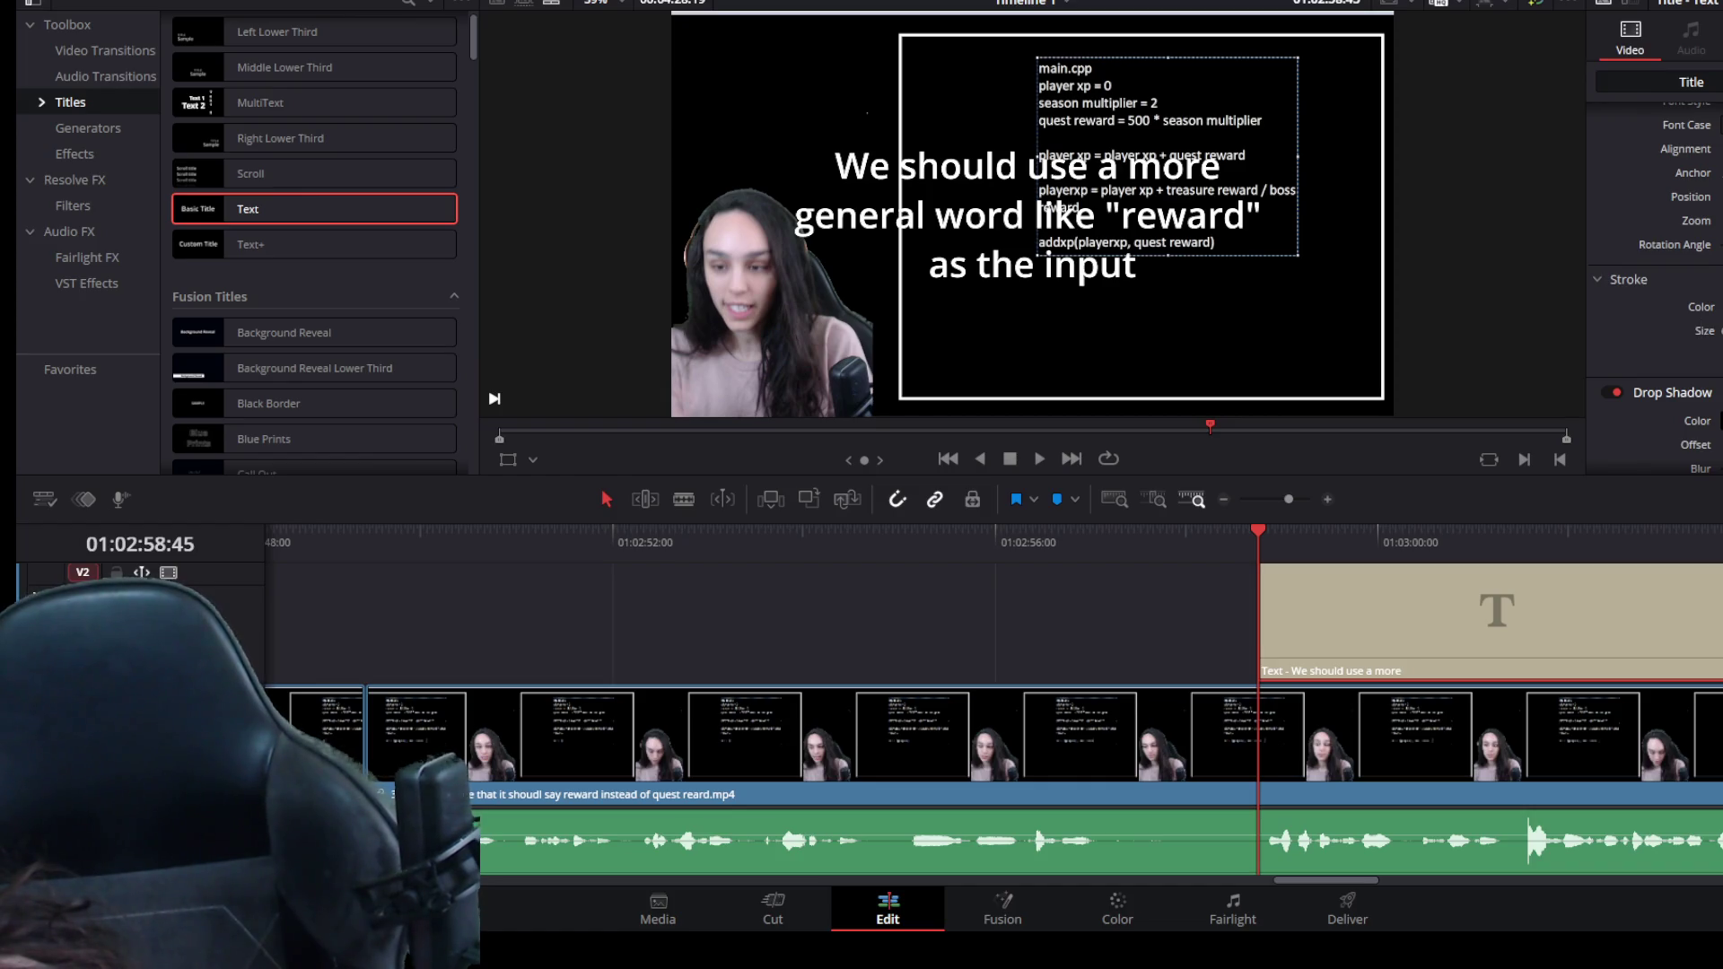
scroll(1677, 330, down, 5)
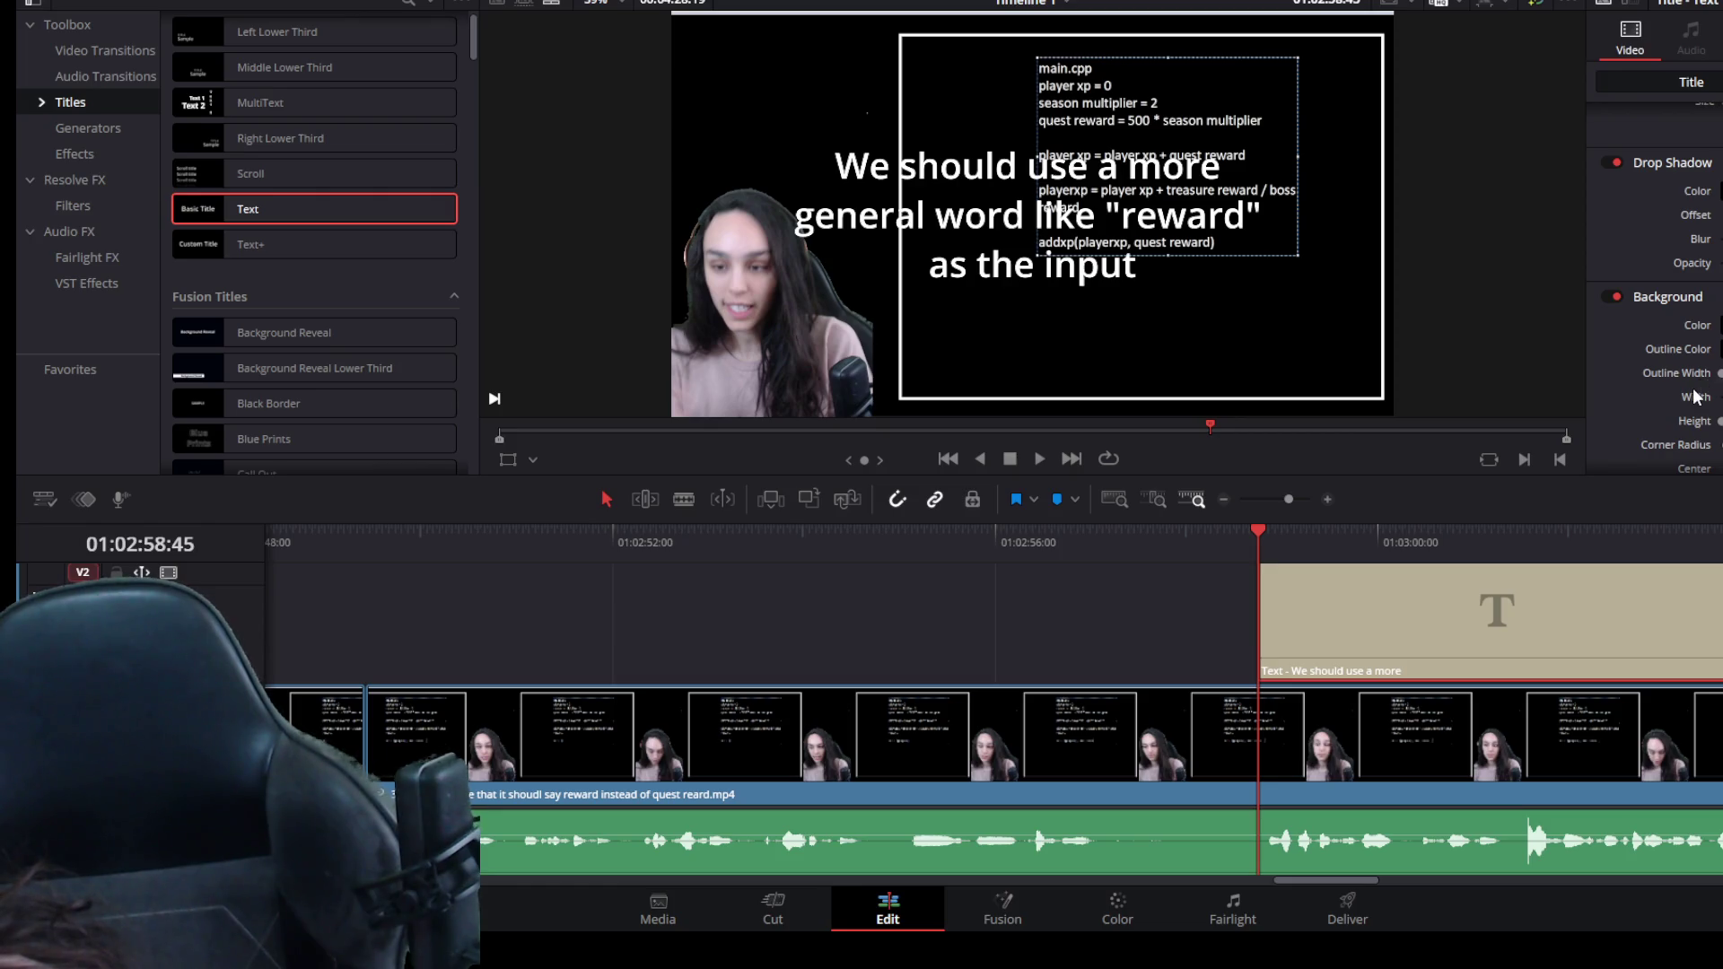
scroll(1696, 397, down, 1)
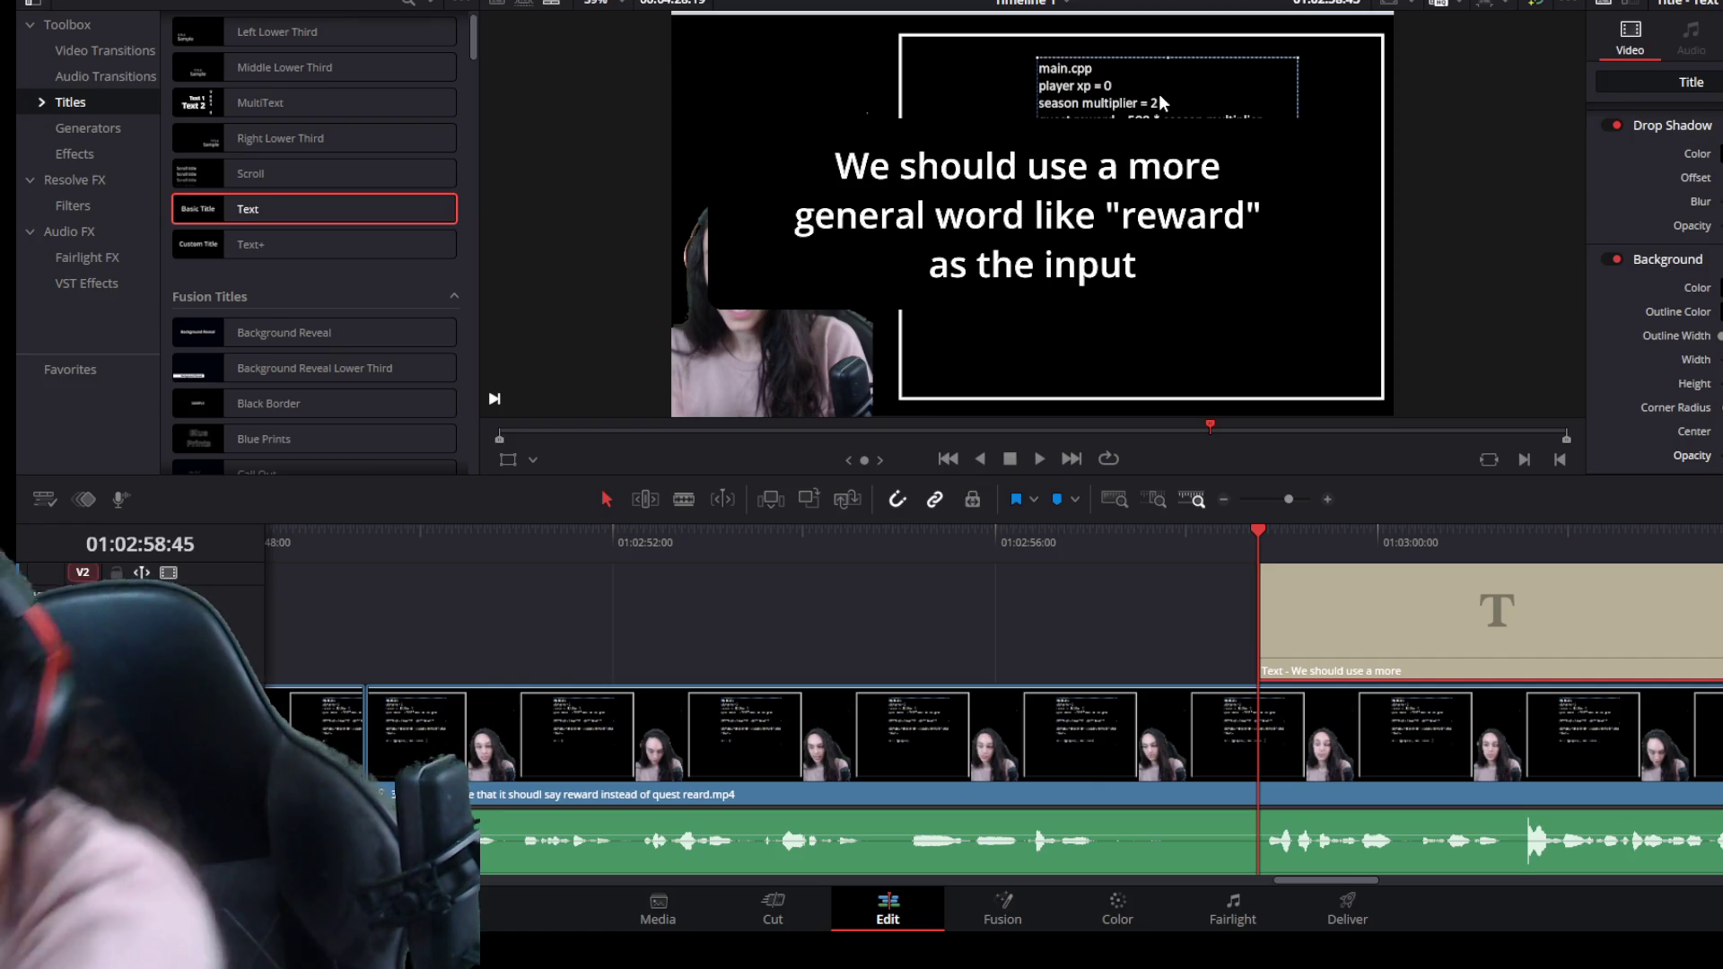
Move the title clip earlier and trim its end to the playhead.
drag(1514, 594, 1350, 599)
drag(1566, 609, 1255, 611)
click(1227, 609)
Prefix the title text with "Note:" and play it back to review.
click(1610, 158)
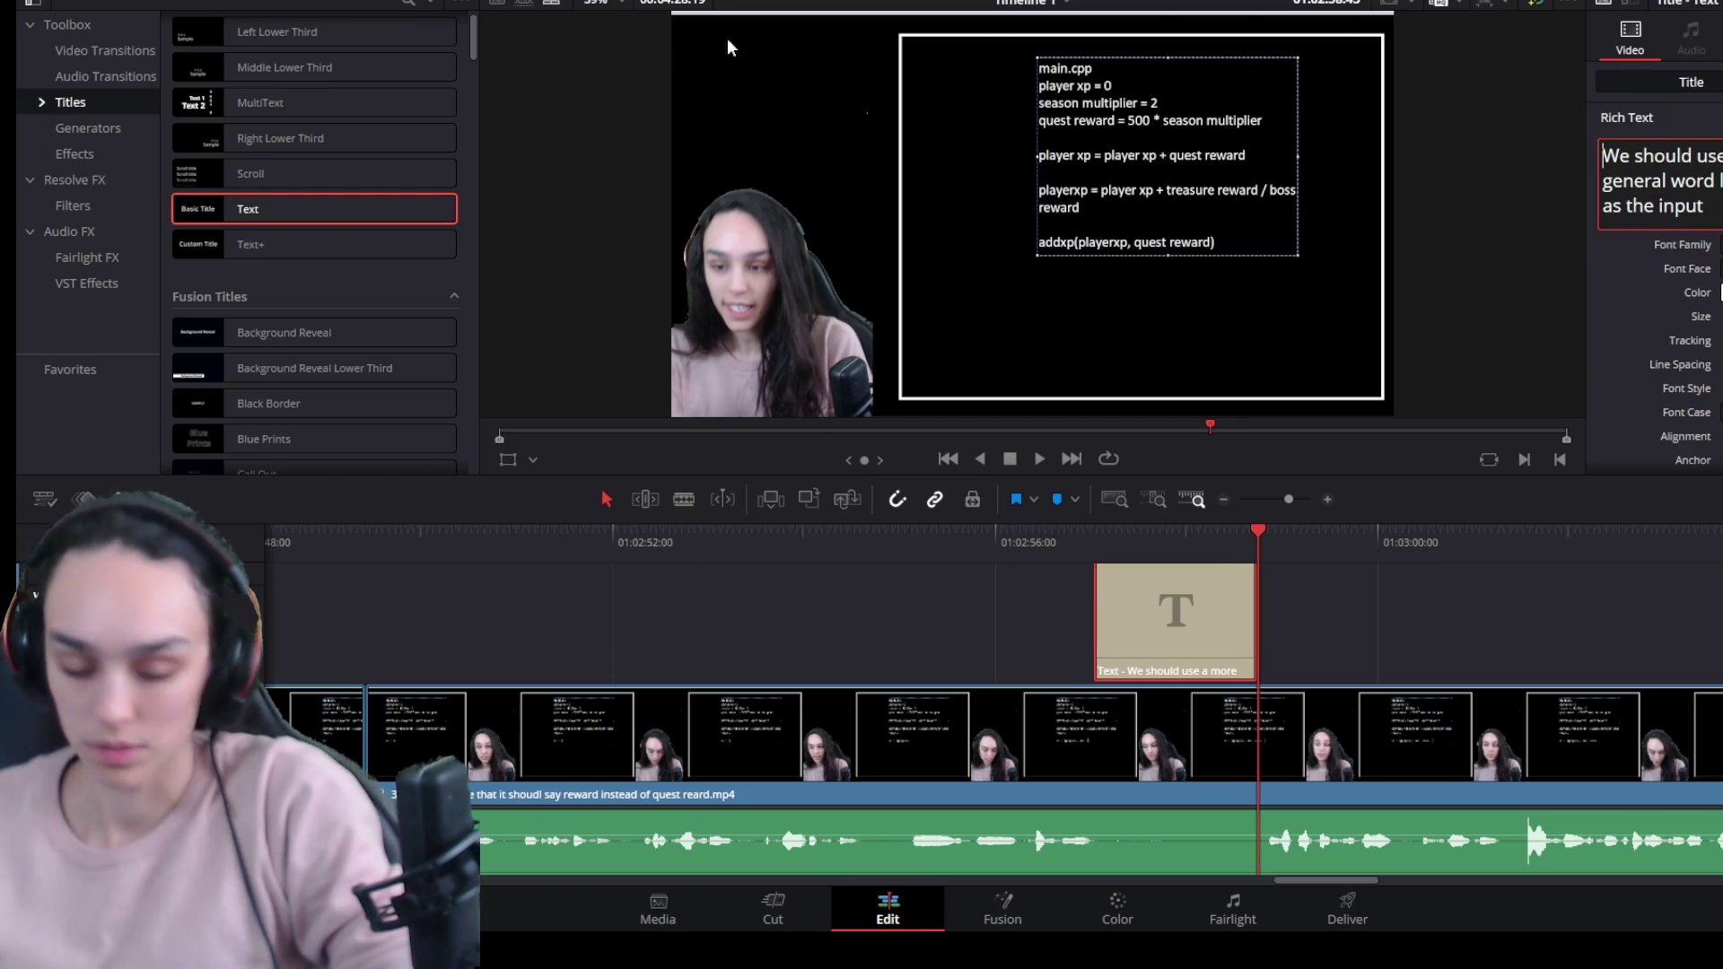
text(No)
text(te:)
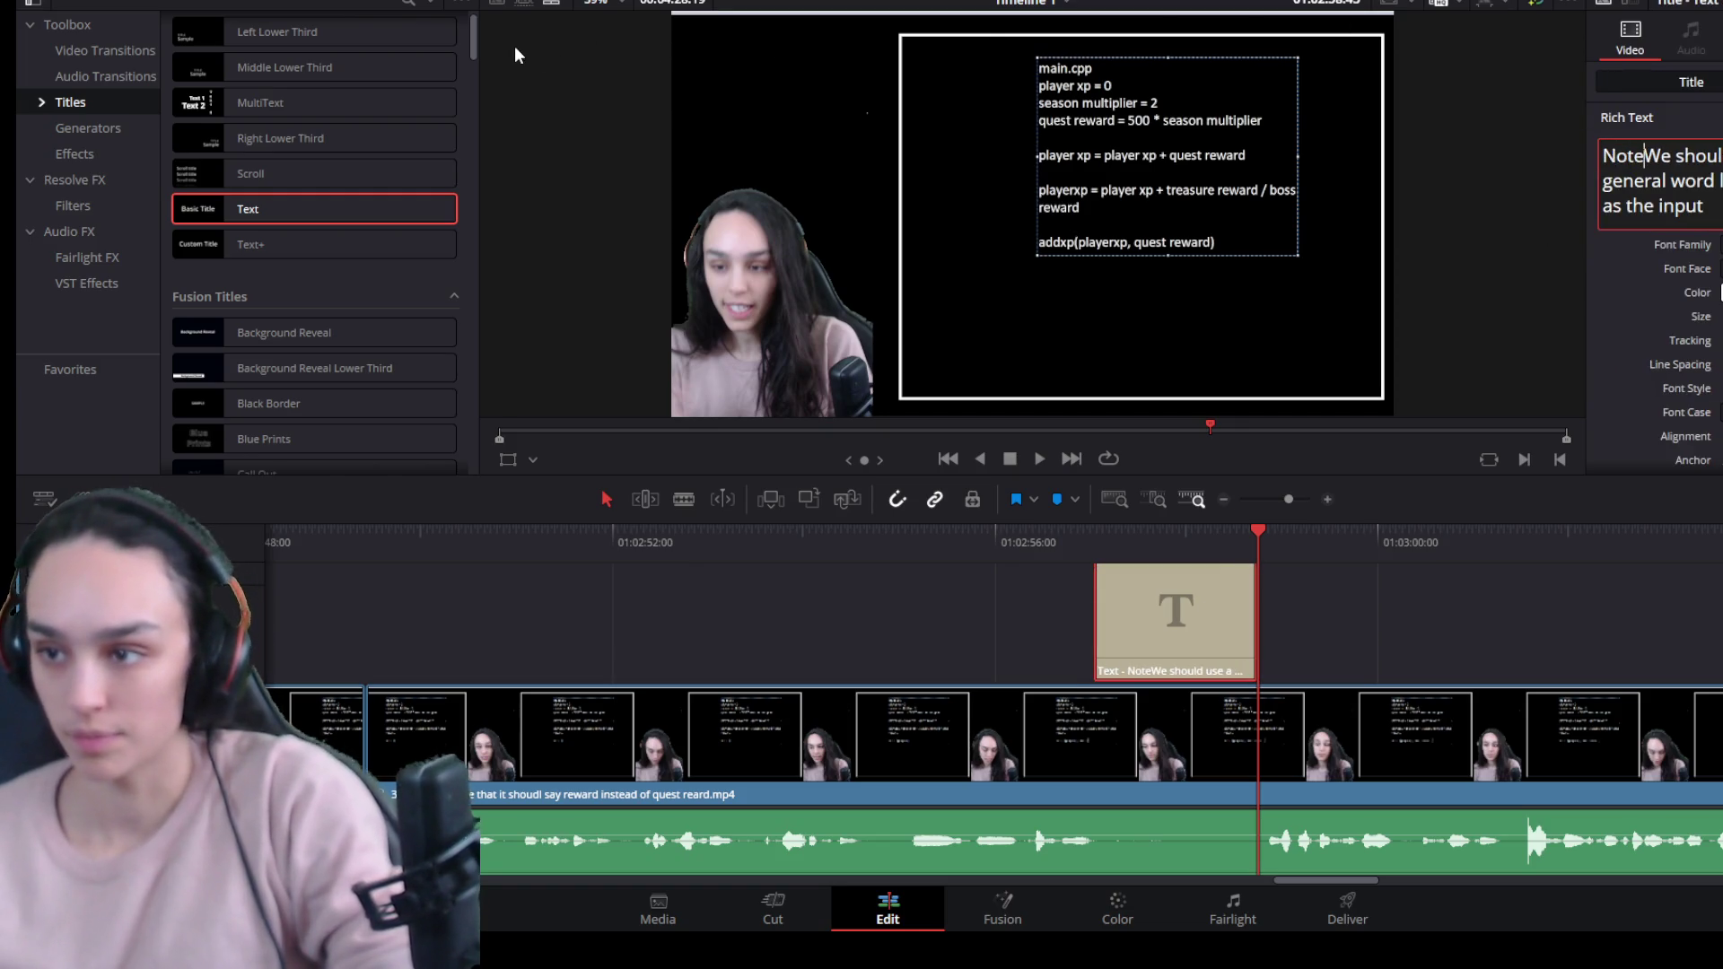
click(1014, 541)
key(space)
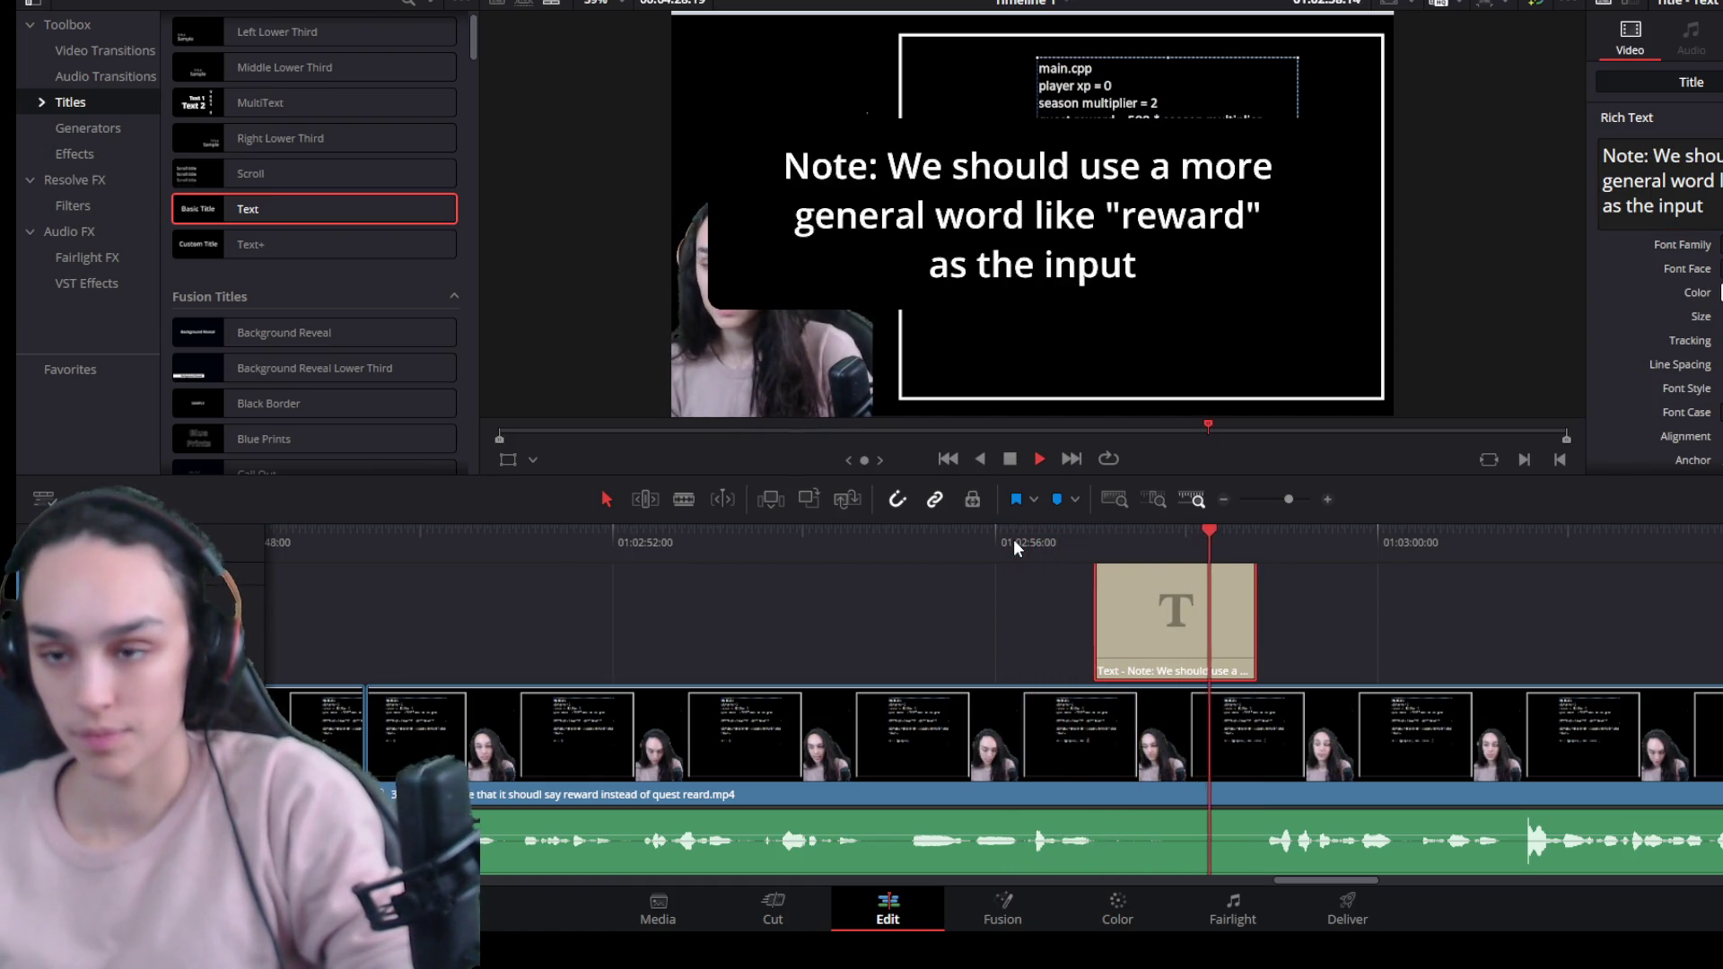
key(space)
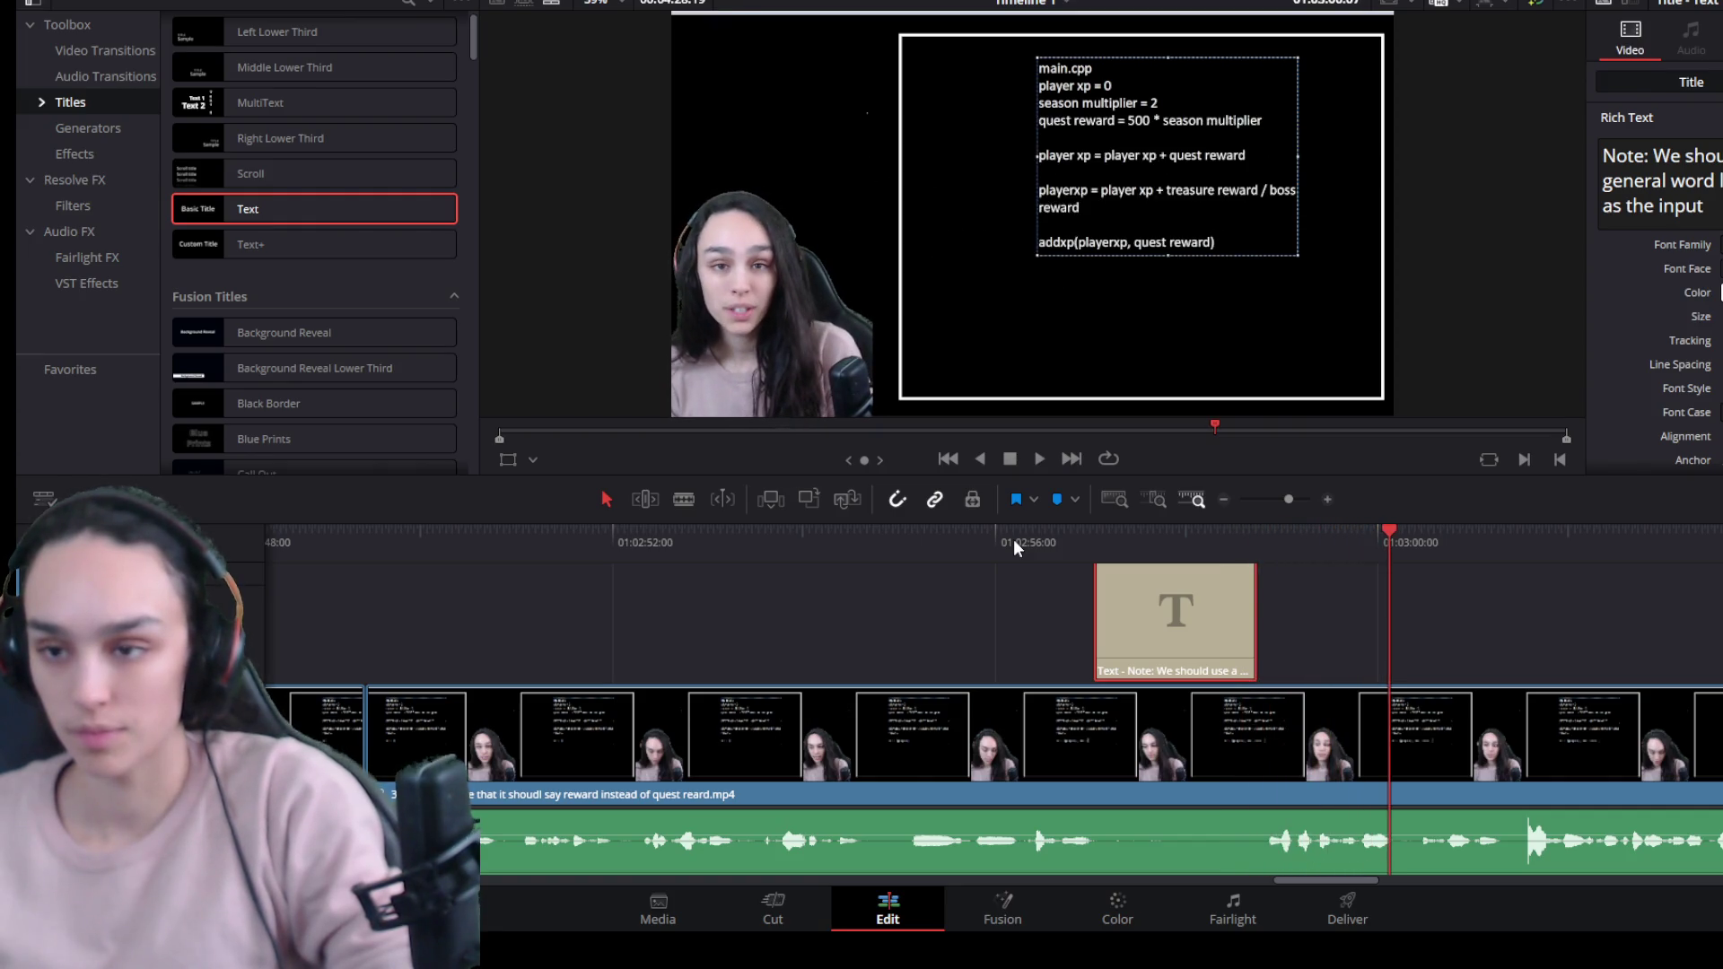
click(1191, 537)
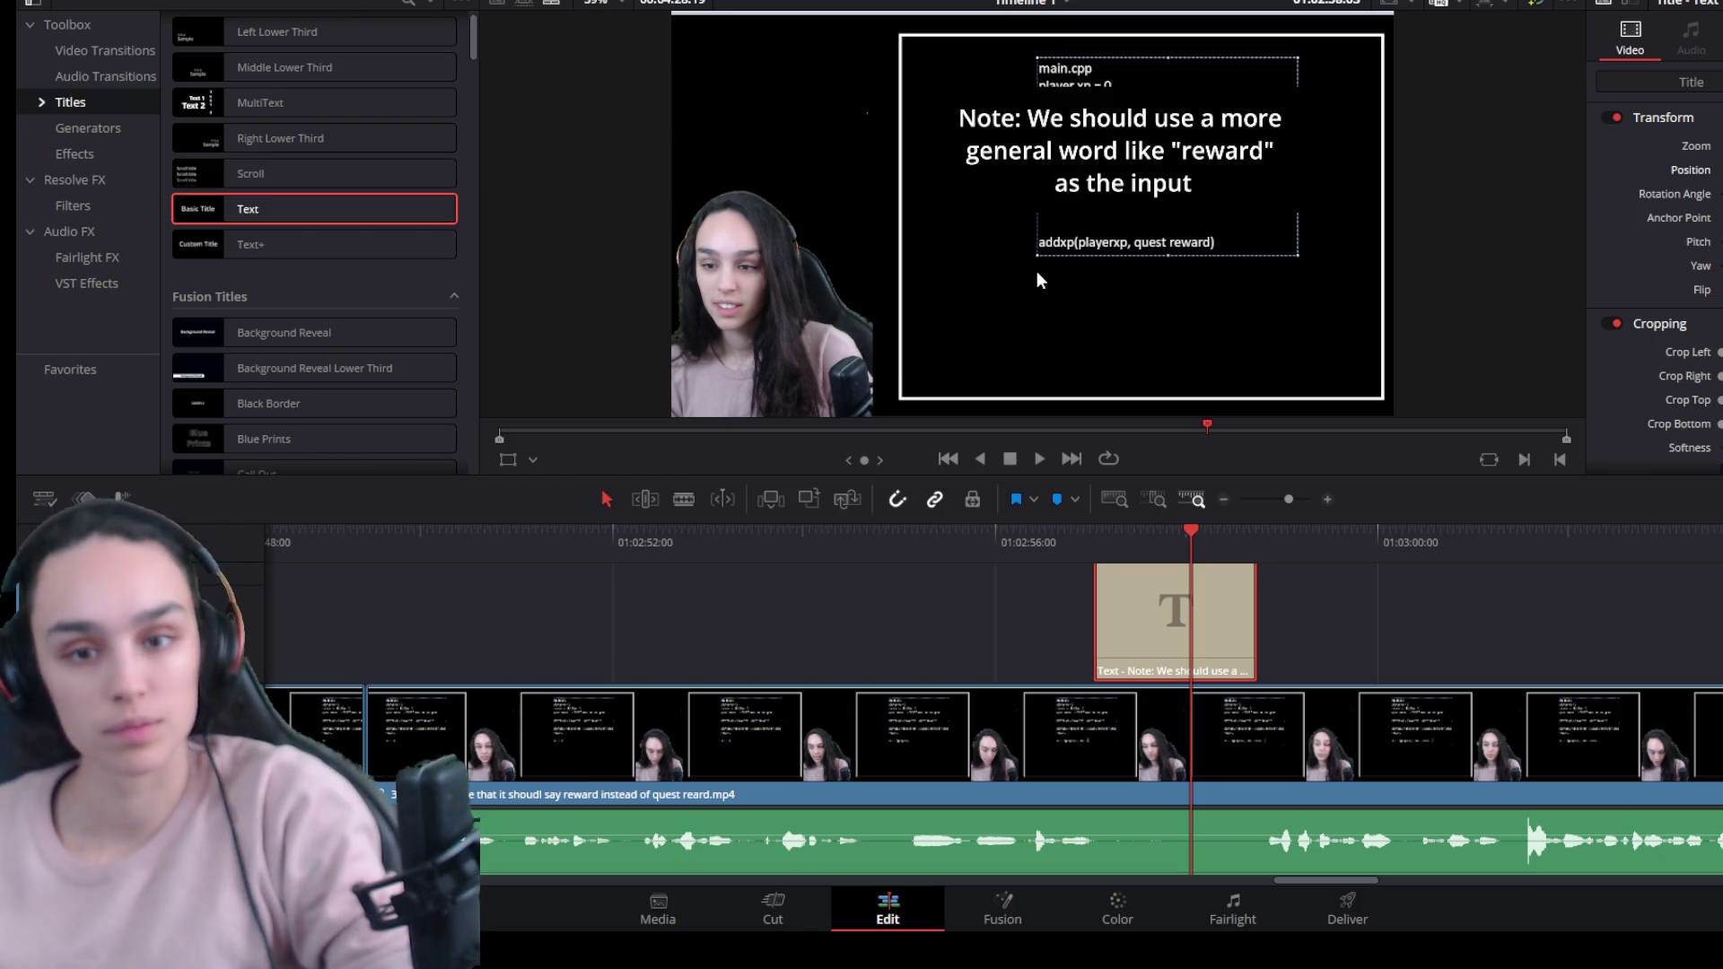
Extend the Note title by about +01:45 so it ends near 01:03:00, then replay it.
click(992, 549)
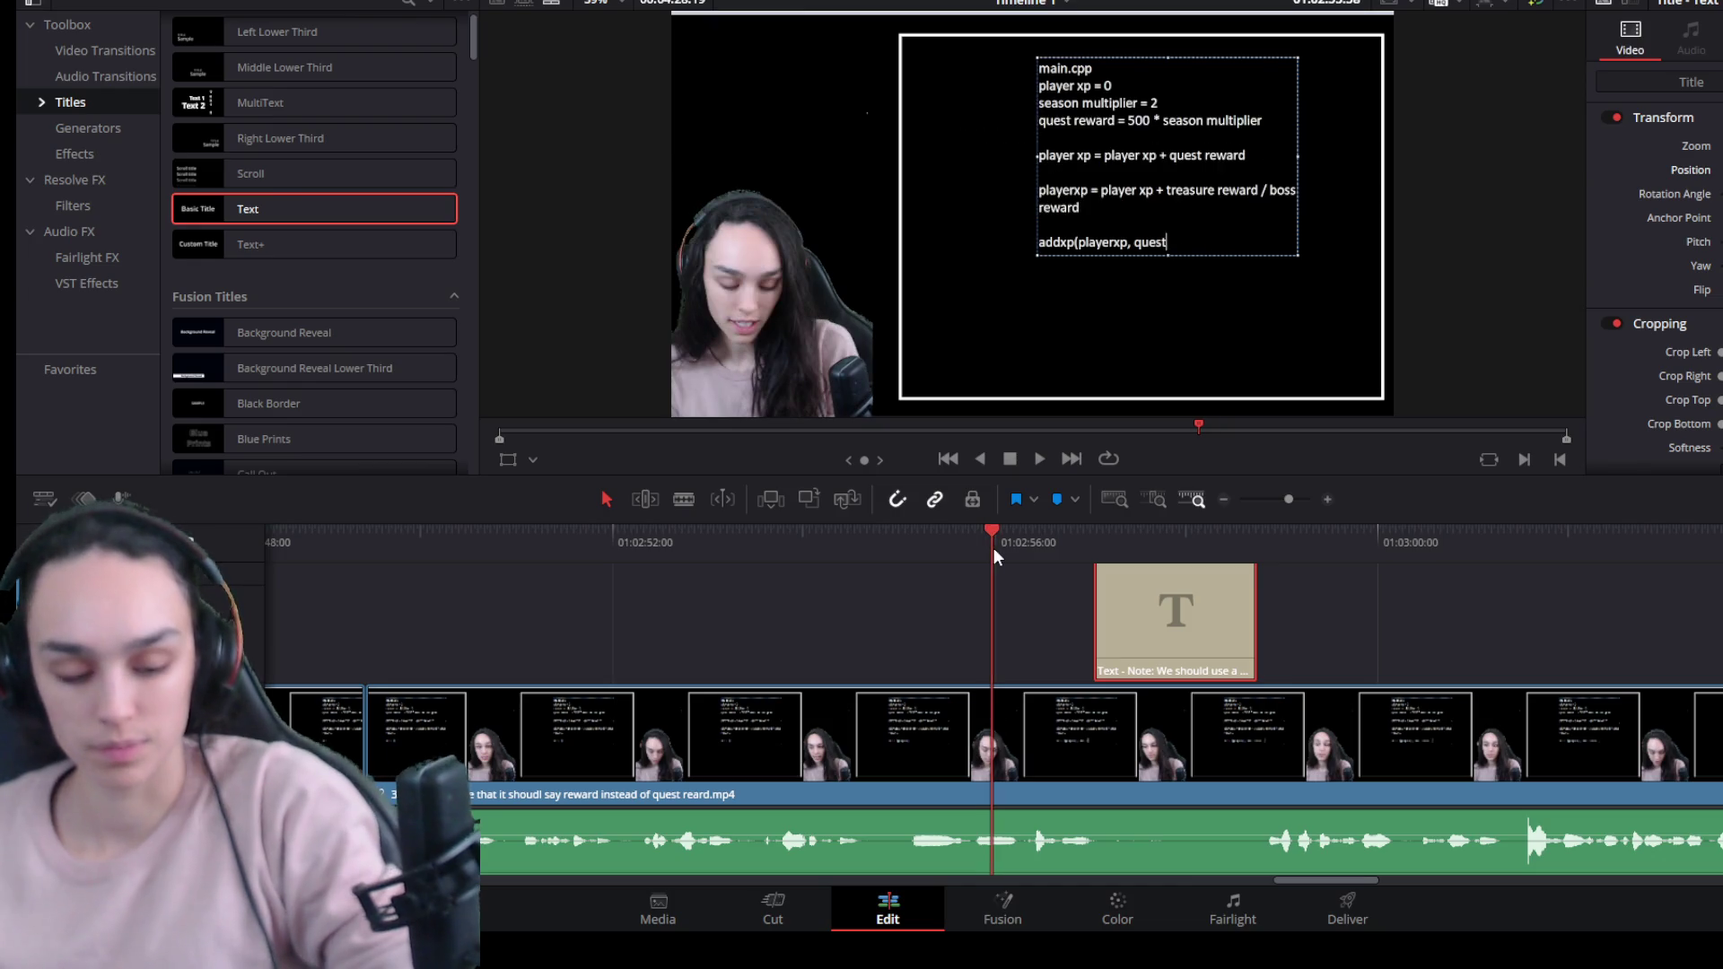
key(space)
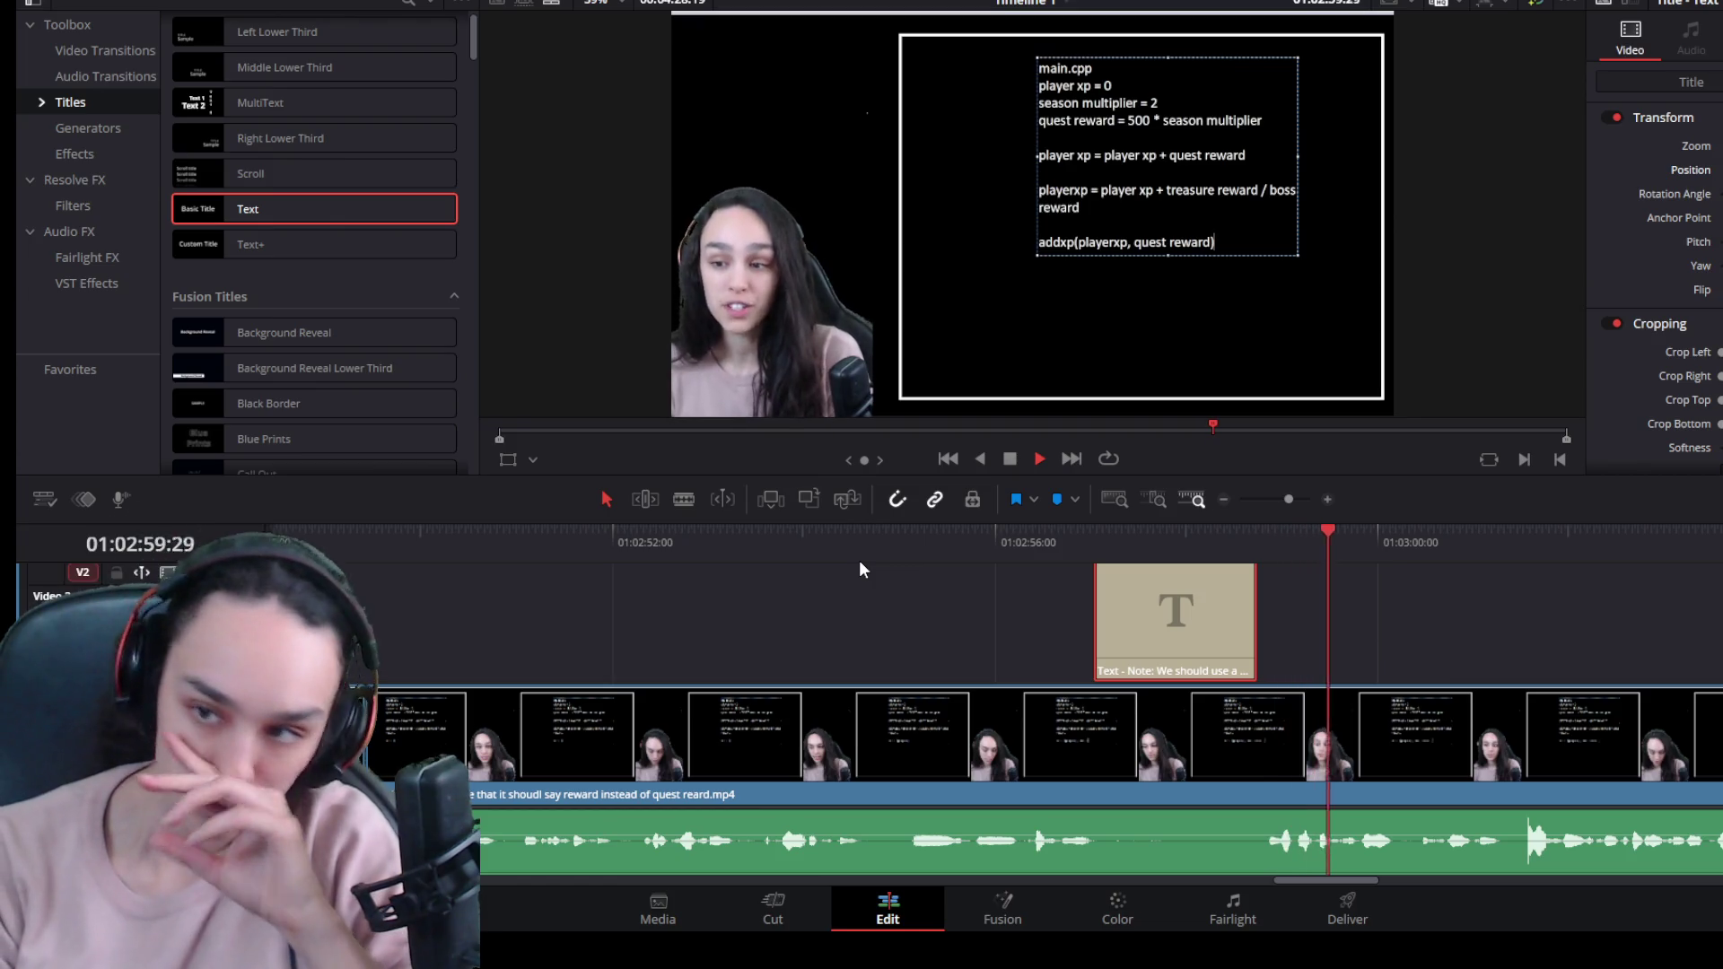
key(space)
drag(1249, 630, 1408, 630)
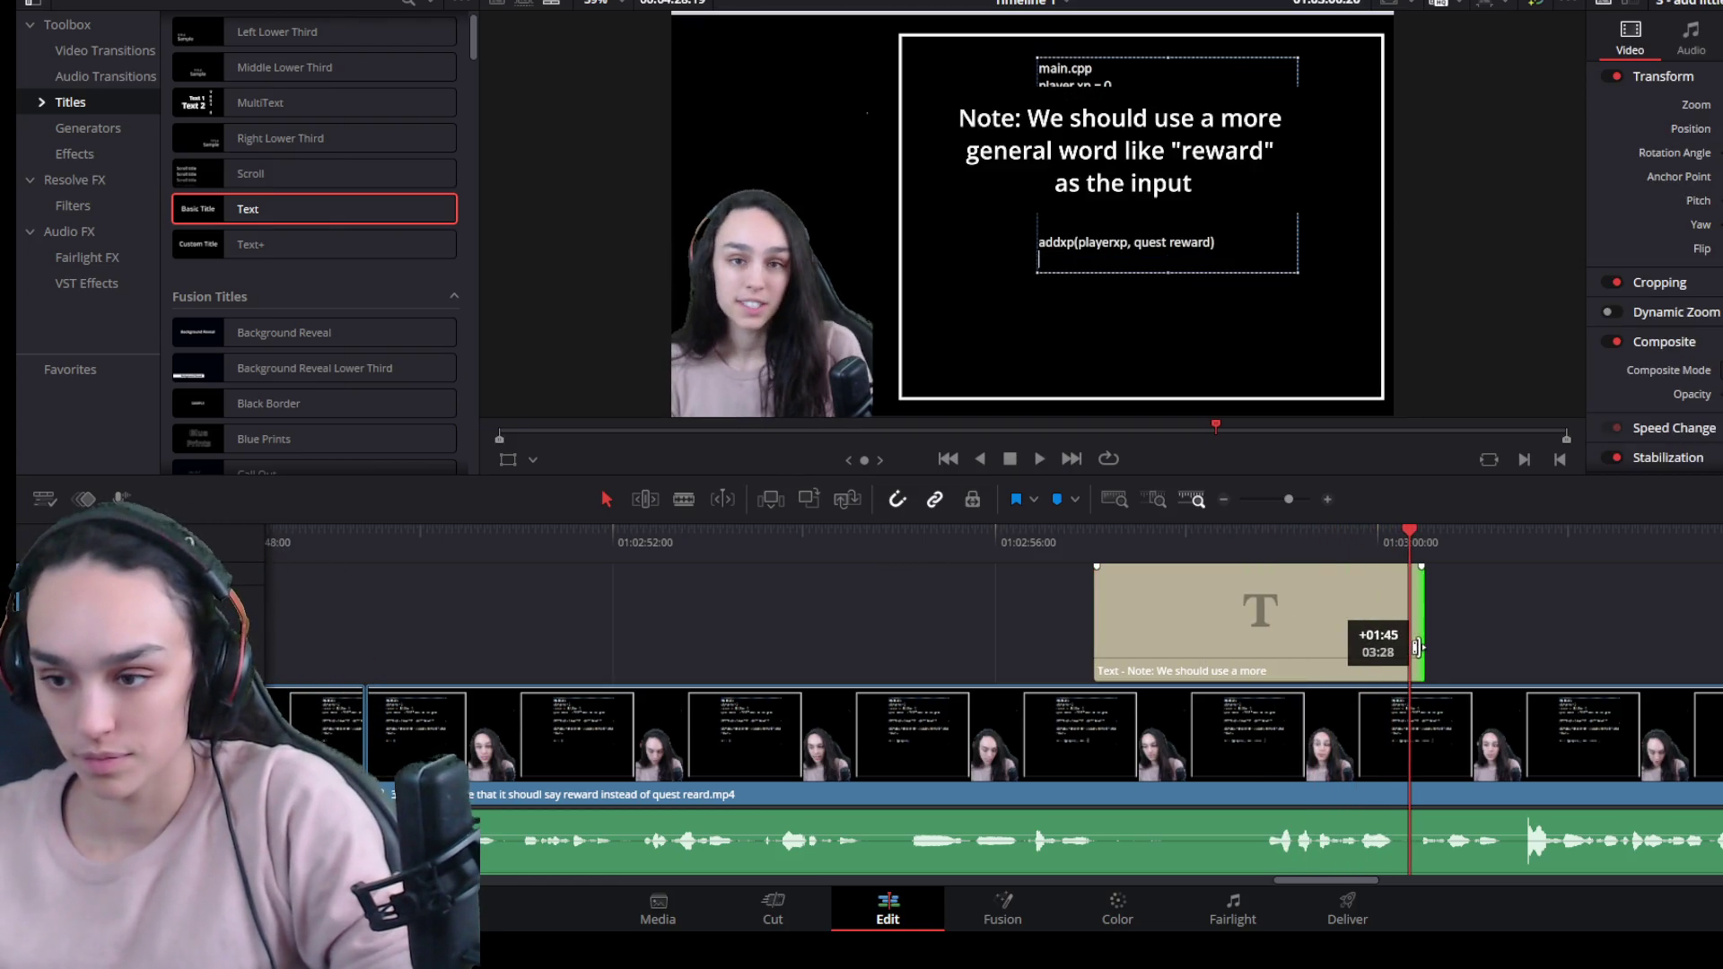
click(1071, 531)
key(space)
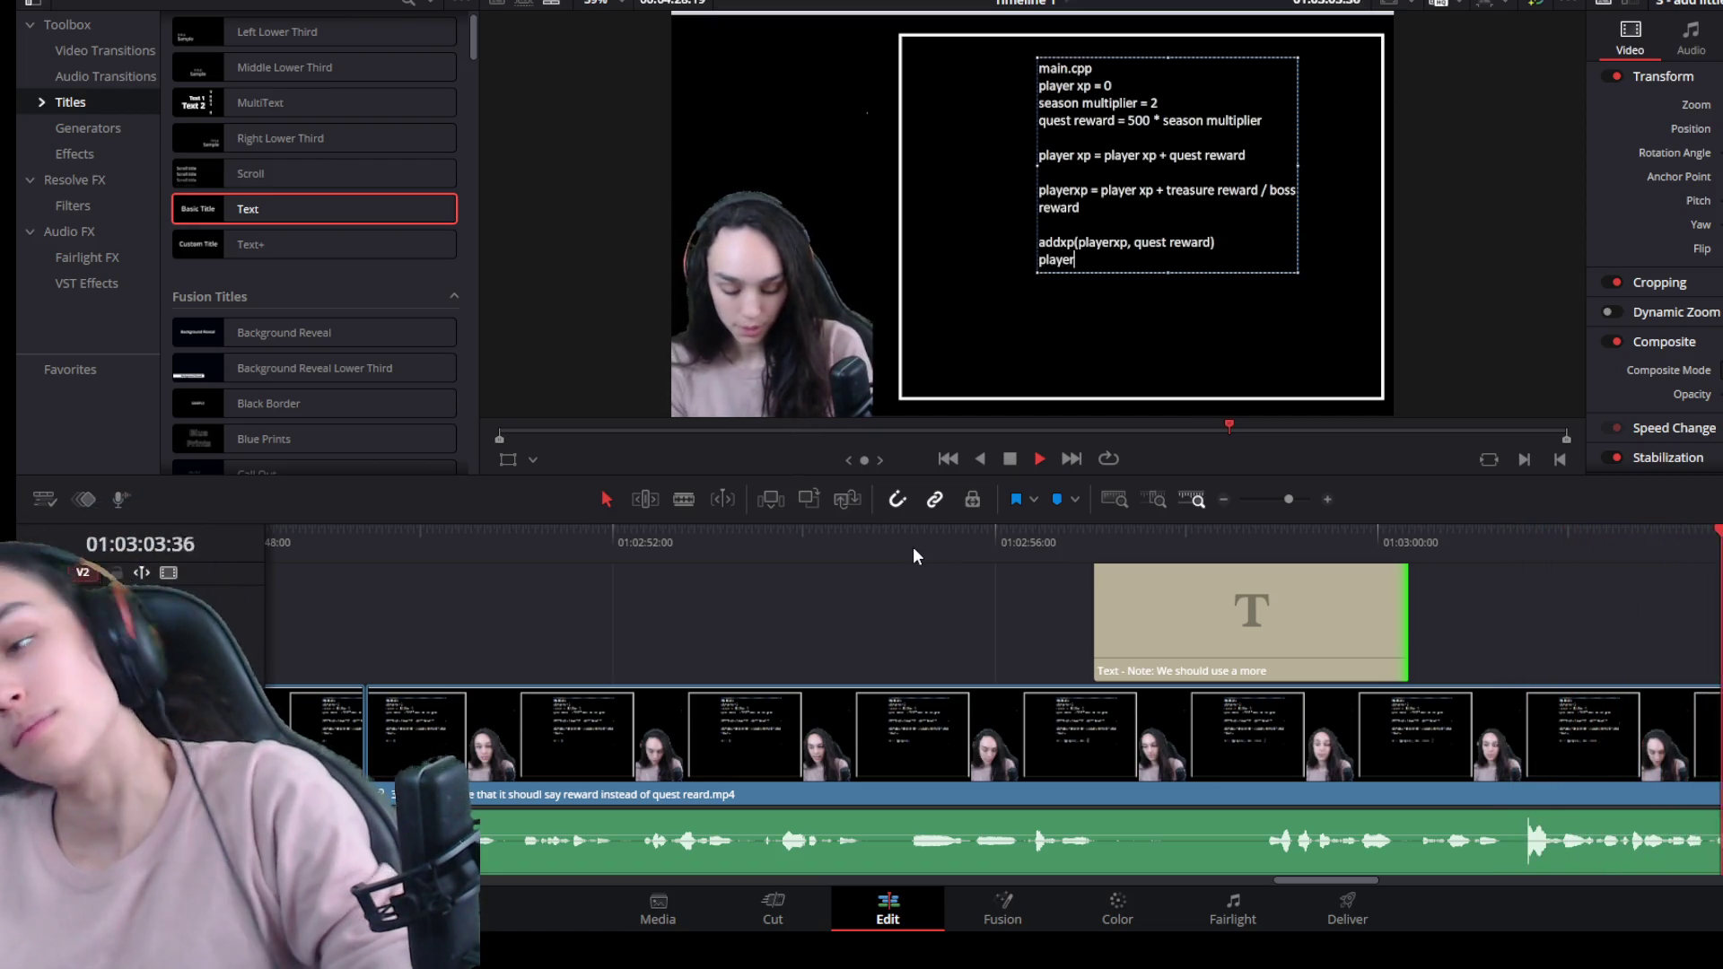
scroll(1427, 756, down, 2)
Split the coding clip after the Note title, trim off the dead section, and delete the gap.
click(1298, 534)
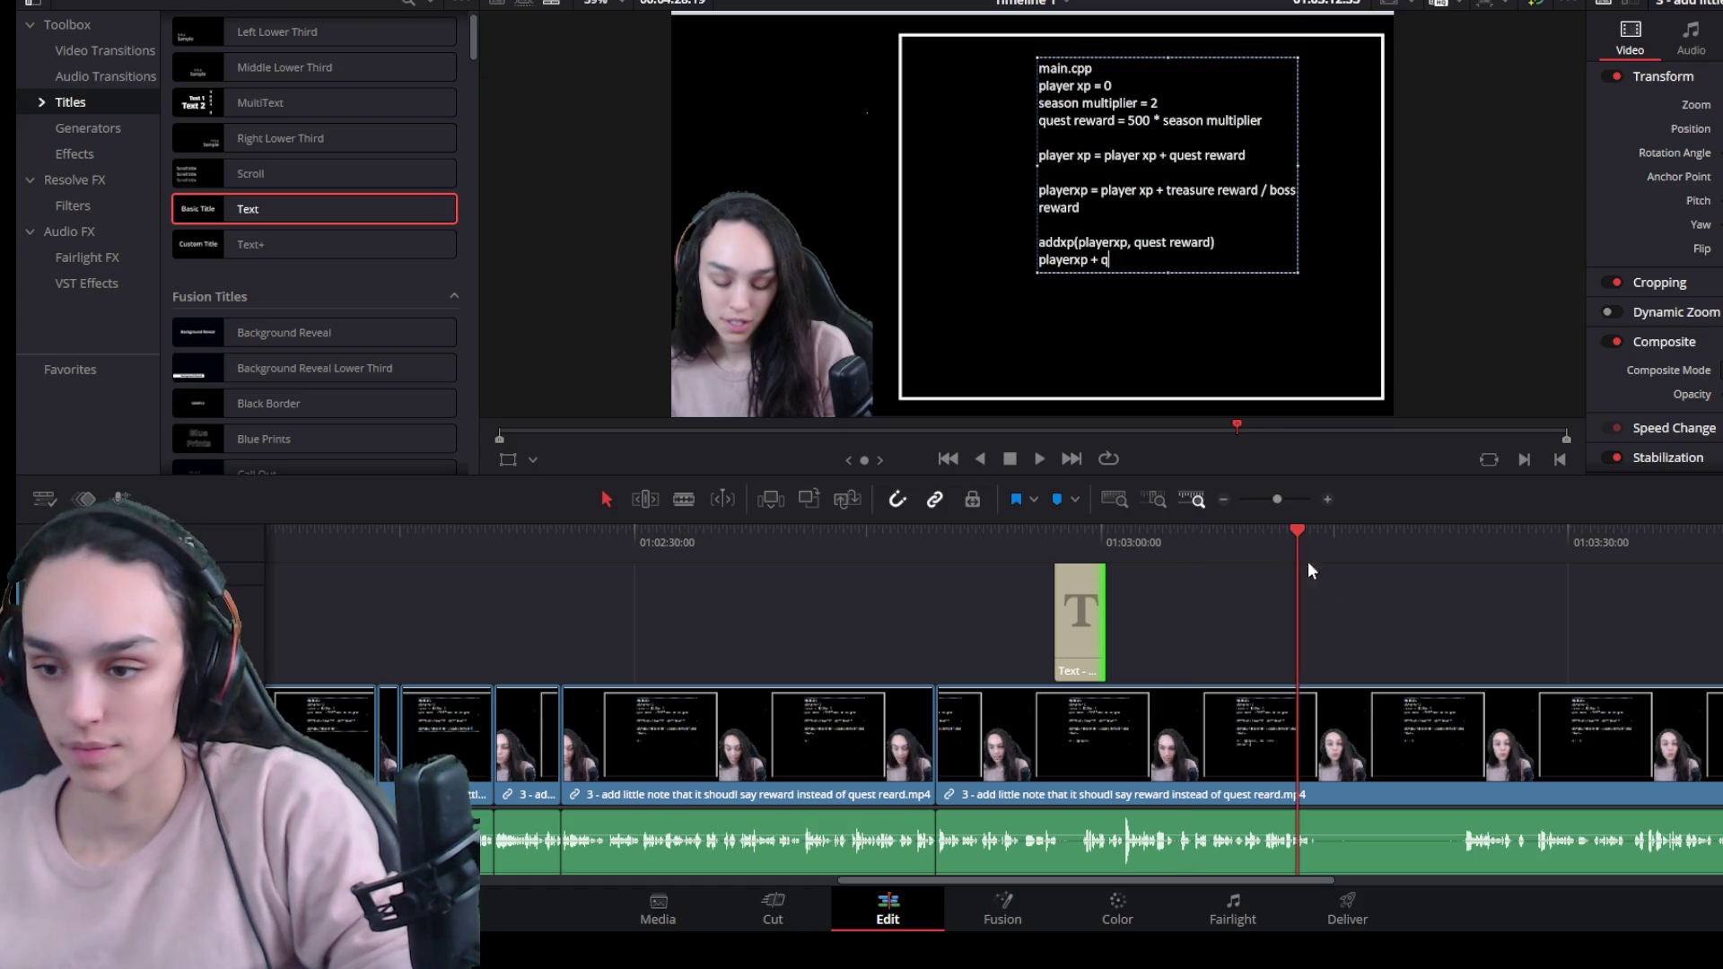
click(1353, 713)
key(ctrl+b)
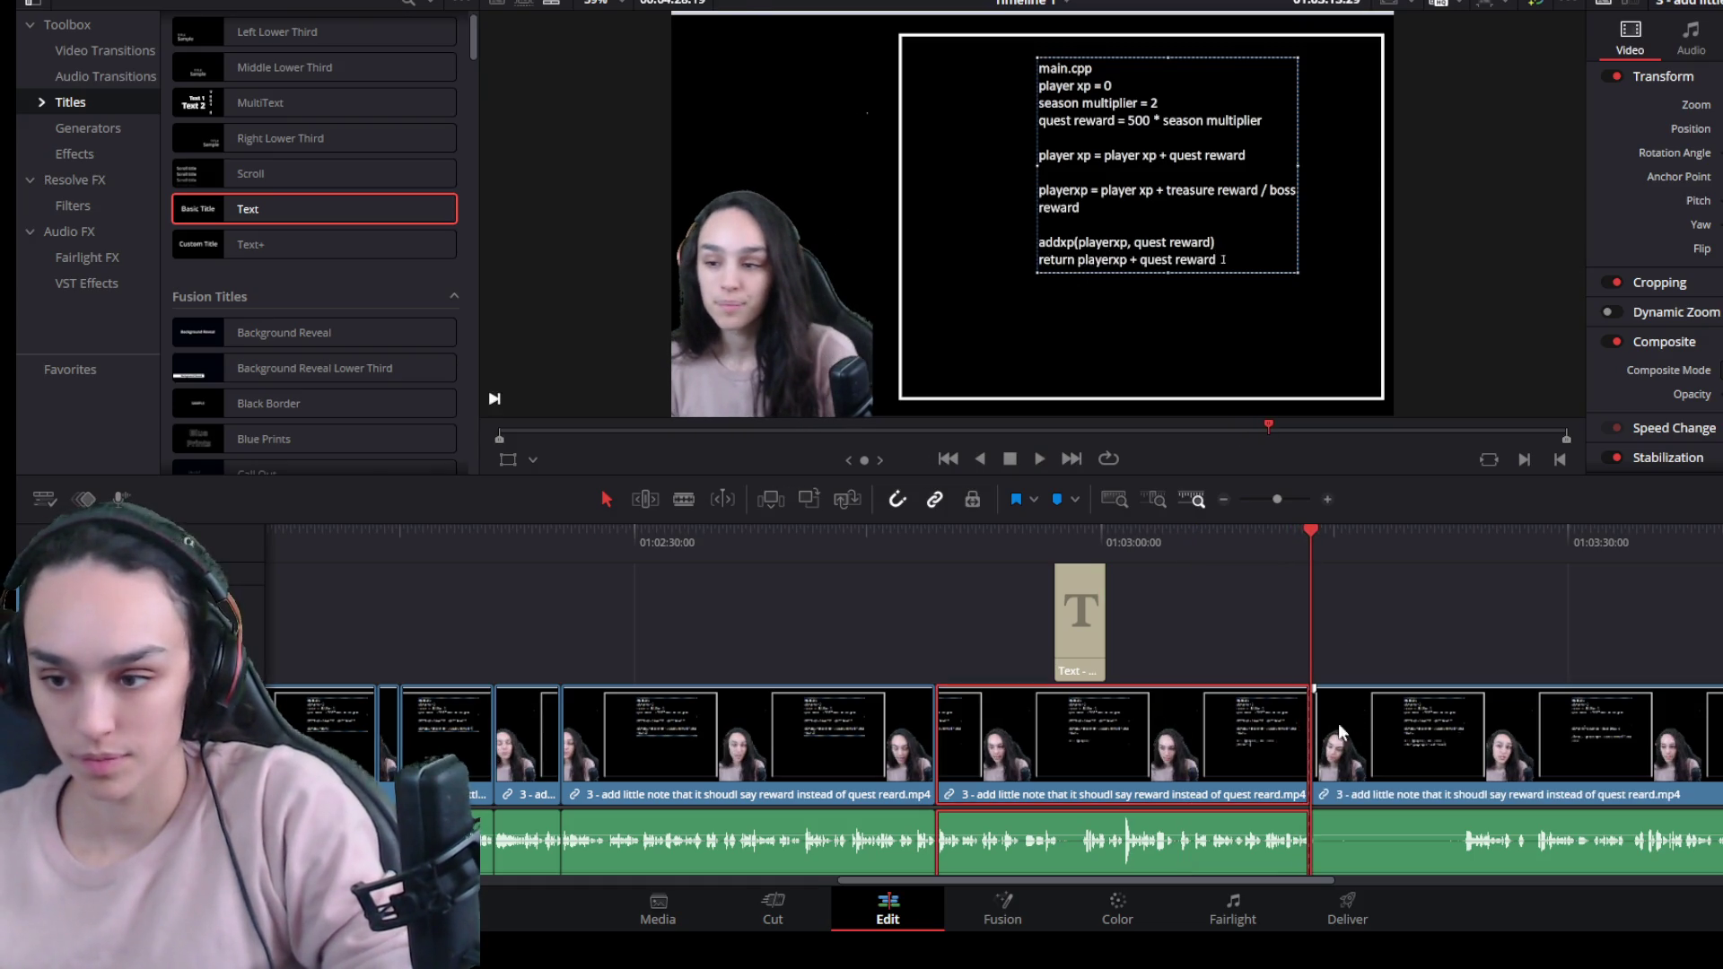
drag(1322, 742, 1464, 744)
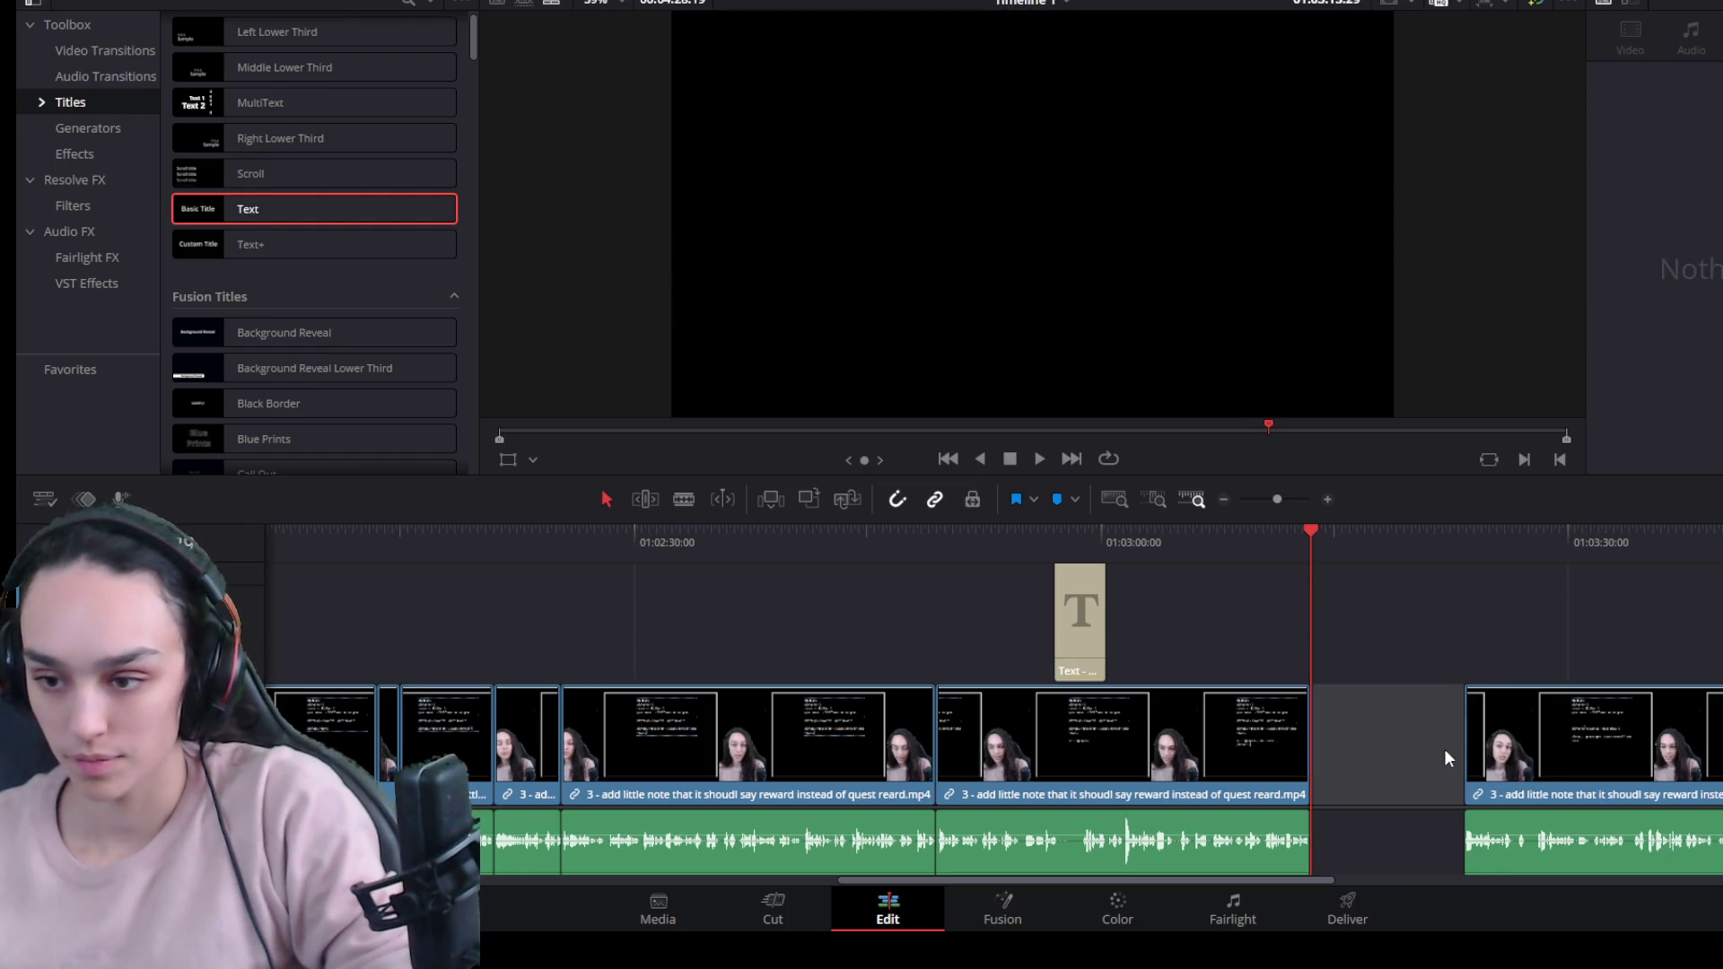
key(Delete)
key(space)
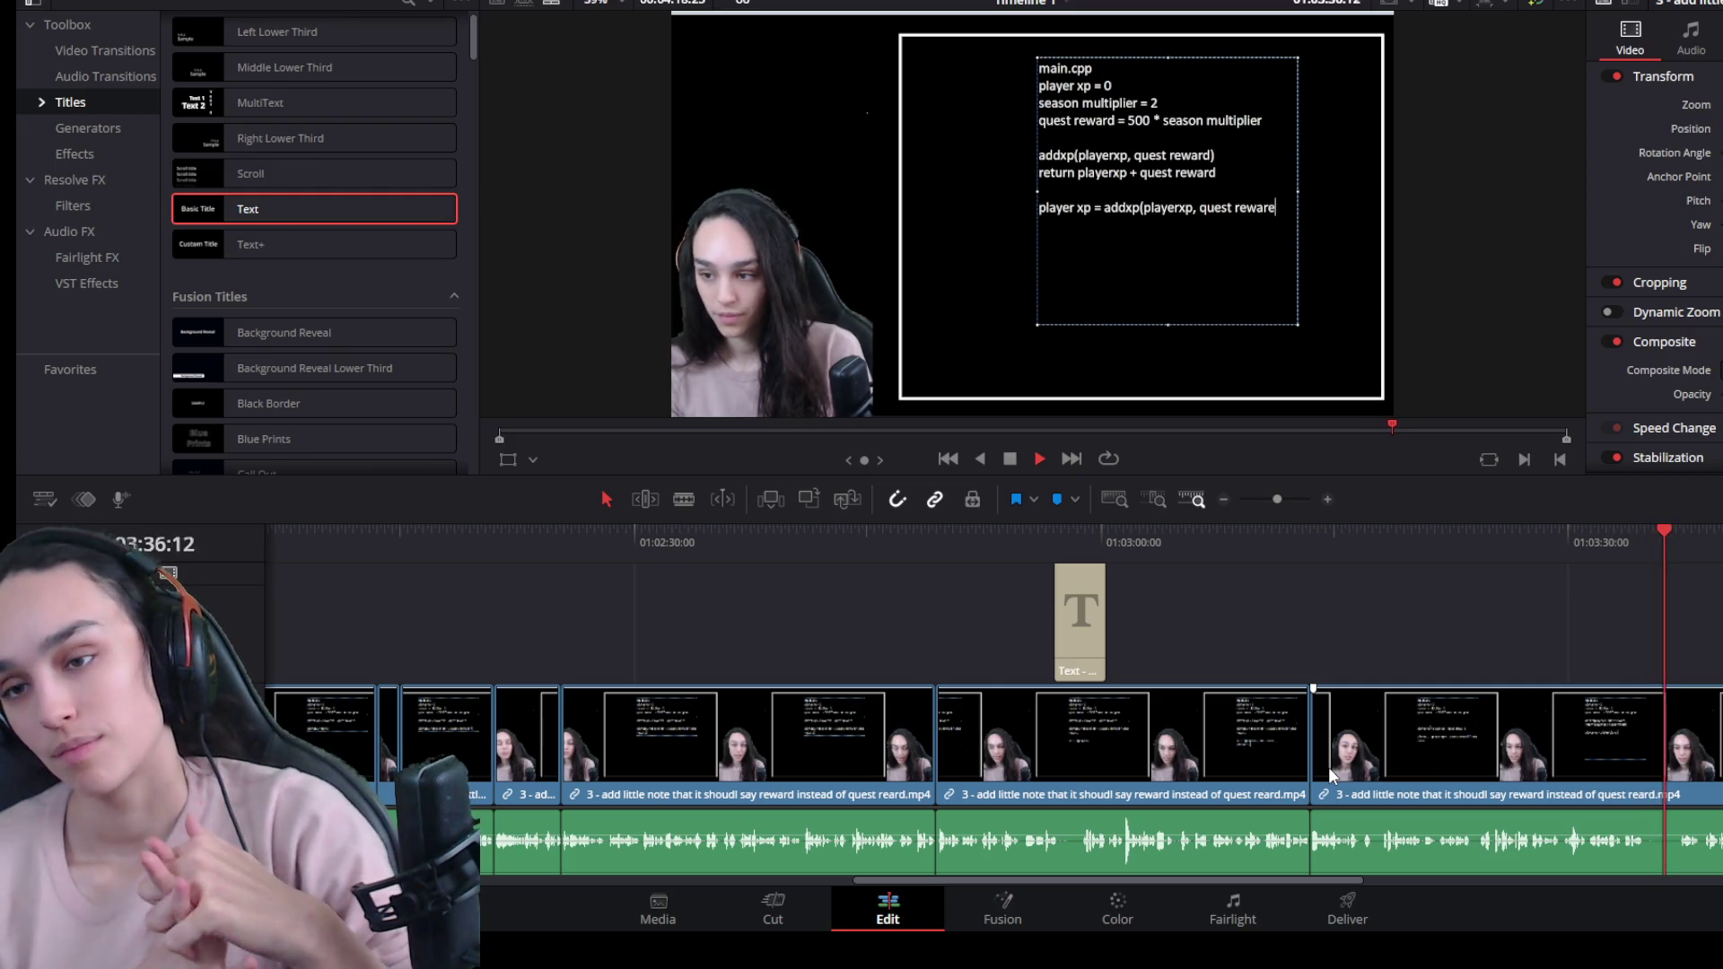
Split at the first pause around 01:03:30, trim it off, and delete the gap.
key(space)
key(ctrl+equal)
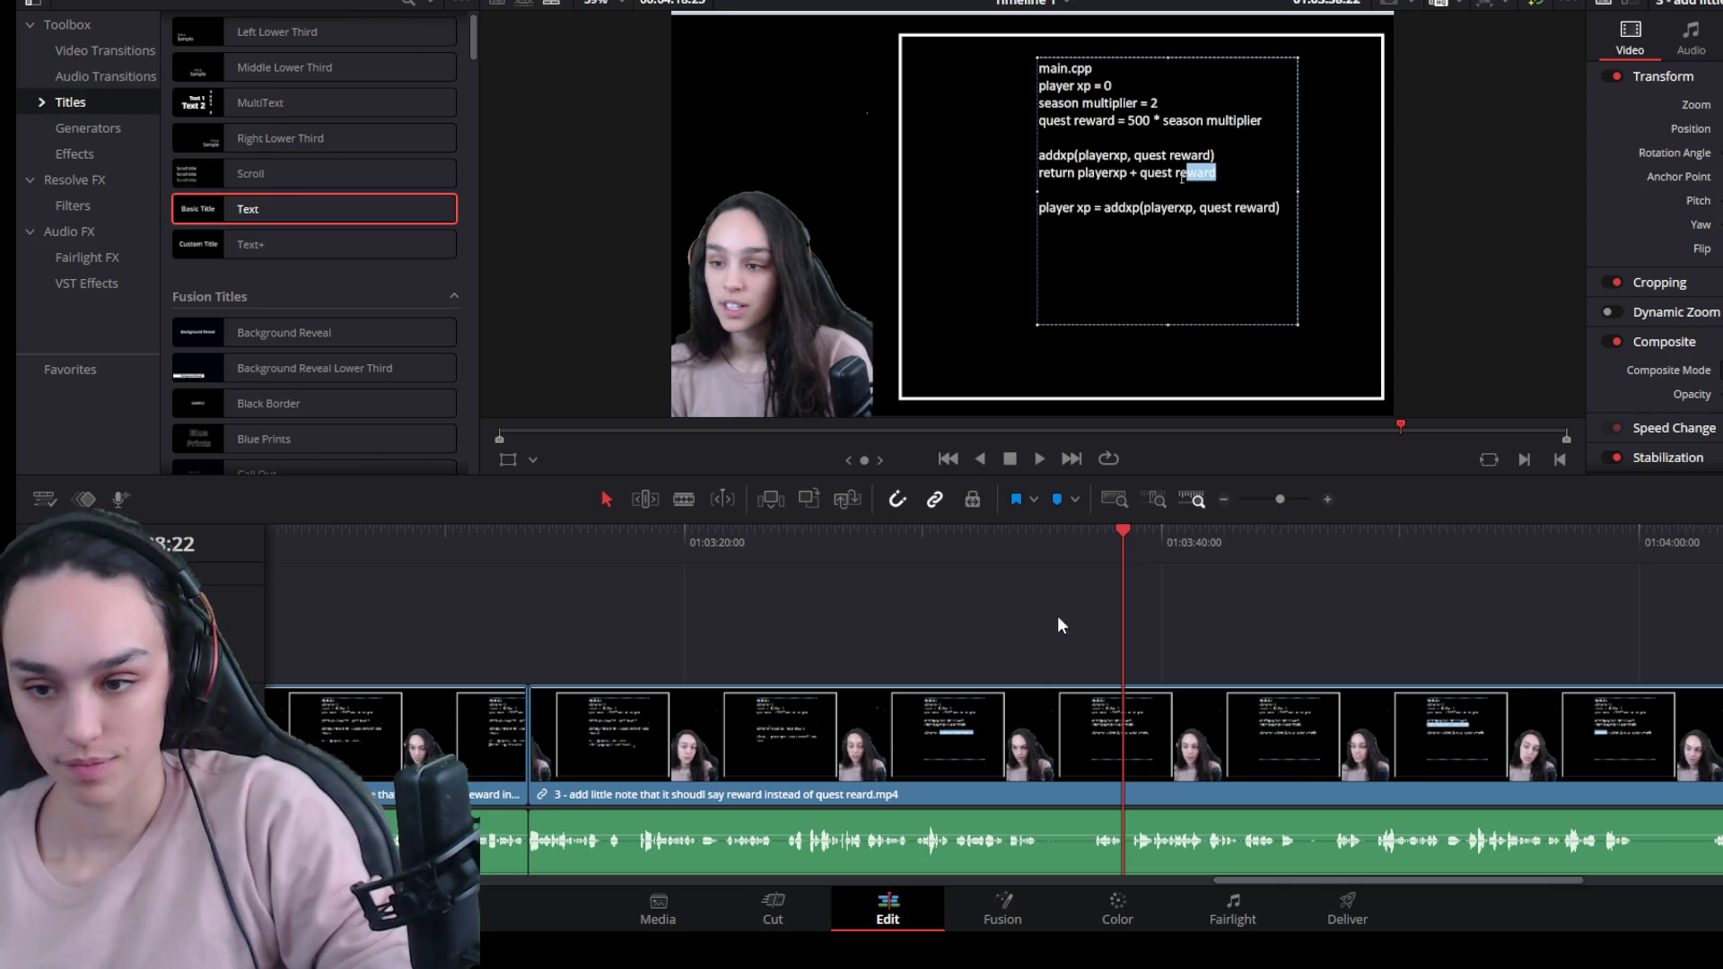
click(1096, 536)
key(ctrl+b)
click(1080, 690)
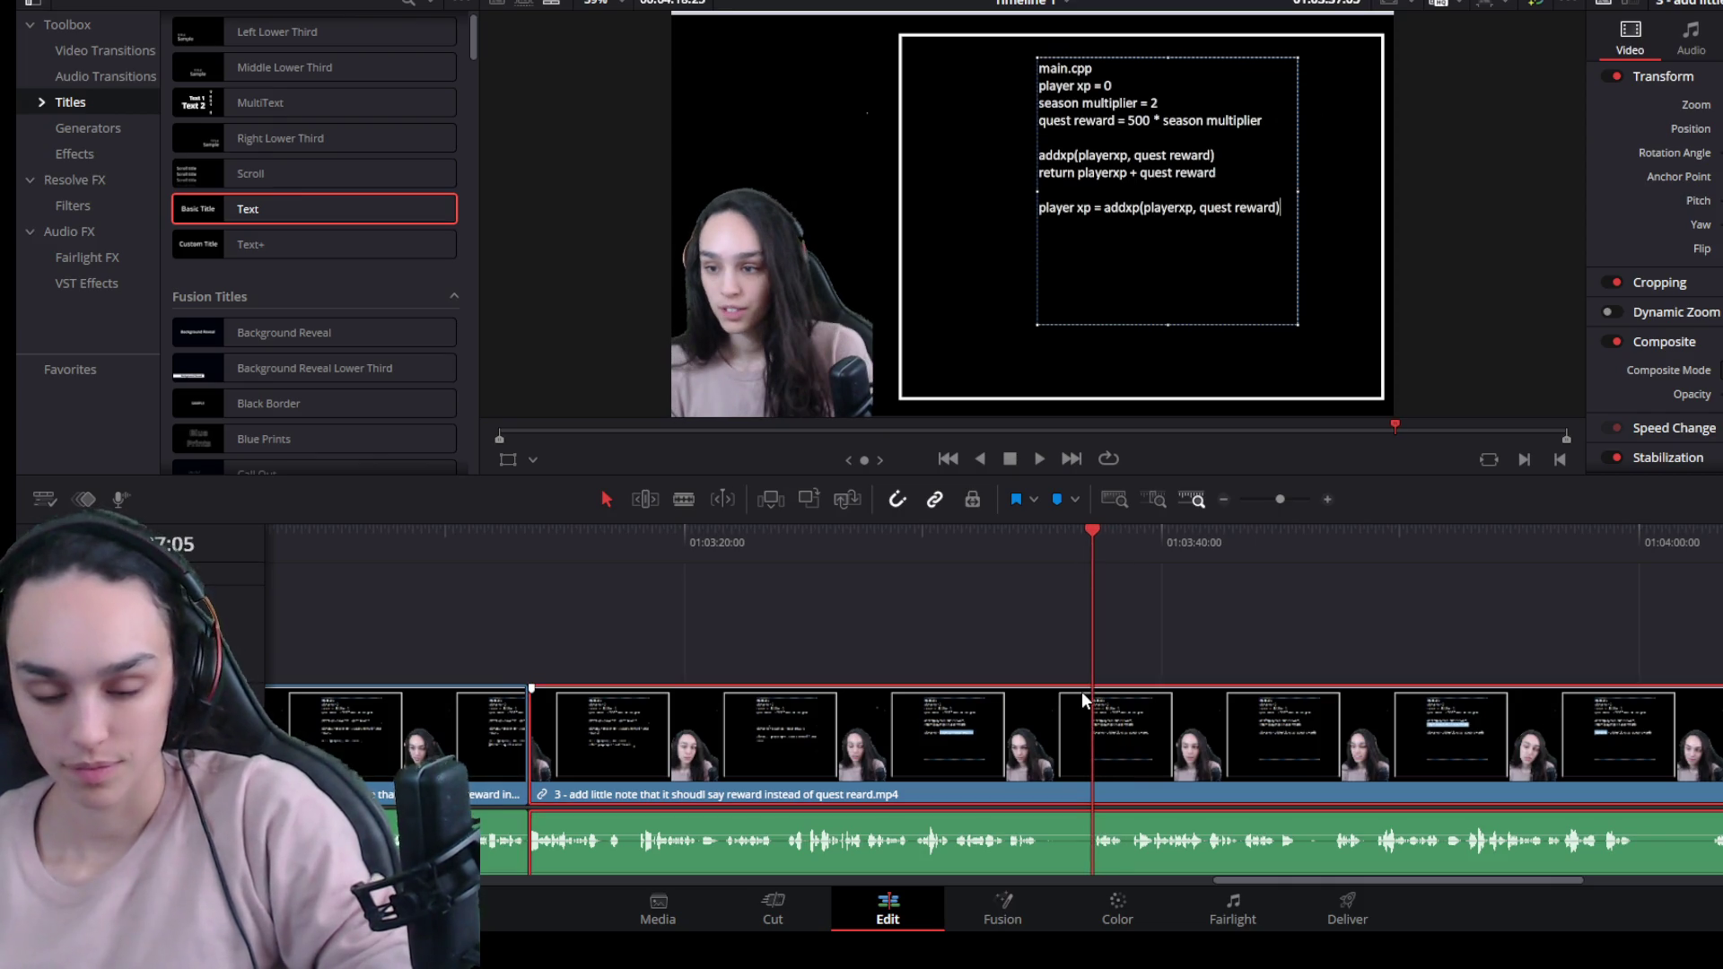
mouse_move(1081, 714)
mouse_down()
mouse_move(1043, 738)
mouse_move(1067, 752)
mouse_up()
click(1062, 743)
key(Delete)
key(space)
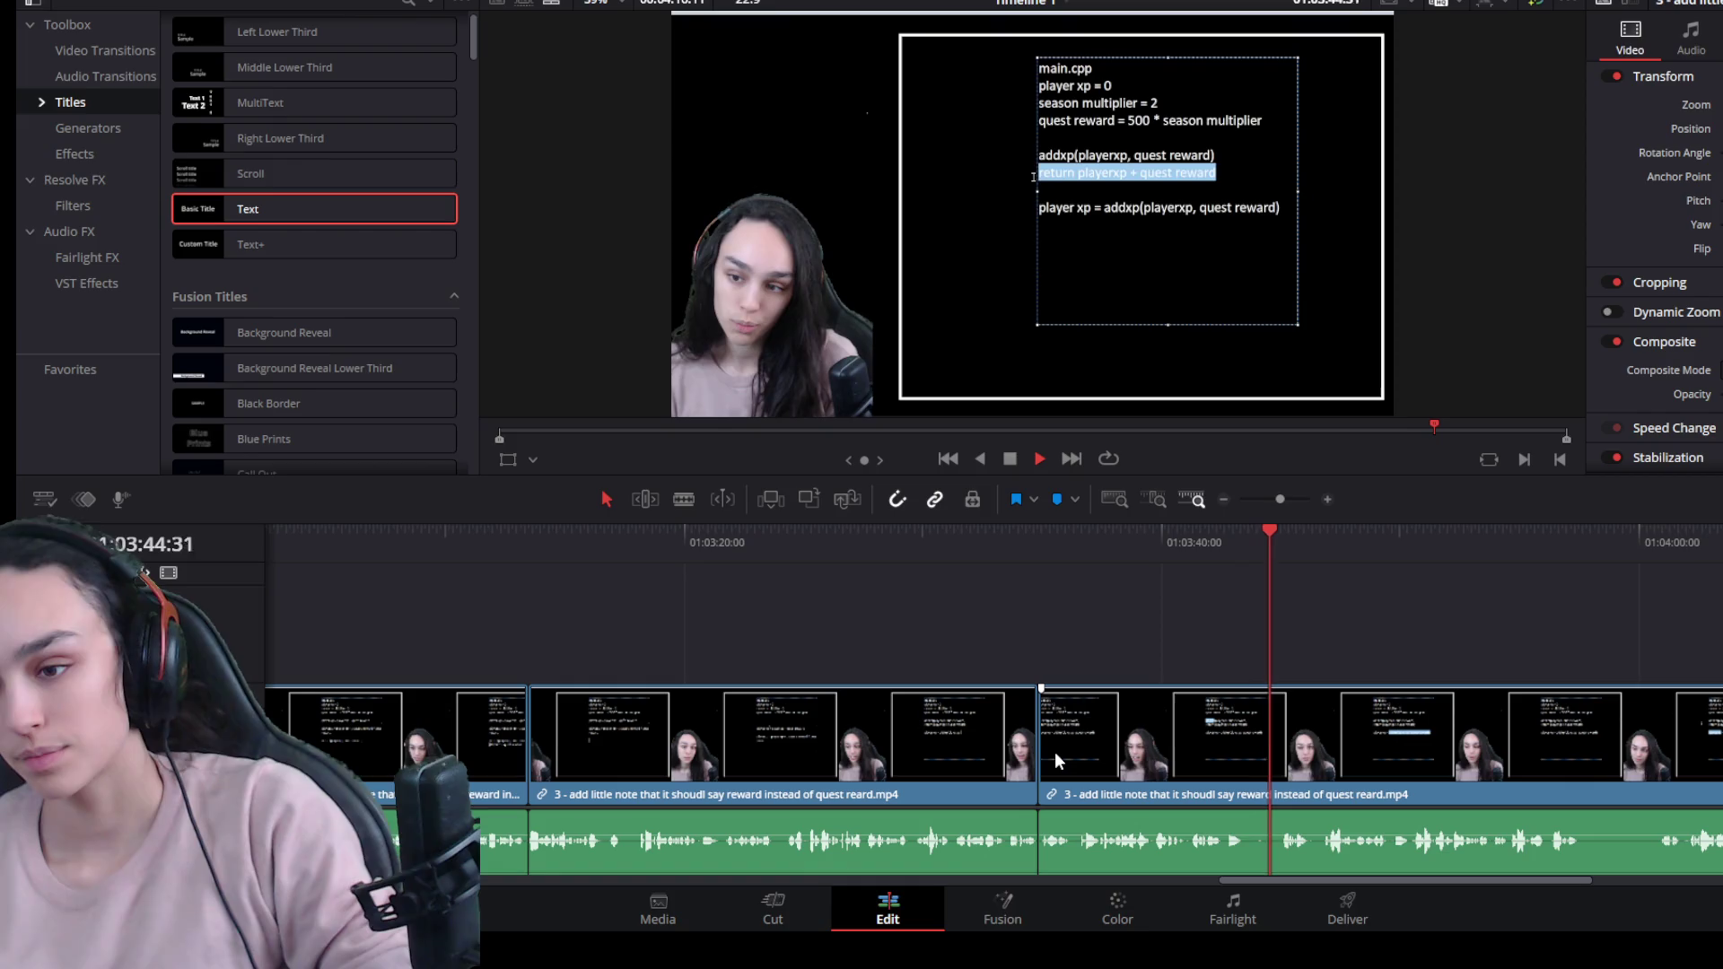
Cut the second pause near 01:03:42 from the left piece and close the gap.
key(space)
scroll(1266, 728, up, 2)
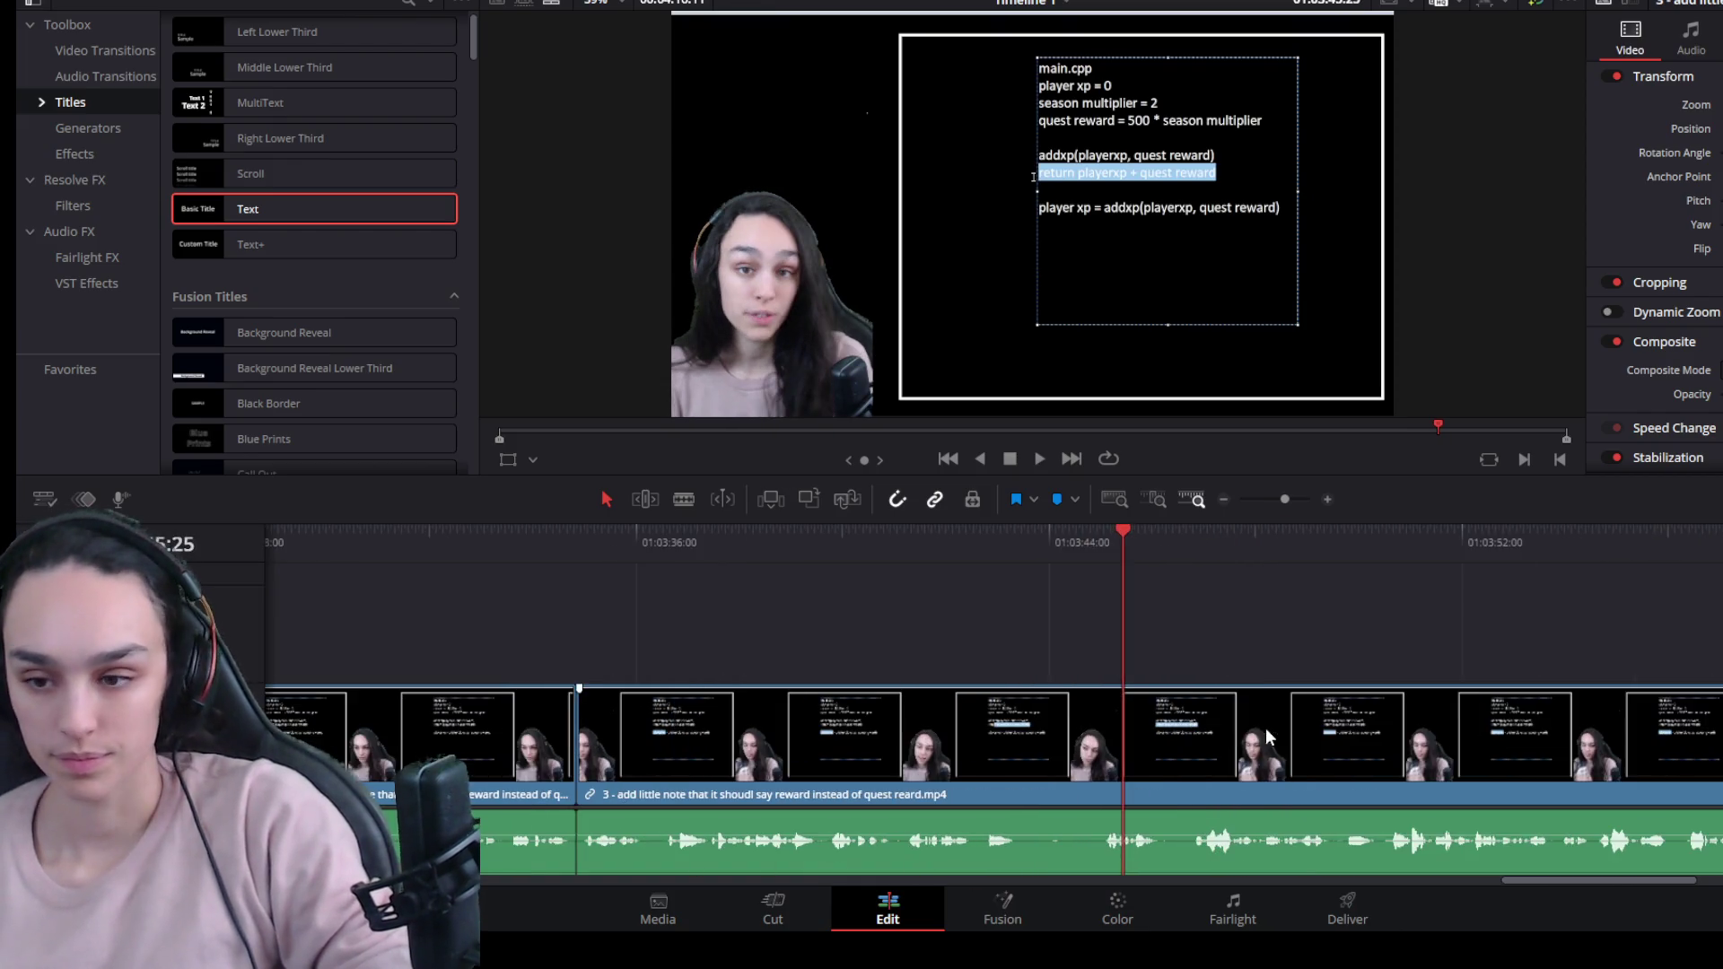
key(space)
click(1108, 541)
drag(1107, 540, 1100, 557)
click(1086, 713)
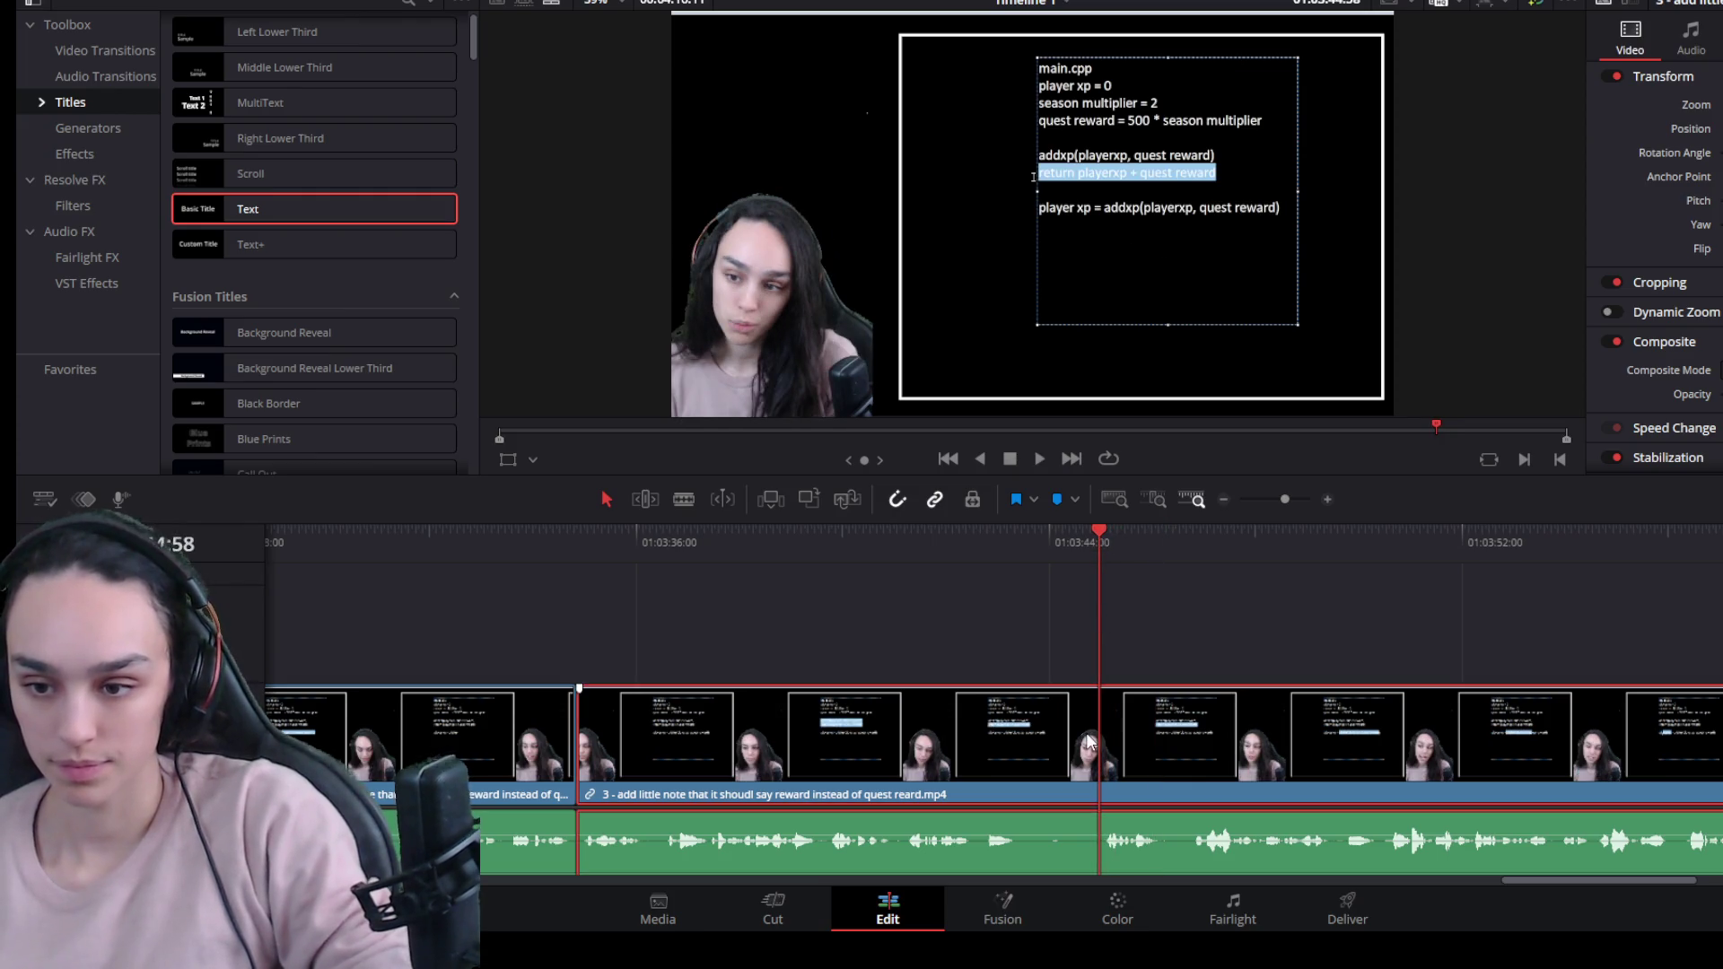
key(ctrl+b)
drag(1097, 754, 1012, 752)
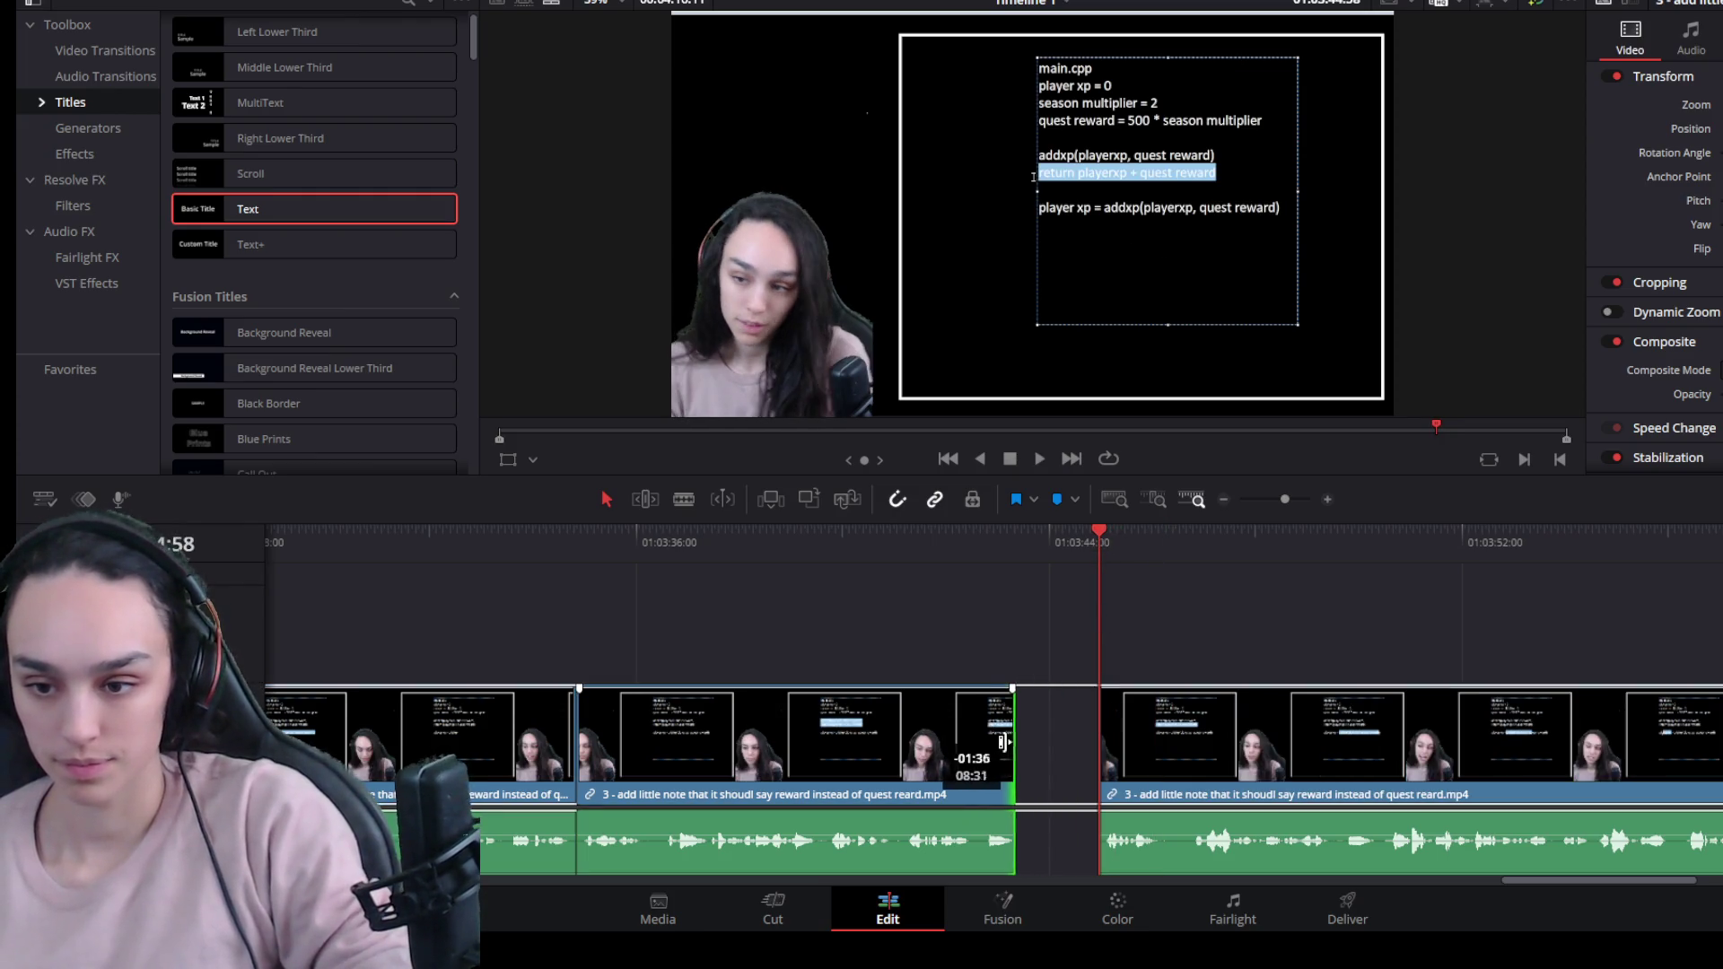
click(1044, 742)
key(Delete)
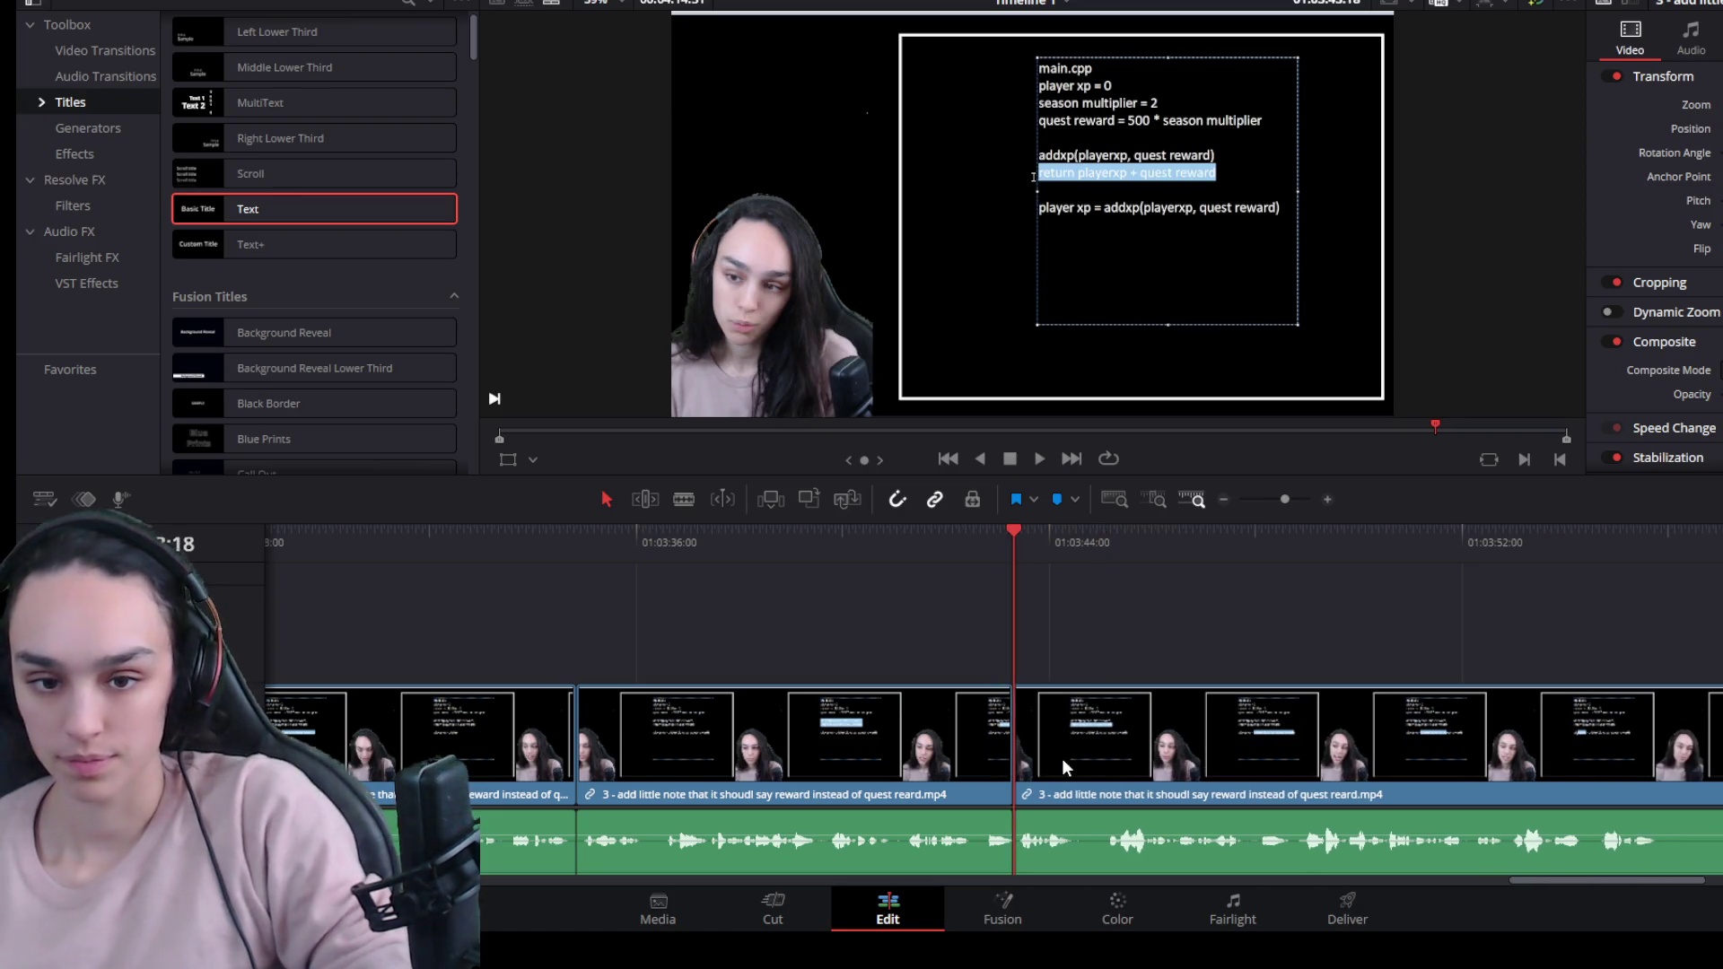
key(space)
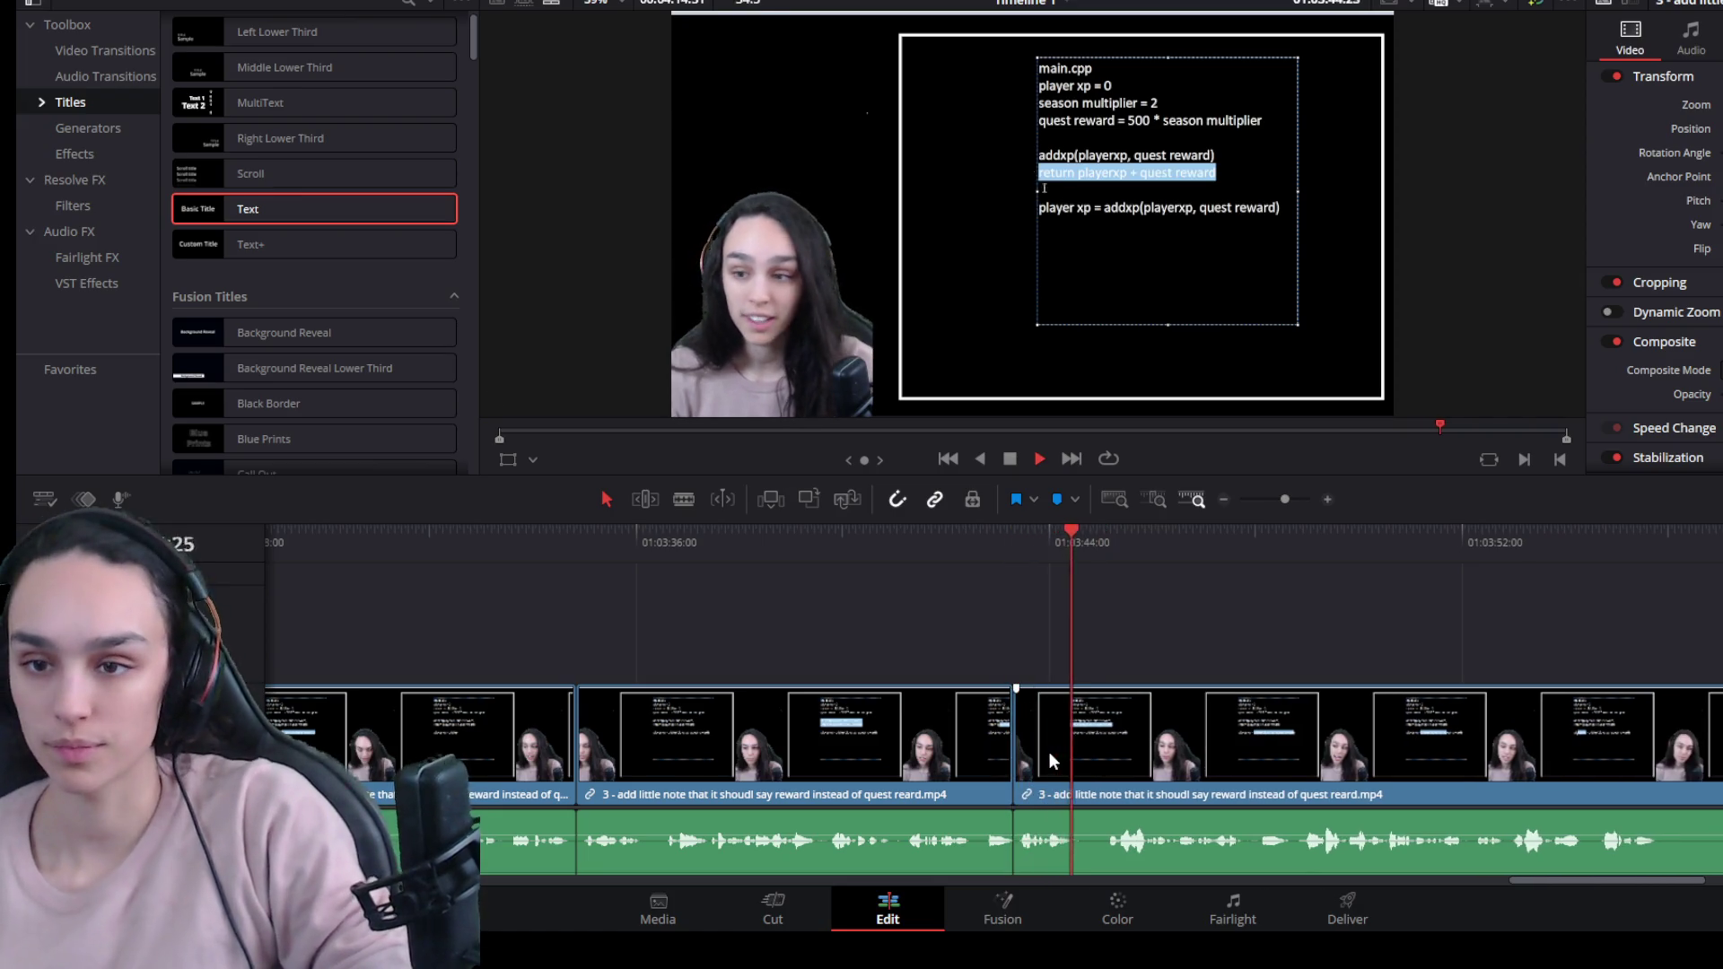
click(1111, 542)
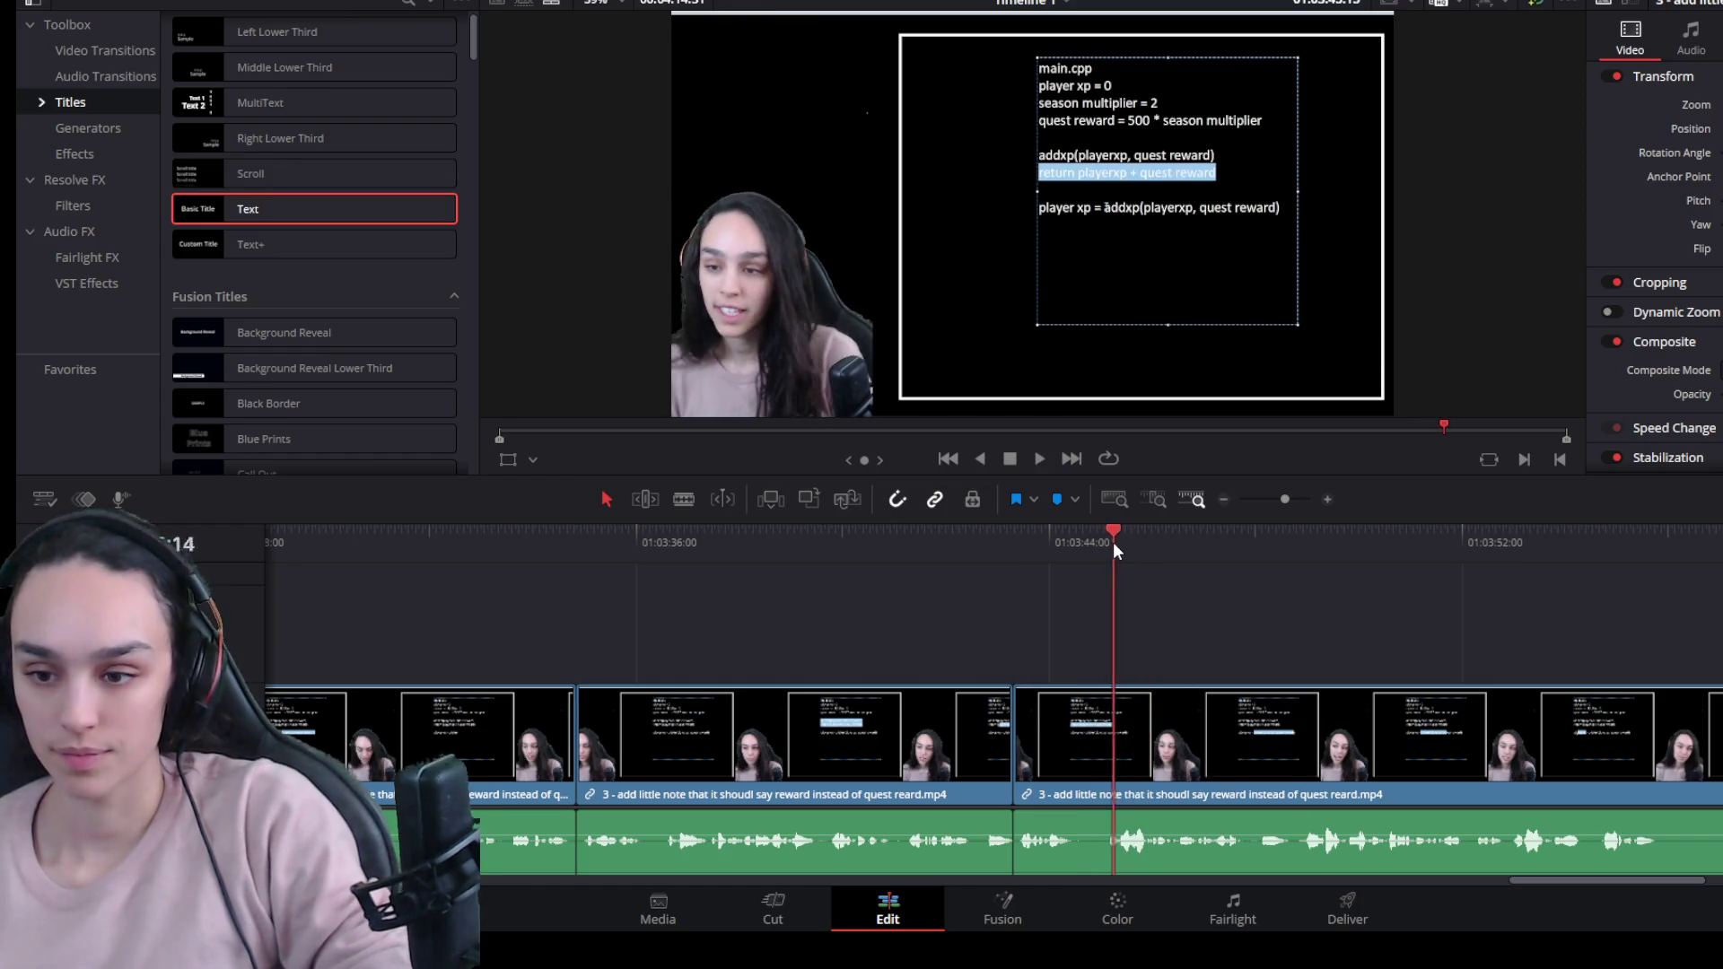
Split at the pause near 01:03:52, trim it off, and delete the gap.
key(ctrl+b)
drag(1101, 728, 1069, 728)
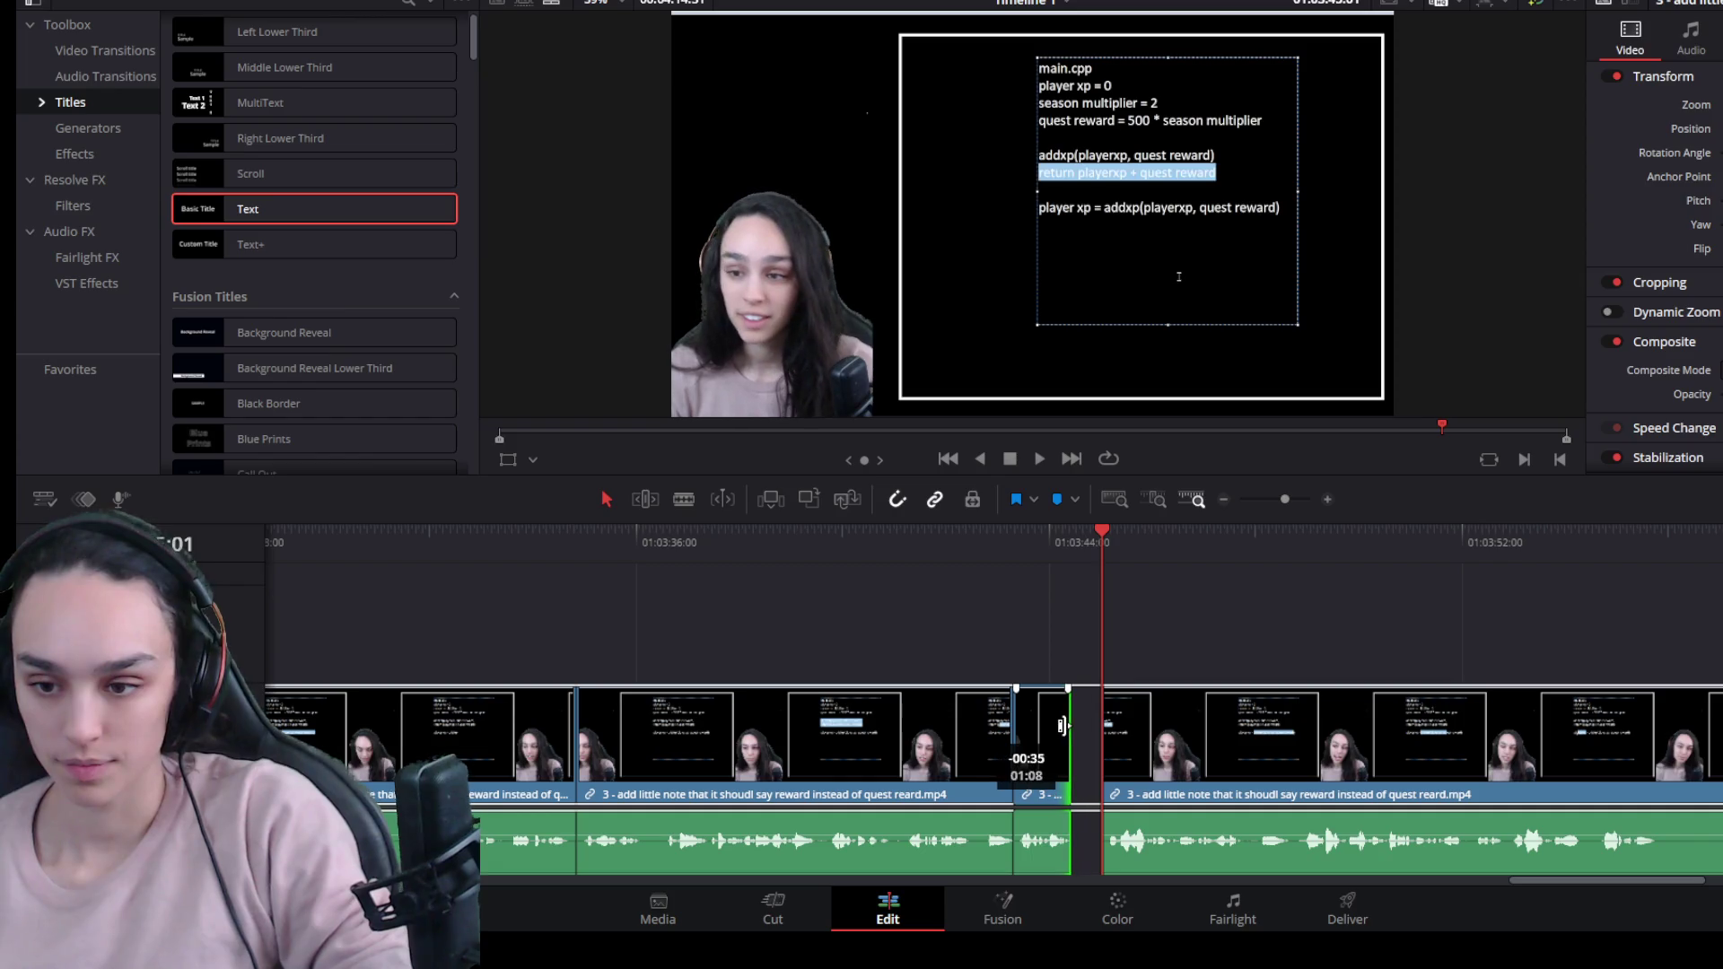
click(1104, 748)
key(Delete)
key(space)
key(ctrl+minus)
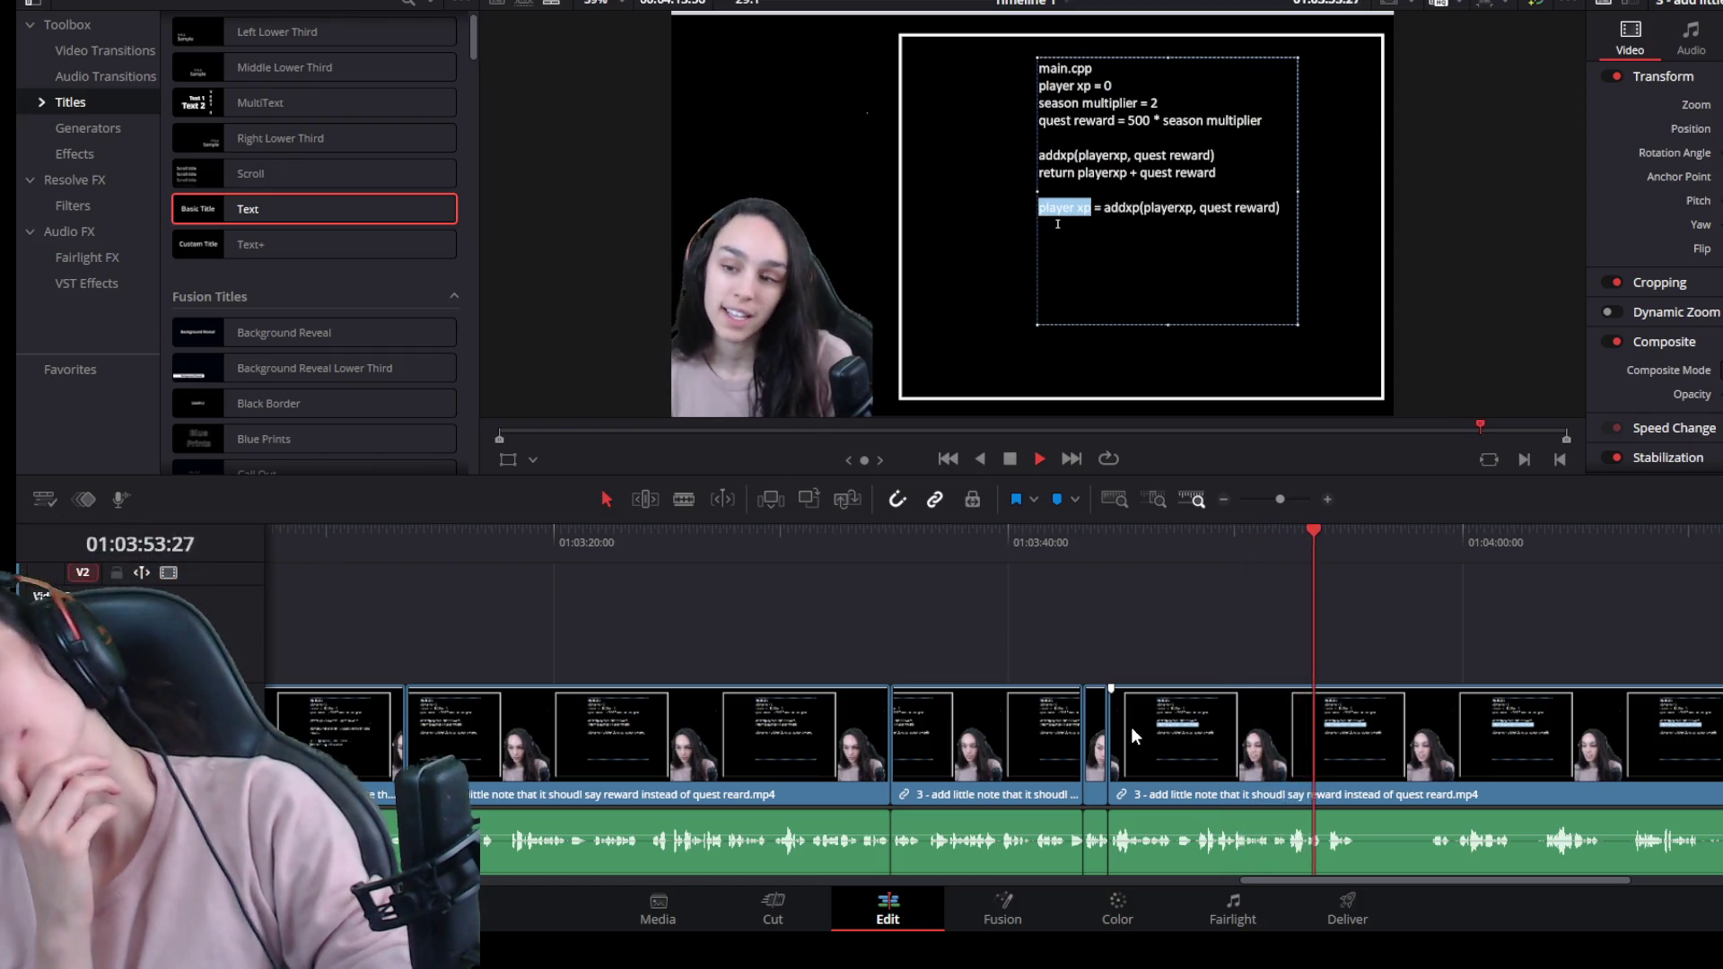
drag(1354, 530, 1537, 553)
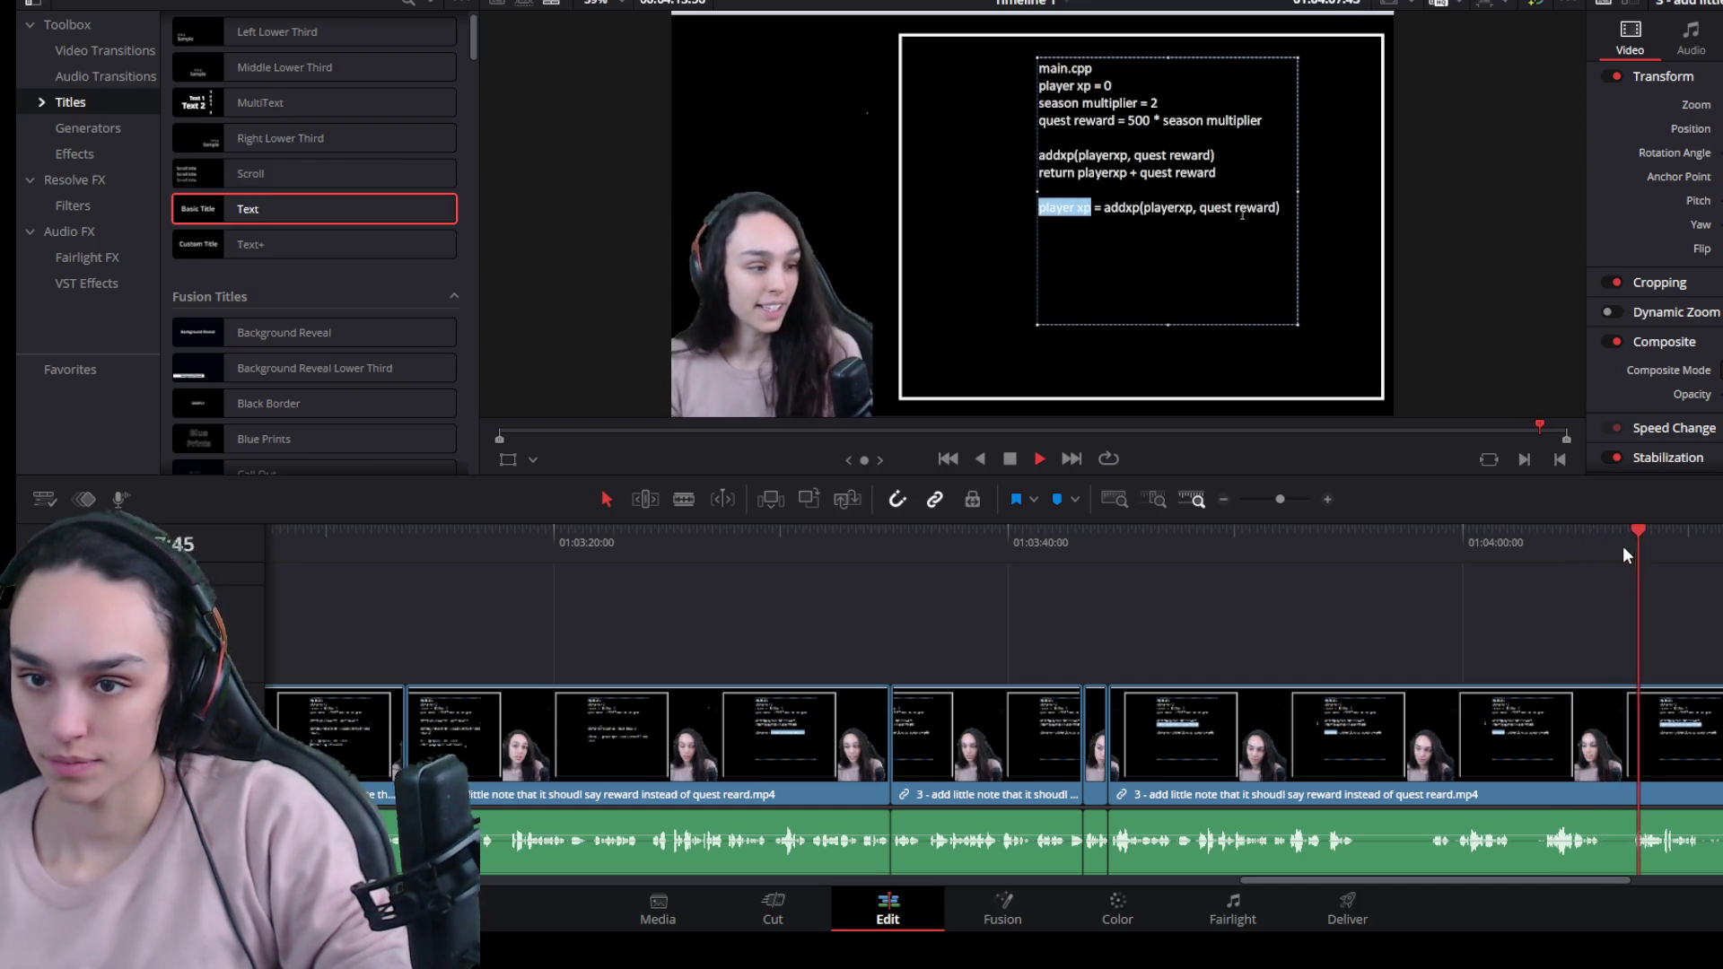
Trim the clip's end to the playhead with Shift+] and shorten the next split piece's tail.
scroll(1529, 727, up, 3)
mouse_move(1316, 542)
mouse_down()
mouse_move(1333, 546)
mouse_move(1313, 547)
mouse_up()
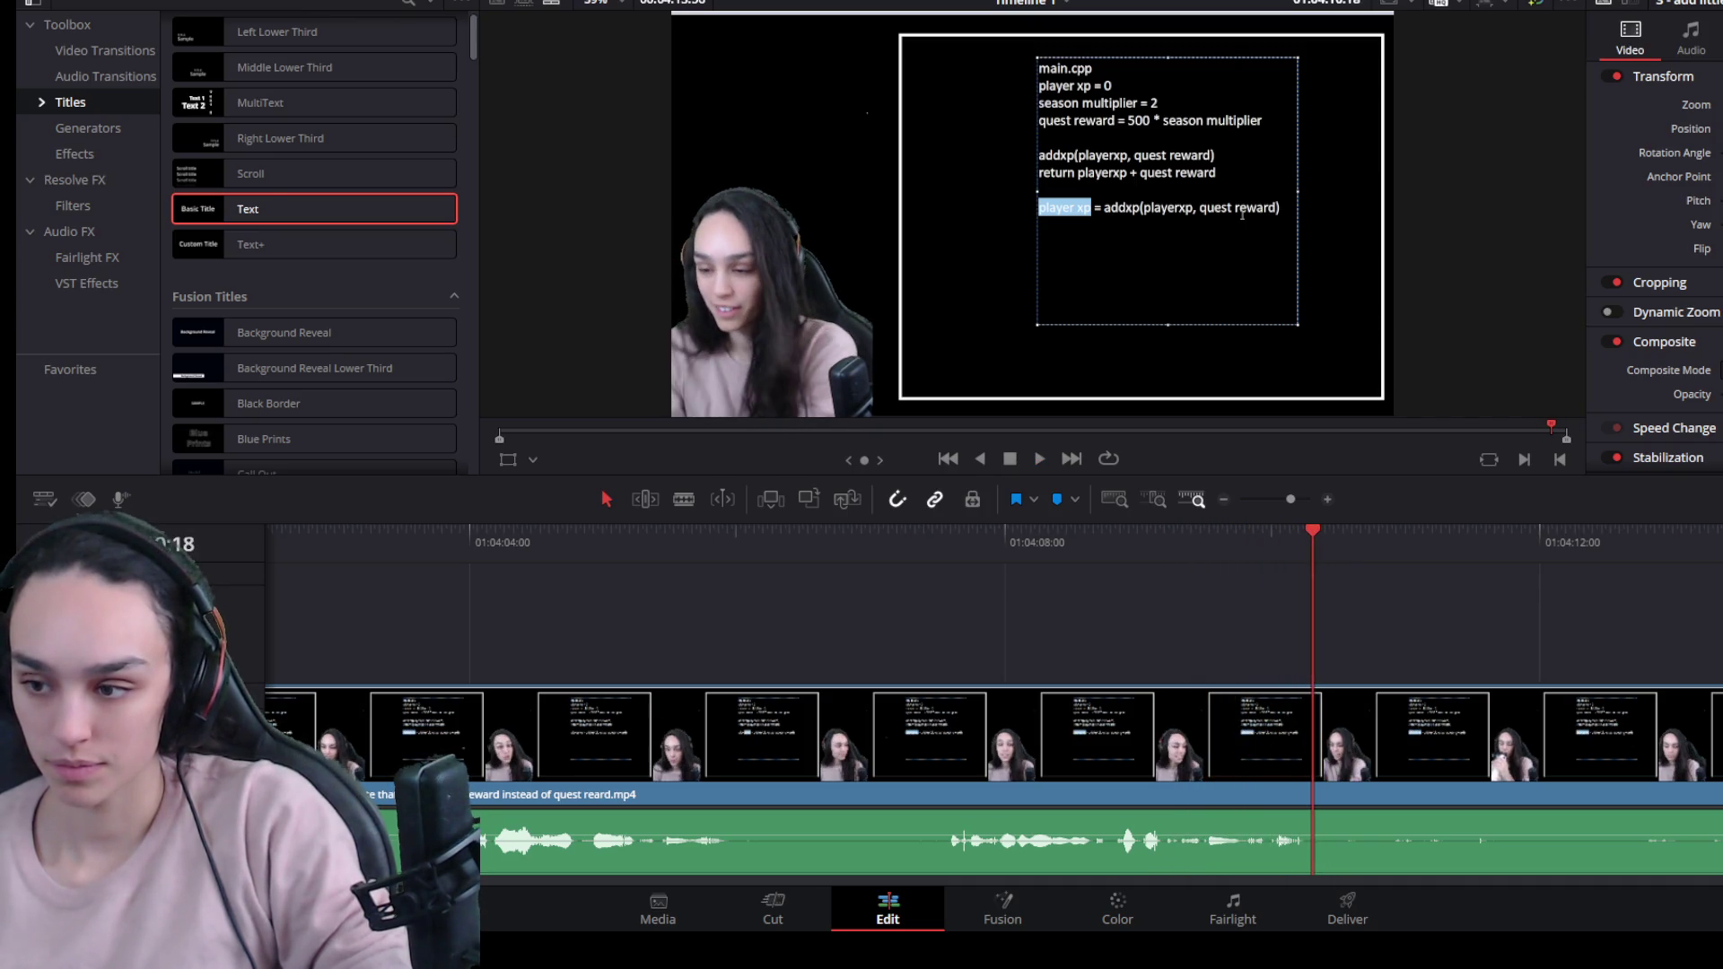
key(shift+bracketright)
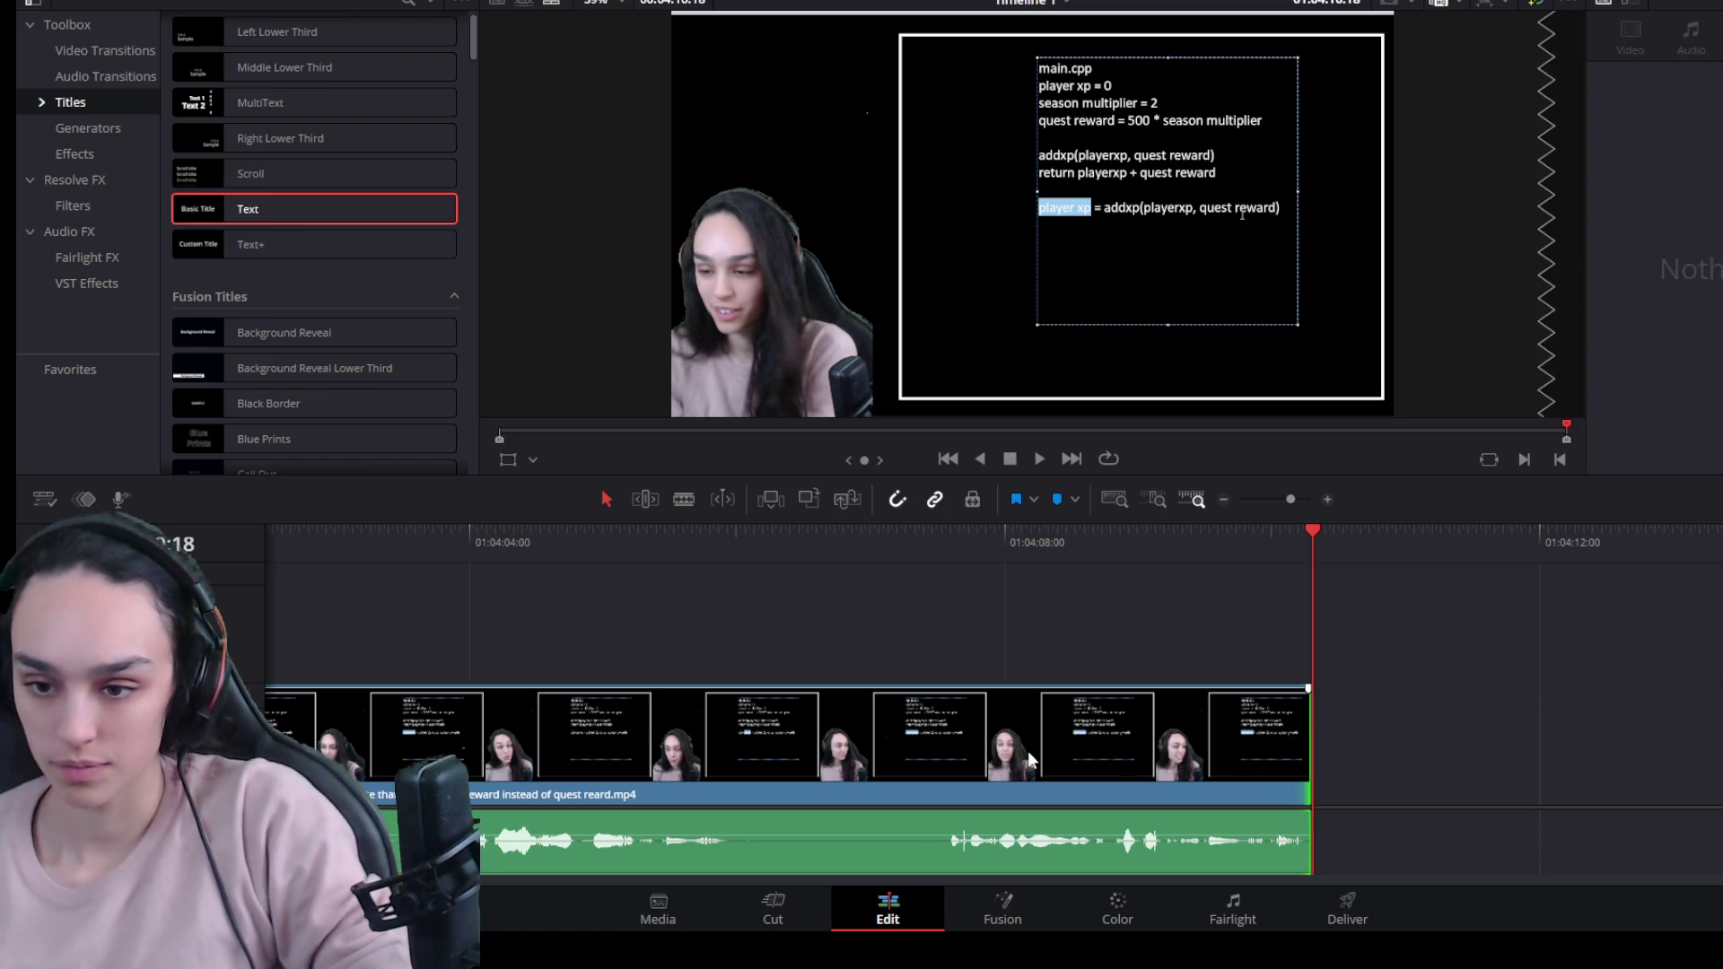
drag(941, 542, 940, 541)
key(ctrl+b)
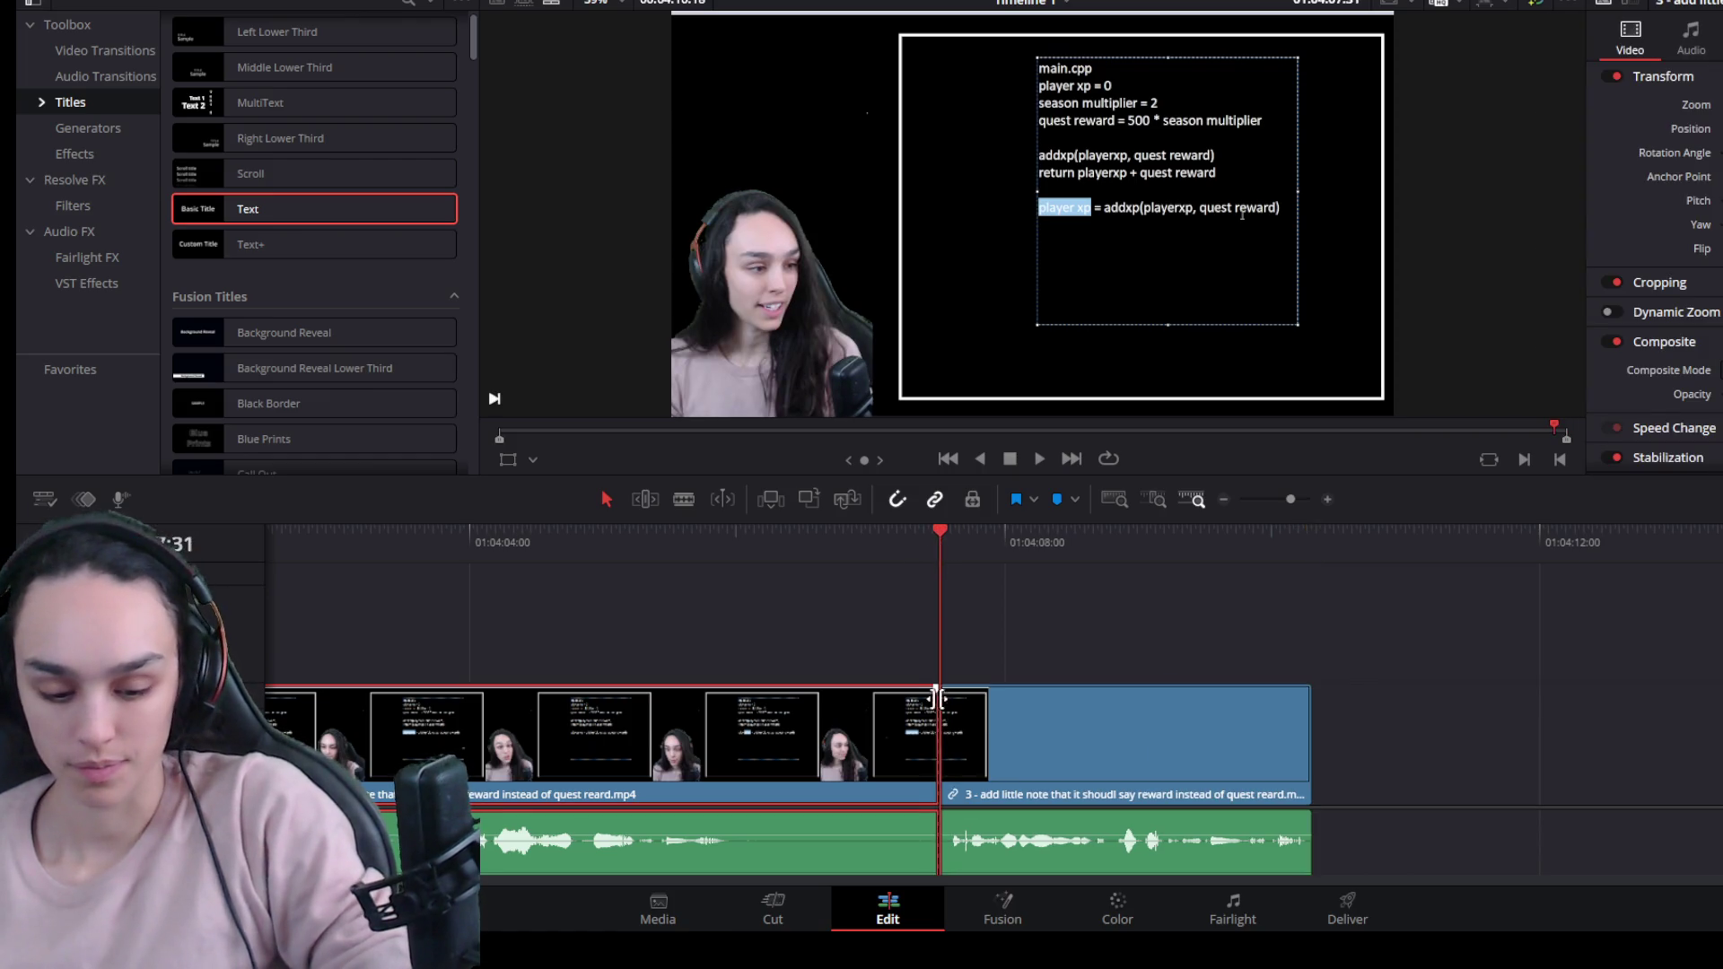
mouse_move(926, 770)
mouse_down()
mouse_move(700, 763)
mouse_move(720, 765)
mouse_up()
Split clip 3 at an earlier frame while zooming to locate the next dead section.
key(ctrl+minus)
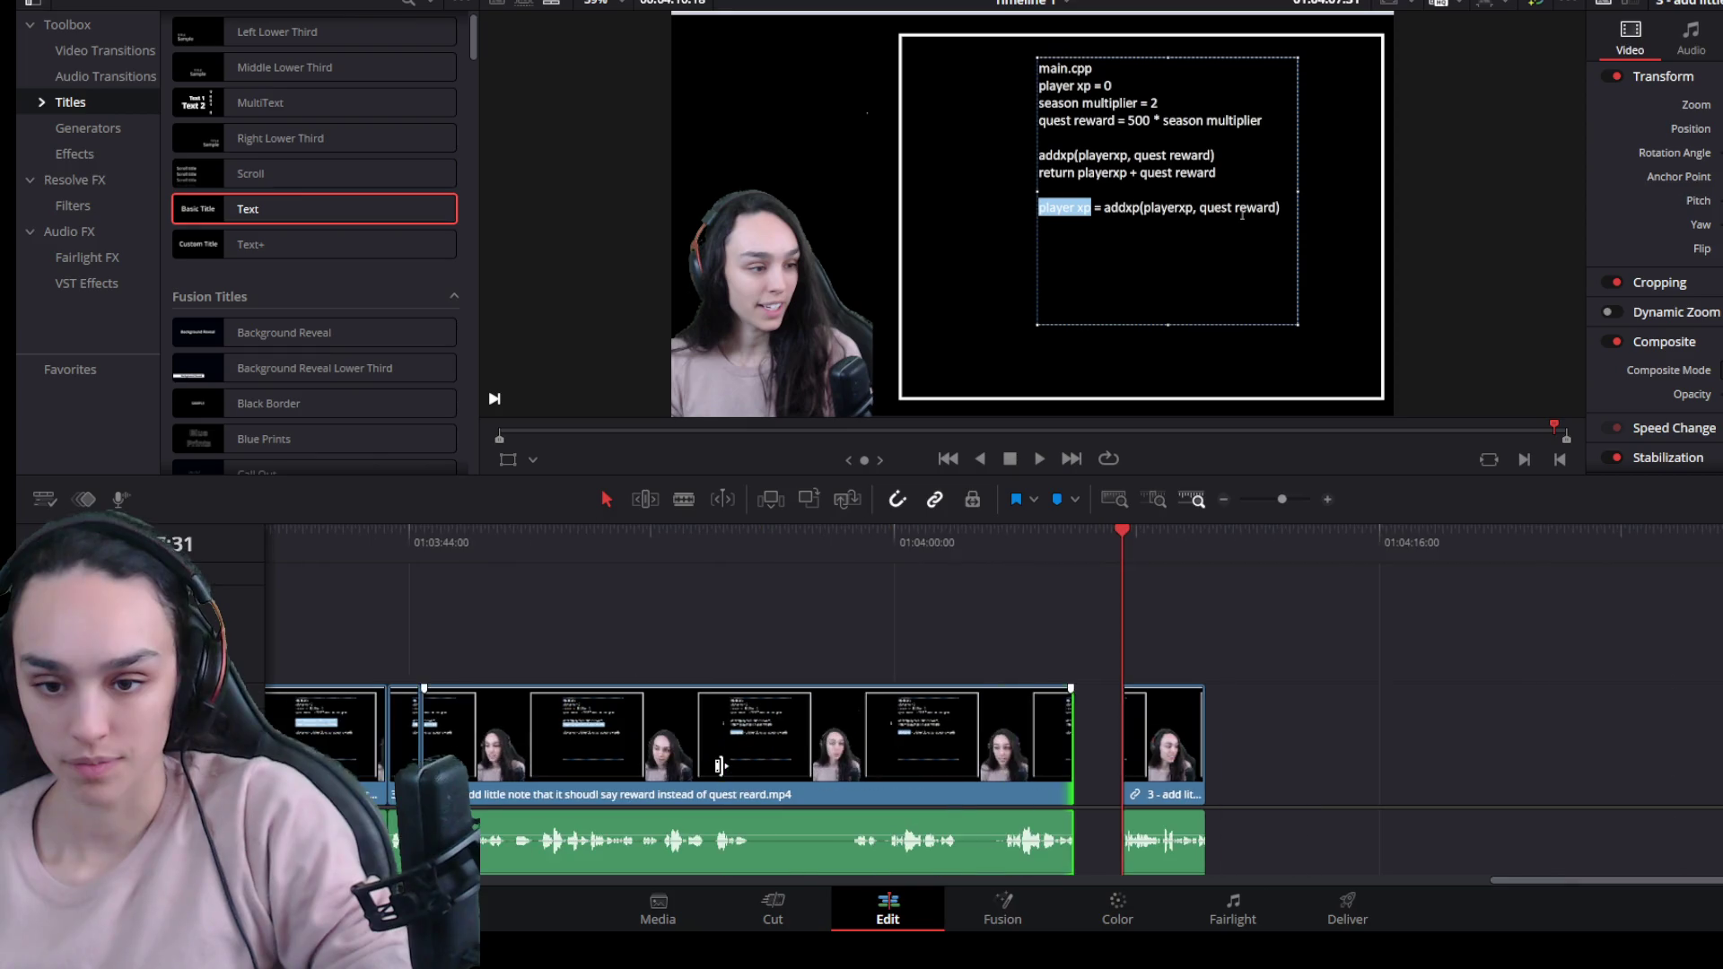
drag(1004, 533, 1005, 531)
key(ctrl+b)
key(ctrl+equal)
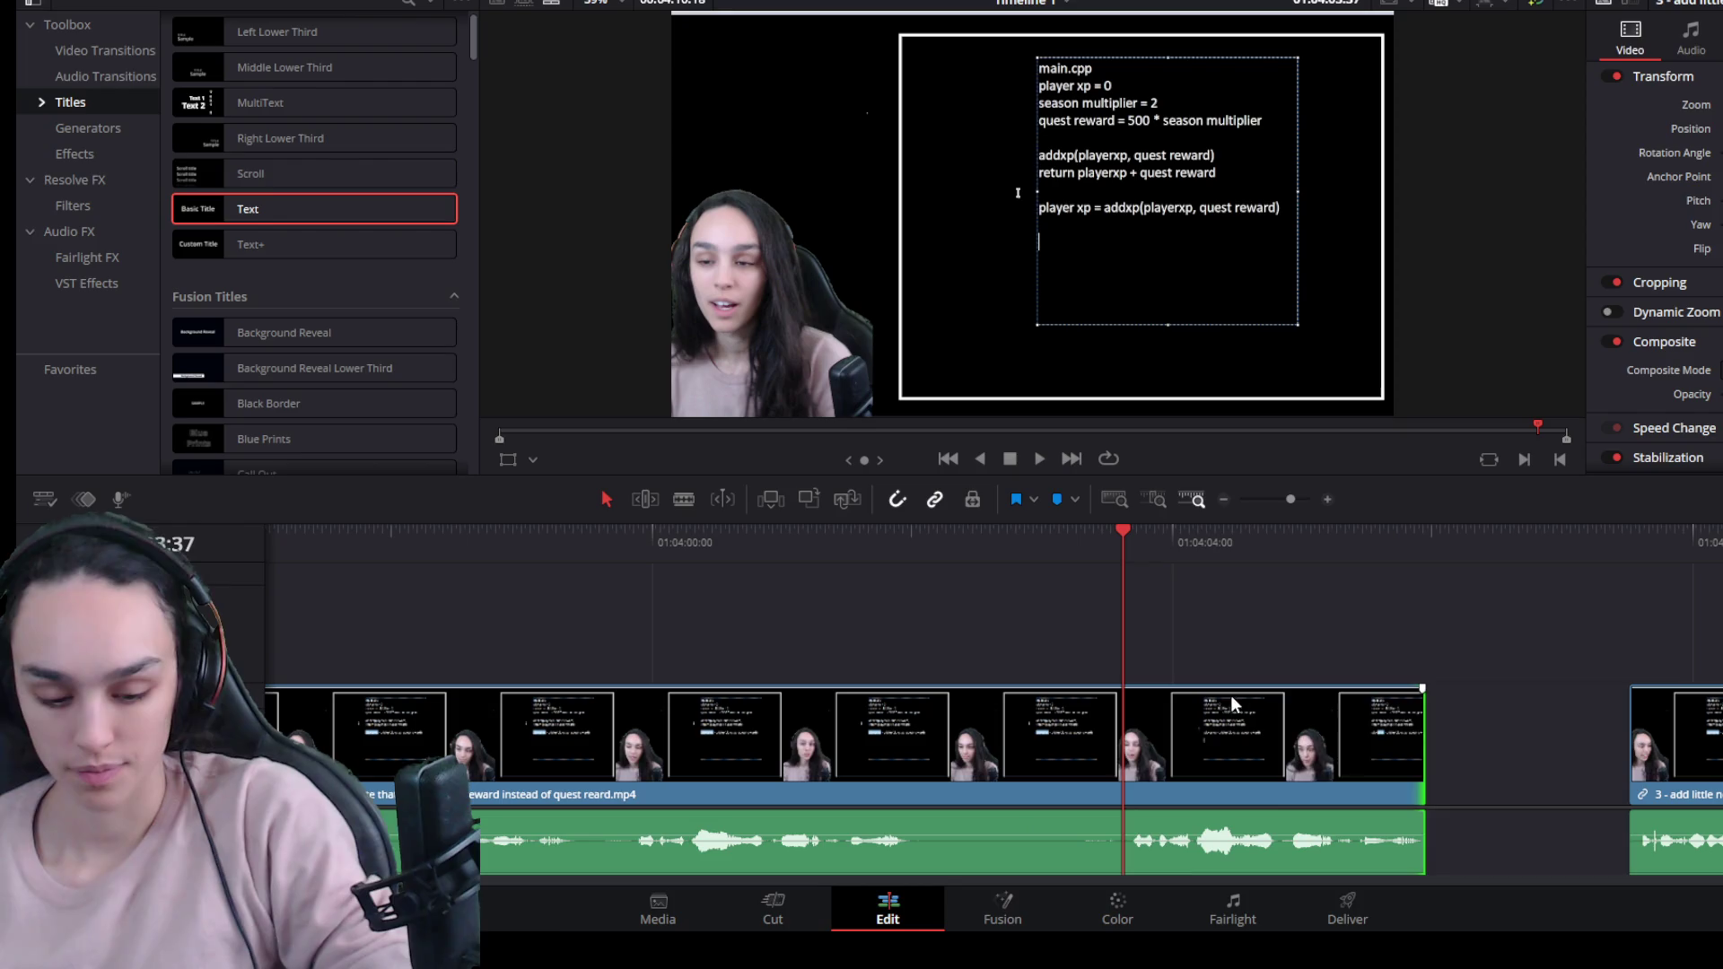
key(ctrl+minus)
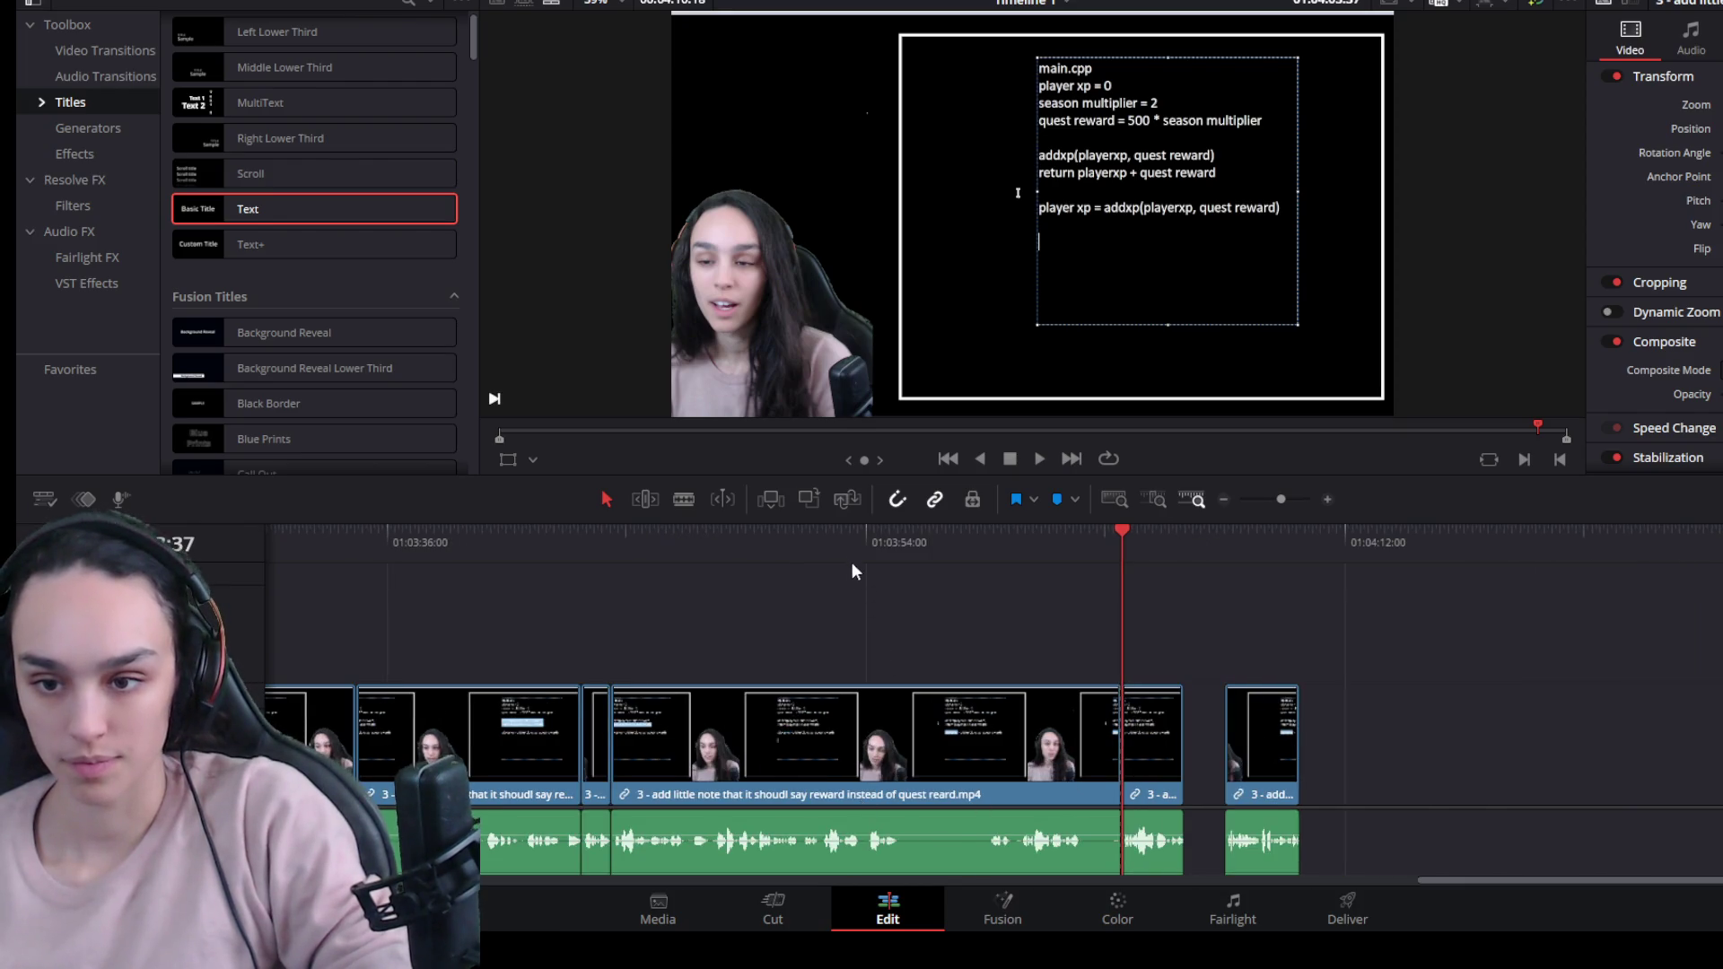
click(851, 556)
key(ctrl+equal)
Split where the dead section starts and close the gap so the last clip moves left.
click(956, 536)
mouse_move(956, 537)
mouse_down()
mouse_move(1020, 536)
mouse_move(961, 538)
mouse_up()
key(ctrl+b)
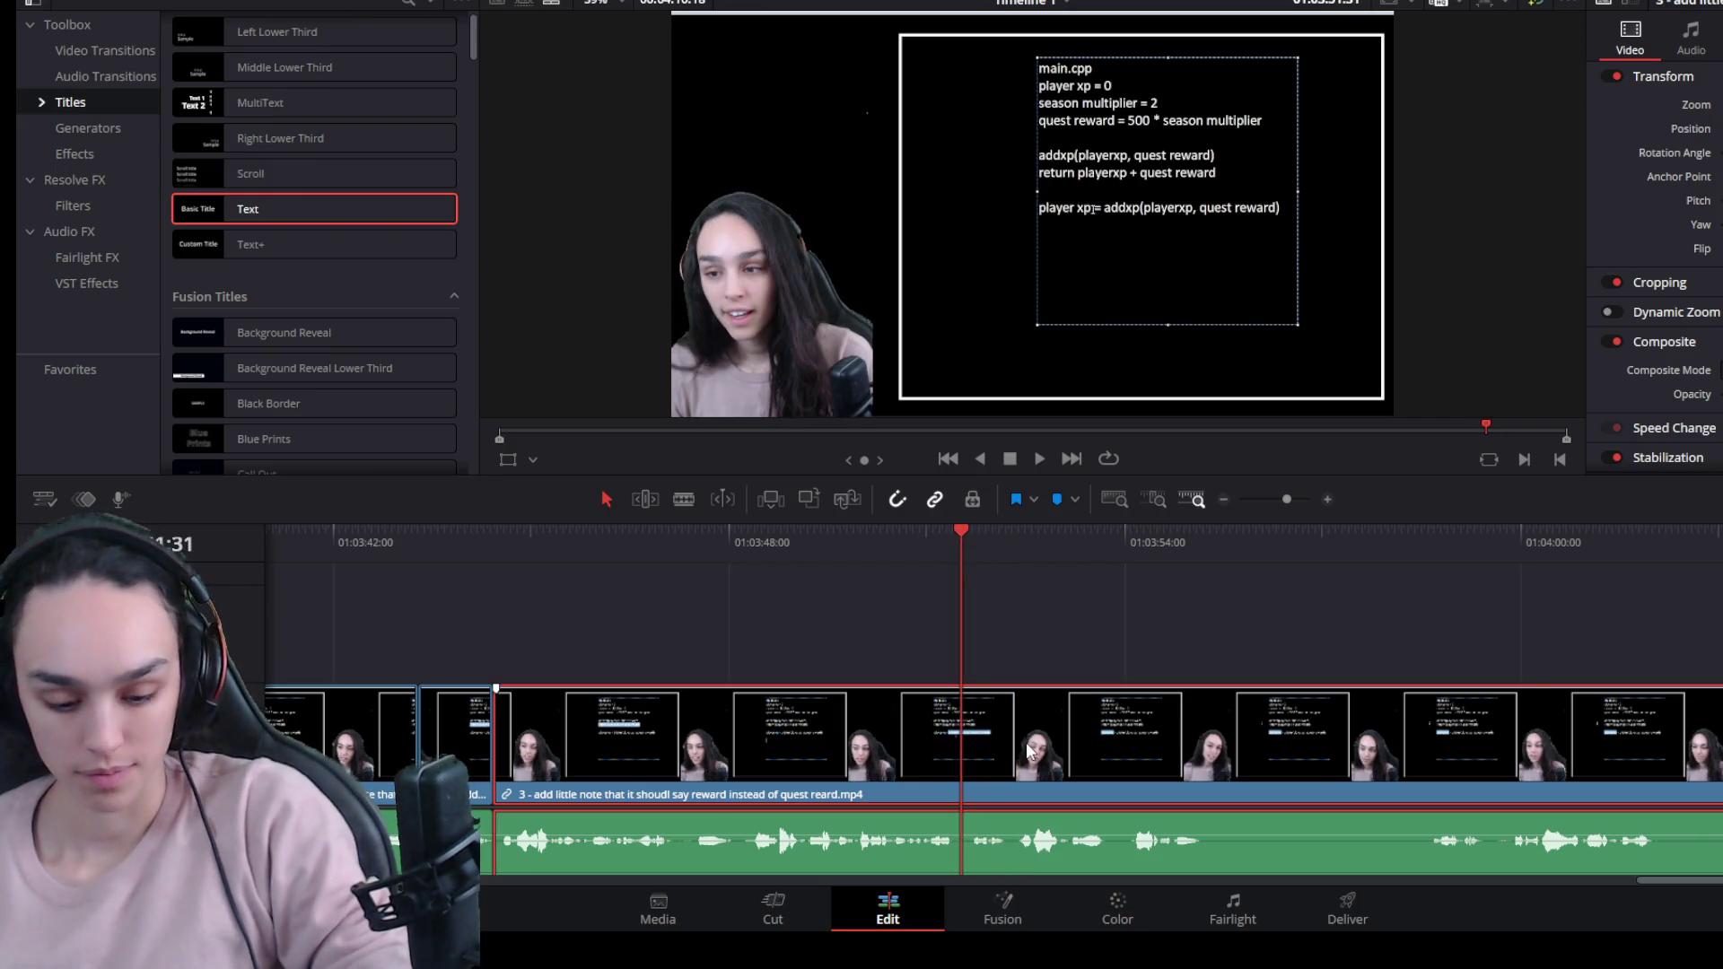
click(1100, 757)
key(ctrl+z)
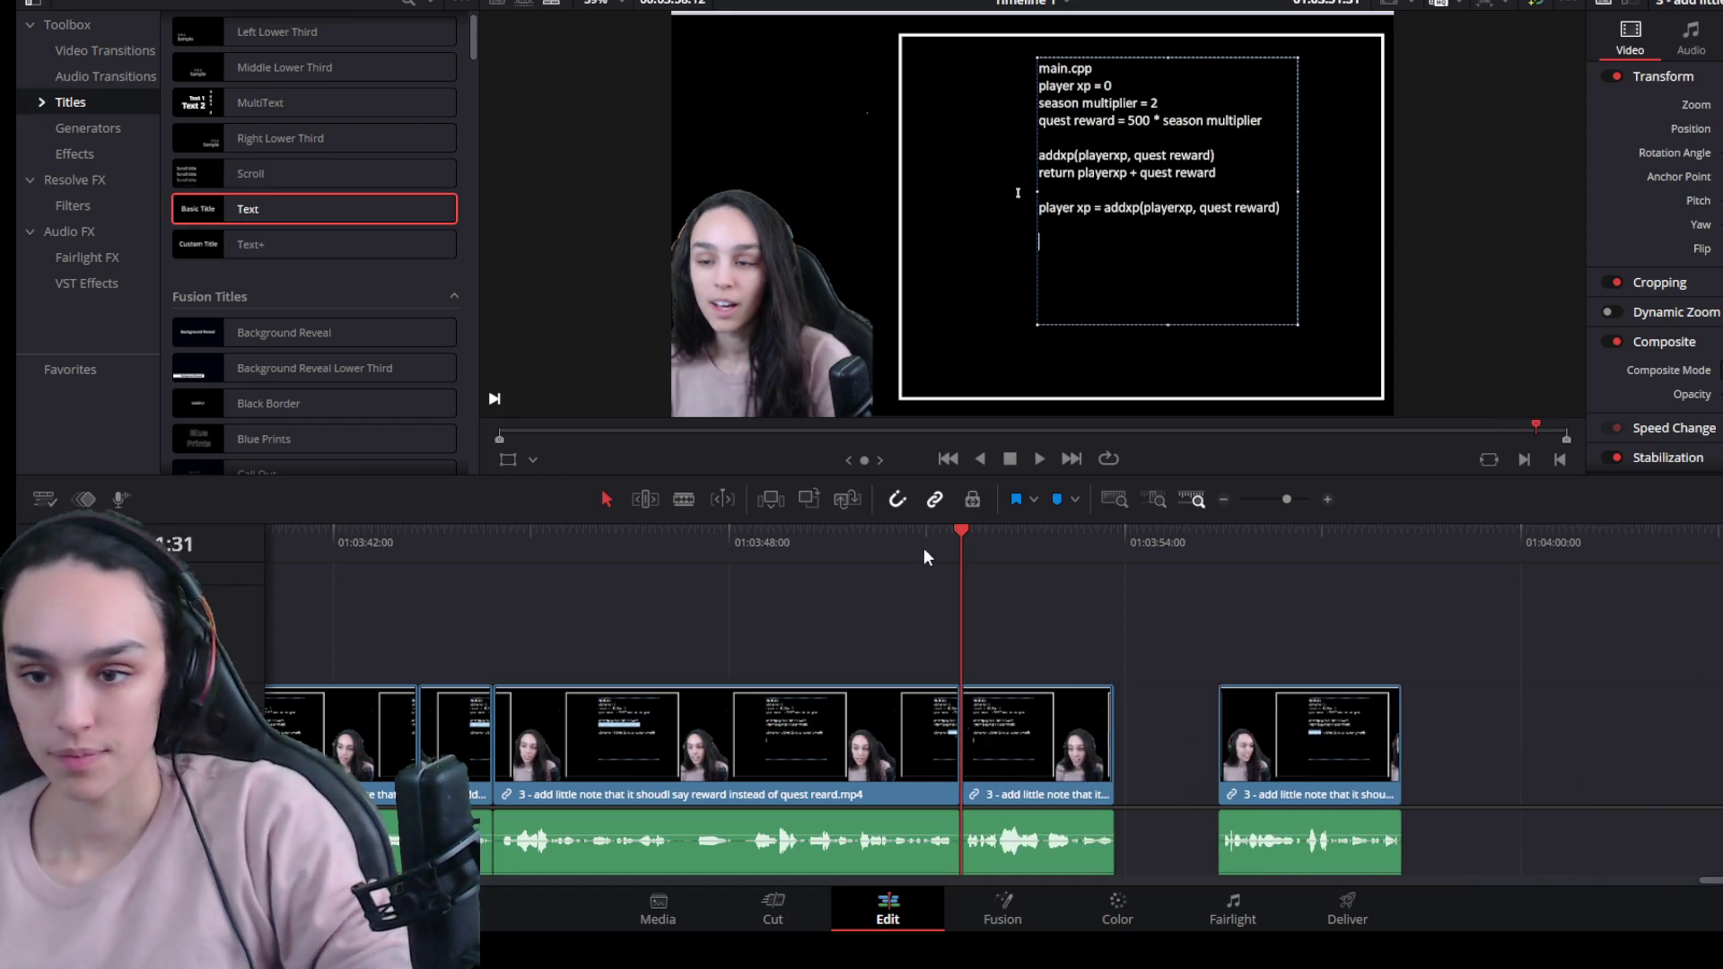
click(1192, 761)
key(Delete)
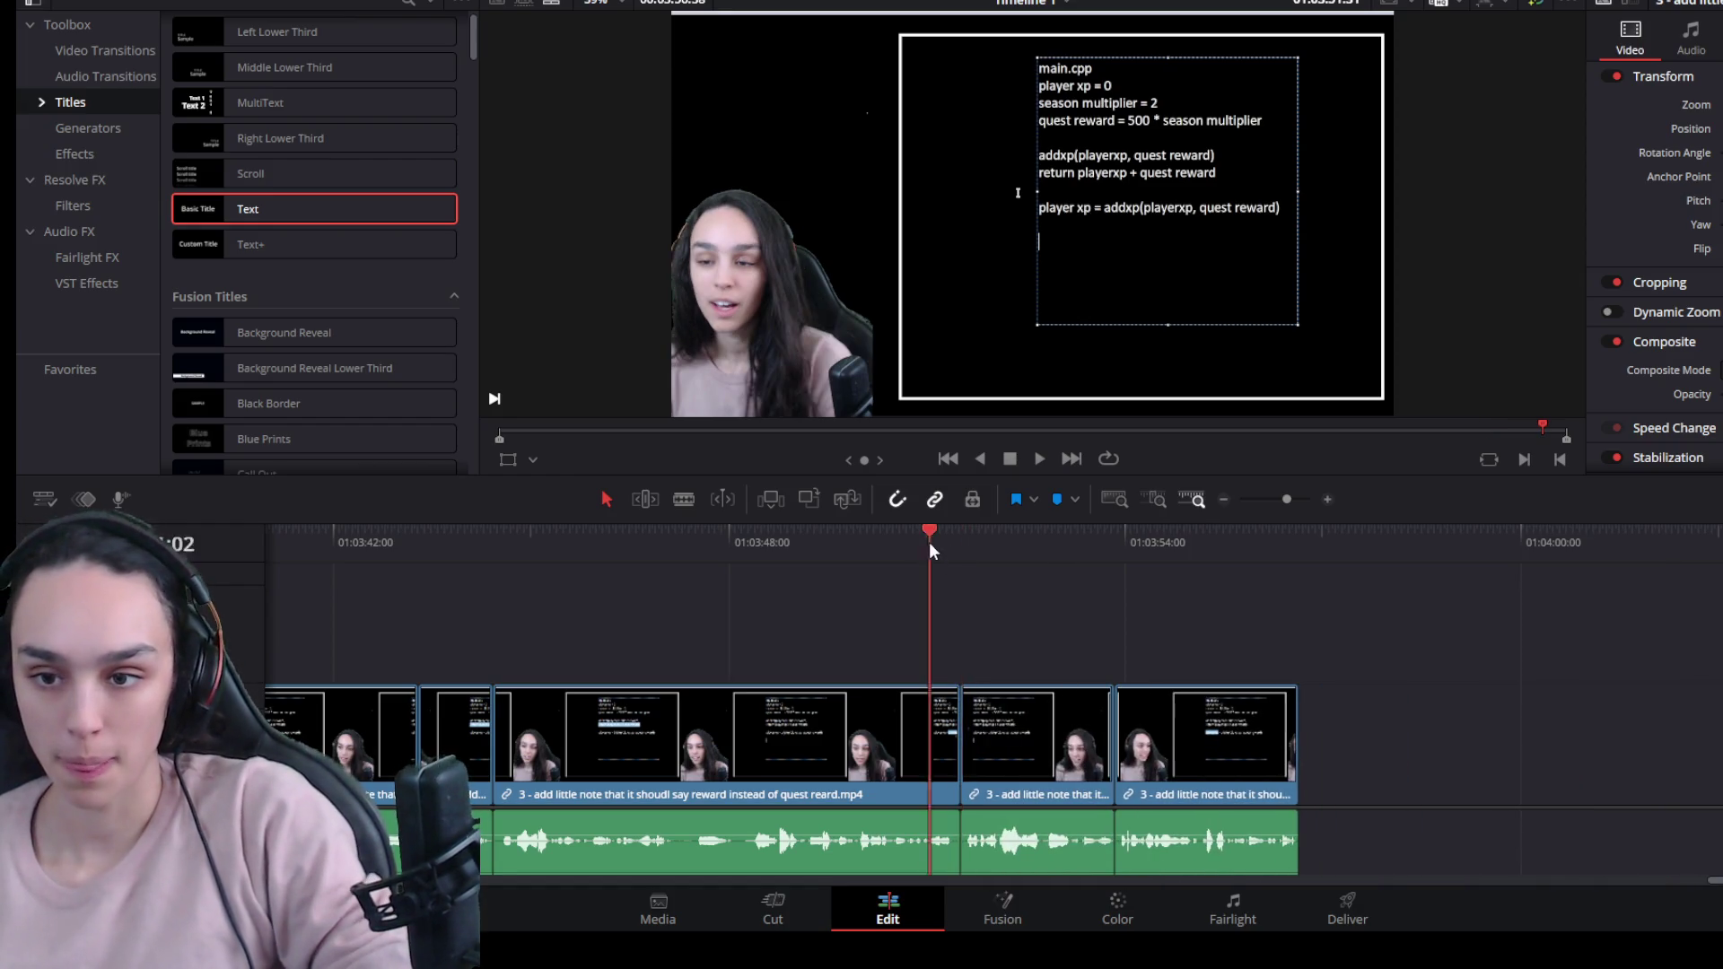
Replay the edited section to check it, then show the Media Pool clip list.
click(917, 537)
key(space)
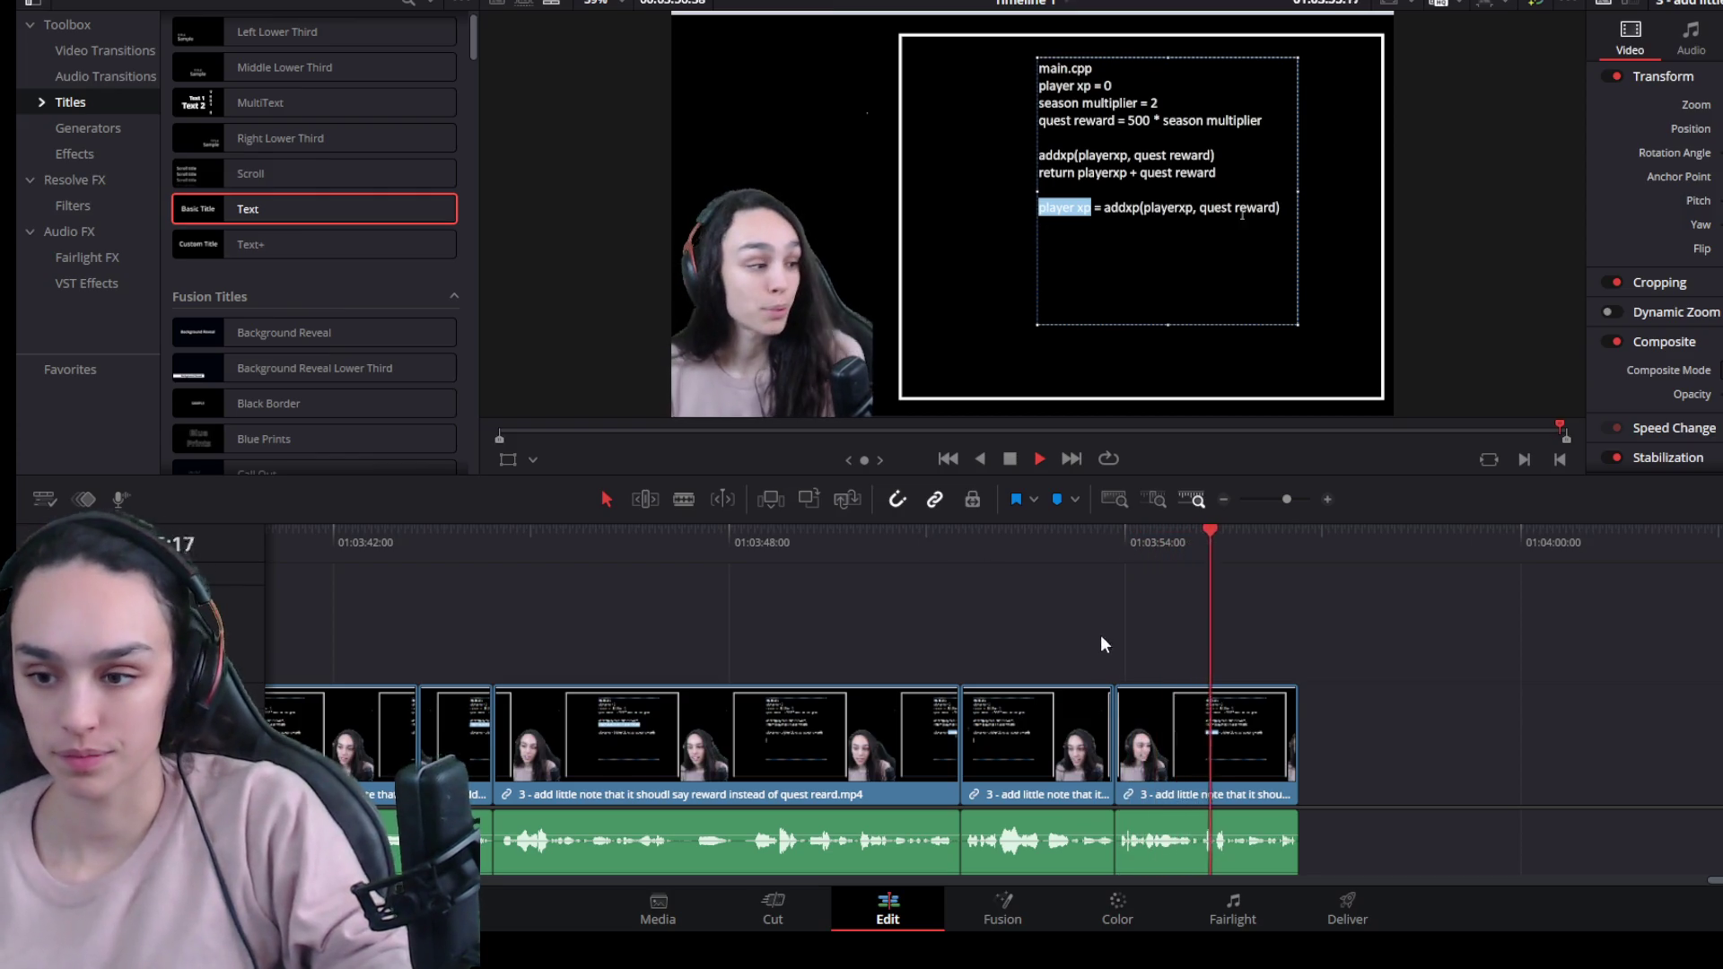
key(space)
scroll(1027, 708, down, 3)
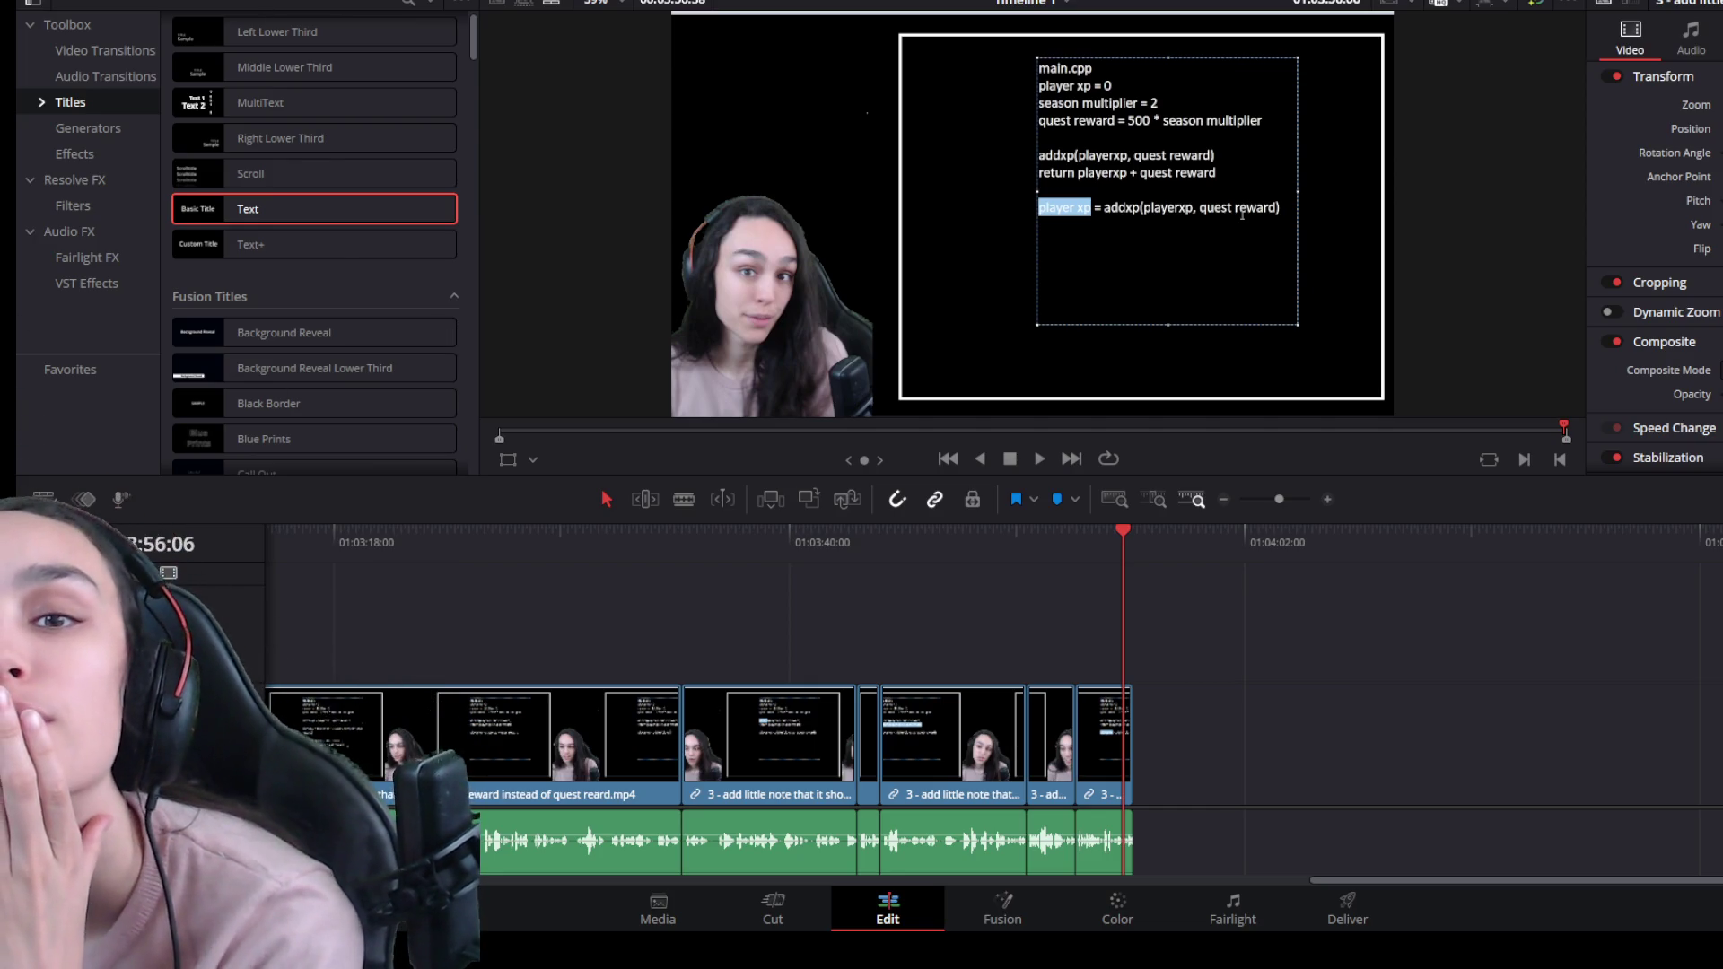
click(33, 2)
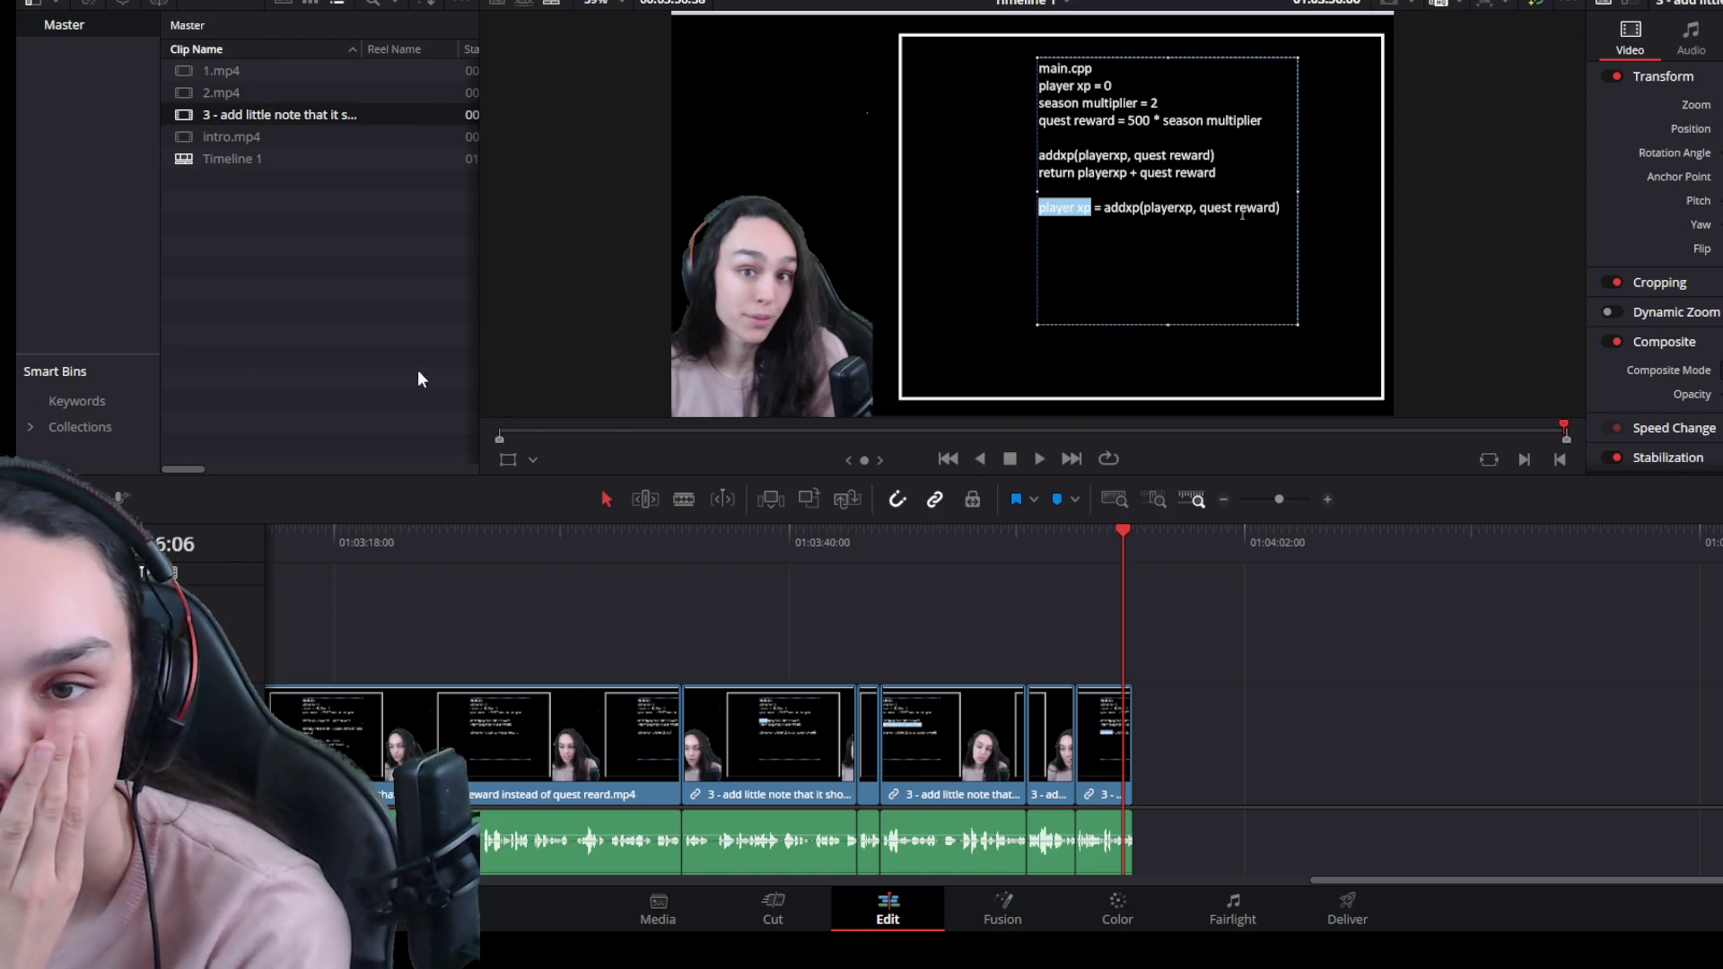
Place 4.mp4 at the timeline end and delete the stray small audio clip.
mouse_move(1128, 559)
mouse_down()
mouse_move(1306, 759)
mouse_move(1191, 757)
mouse_up()
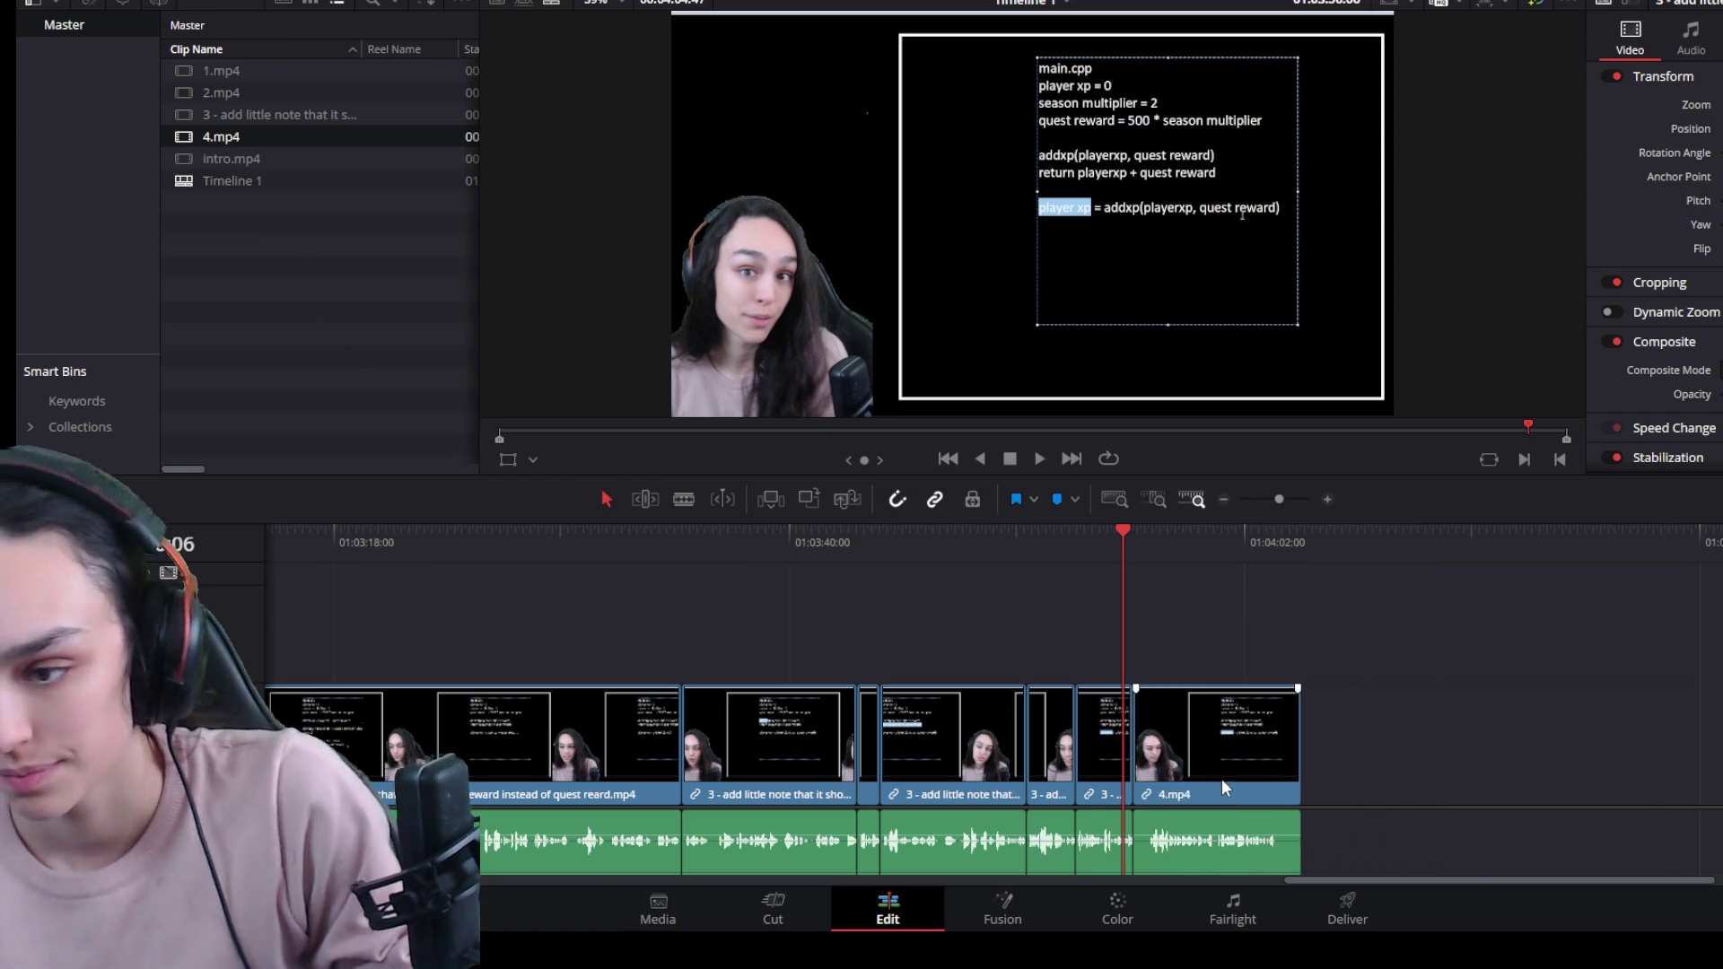
click(1221, 788)
scroll(1285, 804, down, 3)
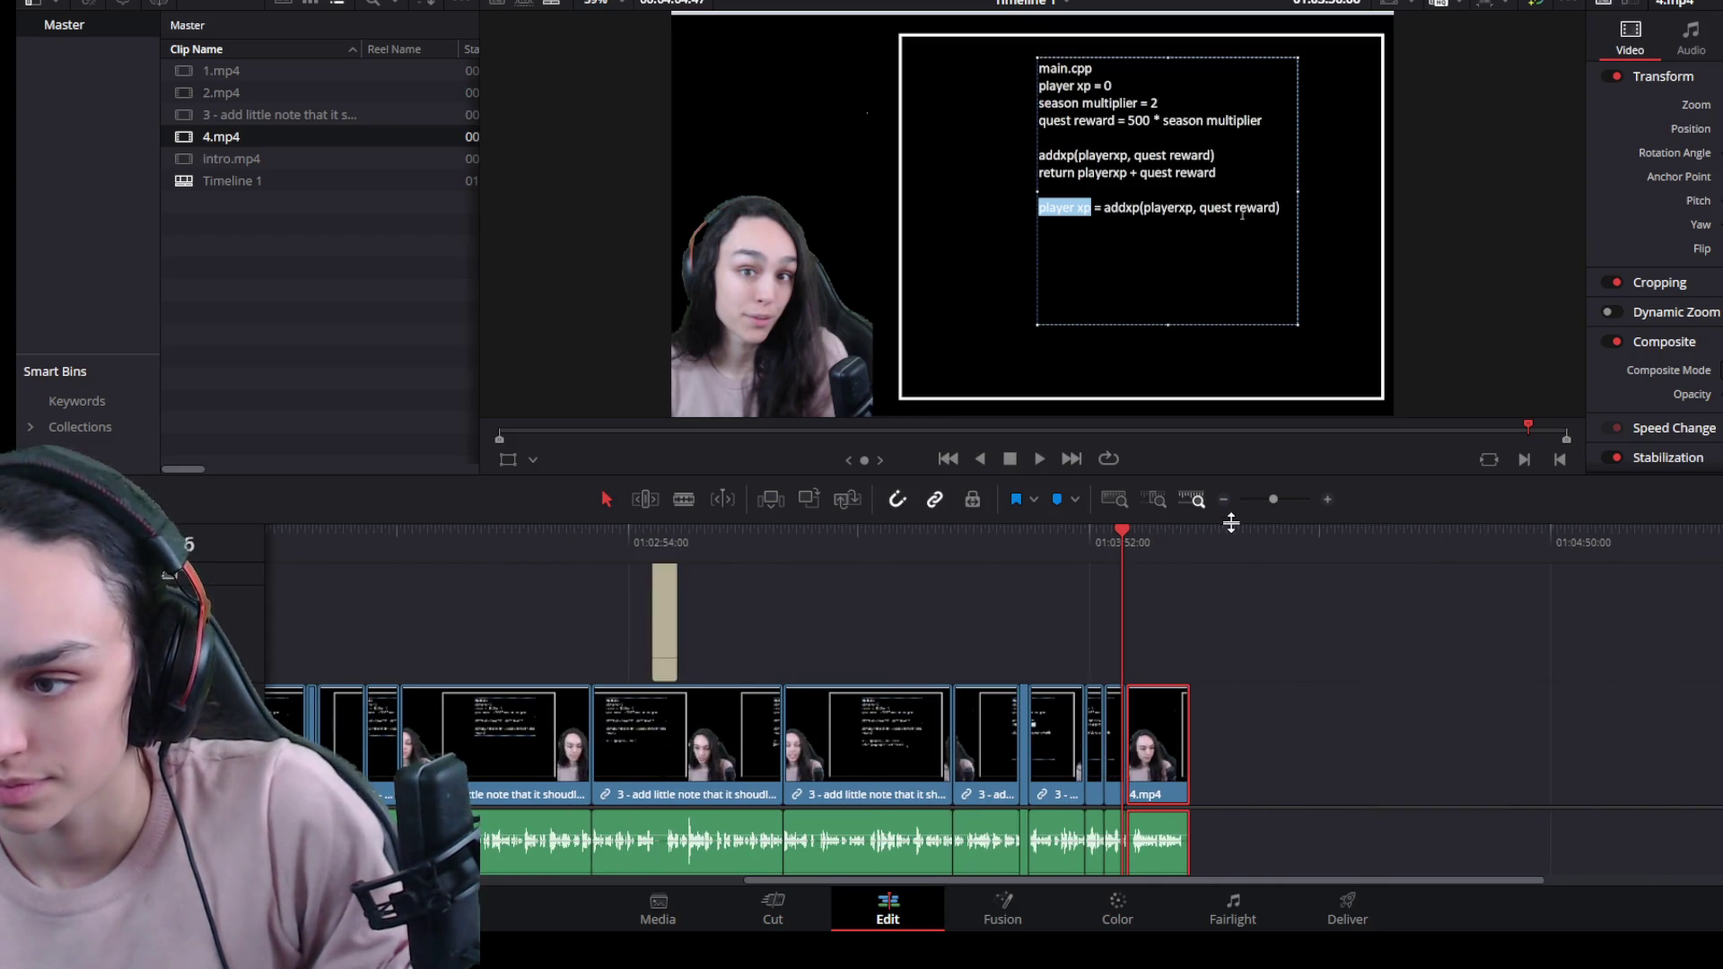
mouse_move(1230, 523)
mouse_down()
mouse_move(1200, 269)
mouse_move(1218, 350)
mouse_up()
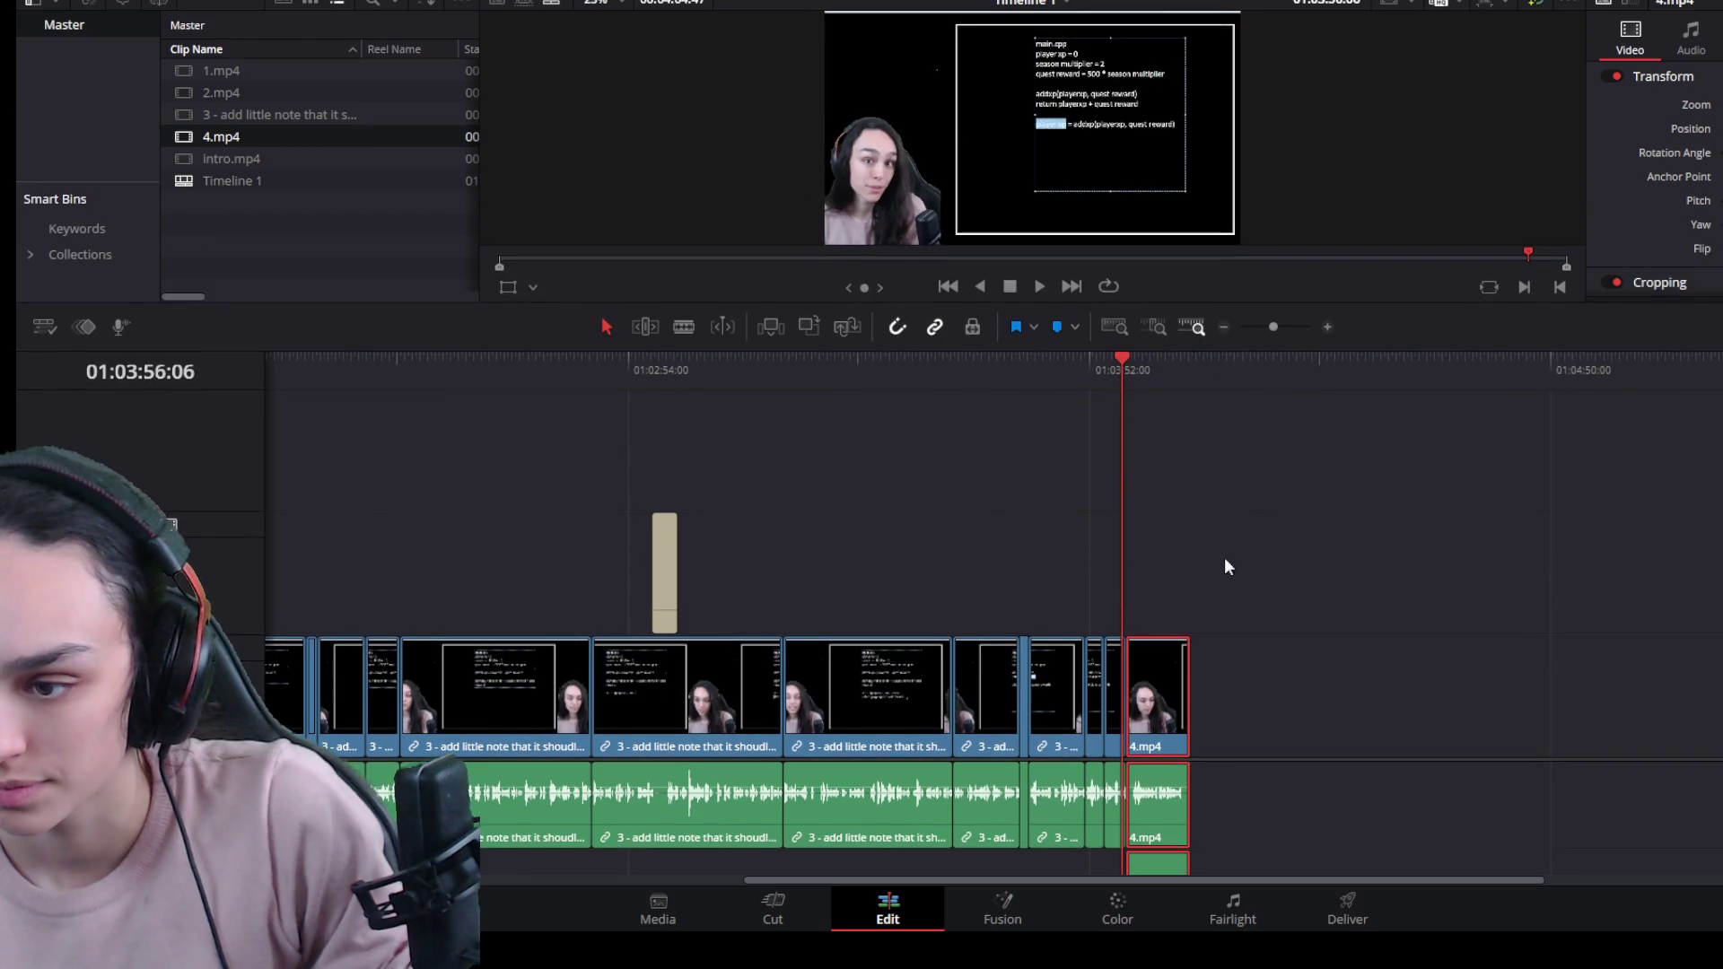
scroll(1242, 815, down, 4)
mouse_move(1230, 836)
mouse_down()
mouse_move(1144, 786)
mouse_move(1123, 842)
mouse_move(1373, 857)
mouse_up()
key(Delete)
Trim 4.mp4's head to the playhead, ripple-delete the gap before it, and review the join.
drag(1238, 521, 1130, 816)
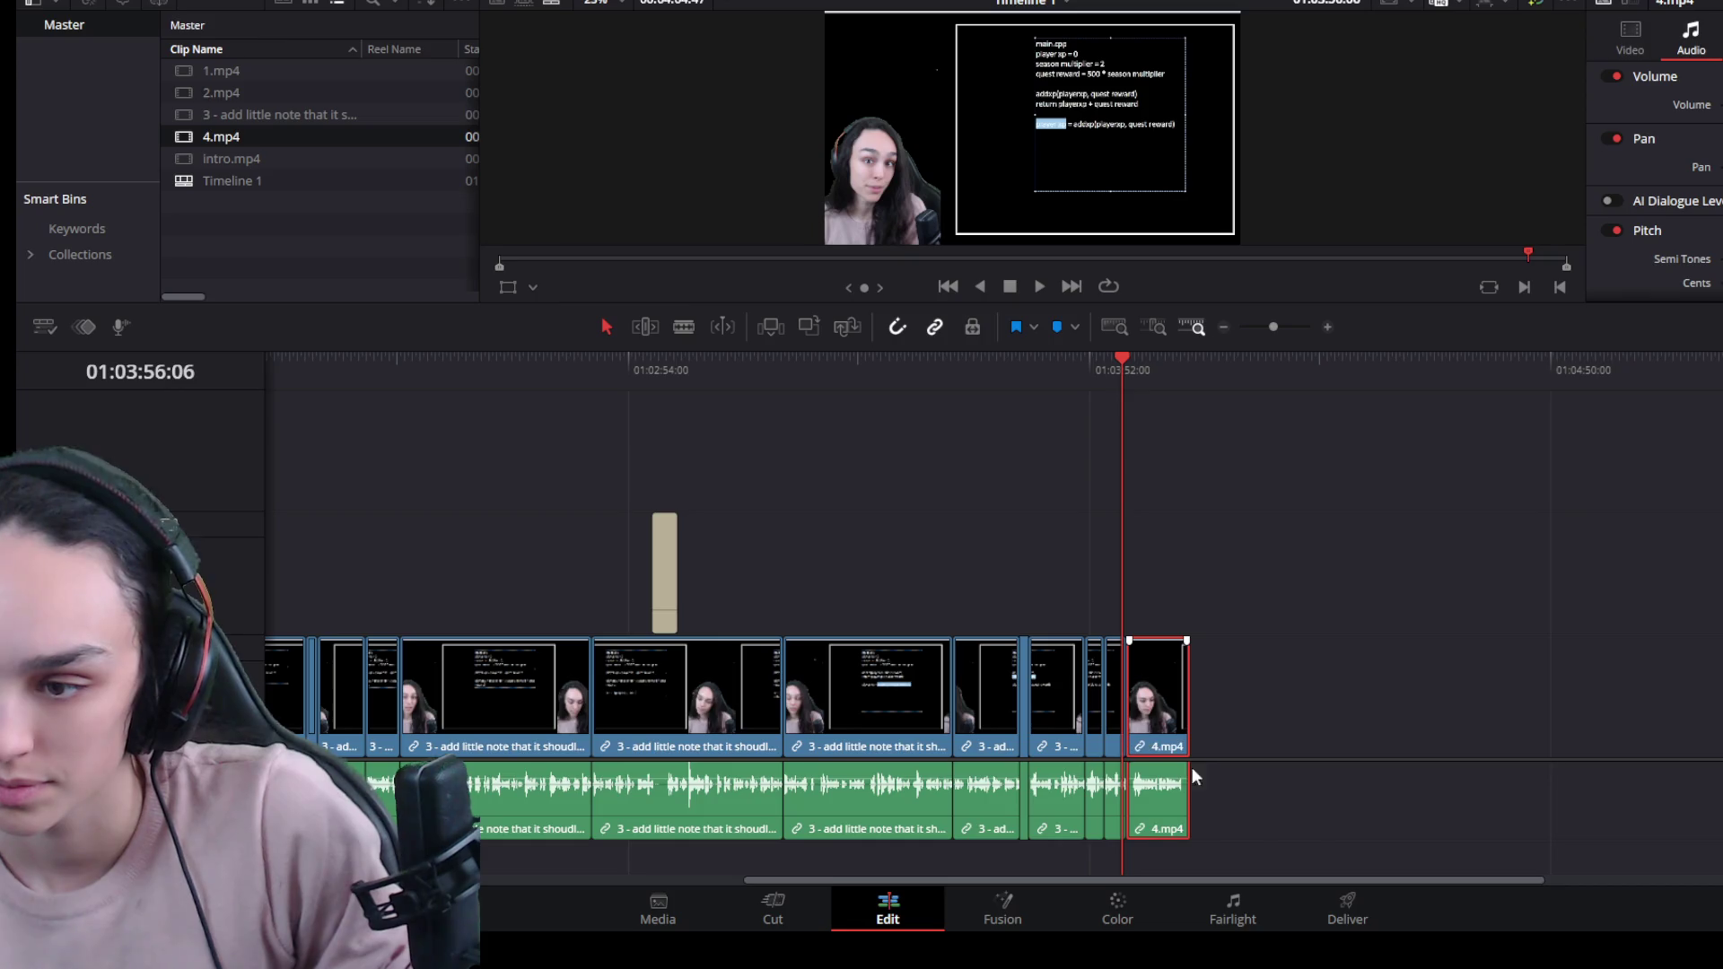
scroll(1183, 791, up, 2)
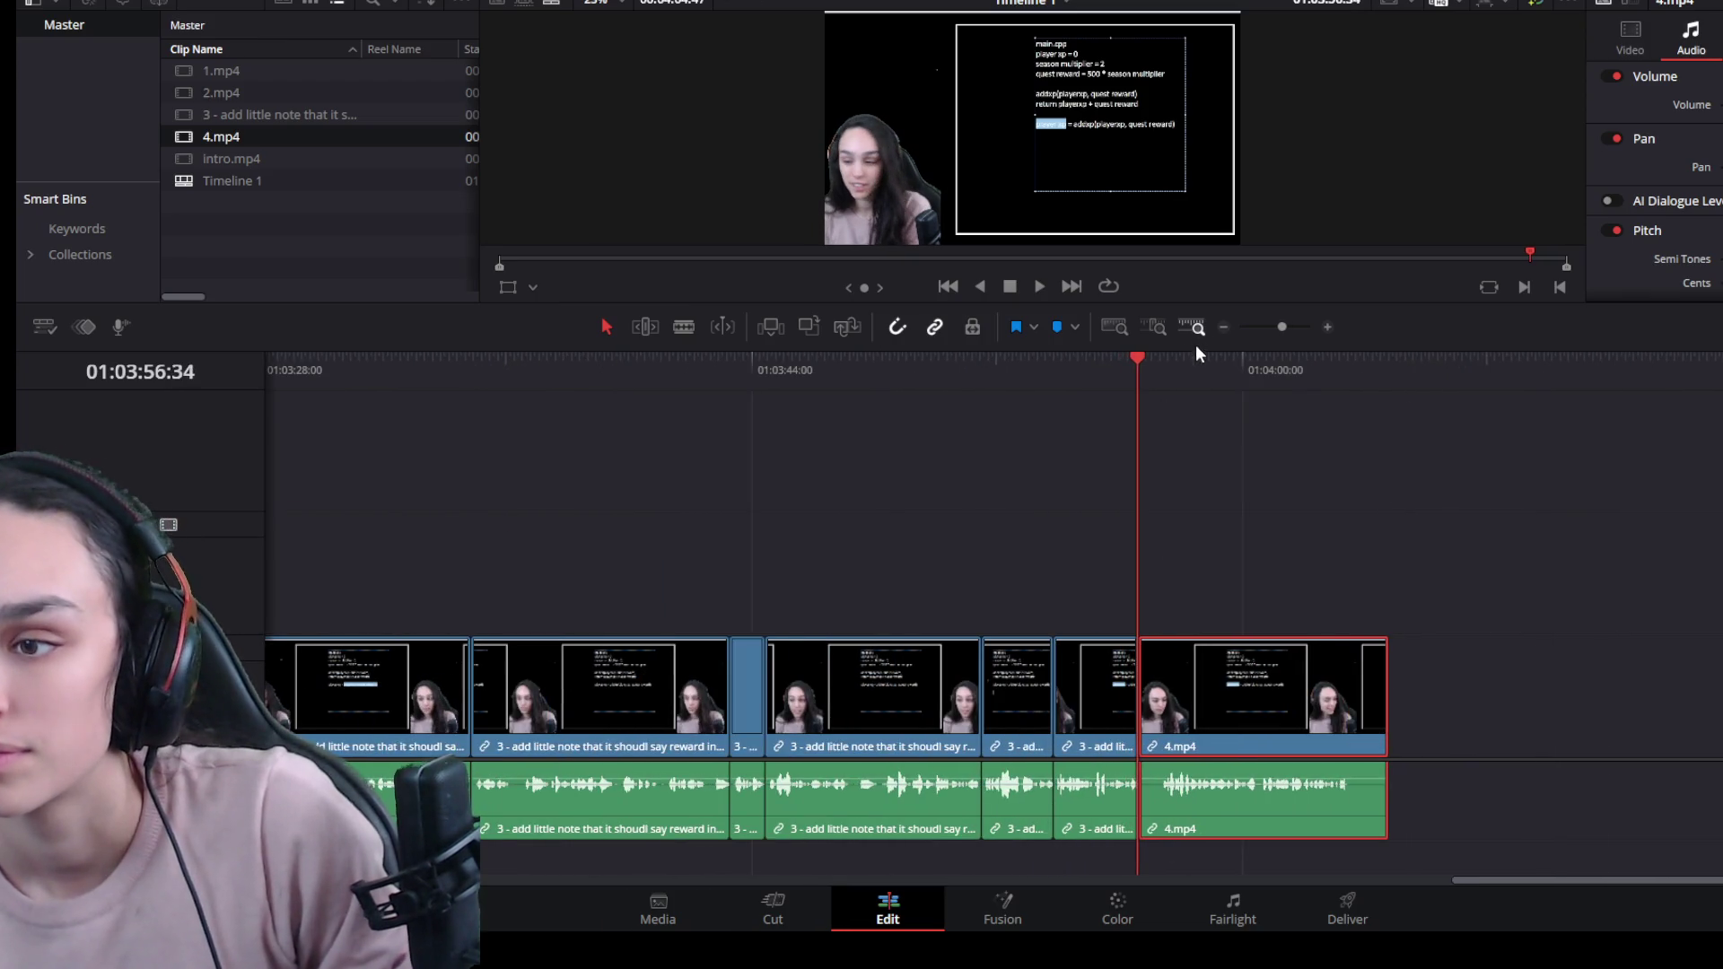
mouse_move(1200, 309)
mouse_down()
mouse_move(1143, 628)
mouse_move(1190, 706)
mouse_up()
key(space)
scroll(1193, 788, up, 1)
key(space)
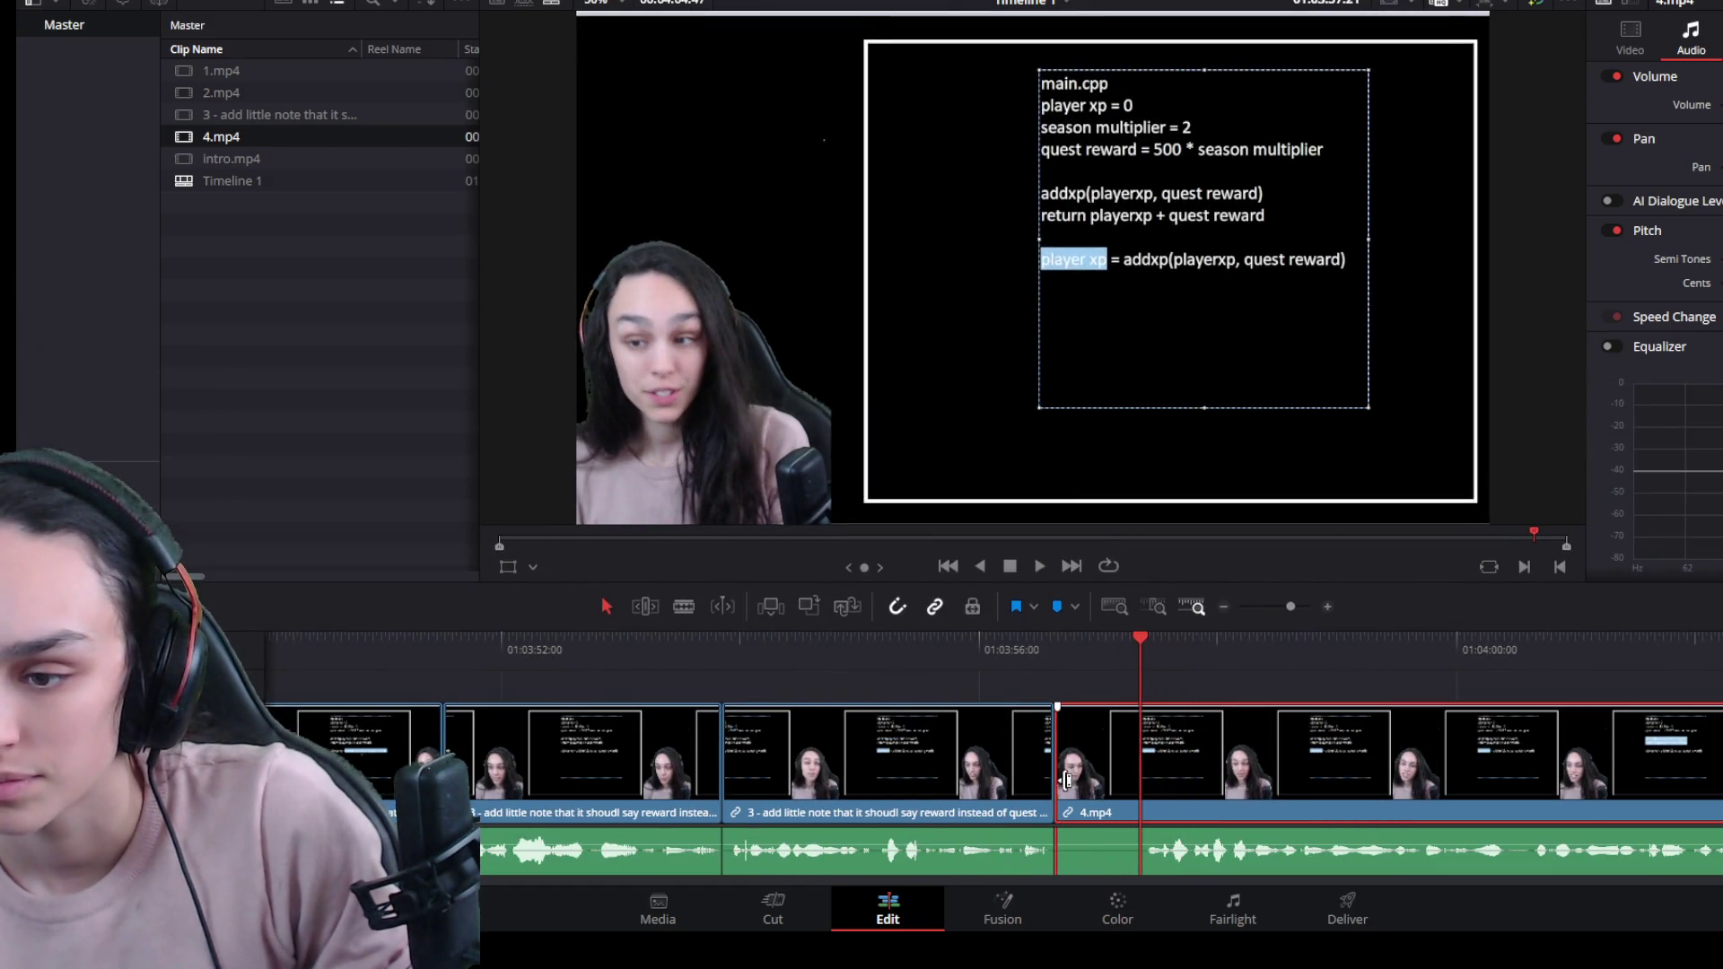
key(shift+bracketleft)
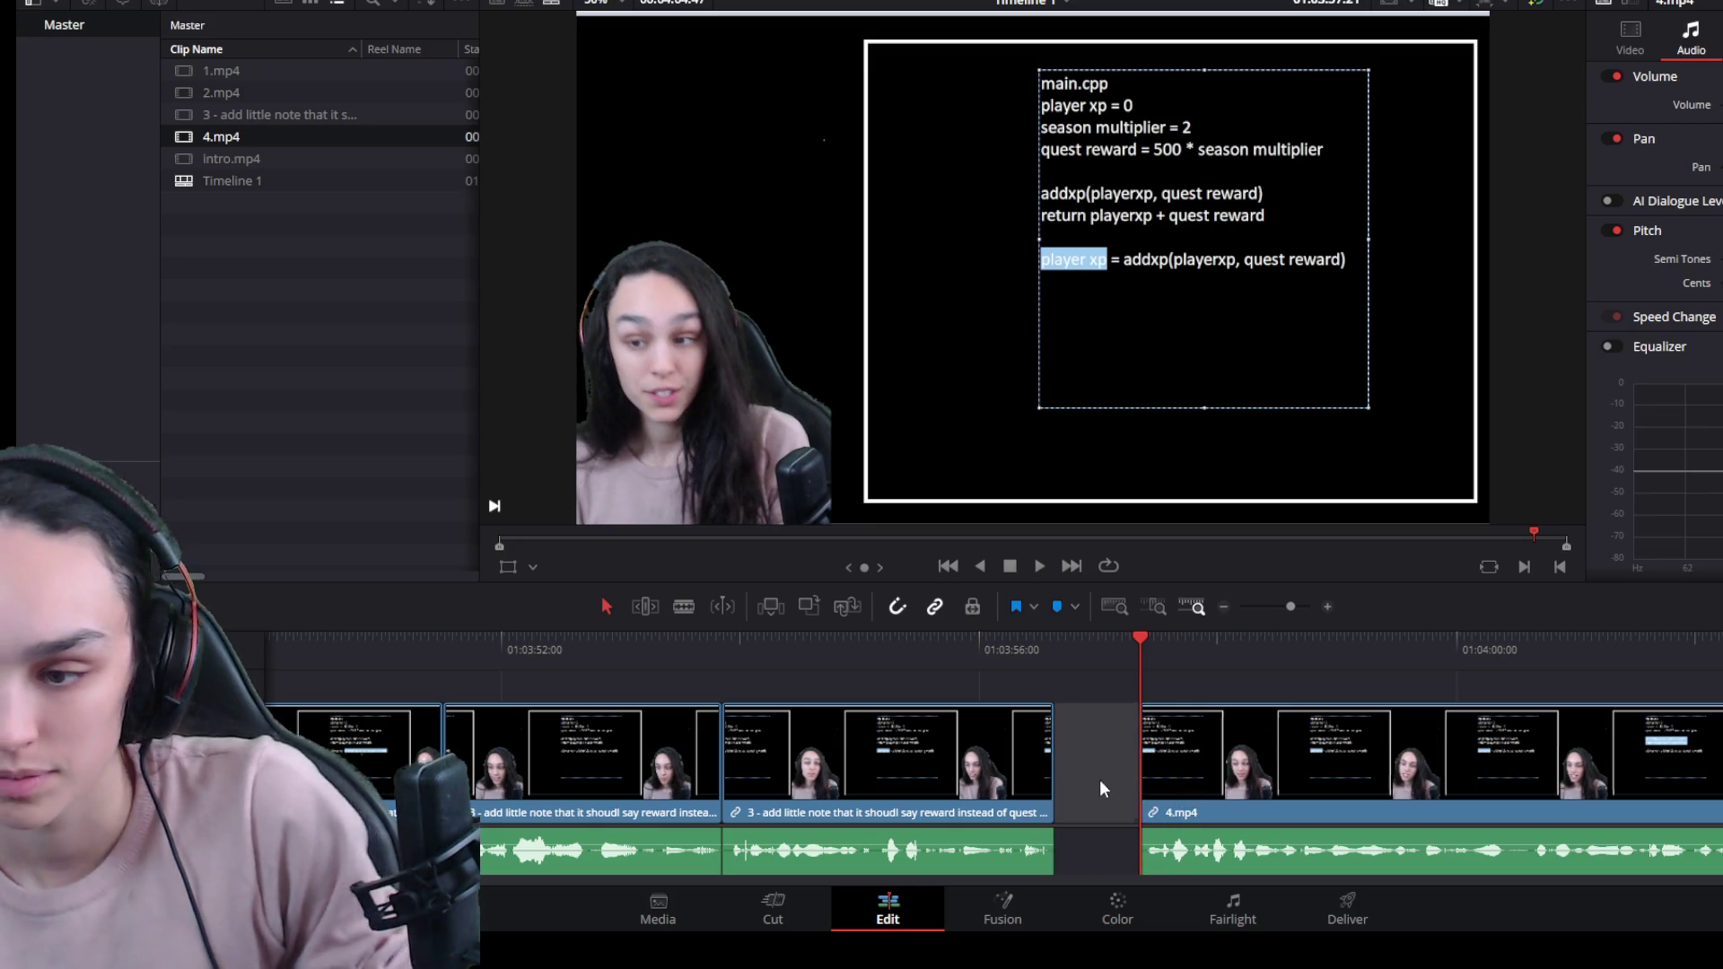
click(1101, 779)
key(Delete)
key(Up)
key(space)
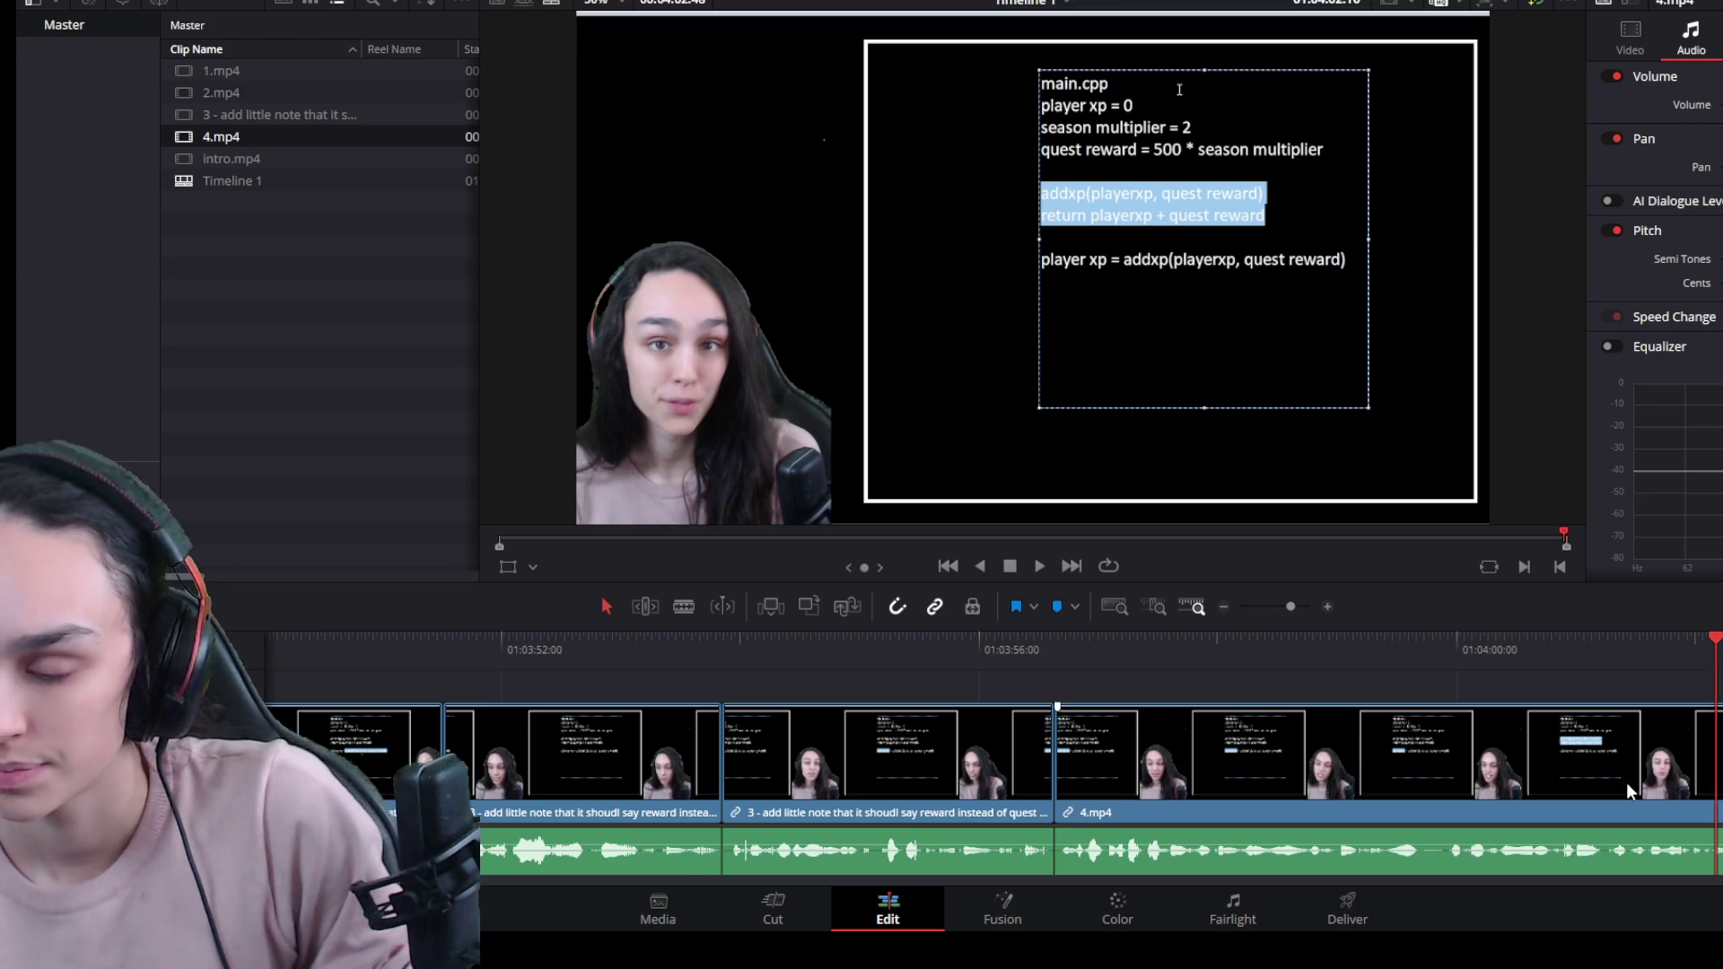
scroll(1365, 770, down, 2)
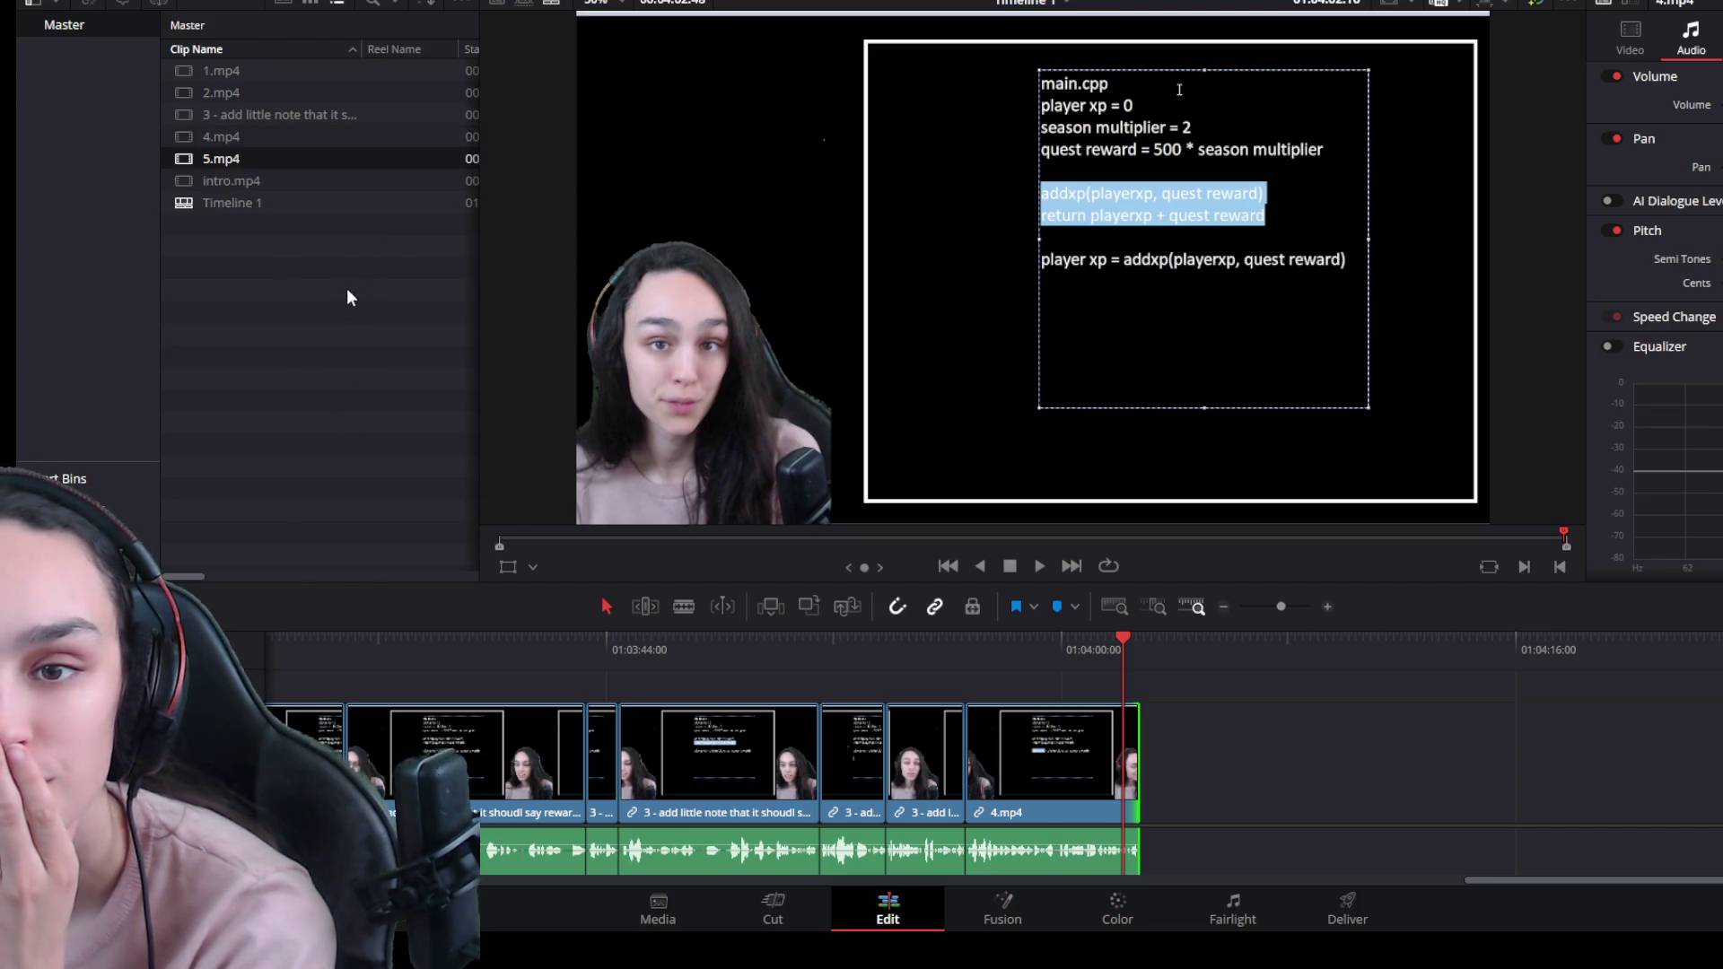
Drop 5.mp4 from the Media Pool onto the timeline right after 4.mp4.
mouse_move(237, 159)
mouse_down()
mouse_move(1144, 685)
mouse_move(1152, 741)
mouse_up()
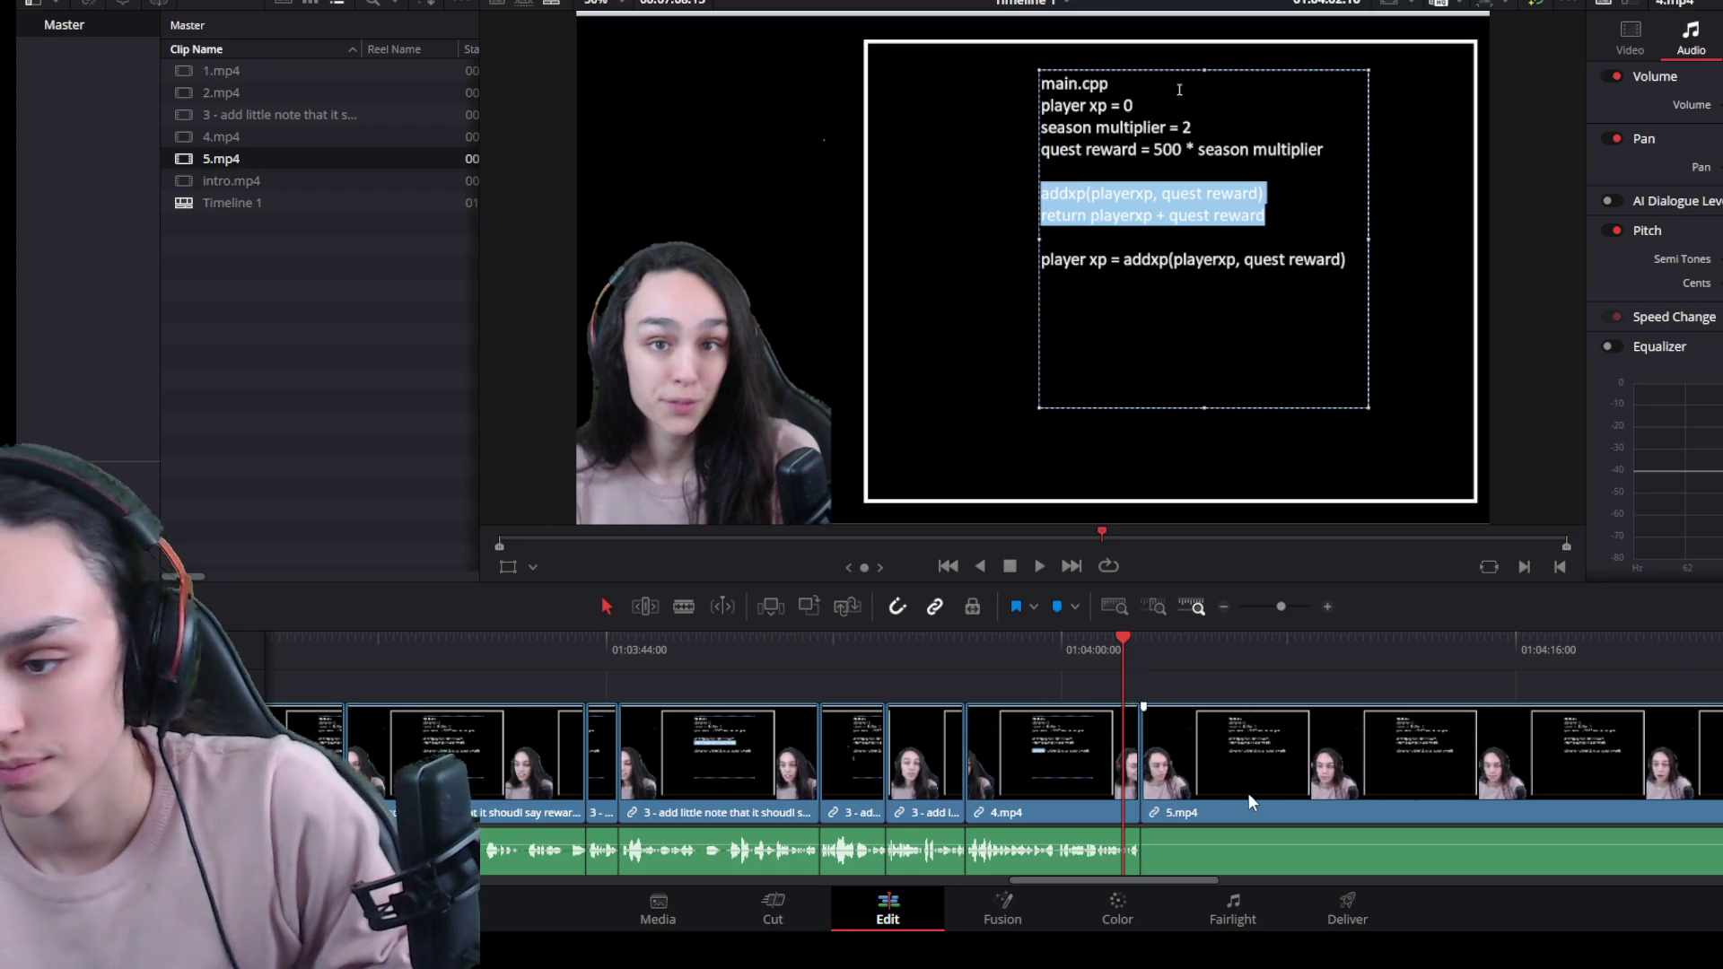
scroll(1245, 793, down, 5)
click(946, 761)
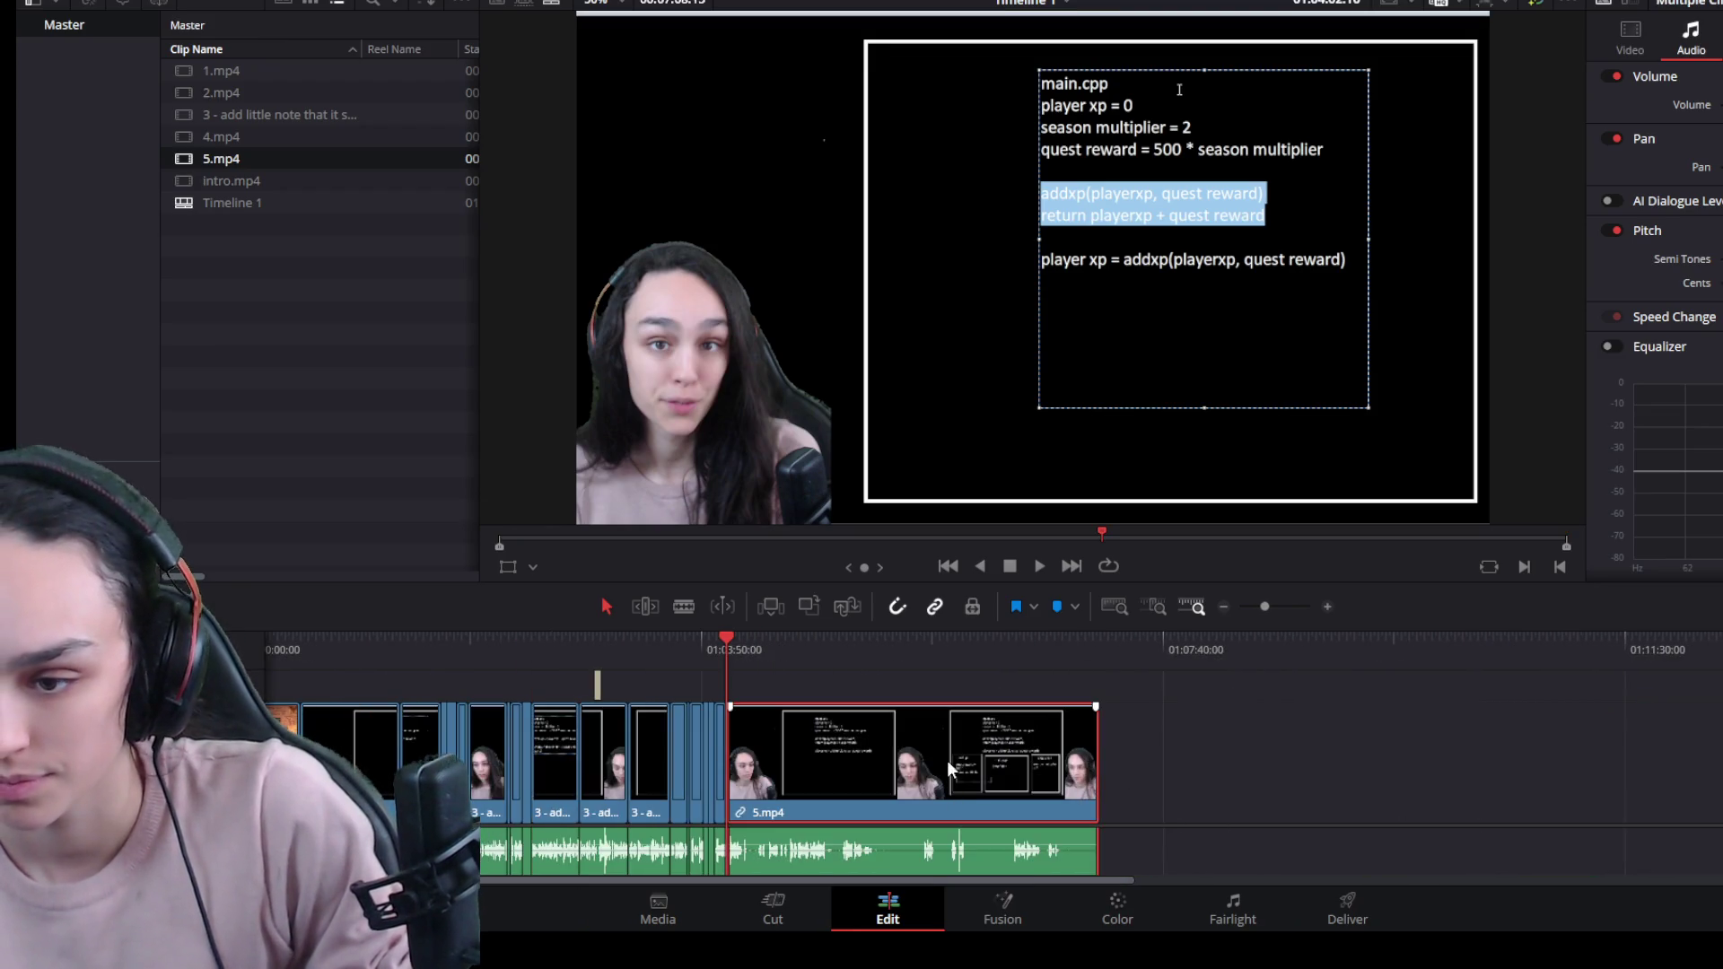
drag(1096, 579, 1094, 297)
Select and delete 5.mp4's extra audio clips, then undo the accidental deletion with Ctrl+Z.
mouse_move(1192, 838)
mouse_down()
mouse_move(904, 777)
mouse_move(912, 735)
mouse_up()
scroll(832, 829, up, 2)
drag(762, 847, 1247, 844)
key(Delete)
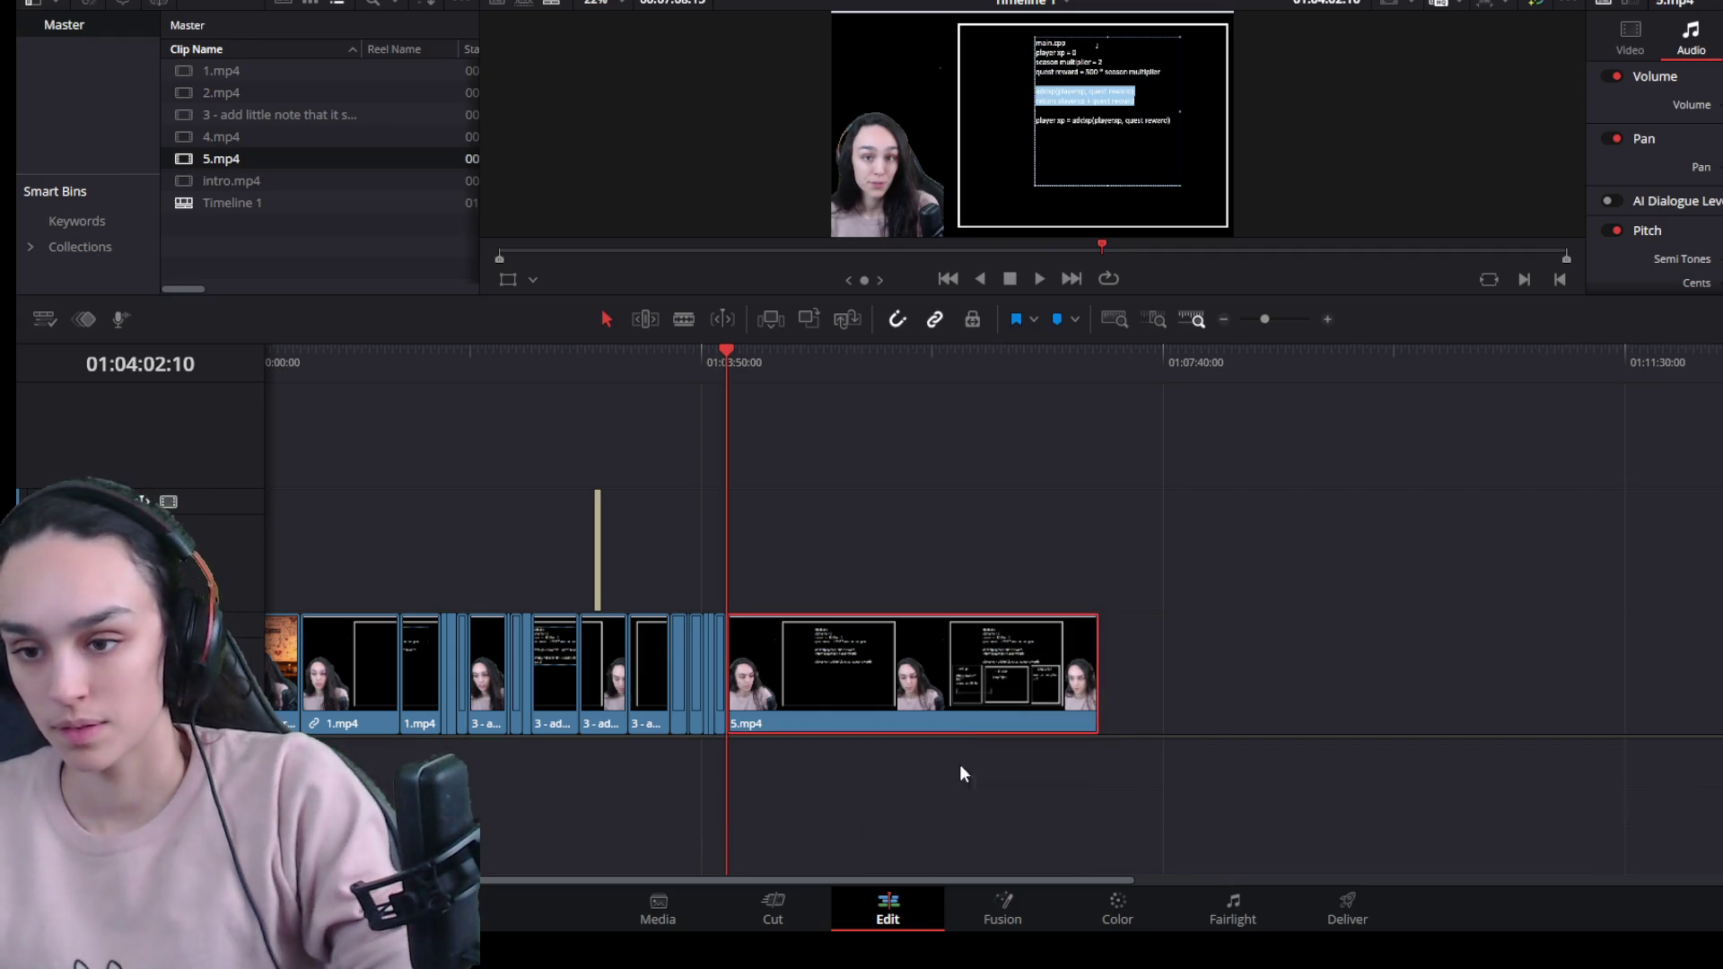
scroll(1038, 660, up, 3)
key(ctrl+z)
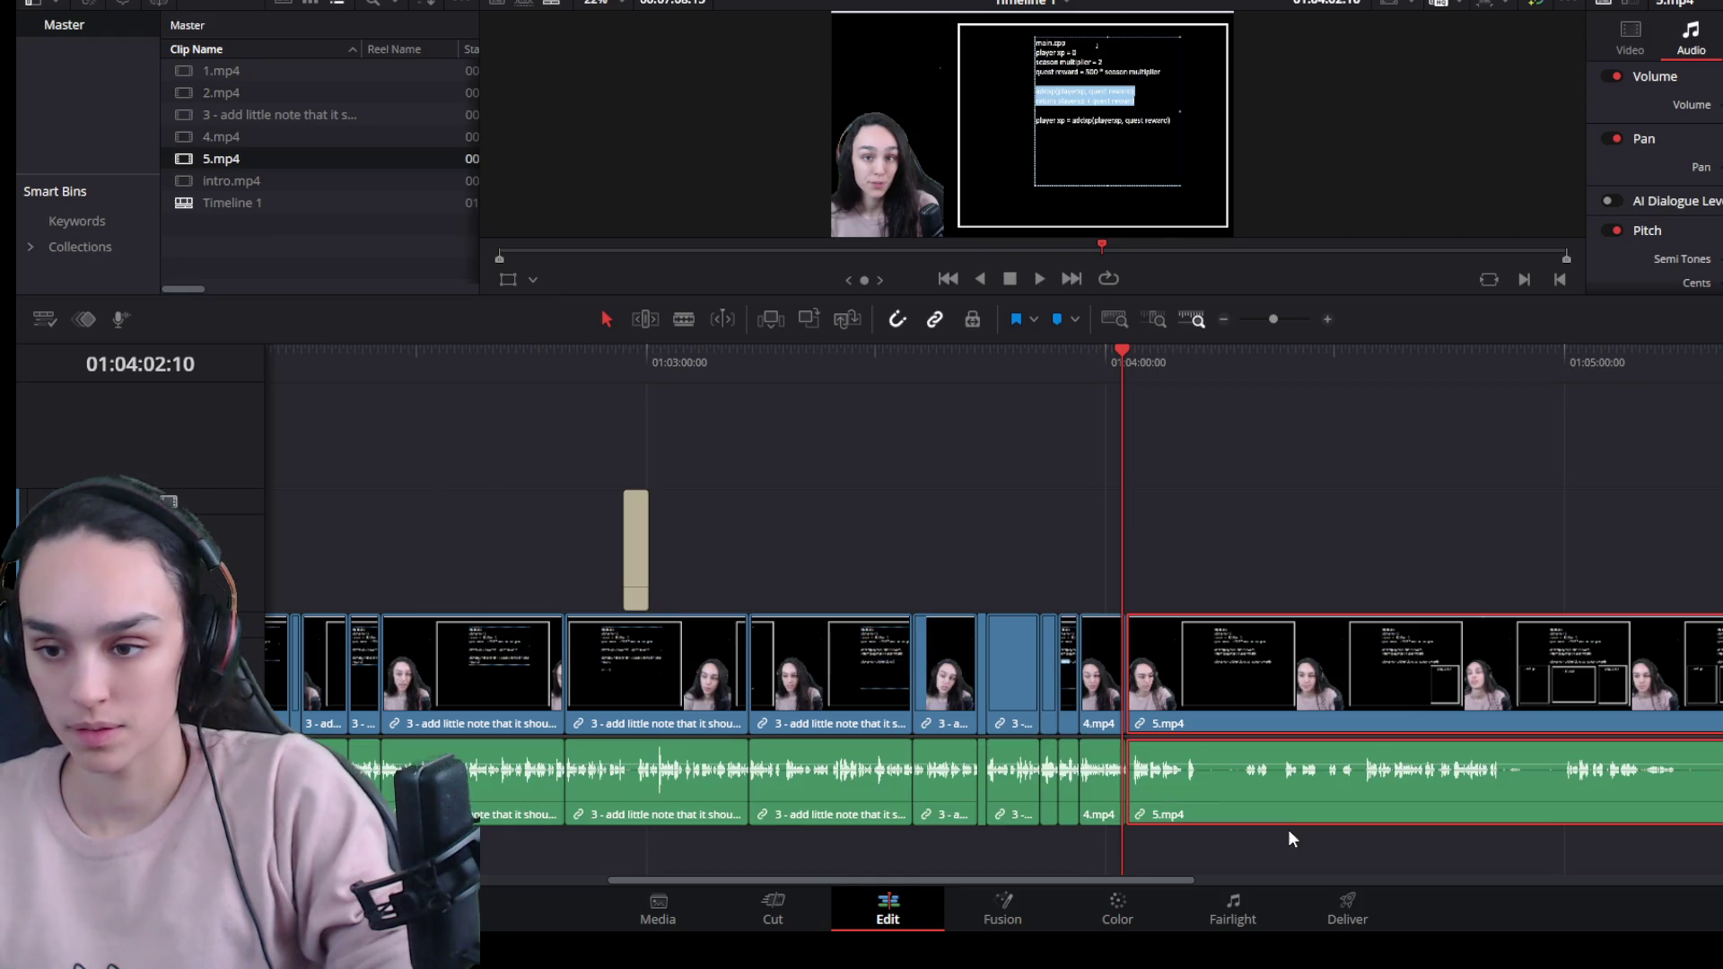
Play a moment of 5.mp4 in an enlarged viewer to review it.
key(space)
scroll(1405, 820, up, 3)
key(space)
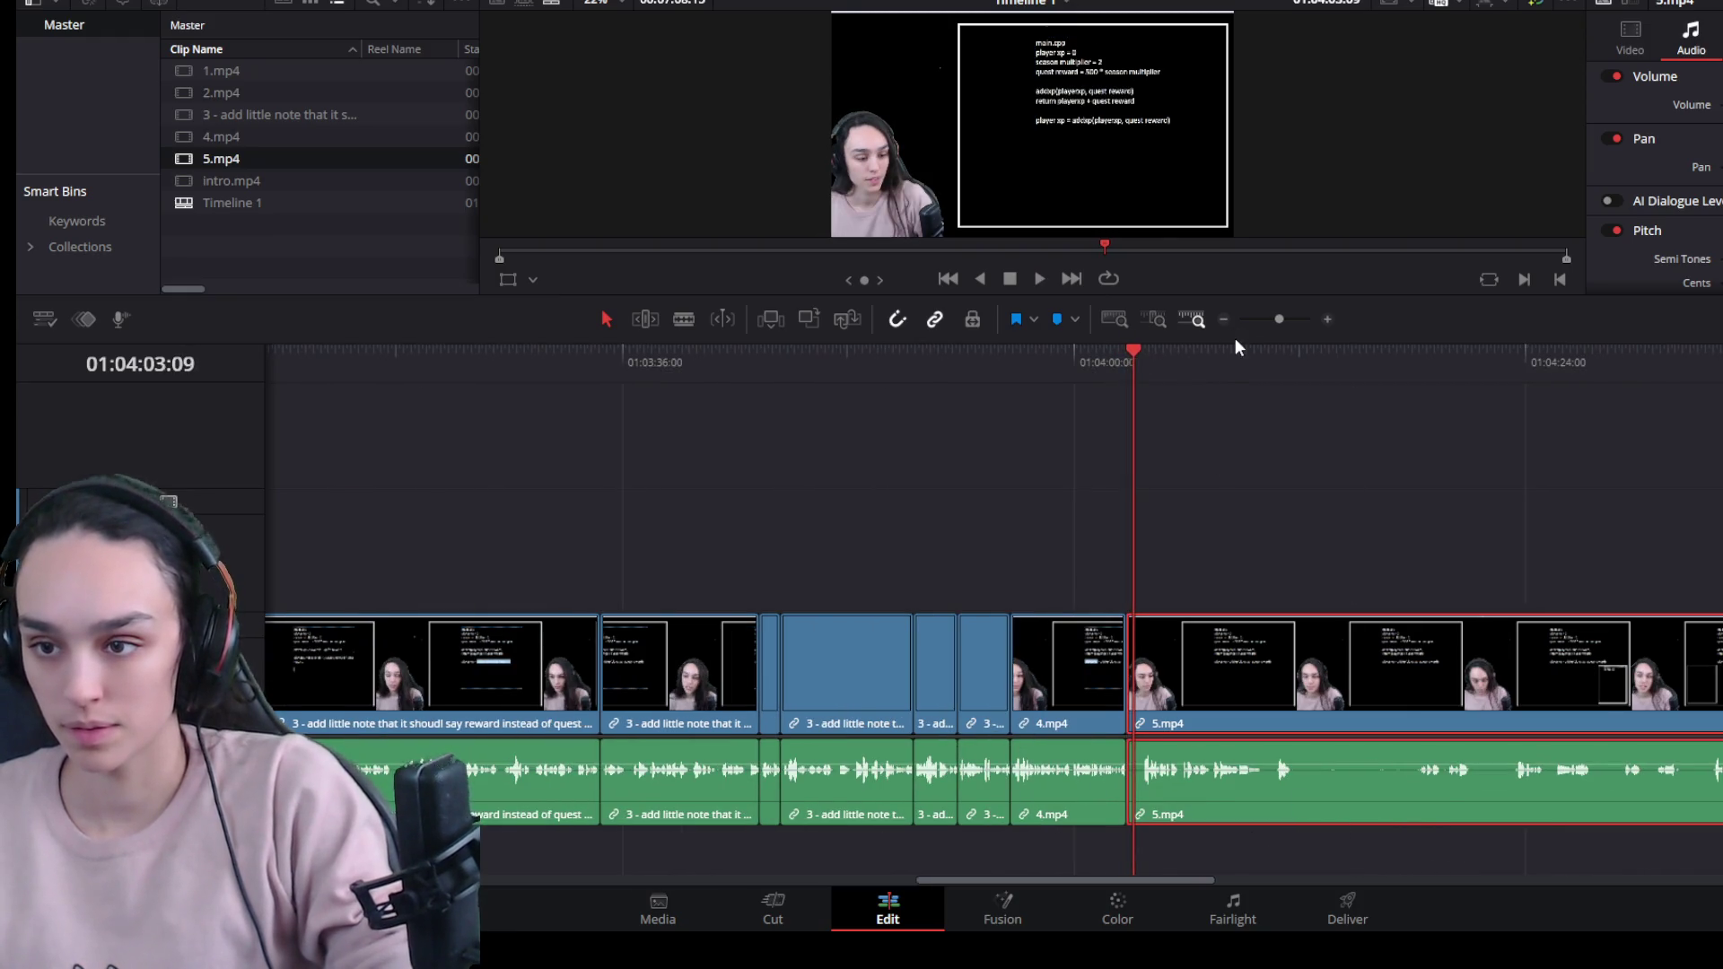
mouse_move(1235, 339)
mouse_down()
mouse_move(1235, 620)
mouse_move(1192, 639)
mouse_up()
scroll(1406, 796, up, 5)
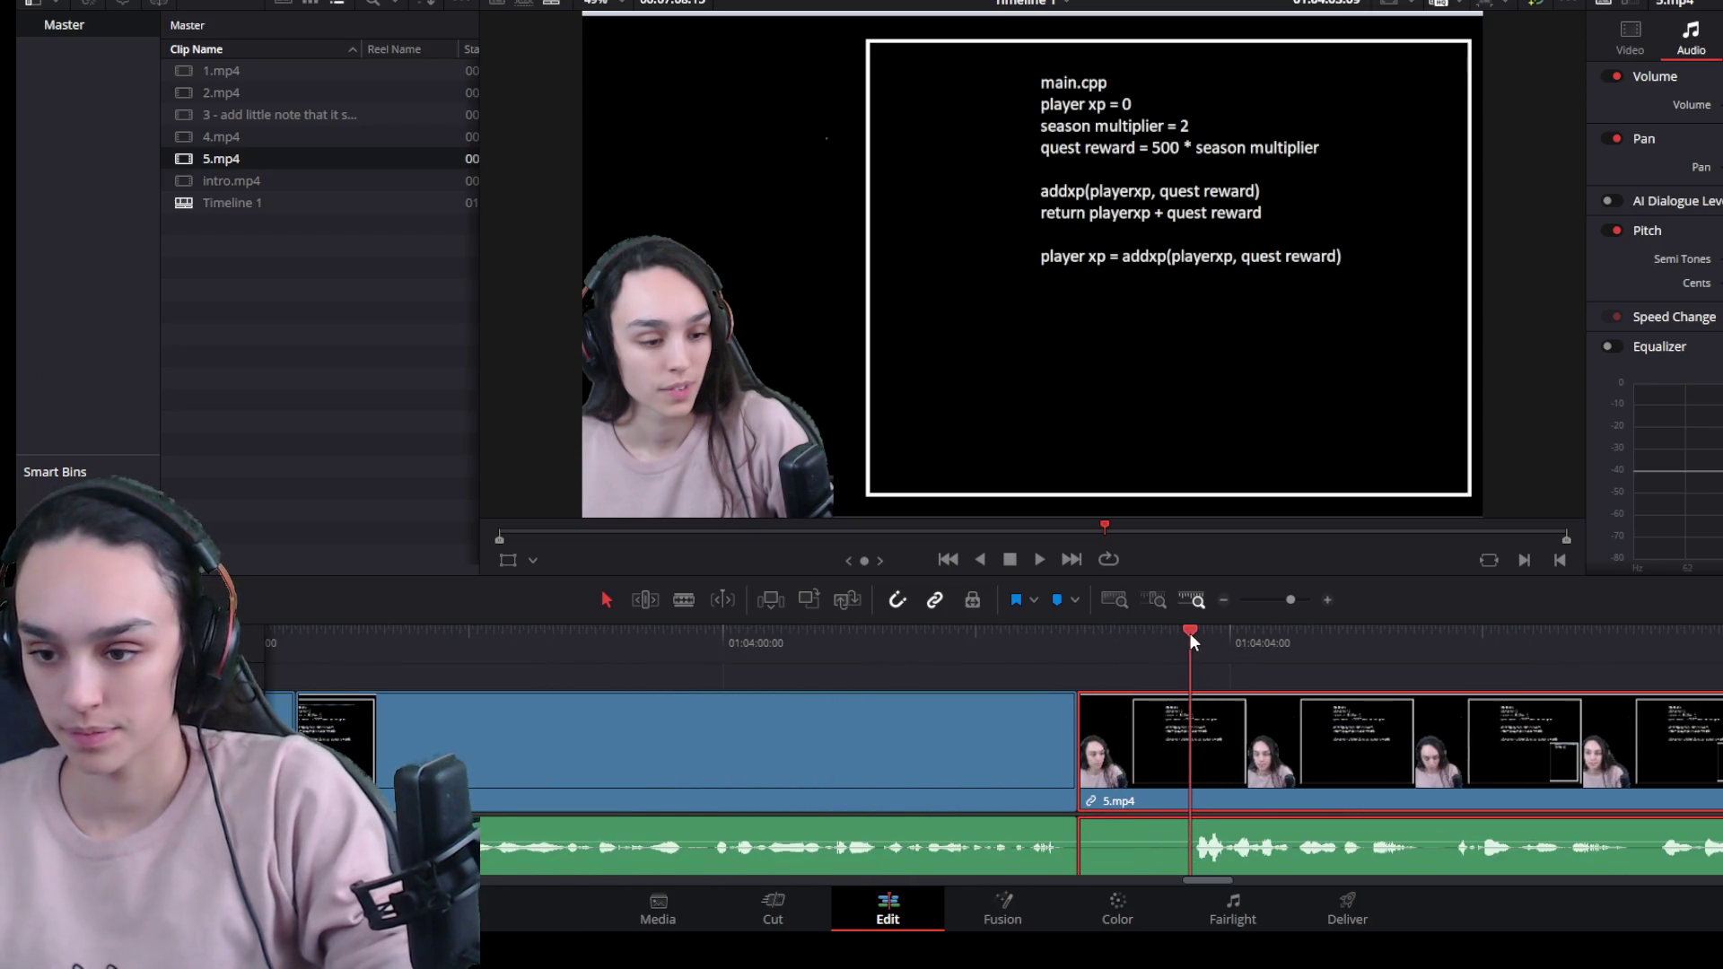
Trim the dead start off 5.mp4 and close the gap before it.
drag(1091, 777, 1173, 779)
click(1143, 784)
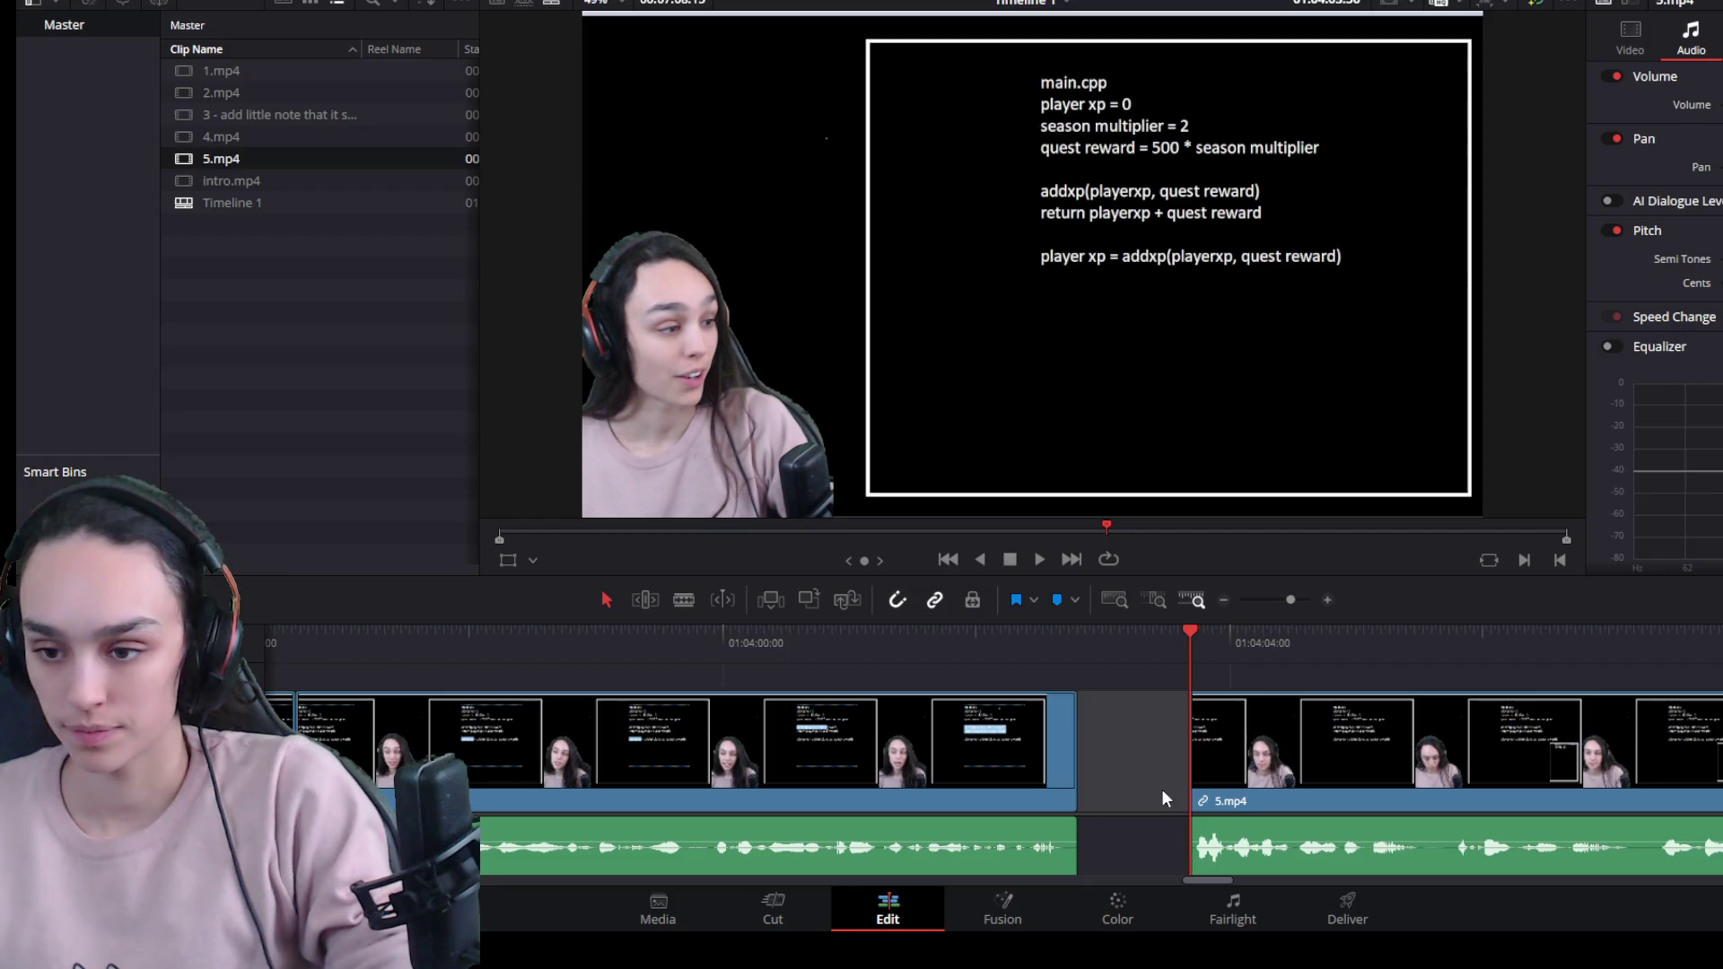
key(Delete)
key(space)
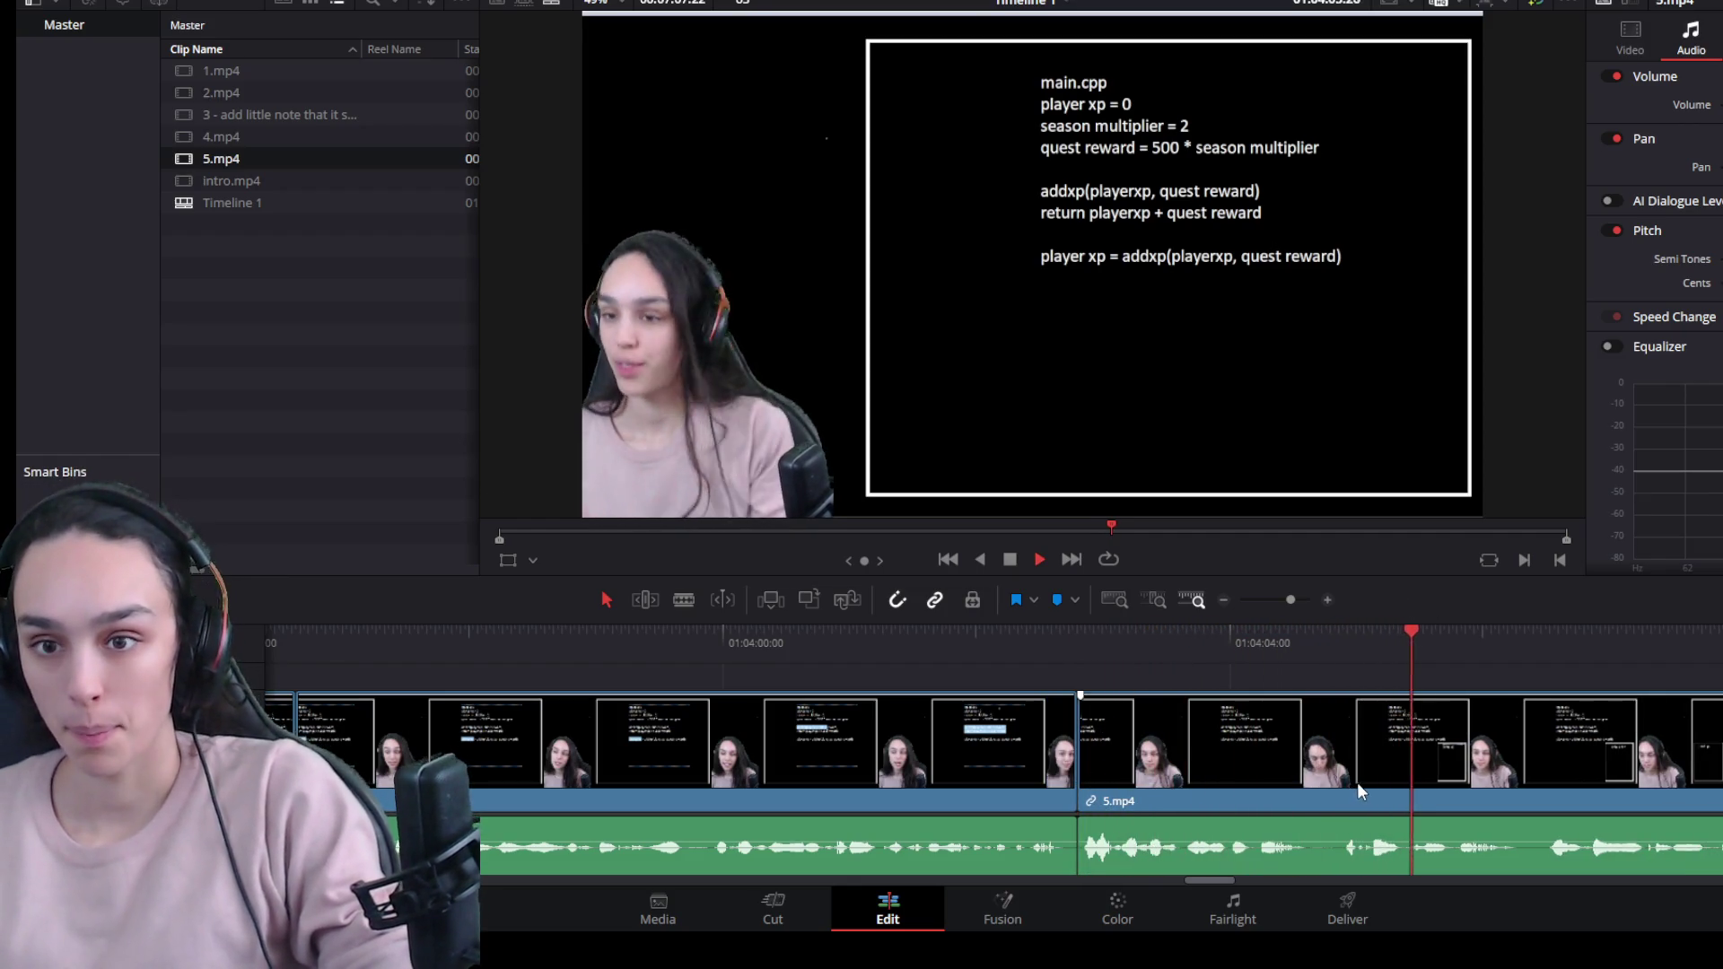
scroll(1299, 790, down, 3)
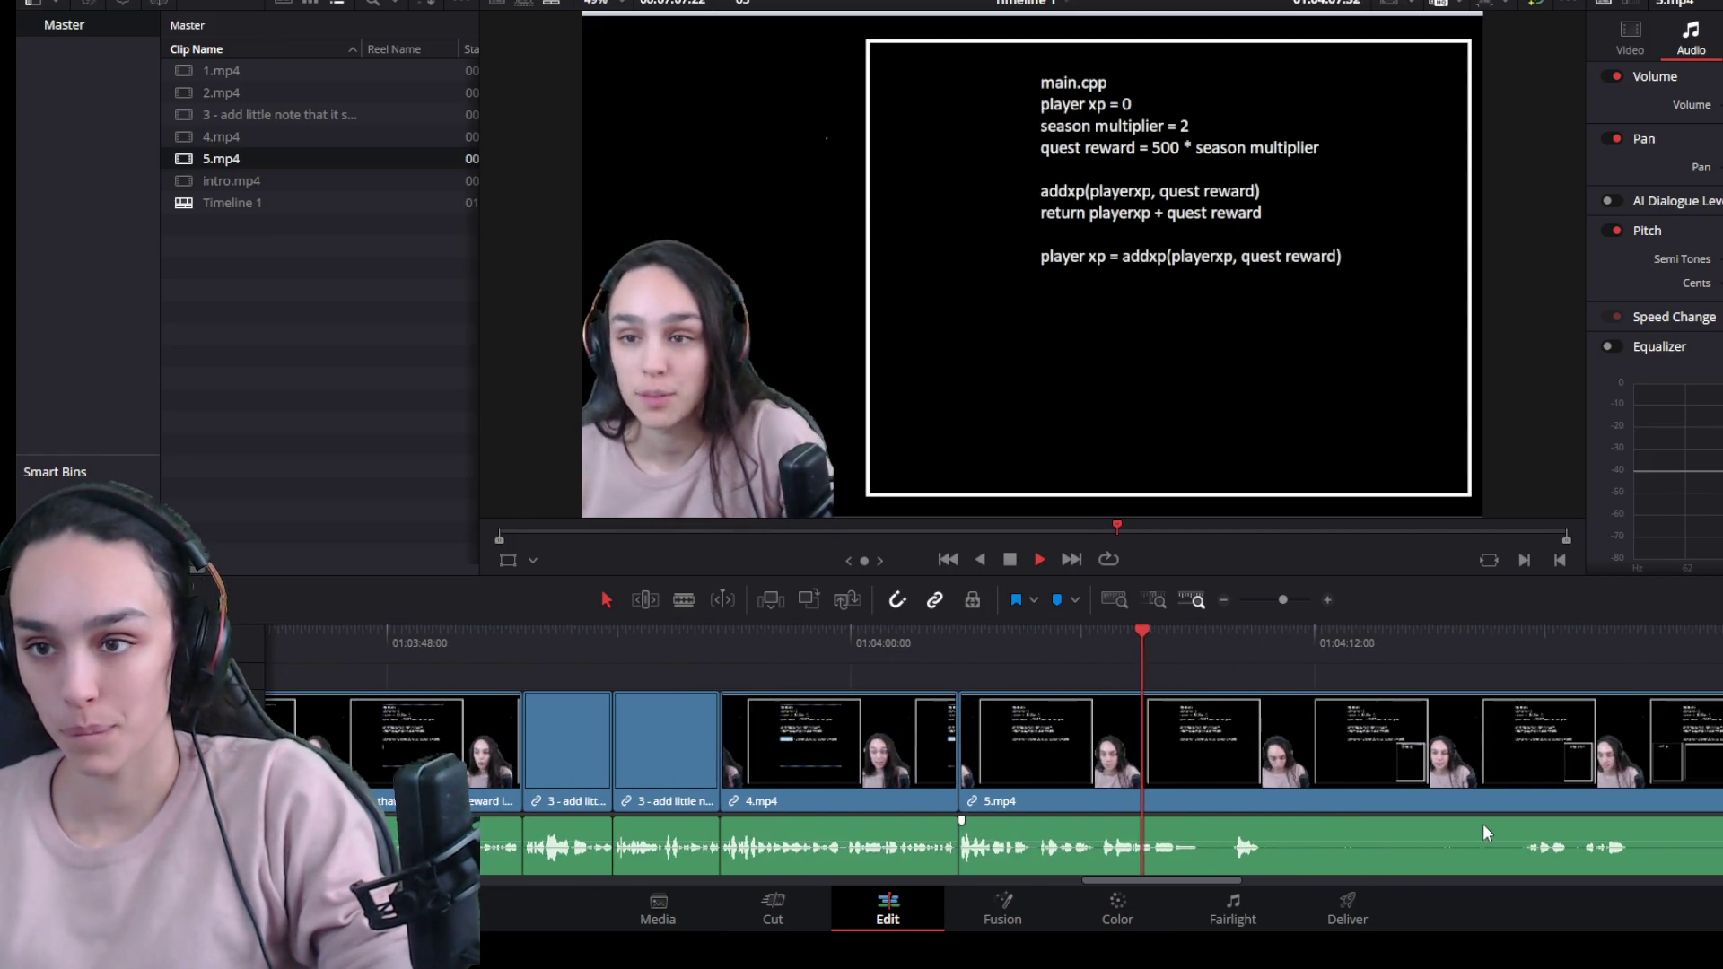
scroll(1465, 821, up, 3)
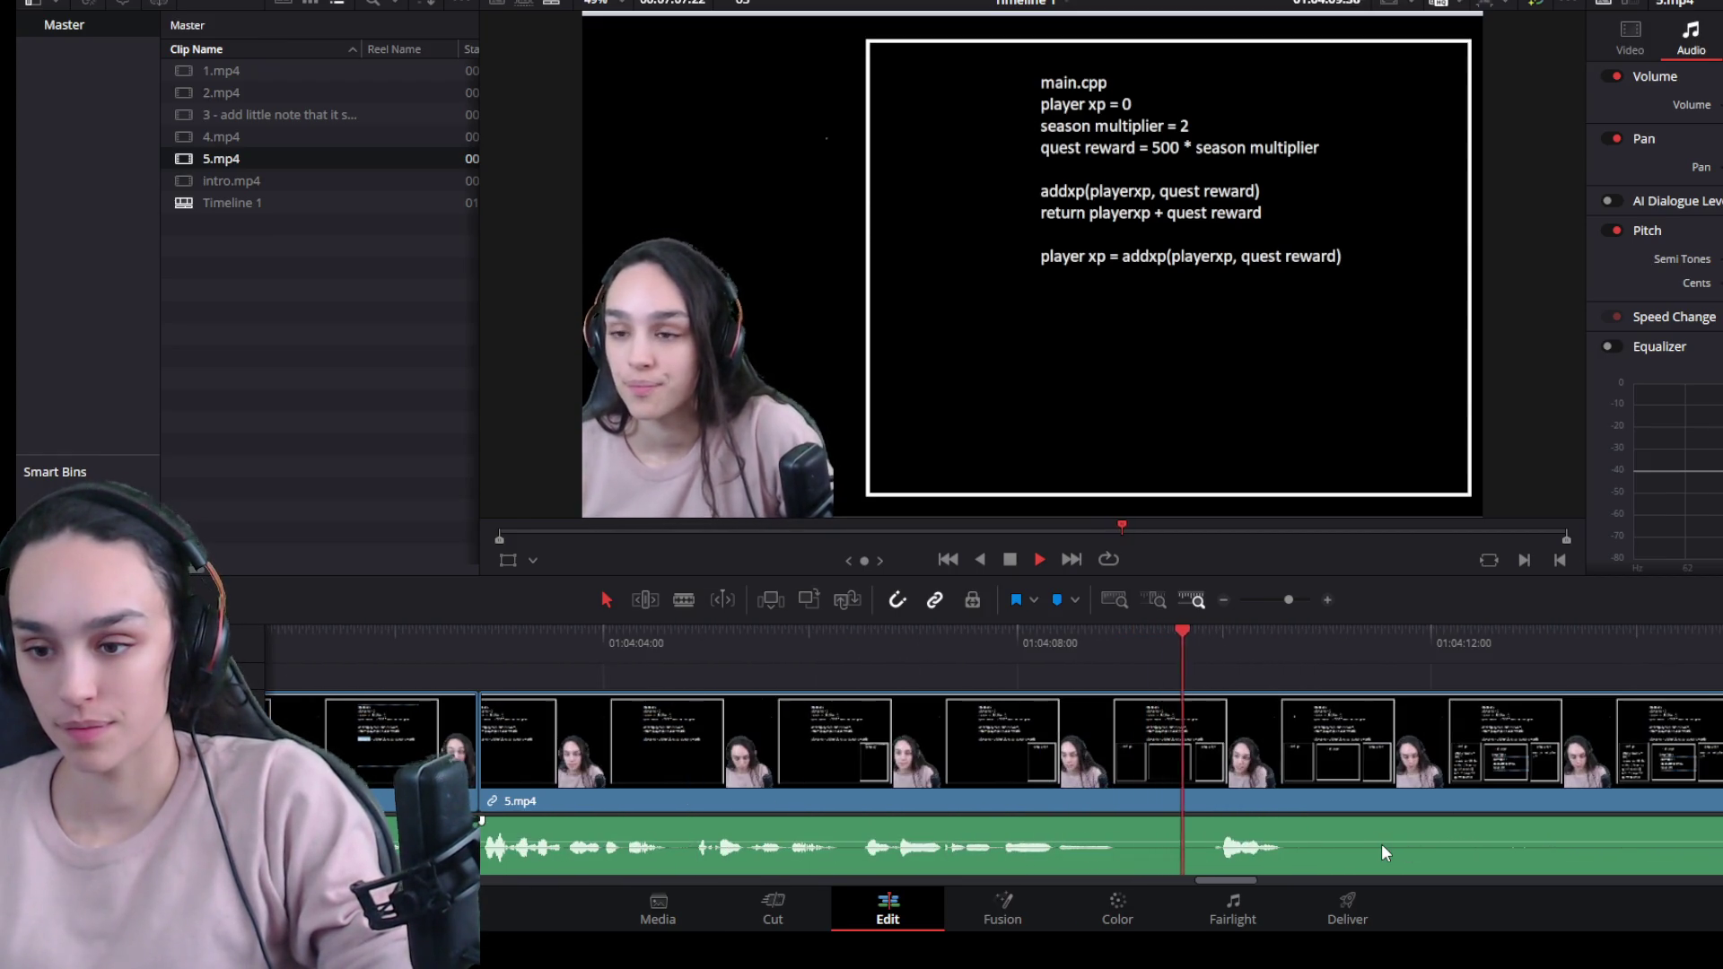
Split 5.mp4 with Ctrl+B, trim the first piece's dead ending, and close the gap.
click(1285, 641)
click(1283, 732)
key(ctrl+b)
click(1206, 632)
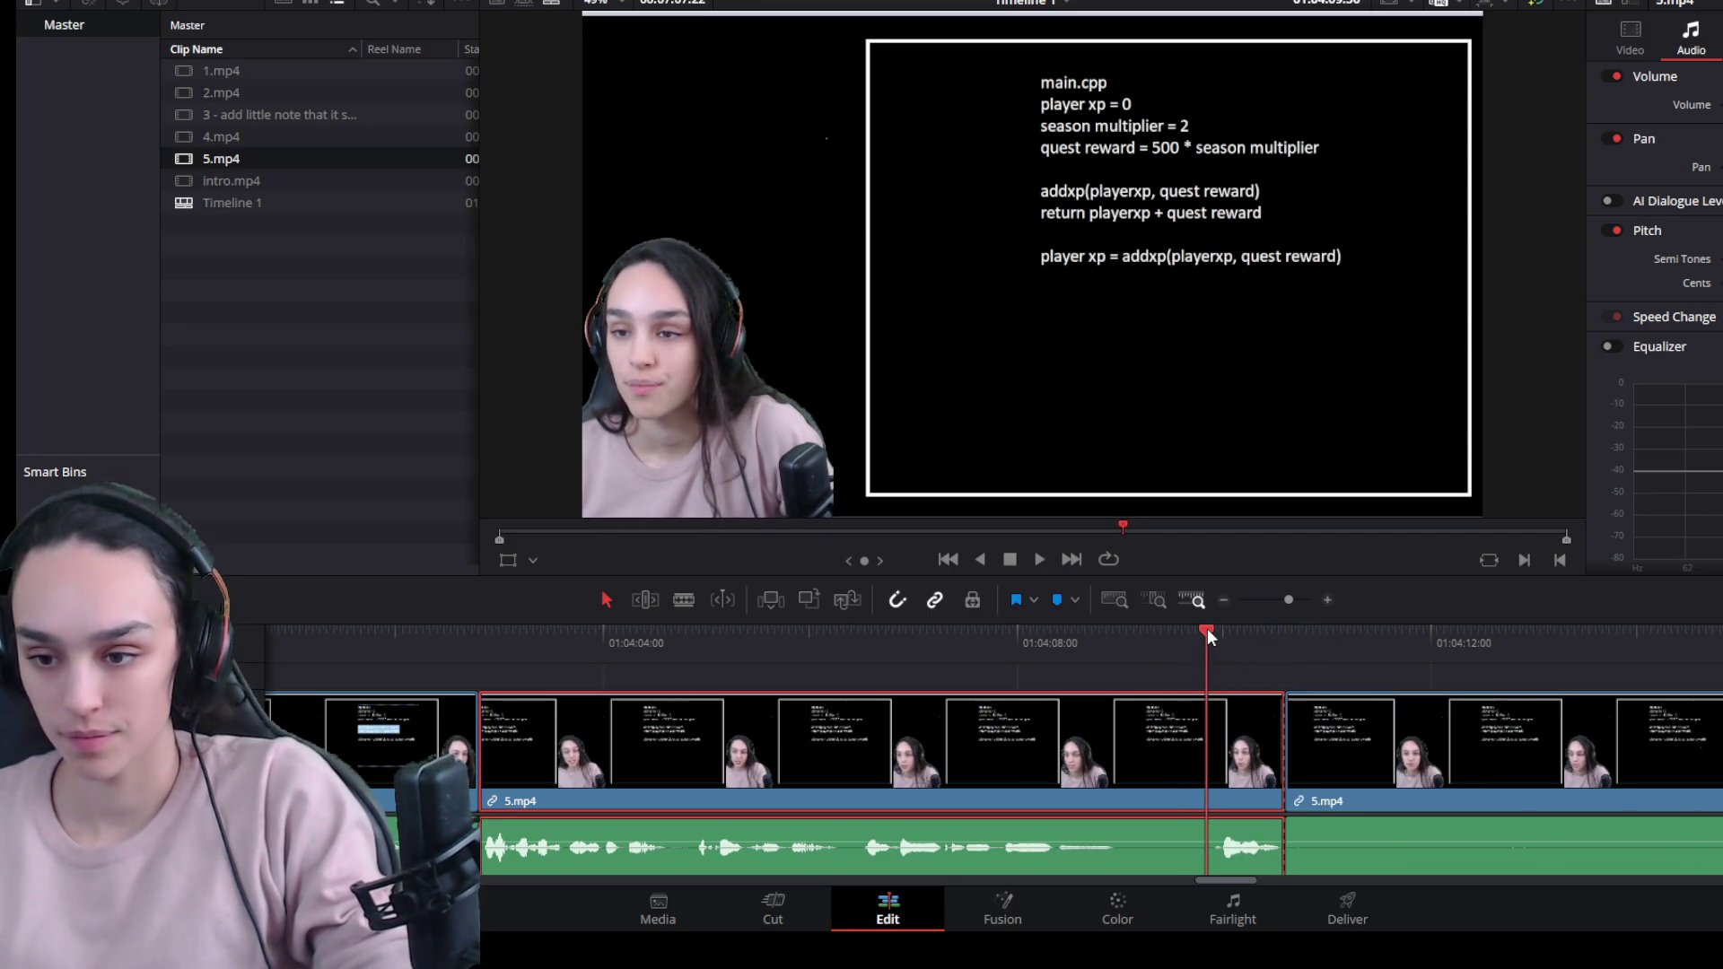
drag(1194, 746, 1120, 754)
click(1154, 770)
key(Delete)
key(ctrl+minus)
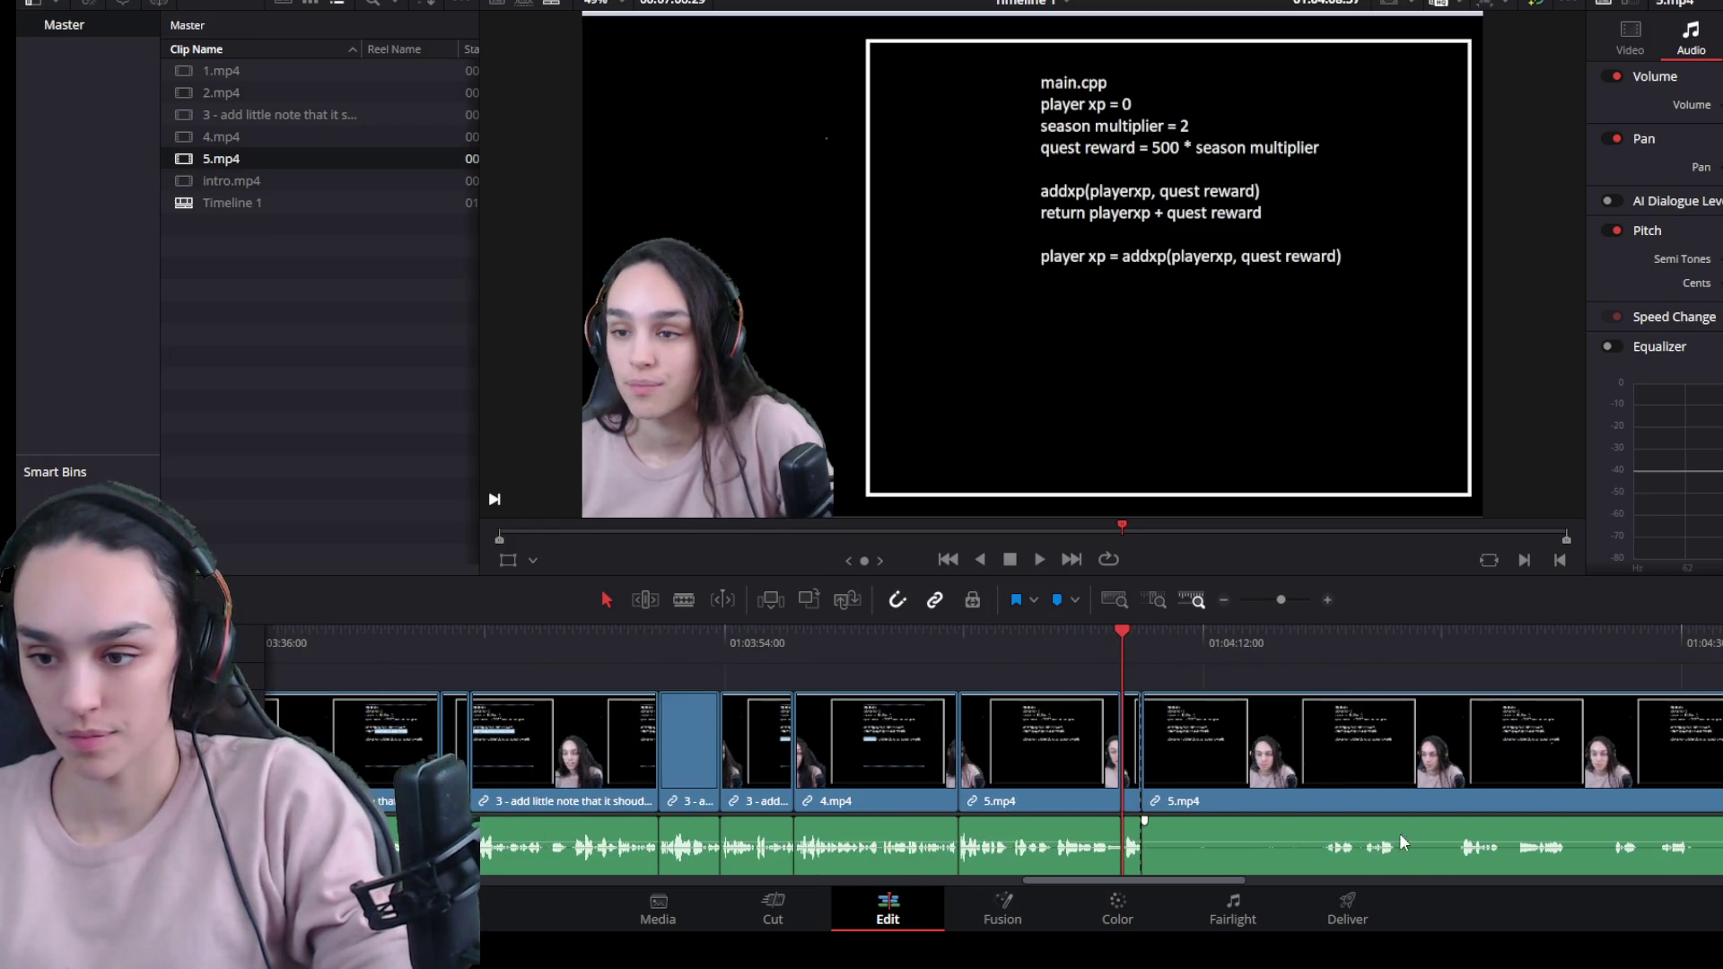
Trim the second 5.mp4 piece to start later and play back the cut.
drag(1293, 652, 1314, 642)
click(1292, 713)
mouse_move(1155, 799)
mouse_down()
mouse_move(1324, 798)
mouse_move(1179, 797)
mouse_up()
key(Up)
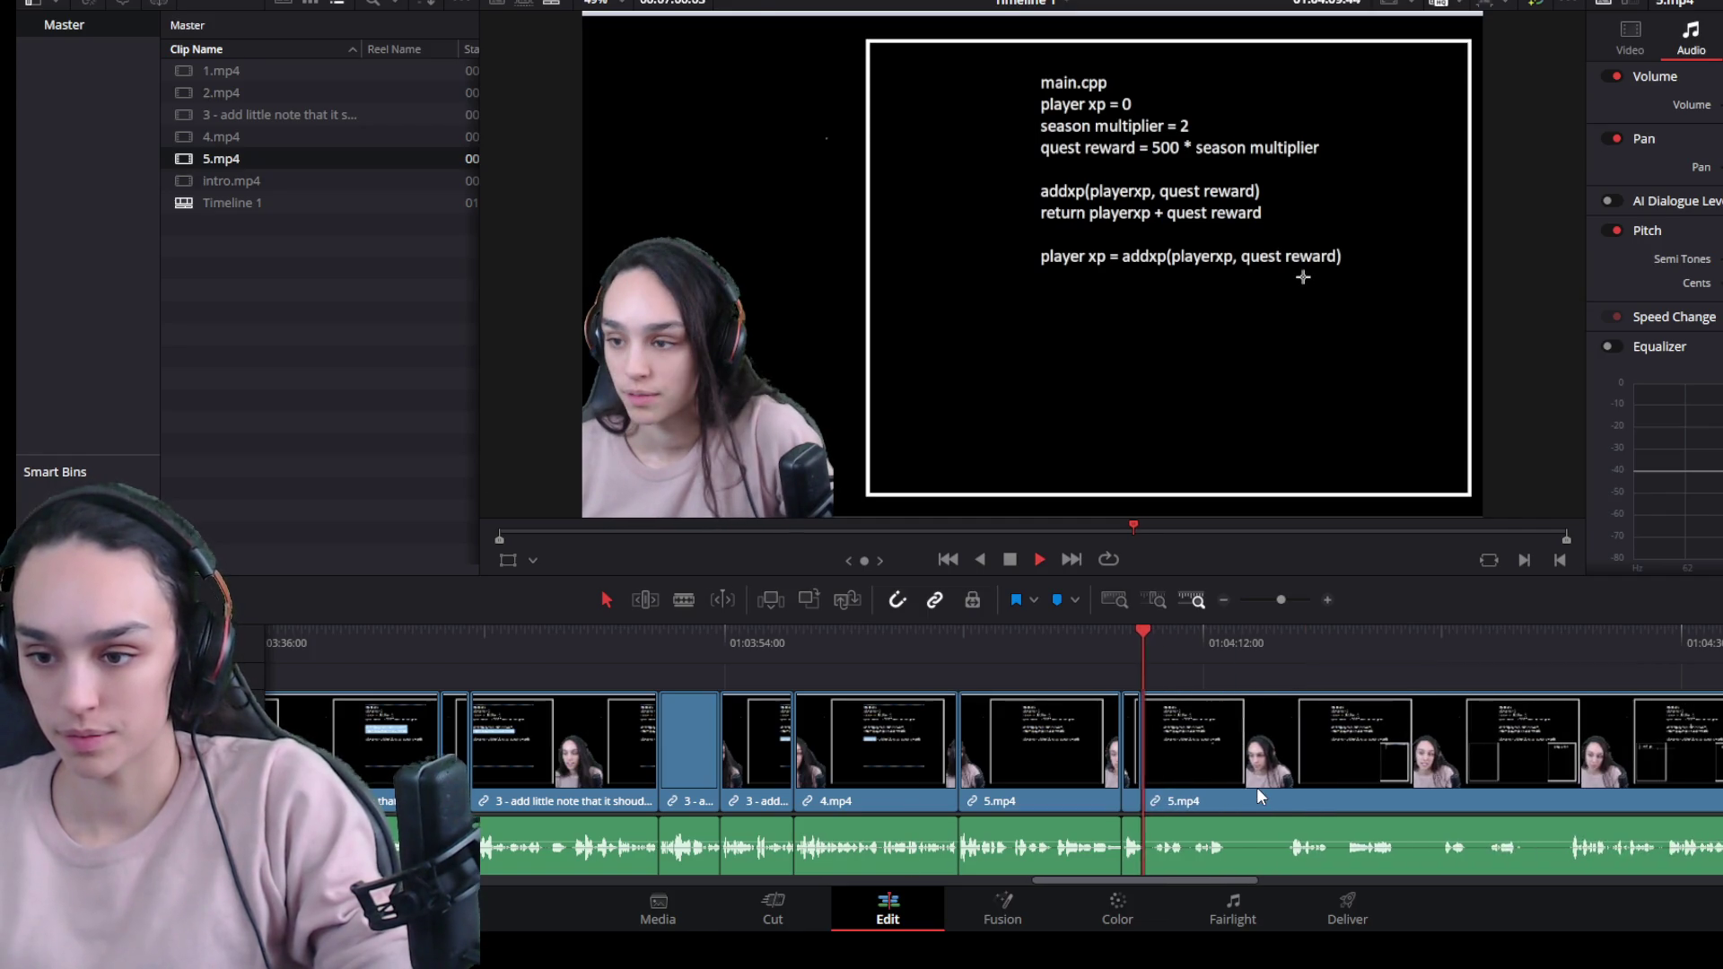
key(space)
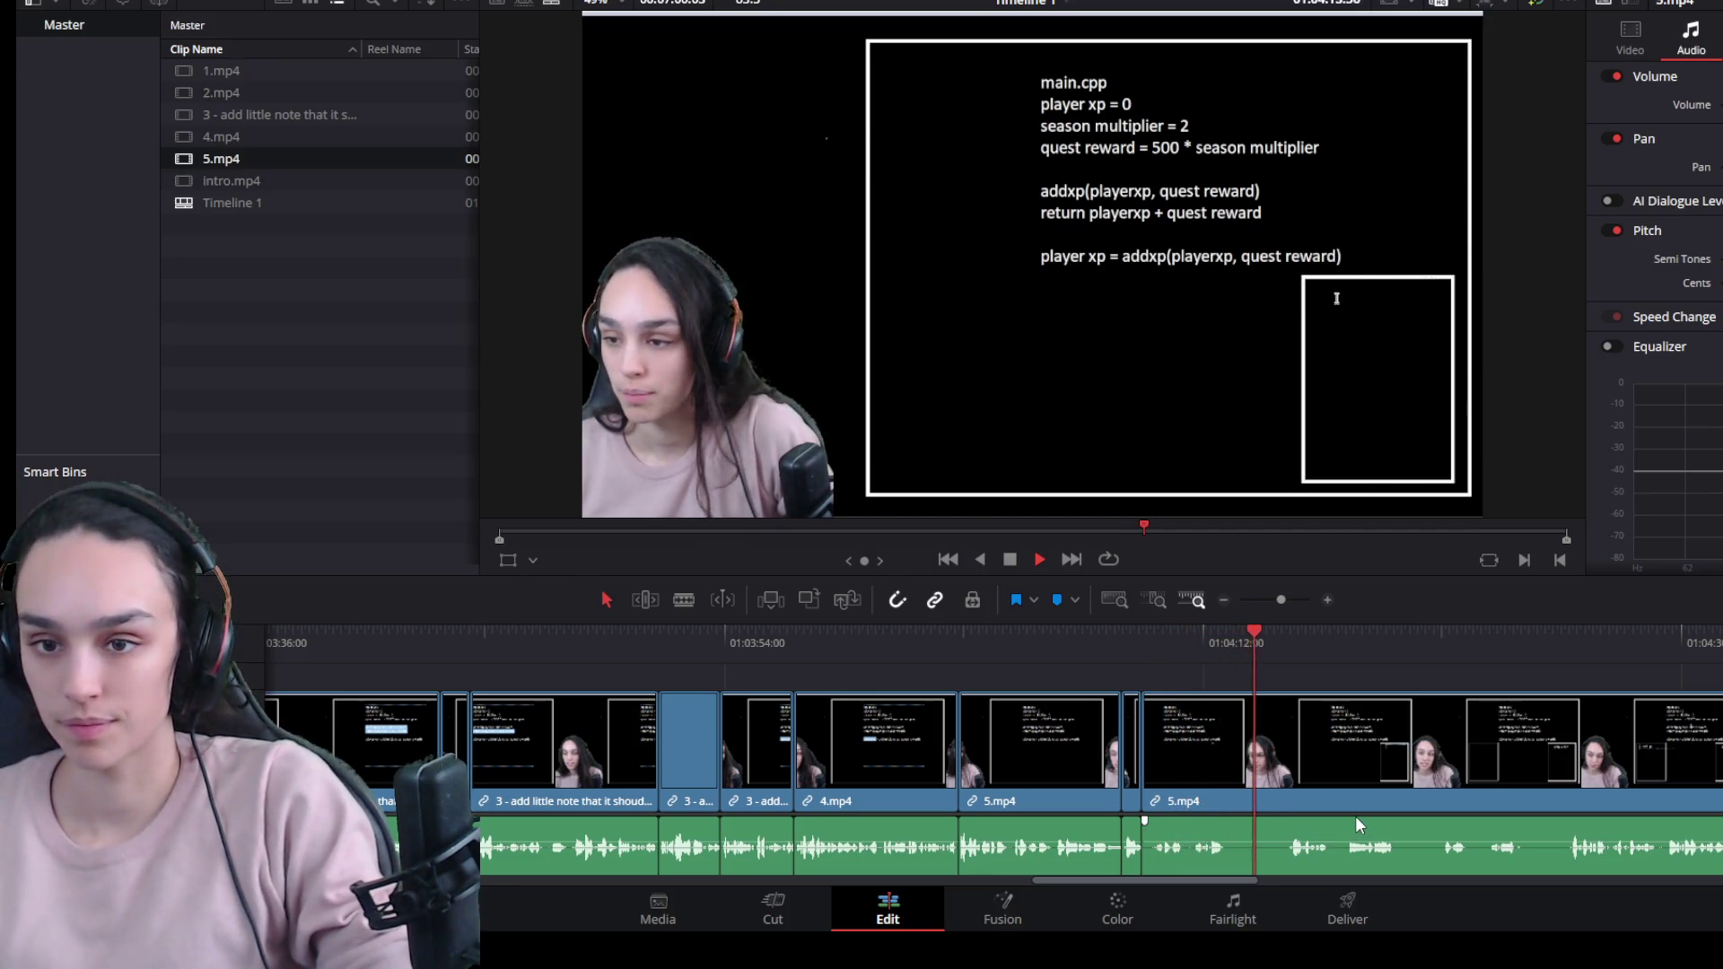
key(ctrl+equal)
key(space)
Split the second piece at the next pause, trim the pause out, and ripple-delete the gap.
click(1211, 773)
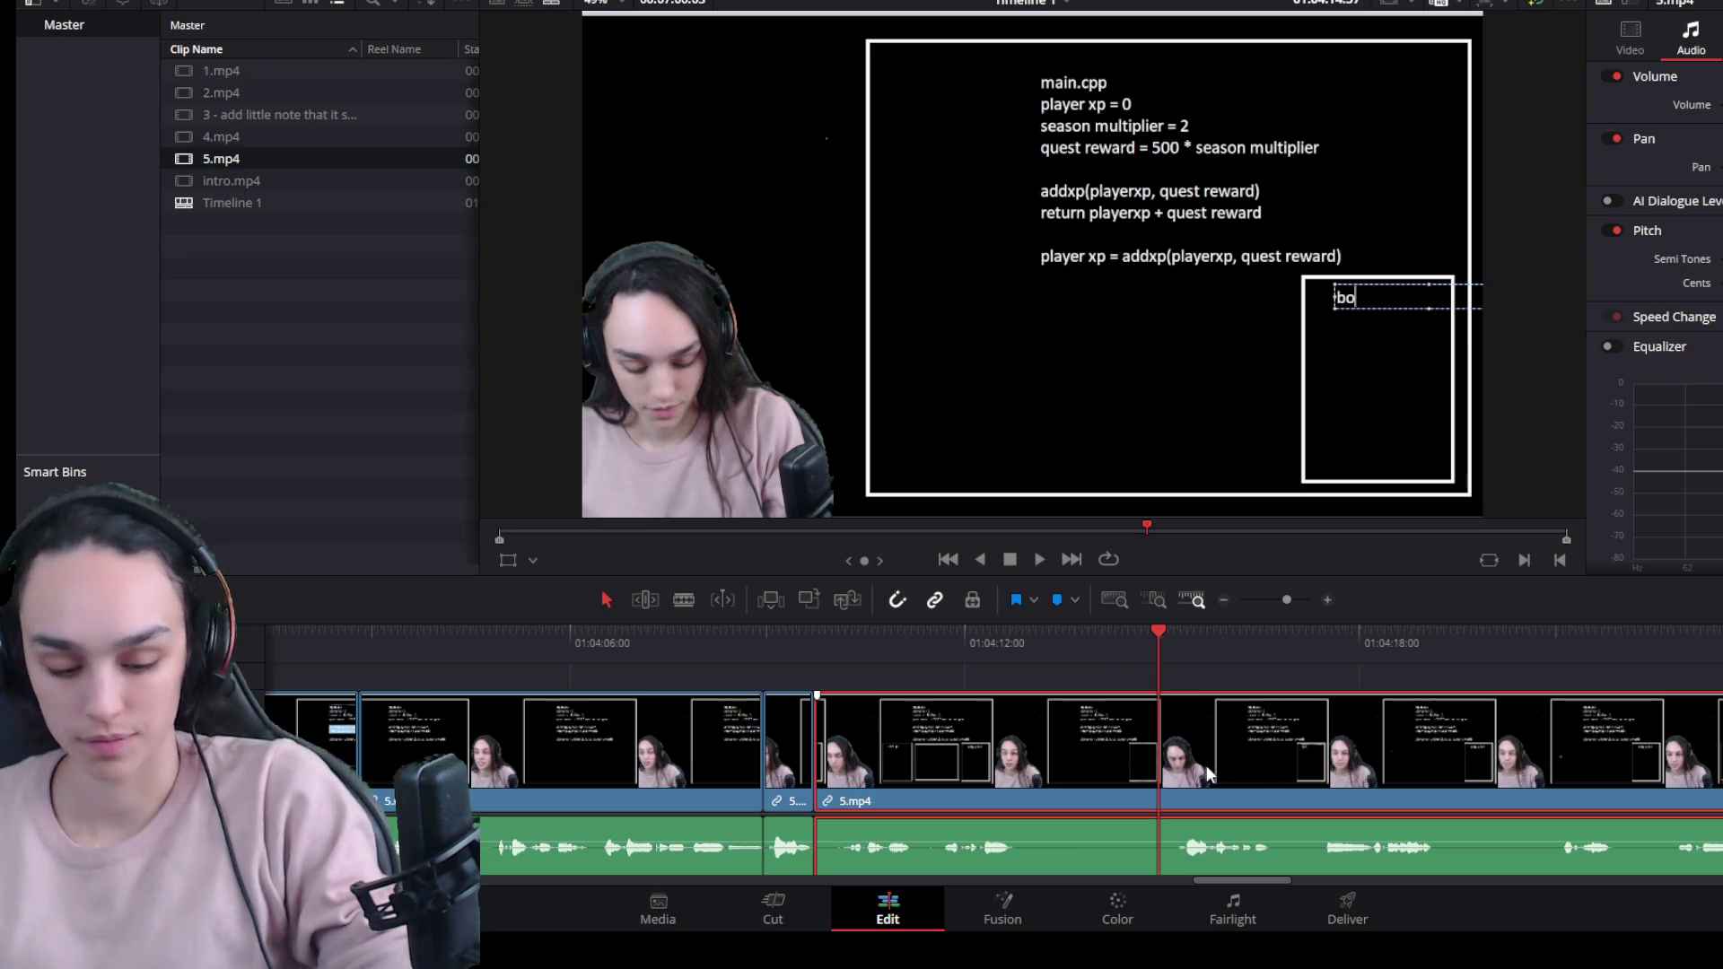
drag(1150, 622, 1145, 632)
key(ctrl+b)
drag(1145, 774, 1026, 778)
click(1079, 756)
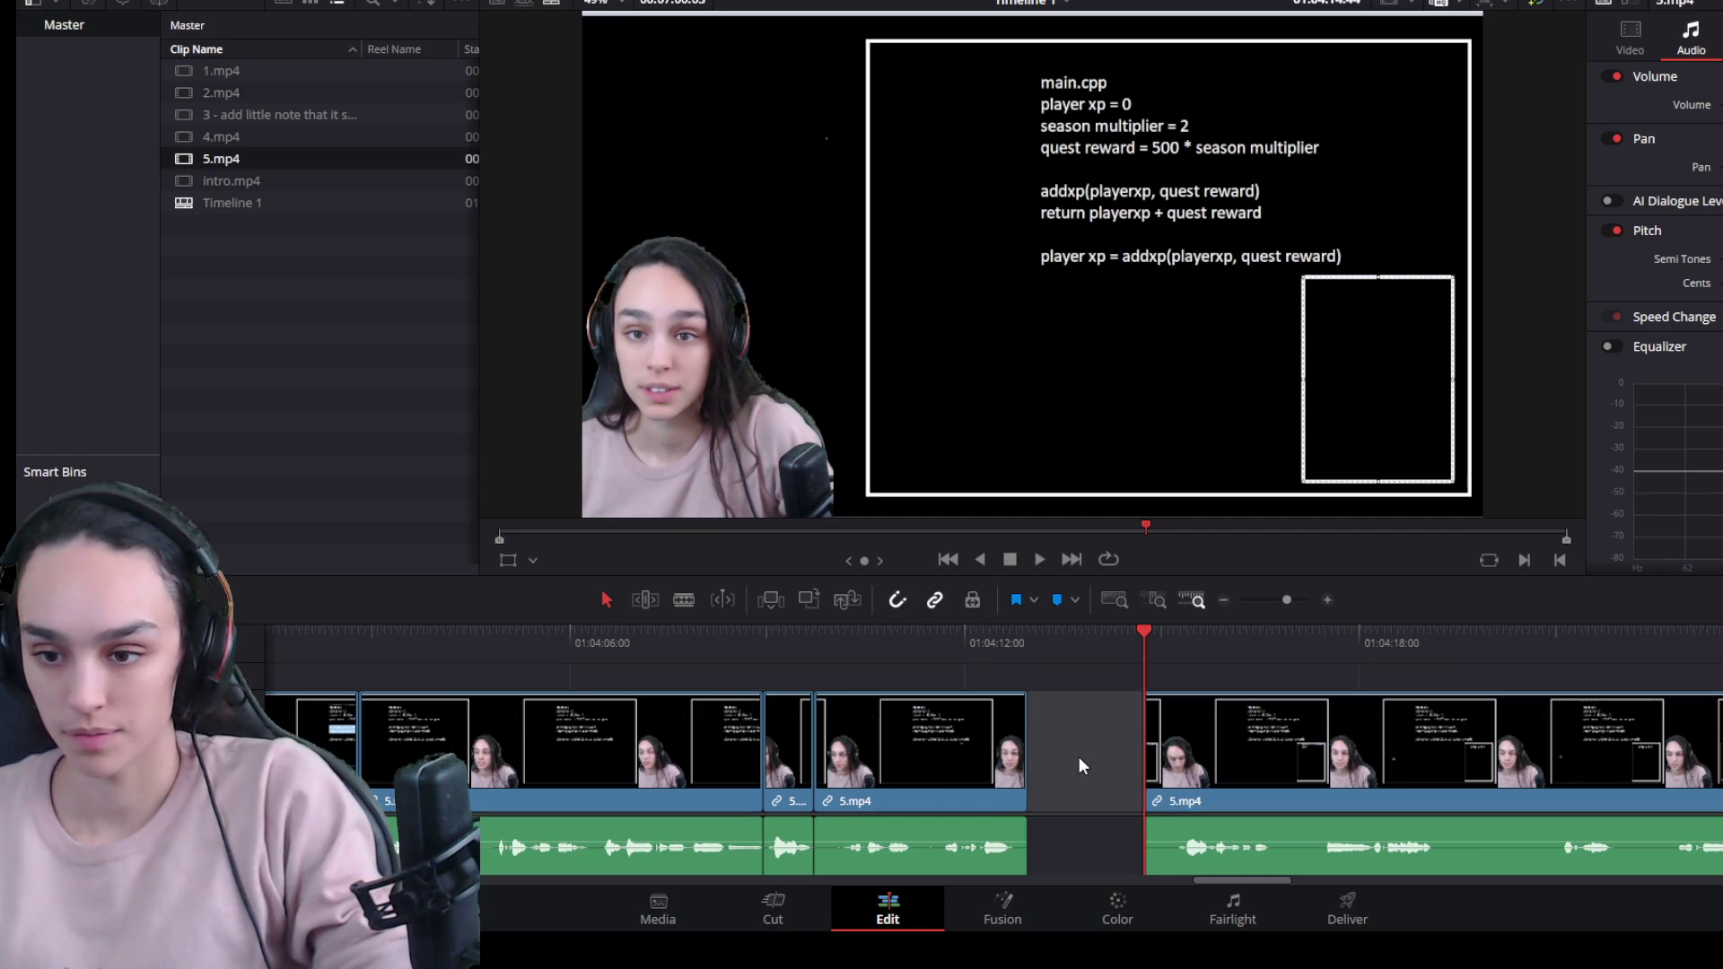
key(Delete)
click(945, 633)
key(space)
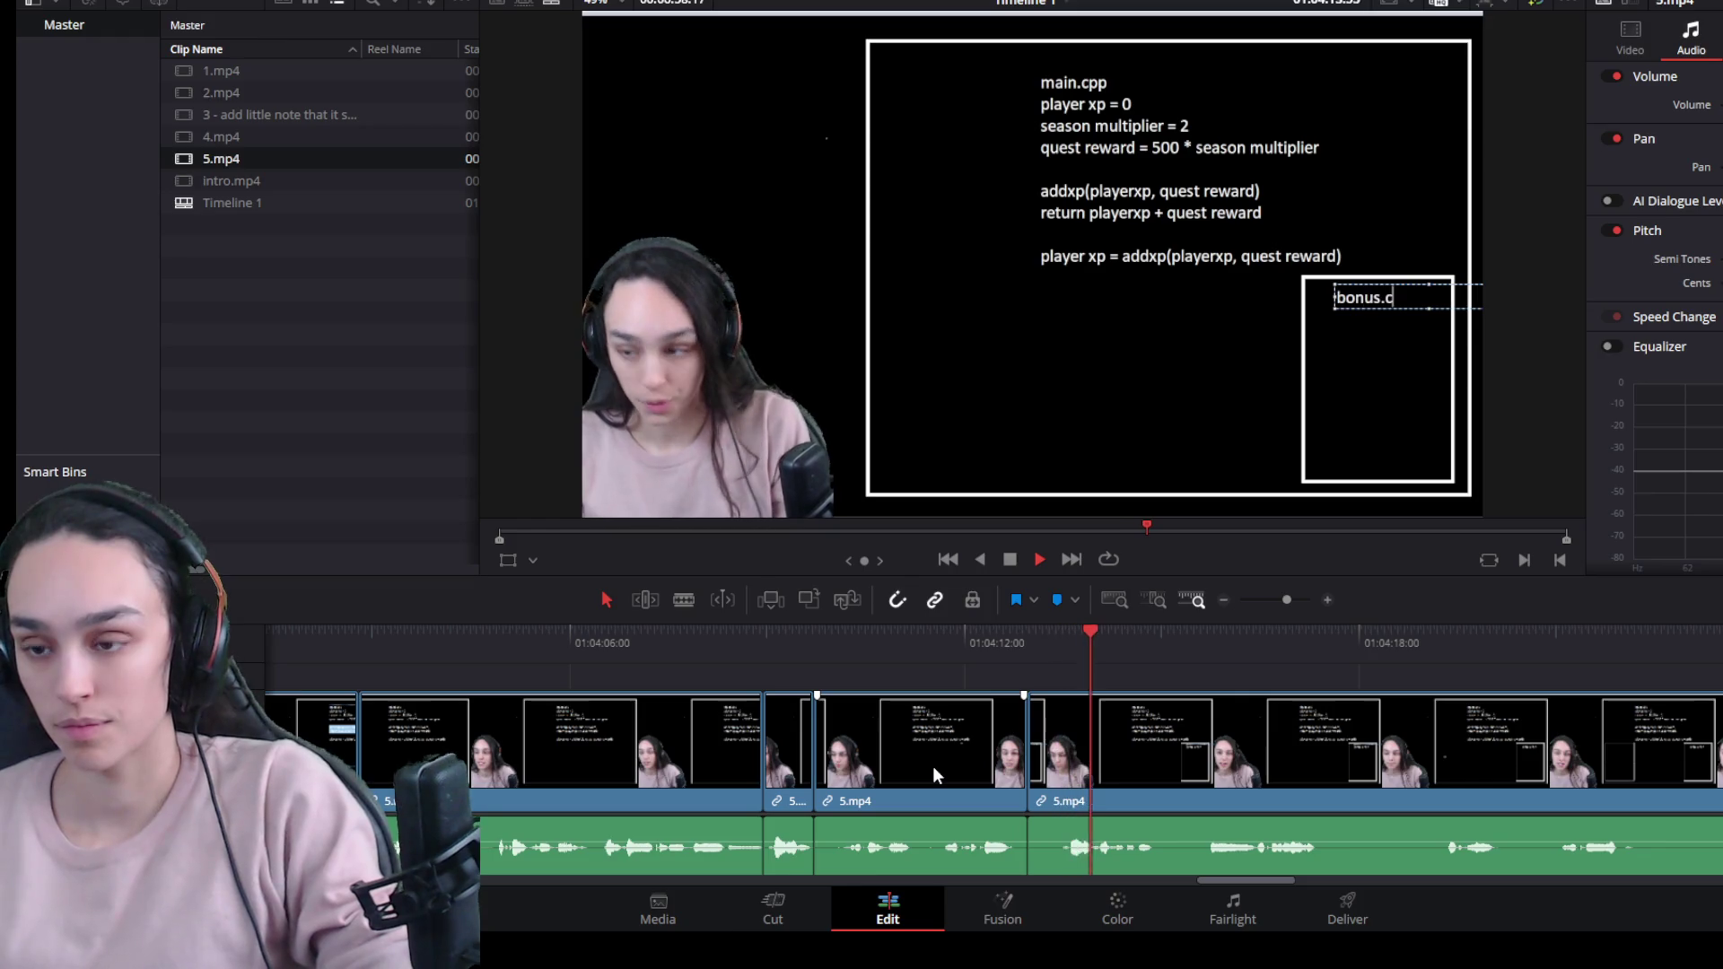
Cut out the following pause with a split, end trim, and gap deletion, then review.
drag(1234, 654, 1202, 641)
click(1204, 745)
key(ctrl+b)
drag(1194, 747, 1158, 747)
click(1181, 747)
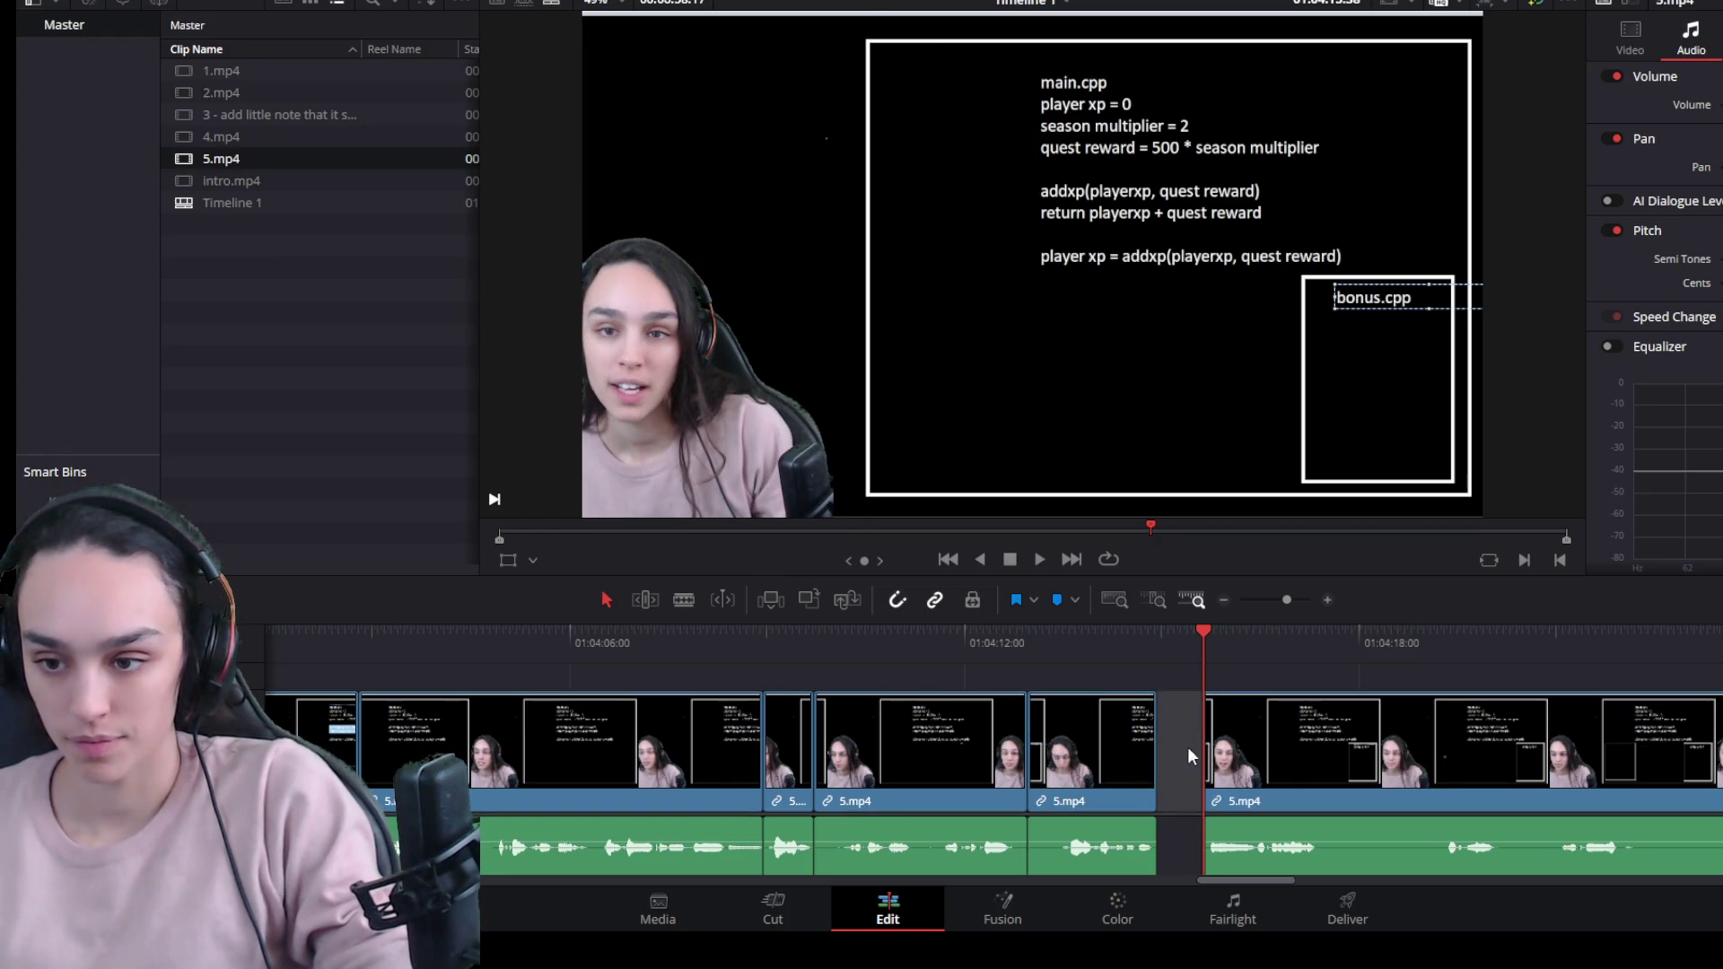
key(Delete)
key(space)
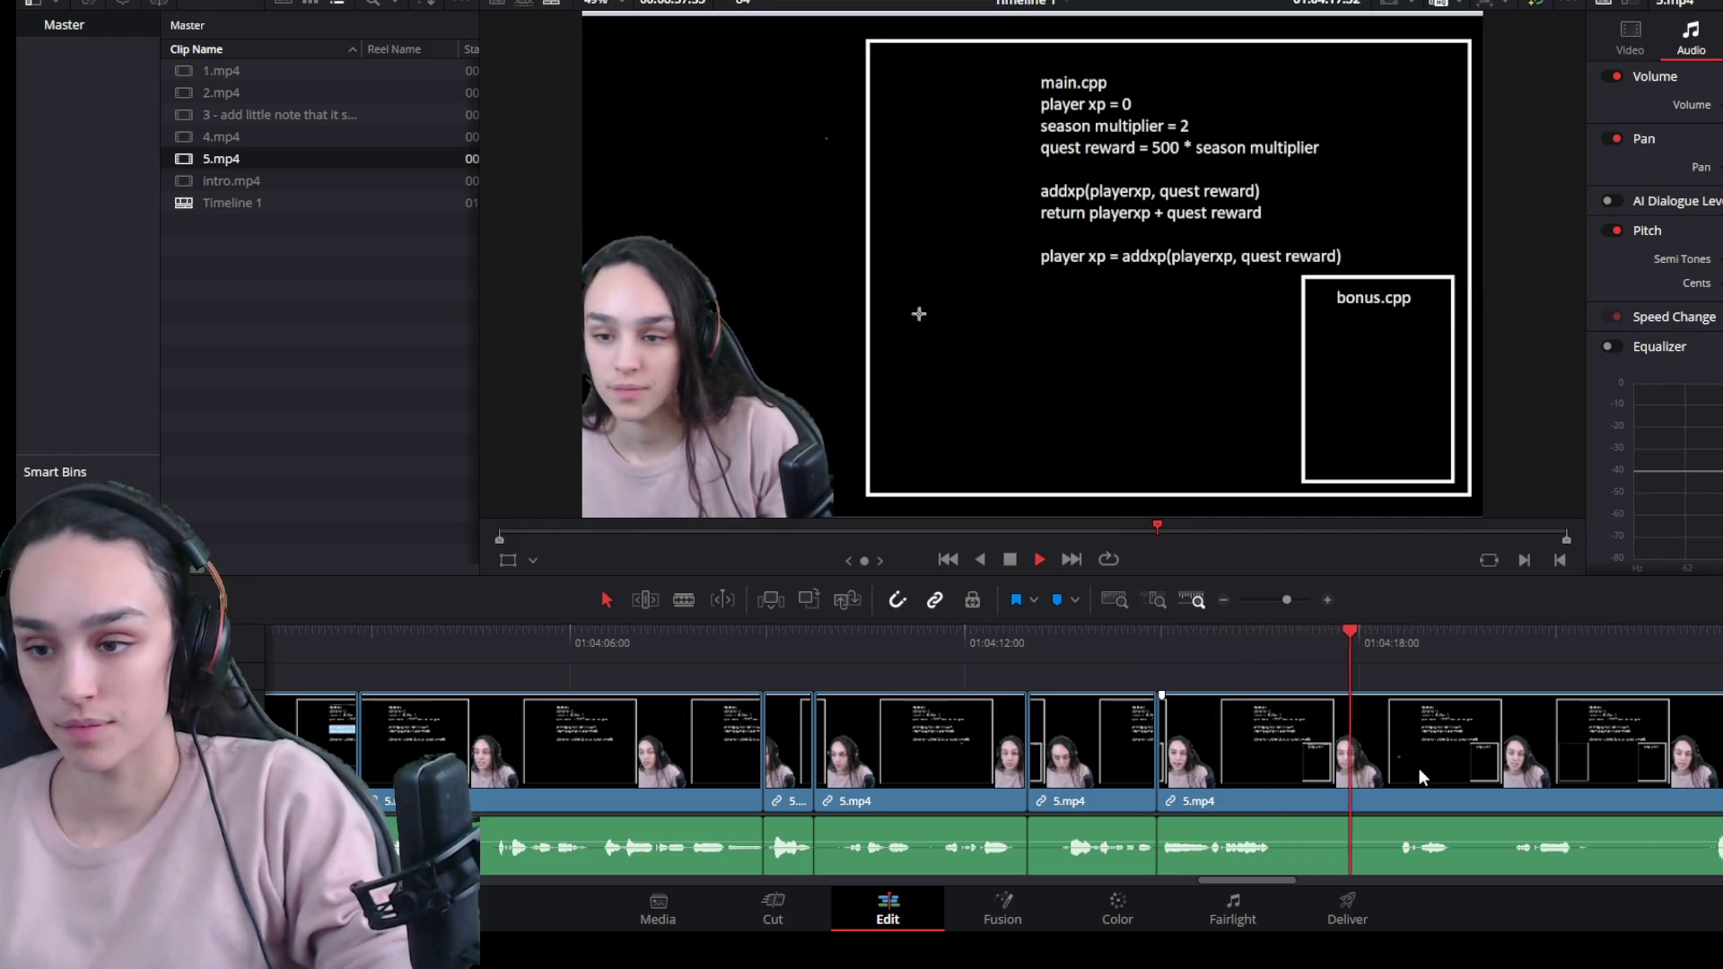
Split at the next dead stretch, trim it off the left piece, and close up the gap.
click(1391, 641)
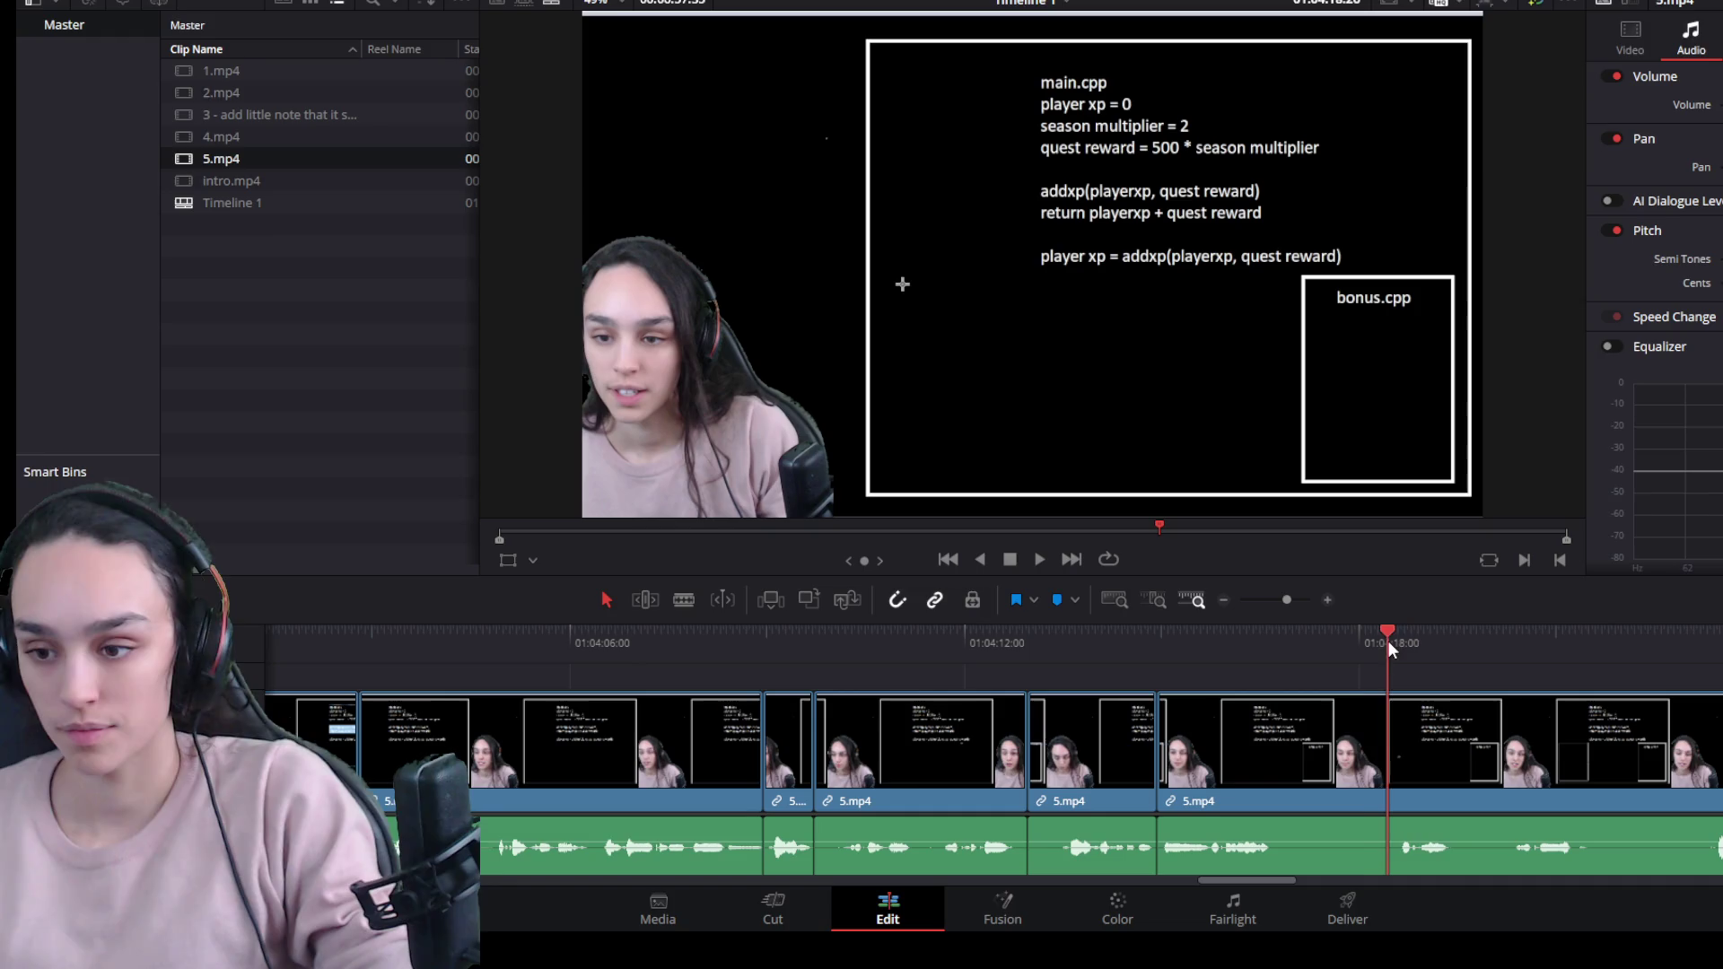
key(ctrl+b)
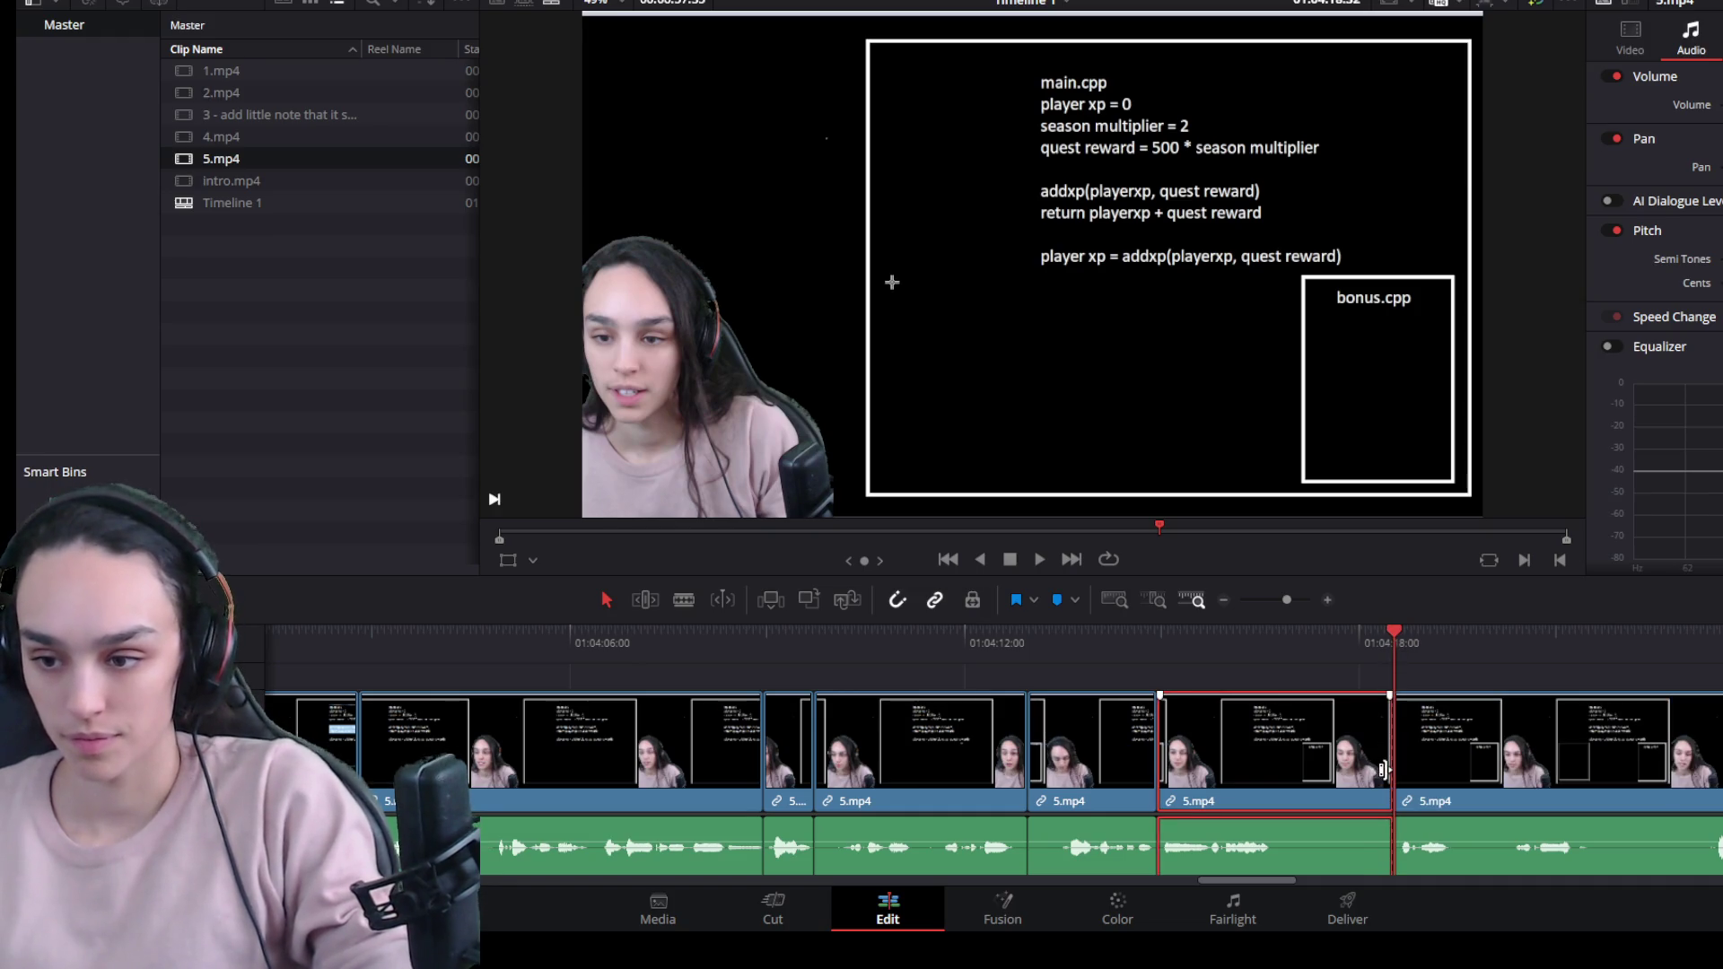
drag(1391, 769, 1261, 769)
click(1321, 763)
key(Delete)
key(space)
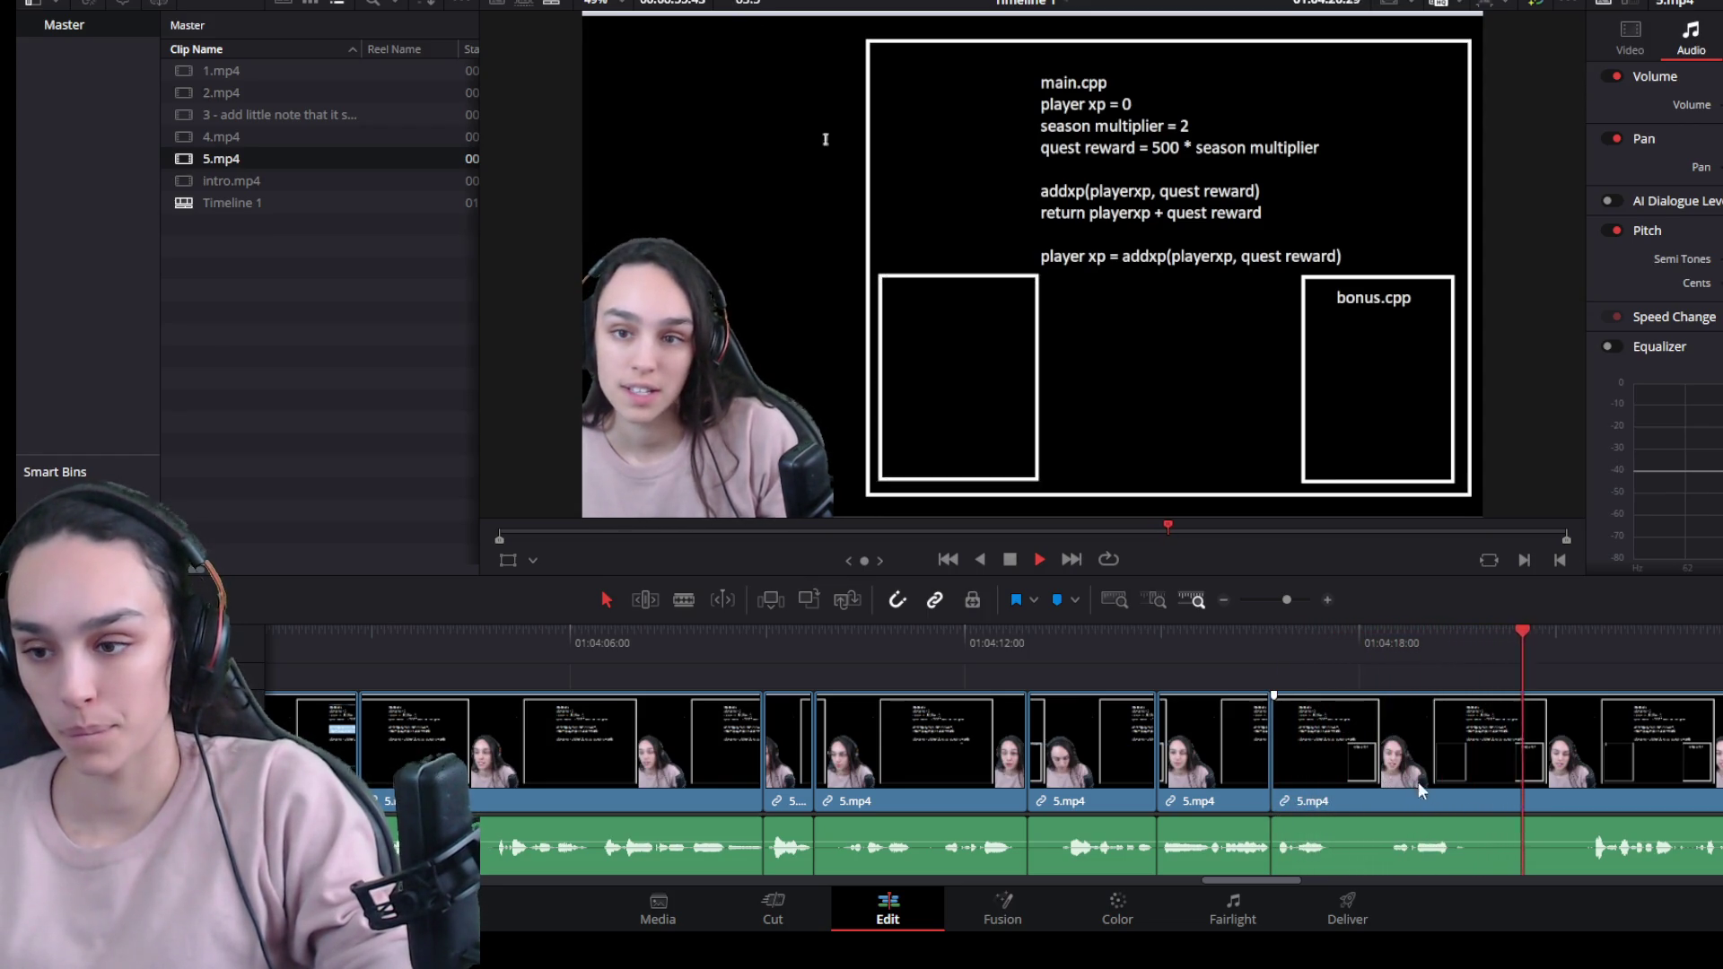
Trim about two seconds off the clip's end and delete the gap after it.
drag(1587, 772, 1441, 774)
click(1501, 761)
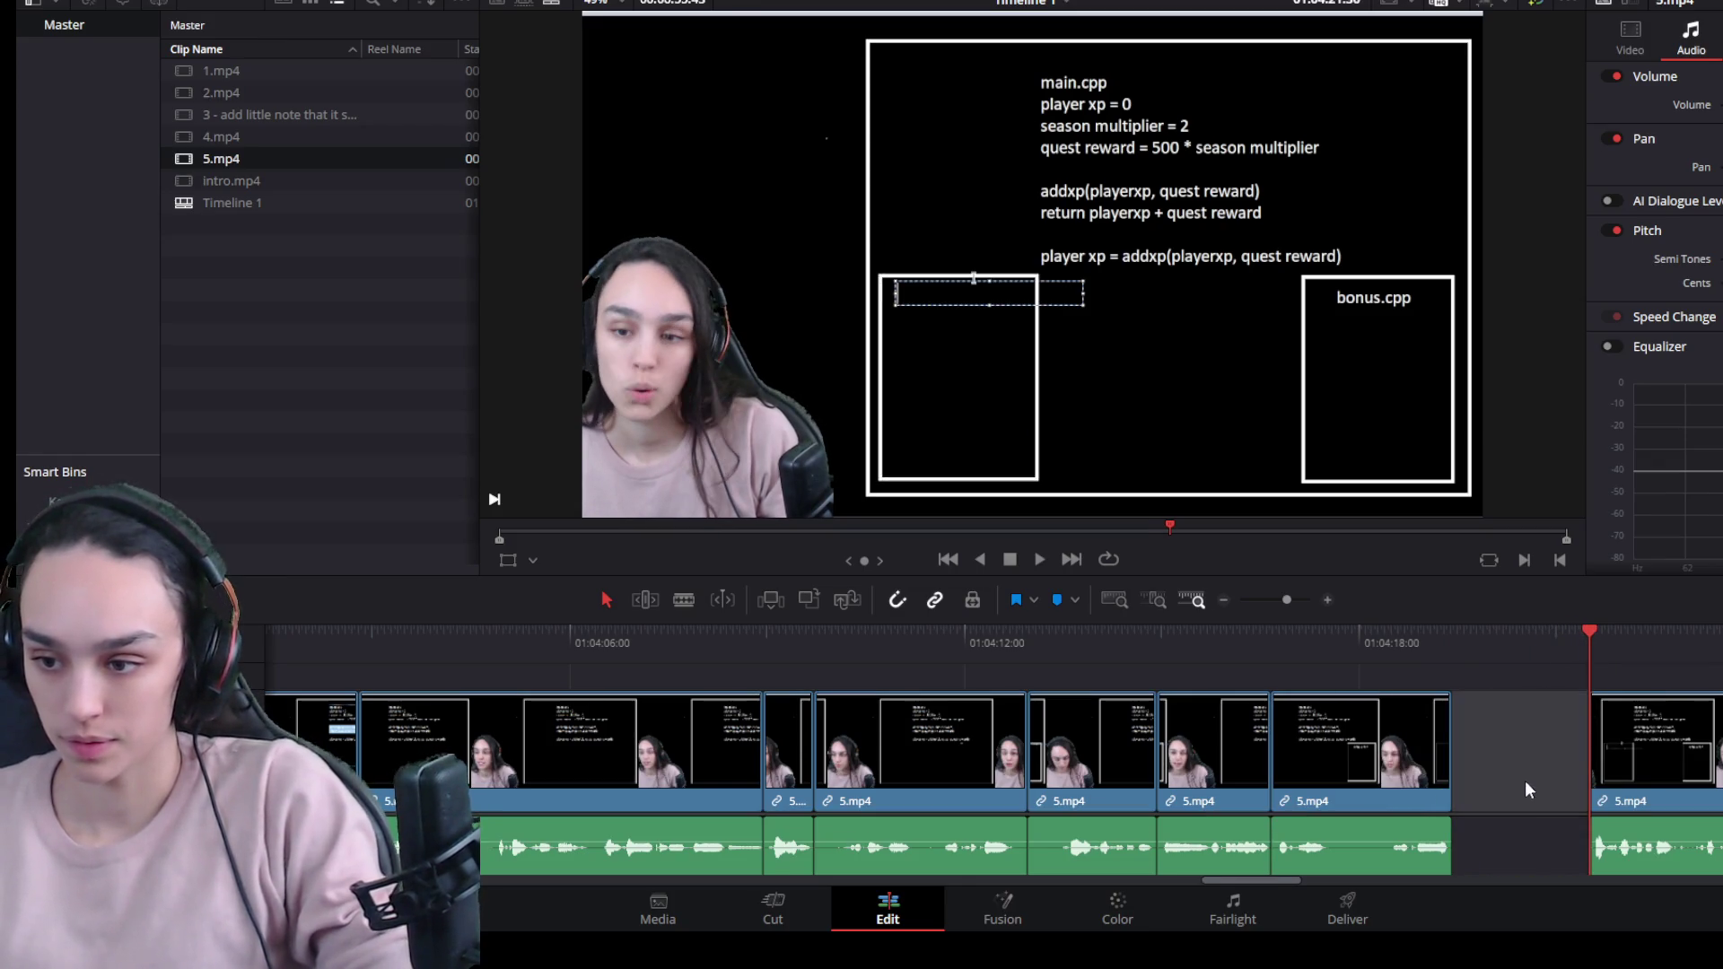
key(Delete)
key(space)
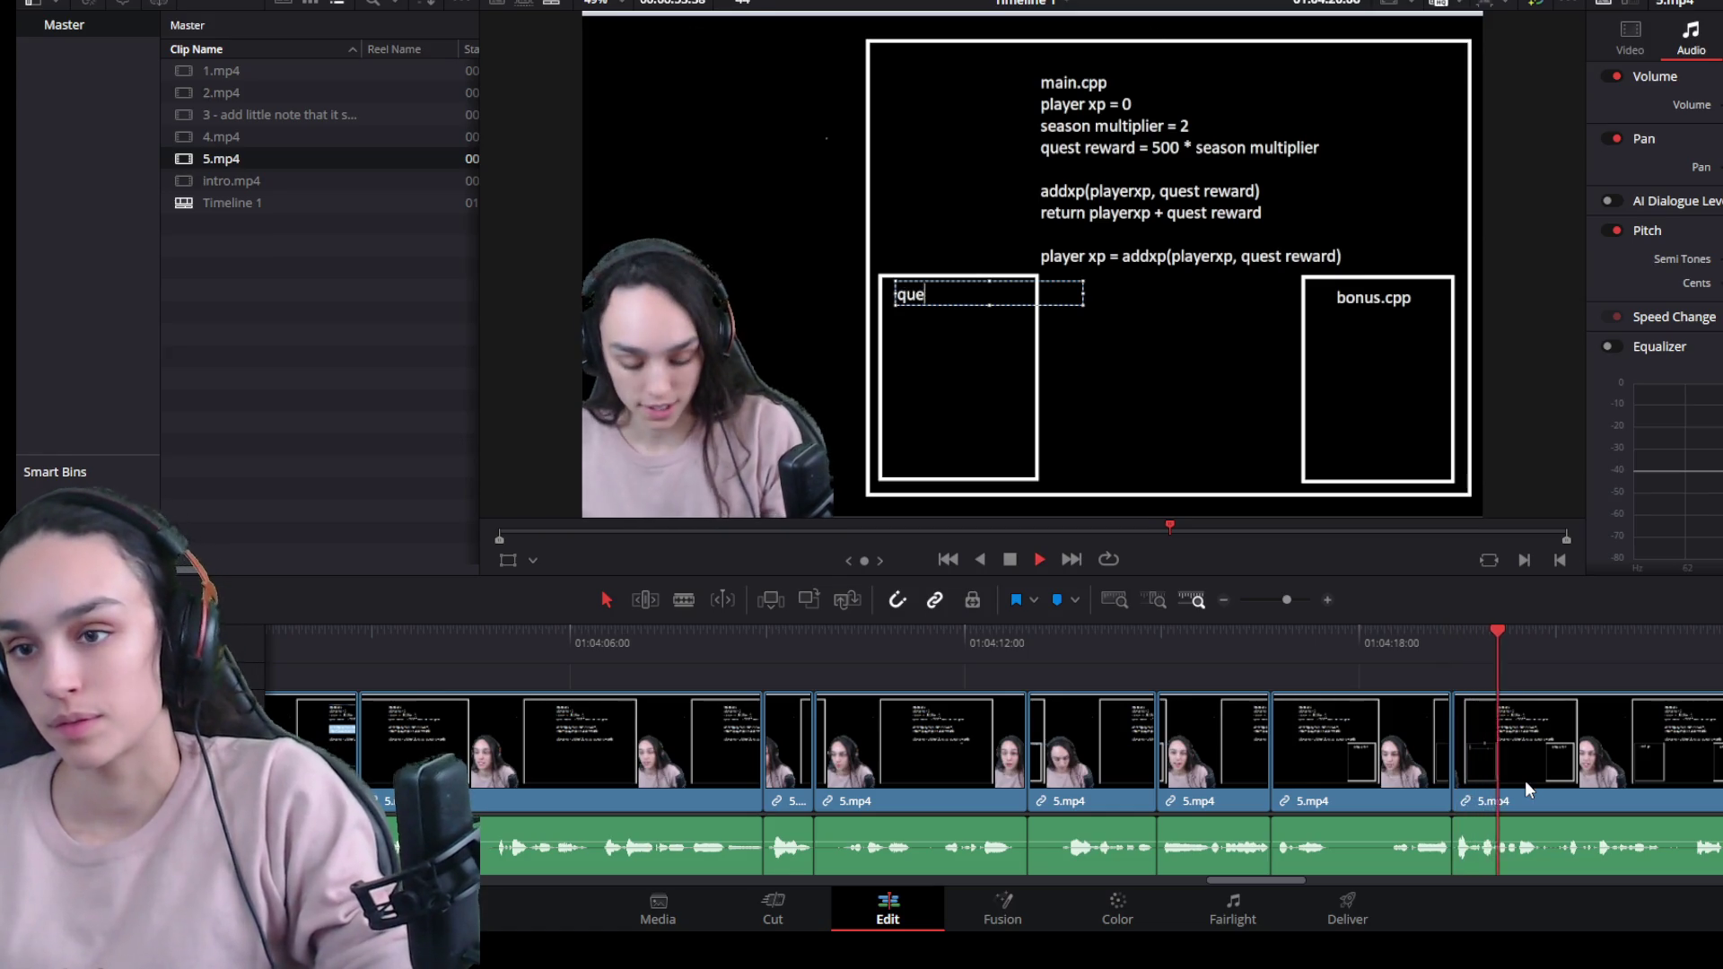
ctrl+scroll(1490, 817, down, 3)
ctrl+scroll(1580, 824, up, 1)
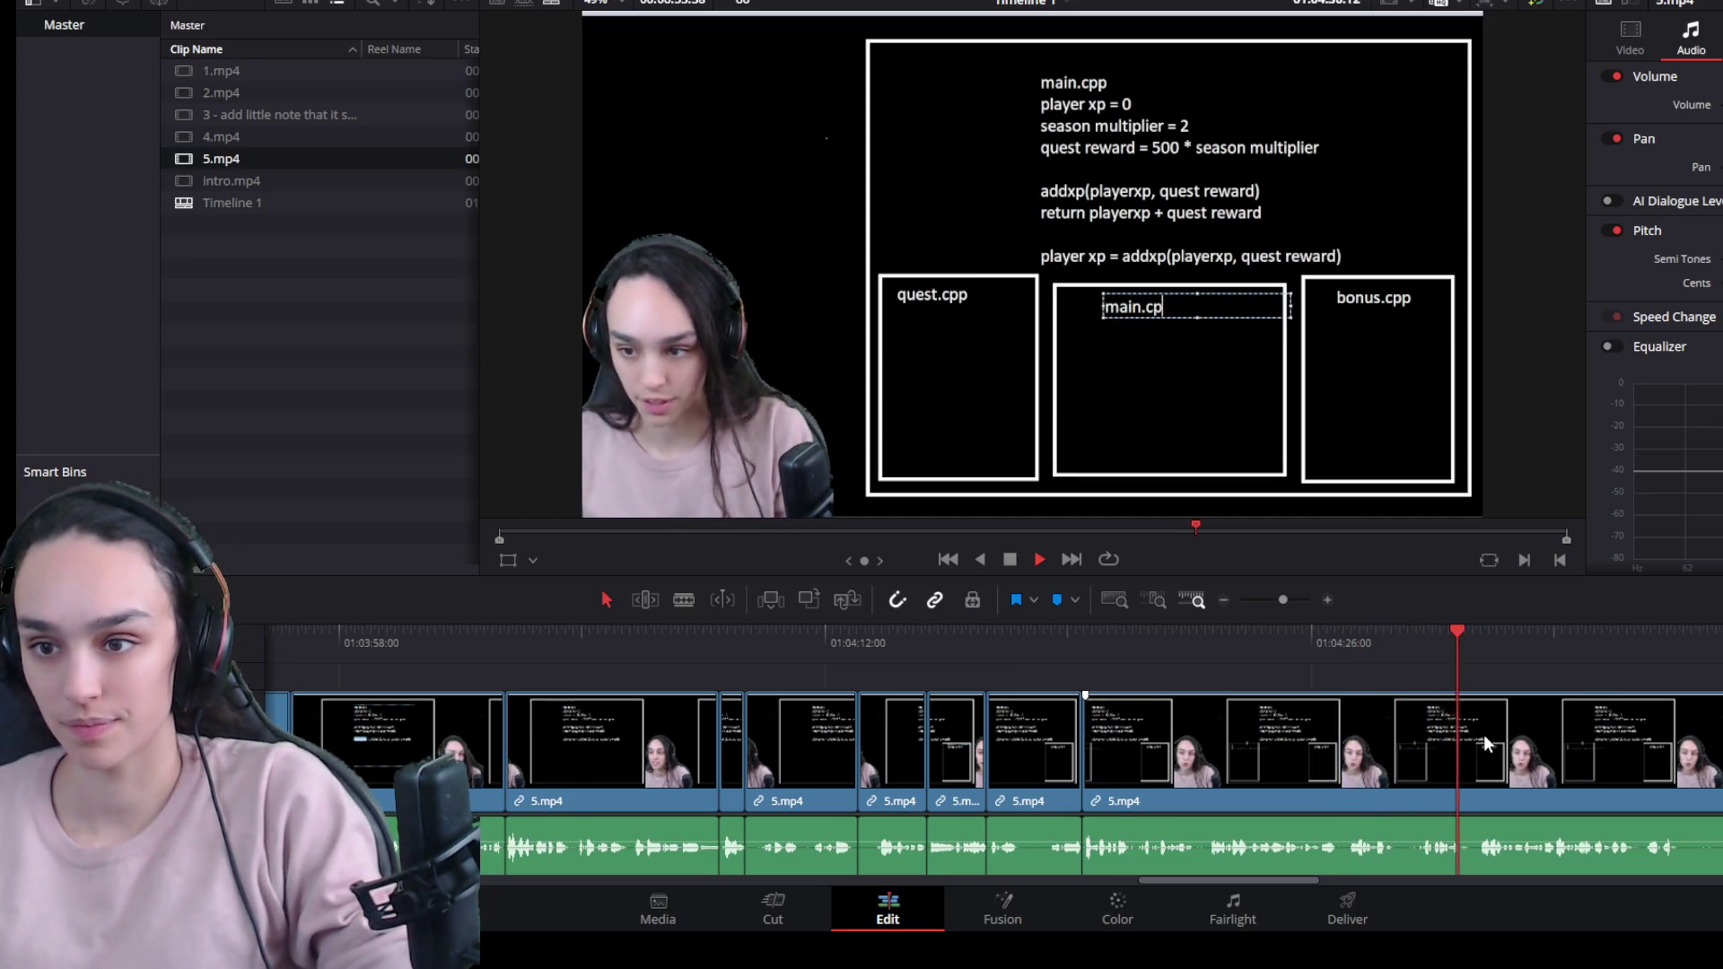
scroll(1635, 816, down, 2)
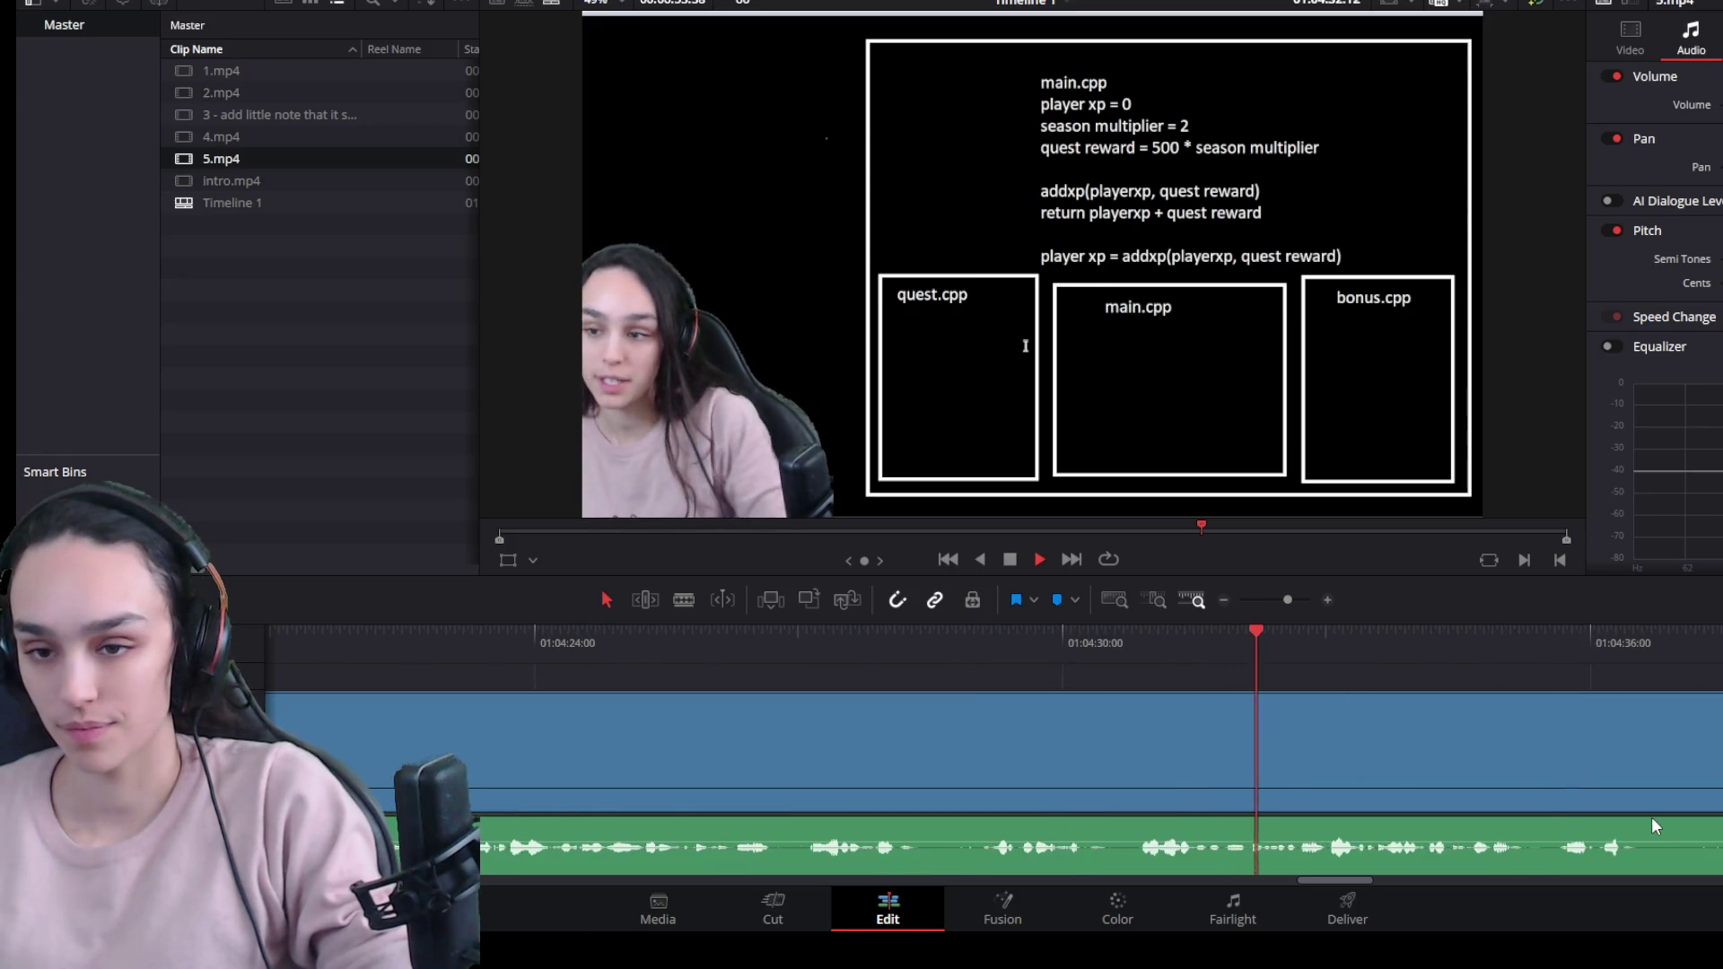
scroll(1479, 818, up, 1)
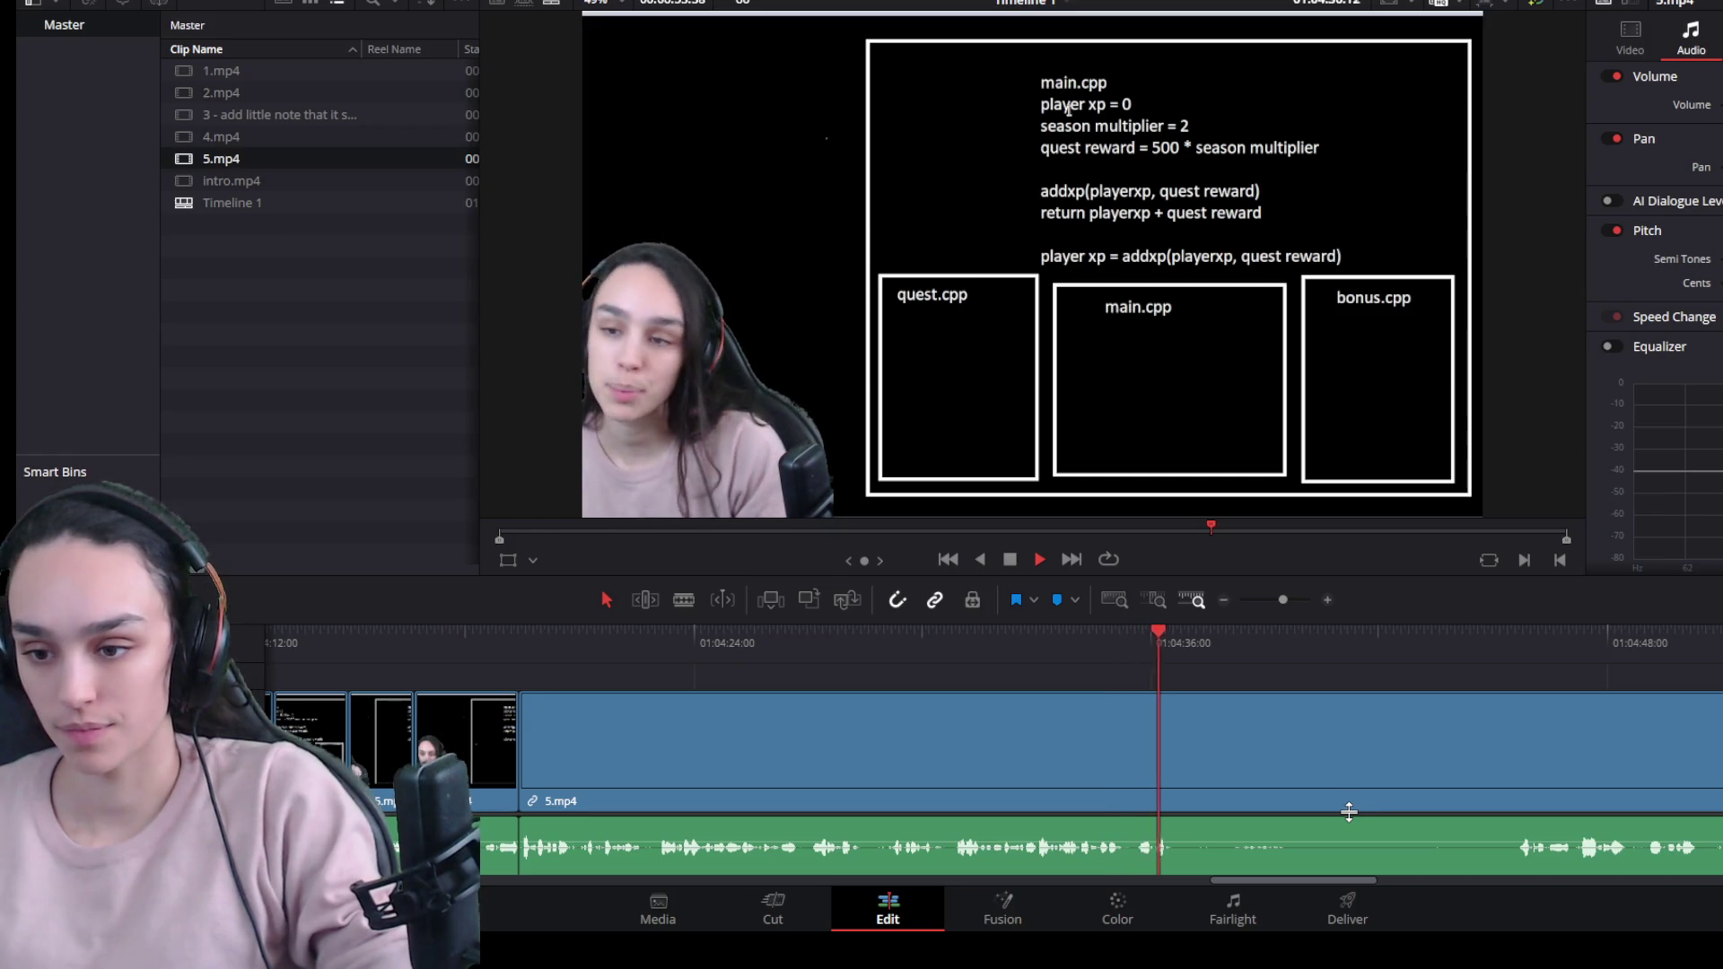
scroll(1260, 761, up, 1)
Split 5.mp4 and trim the right piece to start where talking resumes.
click(1259, 761)
key(ctrl+b)
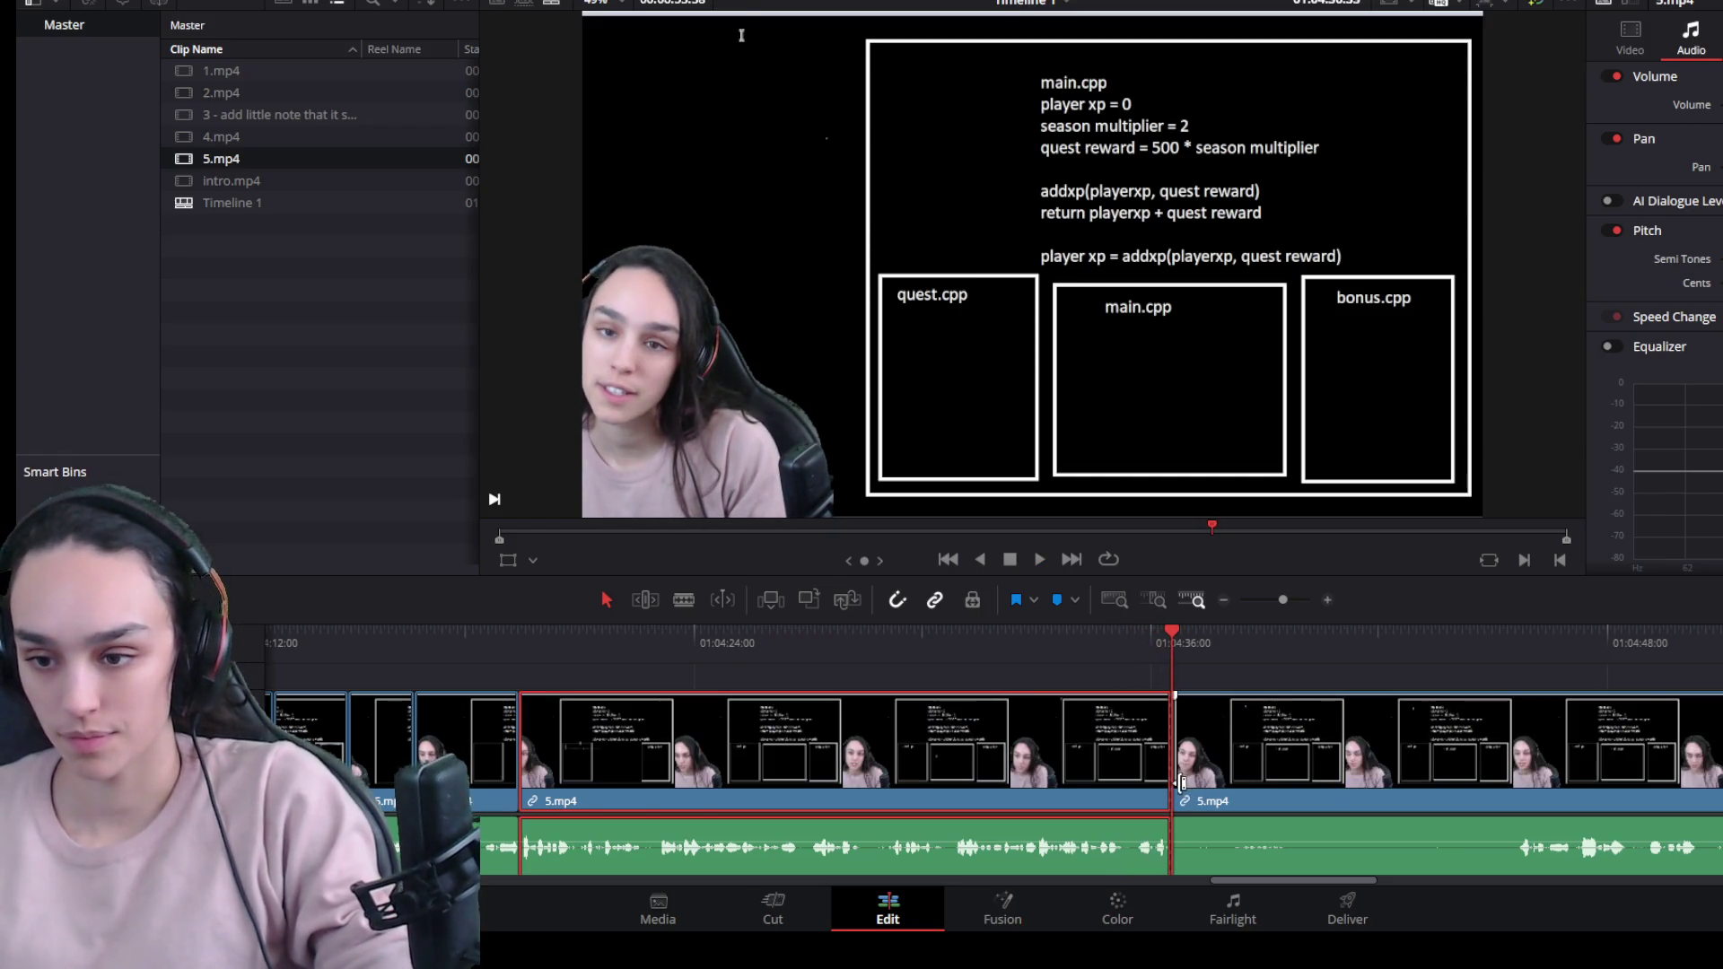
drag(1252, 646, 1280, 646)
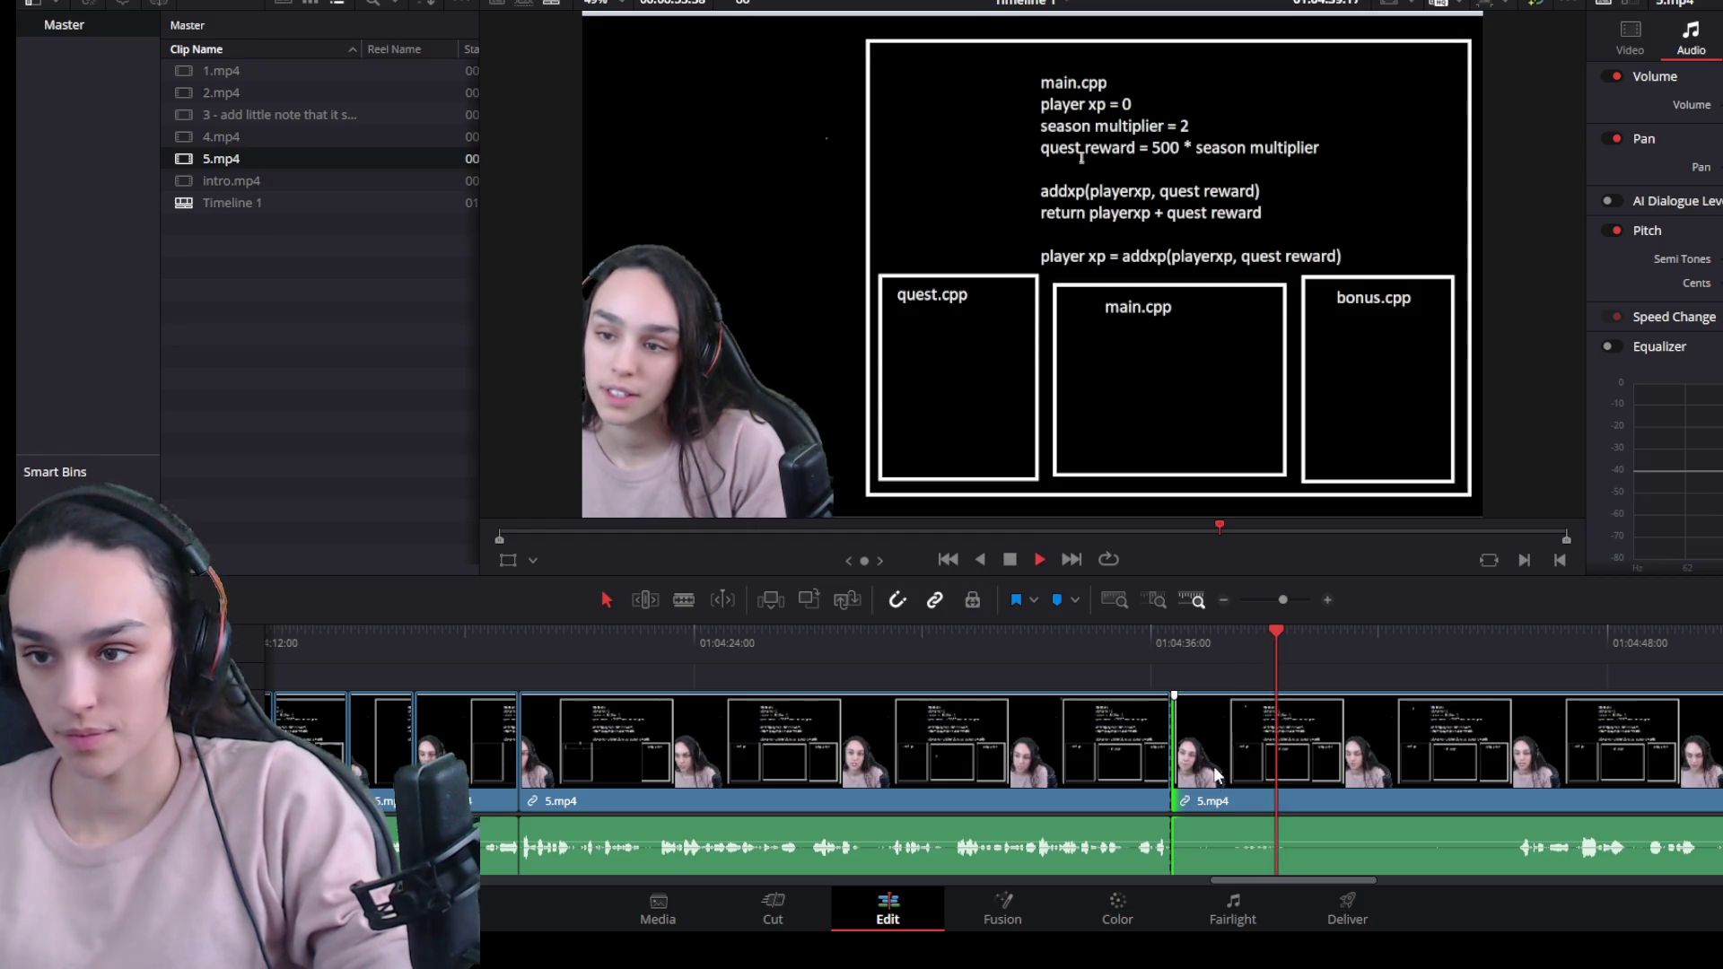
drag(1179, 795, 1525, 795)
key(space)
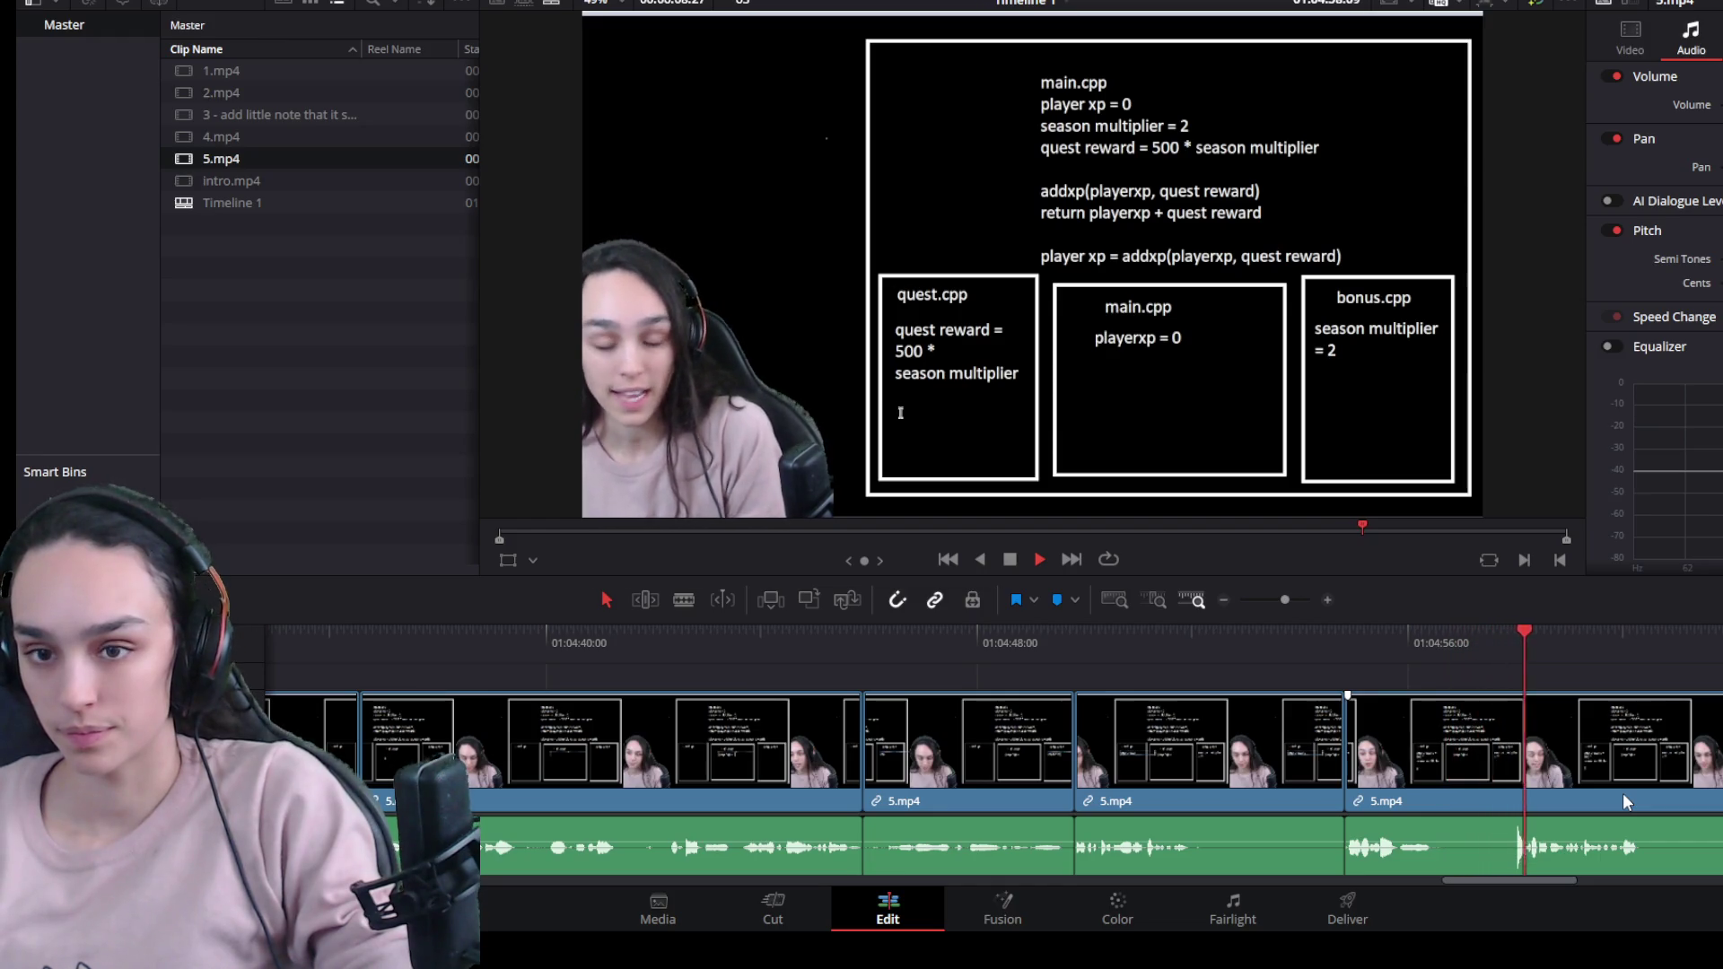
Split the last 5.mp4 piece, trim the pause from its left part, and close the gap.
drag(1554, 633, 1512, 631)
click(1484, 714)
key(ctrl+b)
drag(1511, 779, 1419, 780)
click(1490, 788)
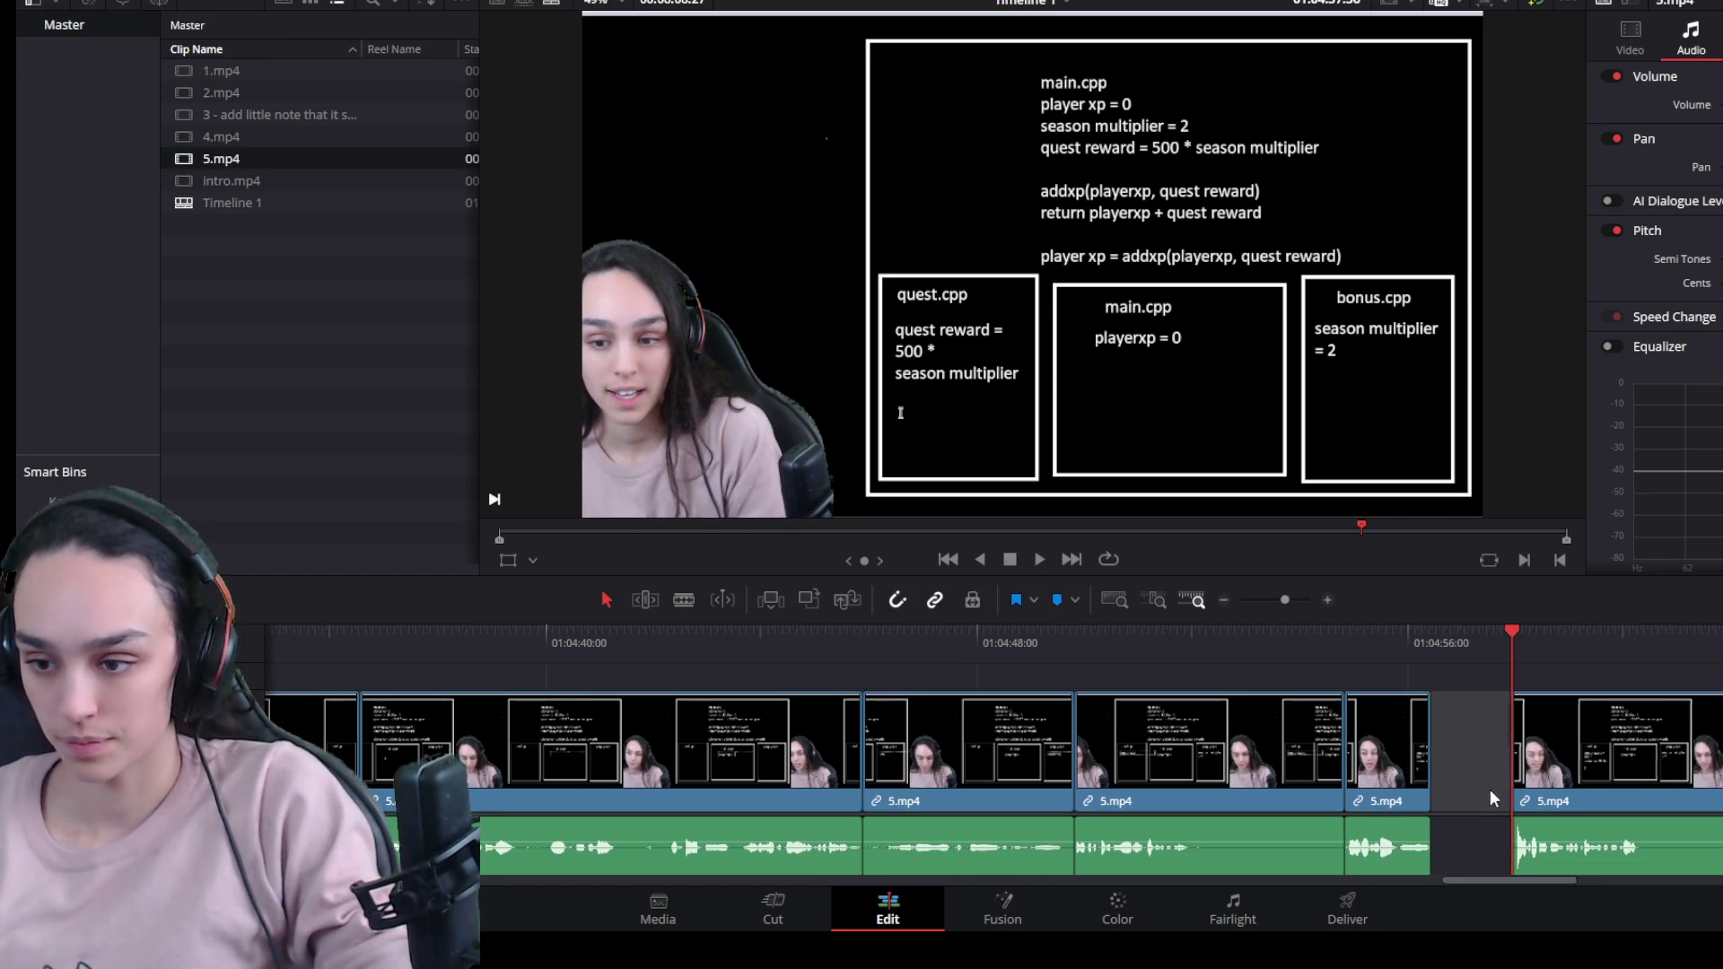
key(Delete)
click(1411, 646)
key(space)
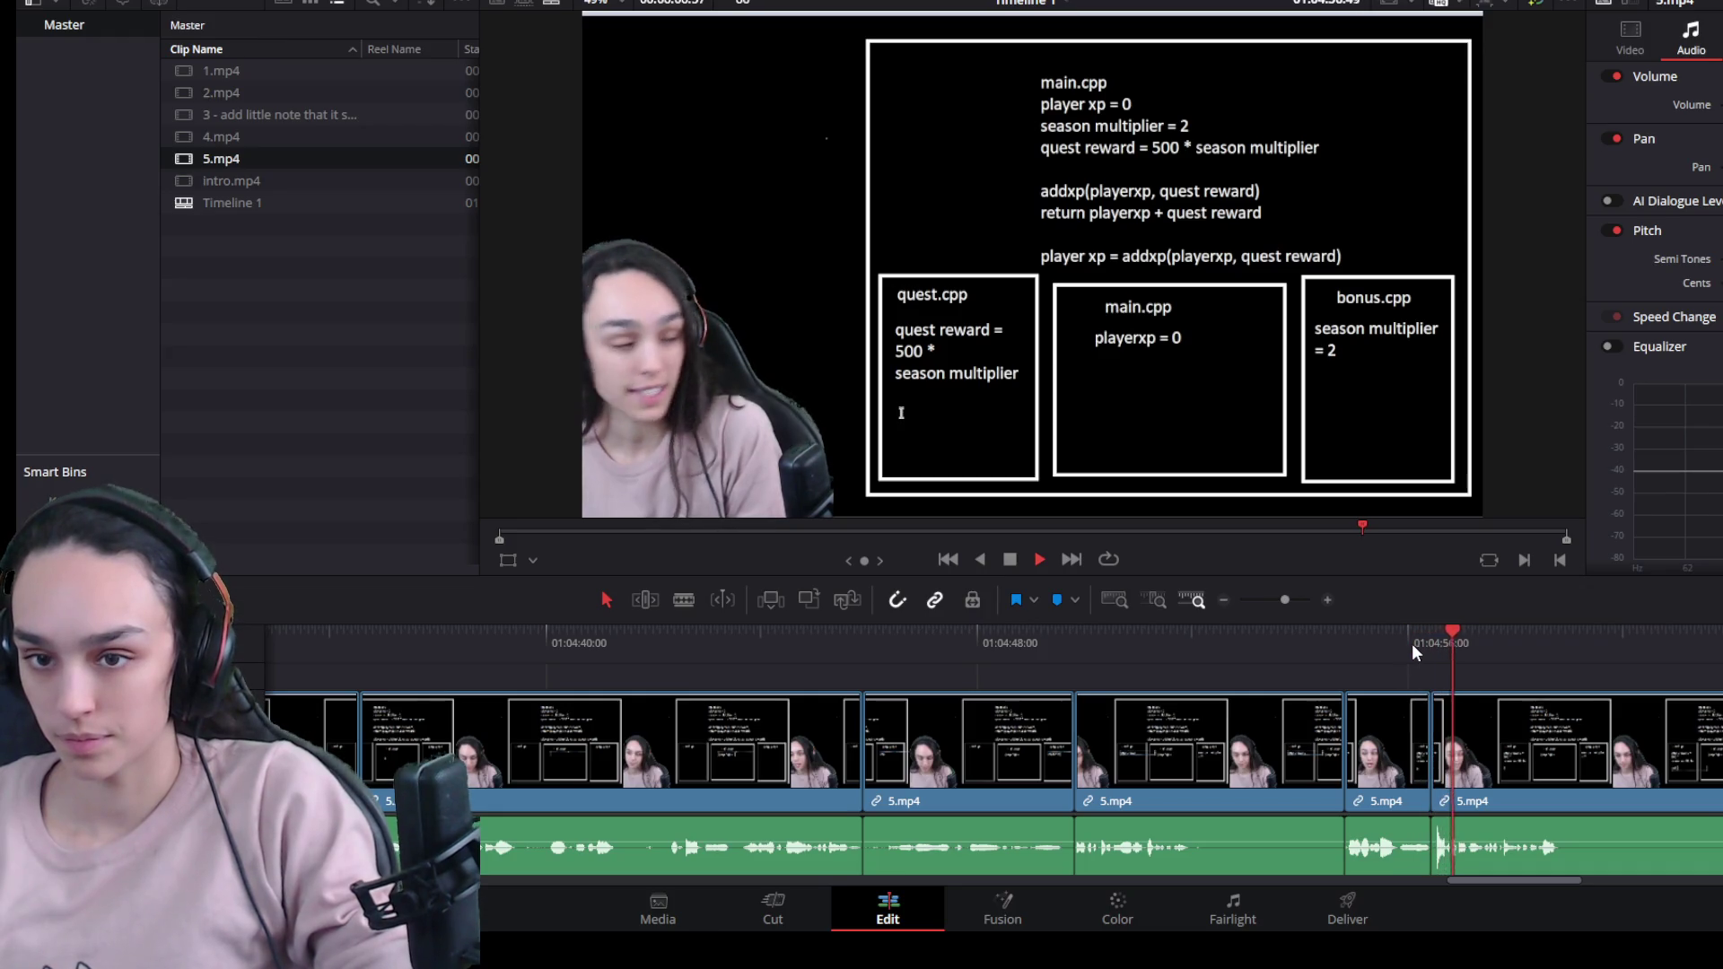
Make further splits in the long 5.mp4 piece after scrubbing to find the next dead section.
click(1643, 774)
key(space)
key(ctrl+b)
key(ctrl+minus)
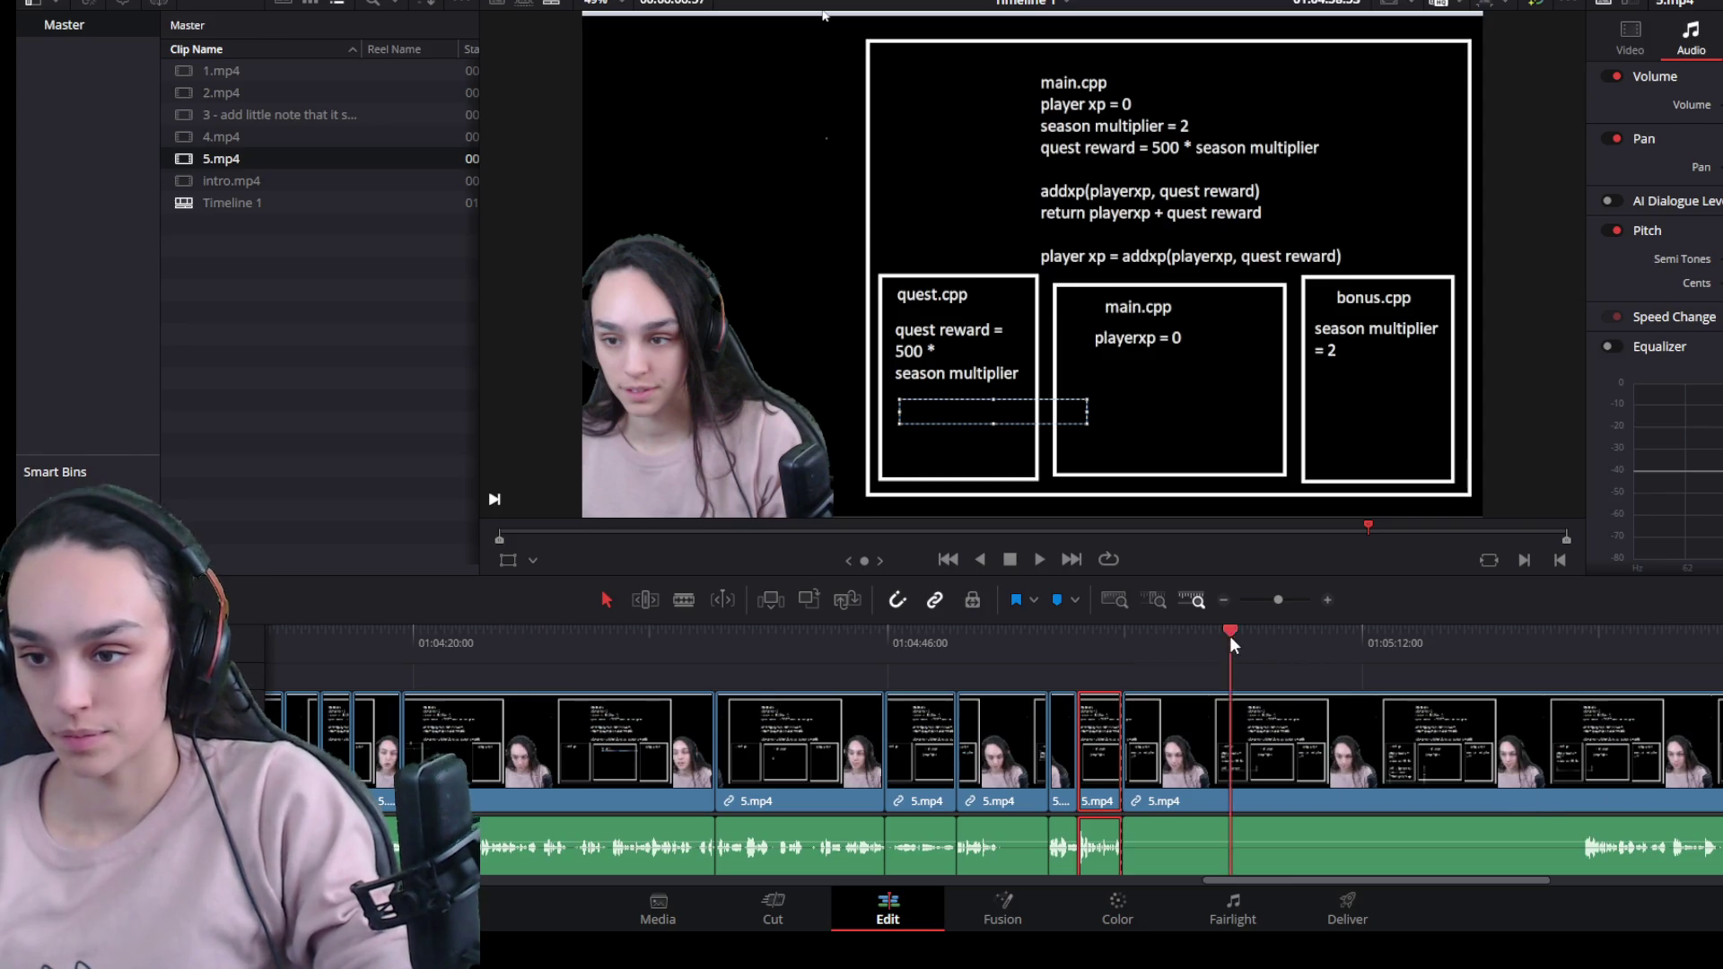
click(1311, 645)
key(space)
mouse_move(1318, 644)
mouse_down()
mouse_move(1342, 647)
mouse_move(1193, 637)
mouse_move(1450, 665)
mouse_up()
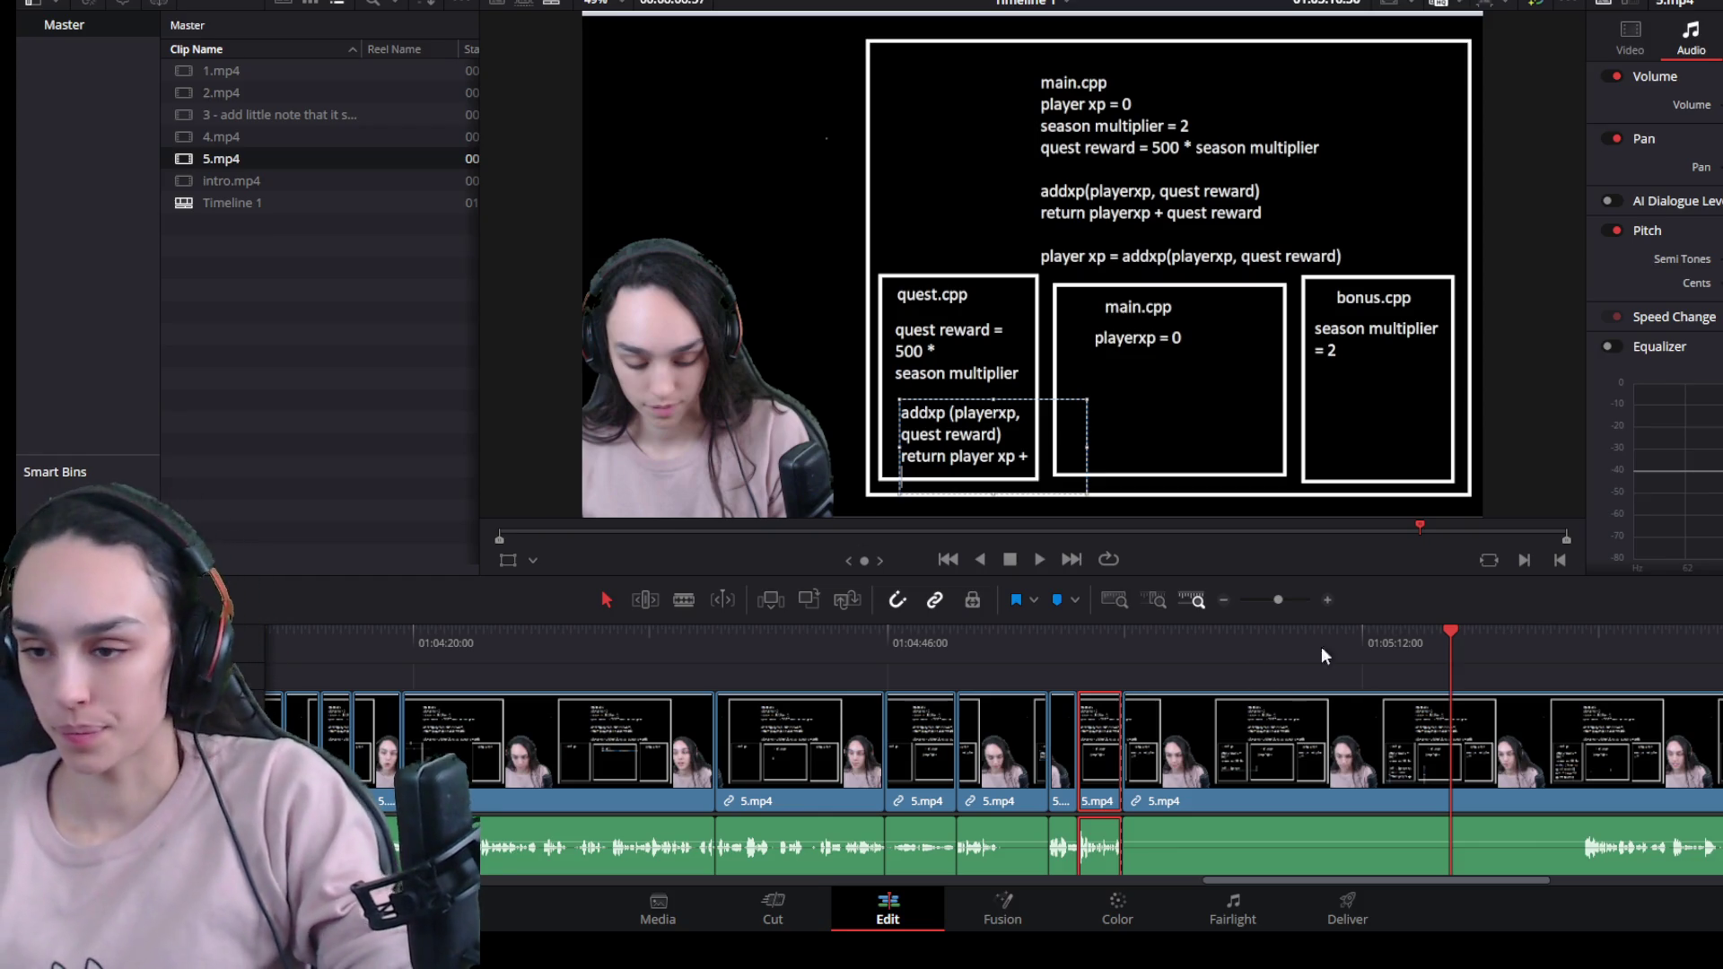
mouse_move(1307, 644)
mouse_down()
mouse_move(1118, 640)
mouse_move(1498, 686)
mouse_move(1506, 638)
mouse_move(1576, 639)
mouse_up()
click(1516, 803)
key(ctrl+b)
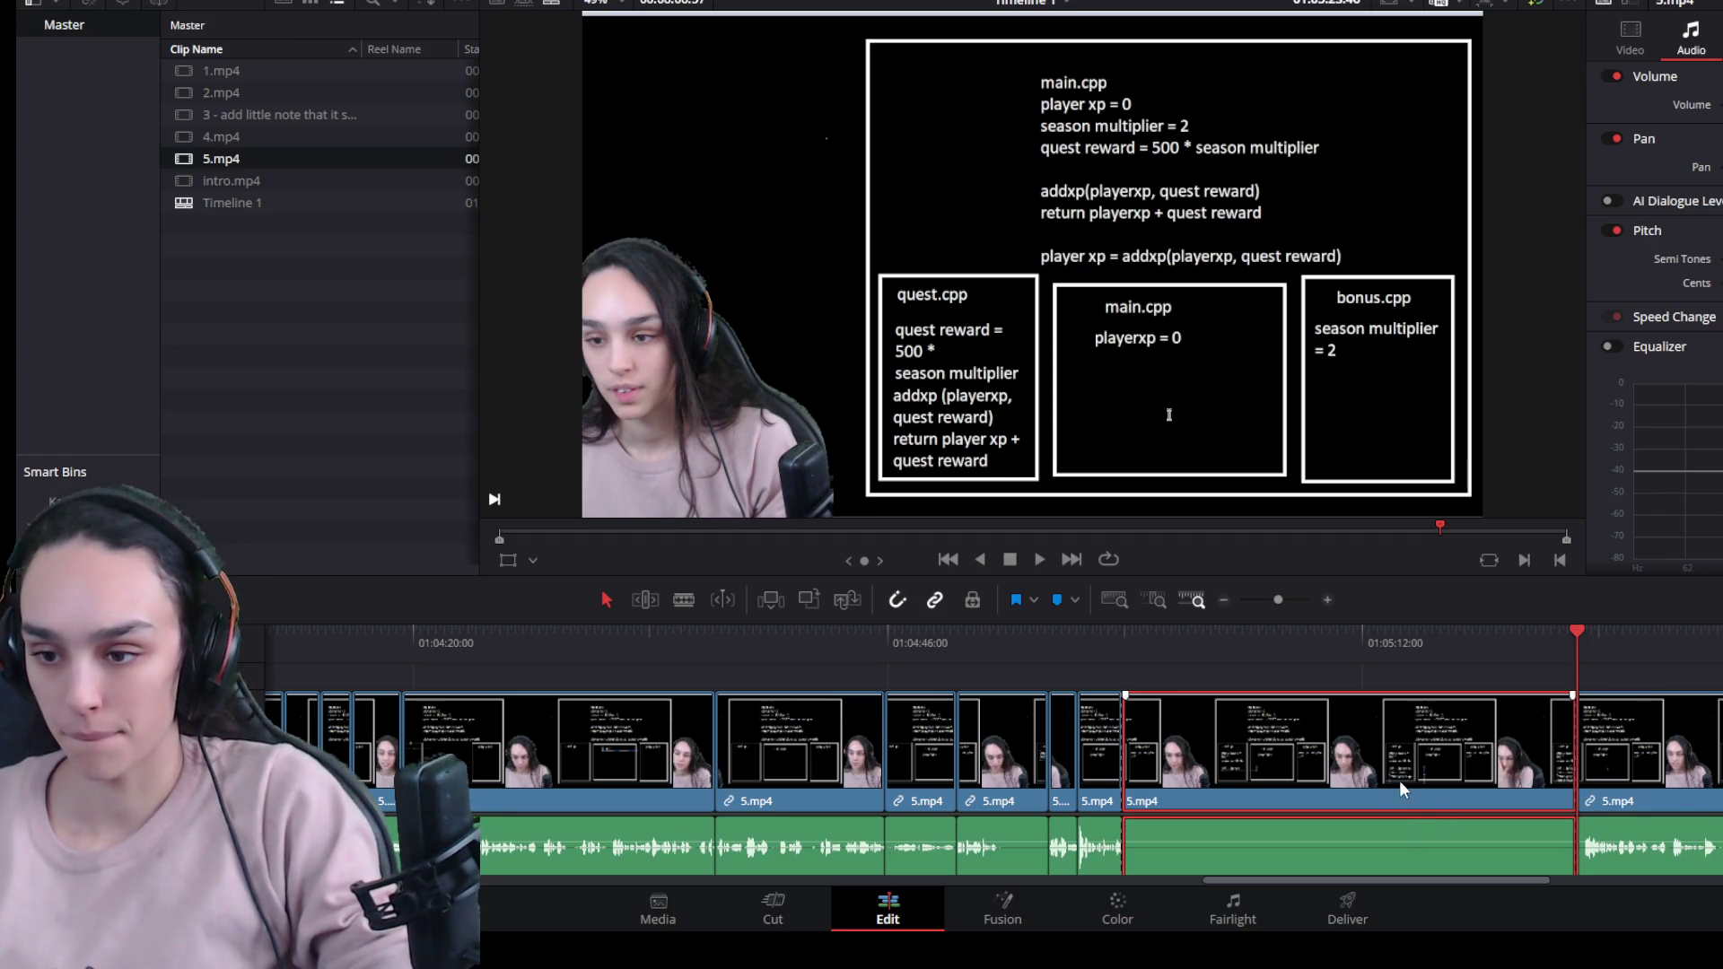
scroll(1327, 854, down, 3)
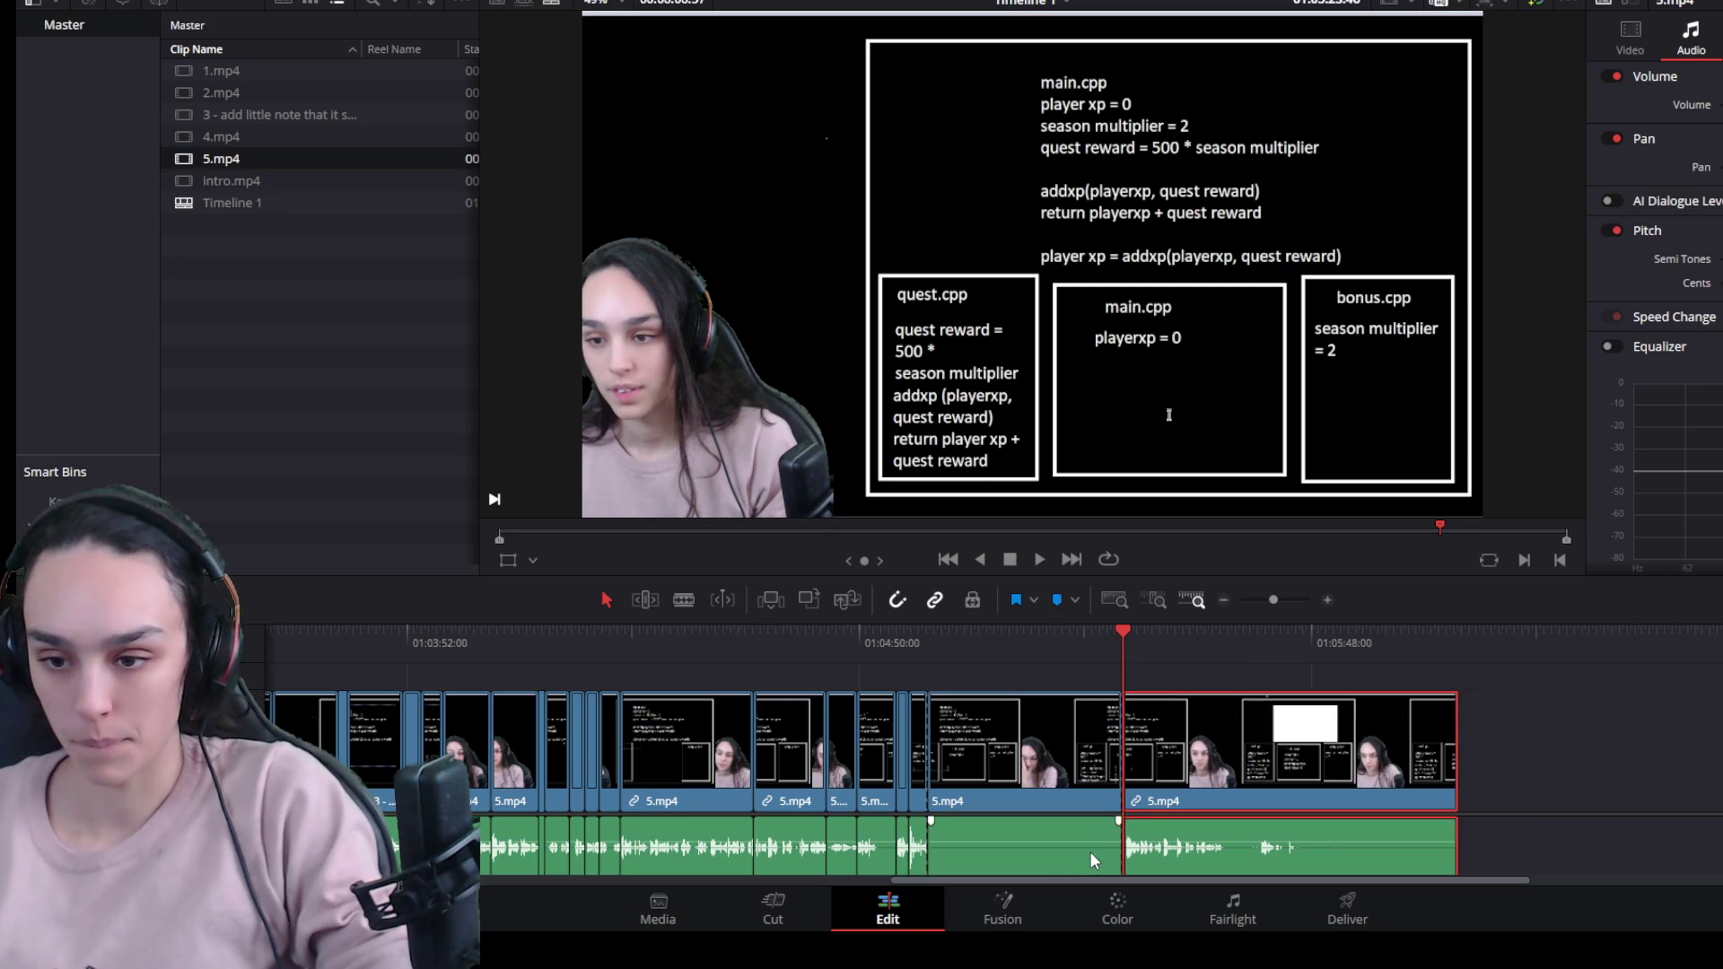
Remove the audio from the 5.mp4 section and play back the now-silent footage.
mouse_move(1030, 854)
mouse_down()
mouse_move(1626, 849)
mouse_move(1640, 826)
mouse_up()
key(Delete)
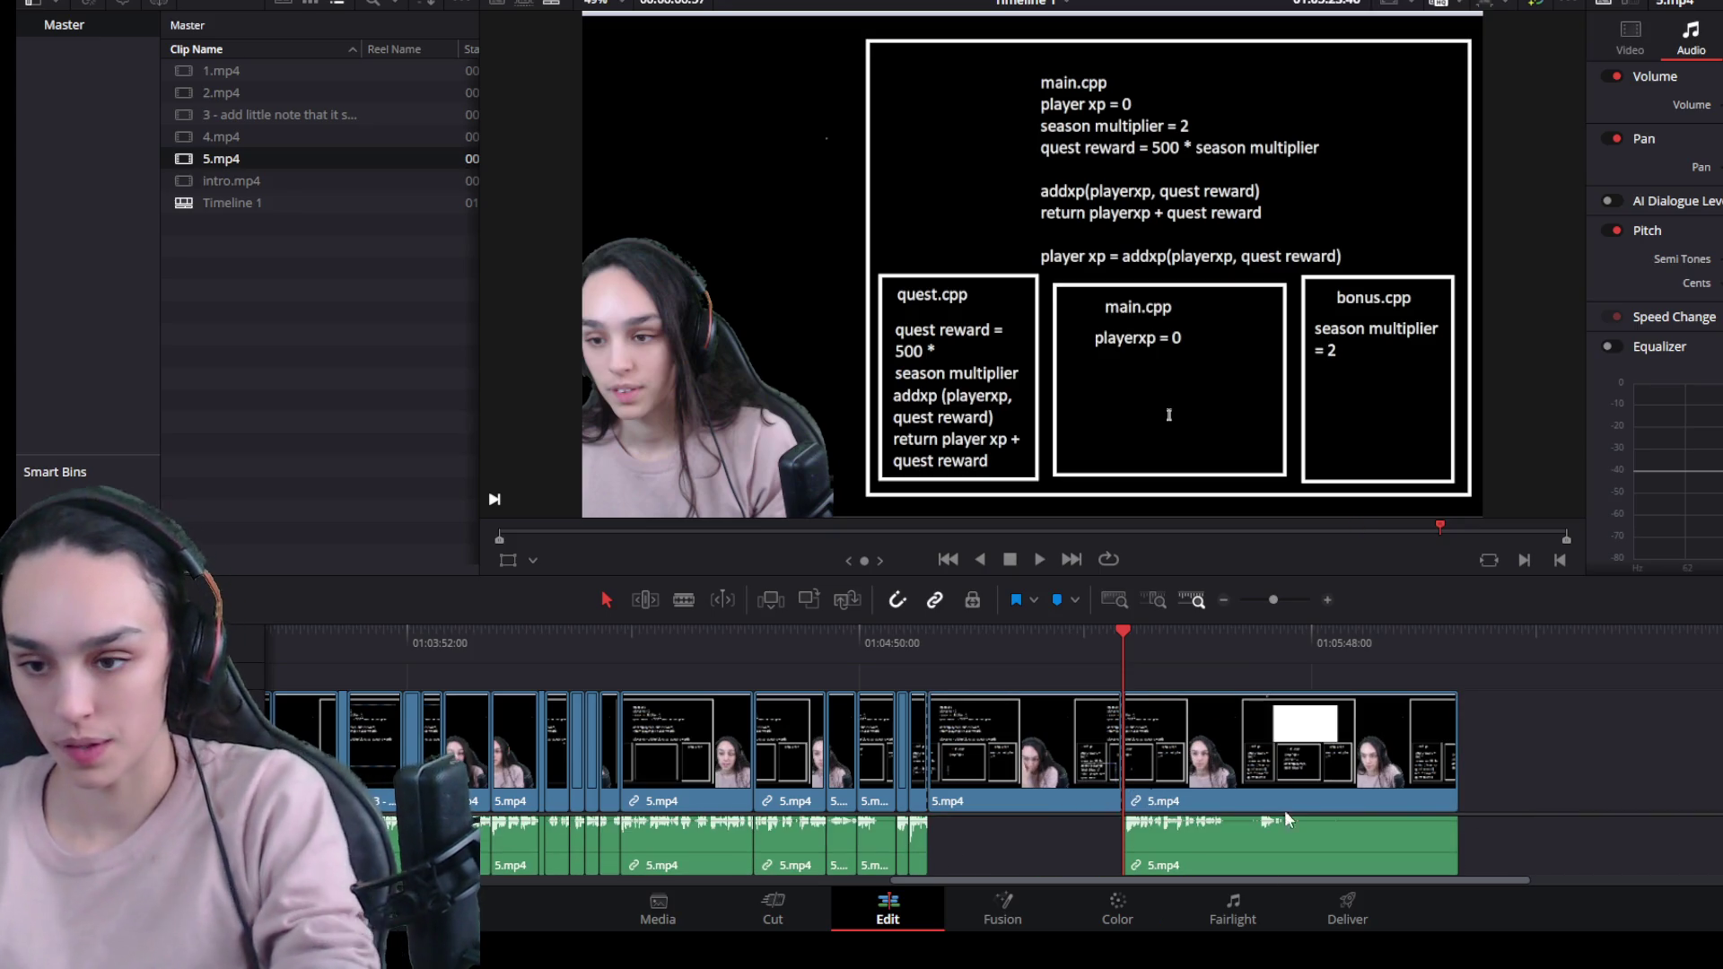
click(1037, 730)
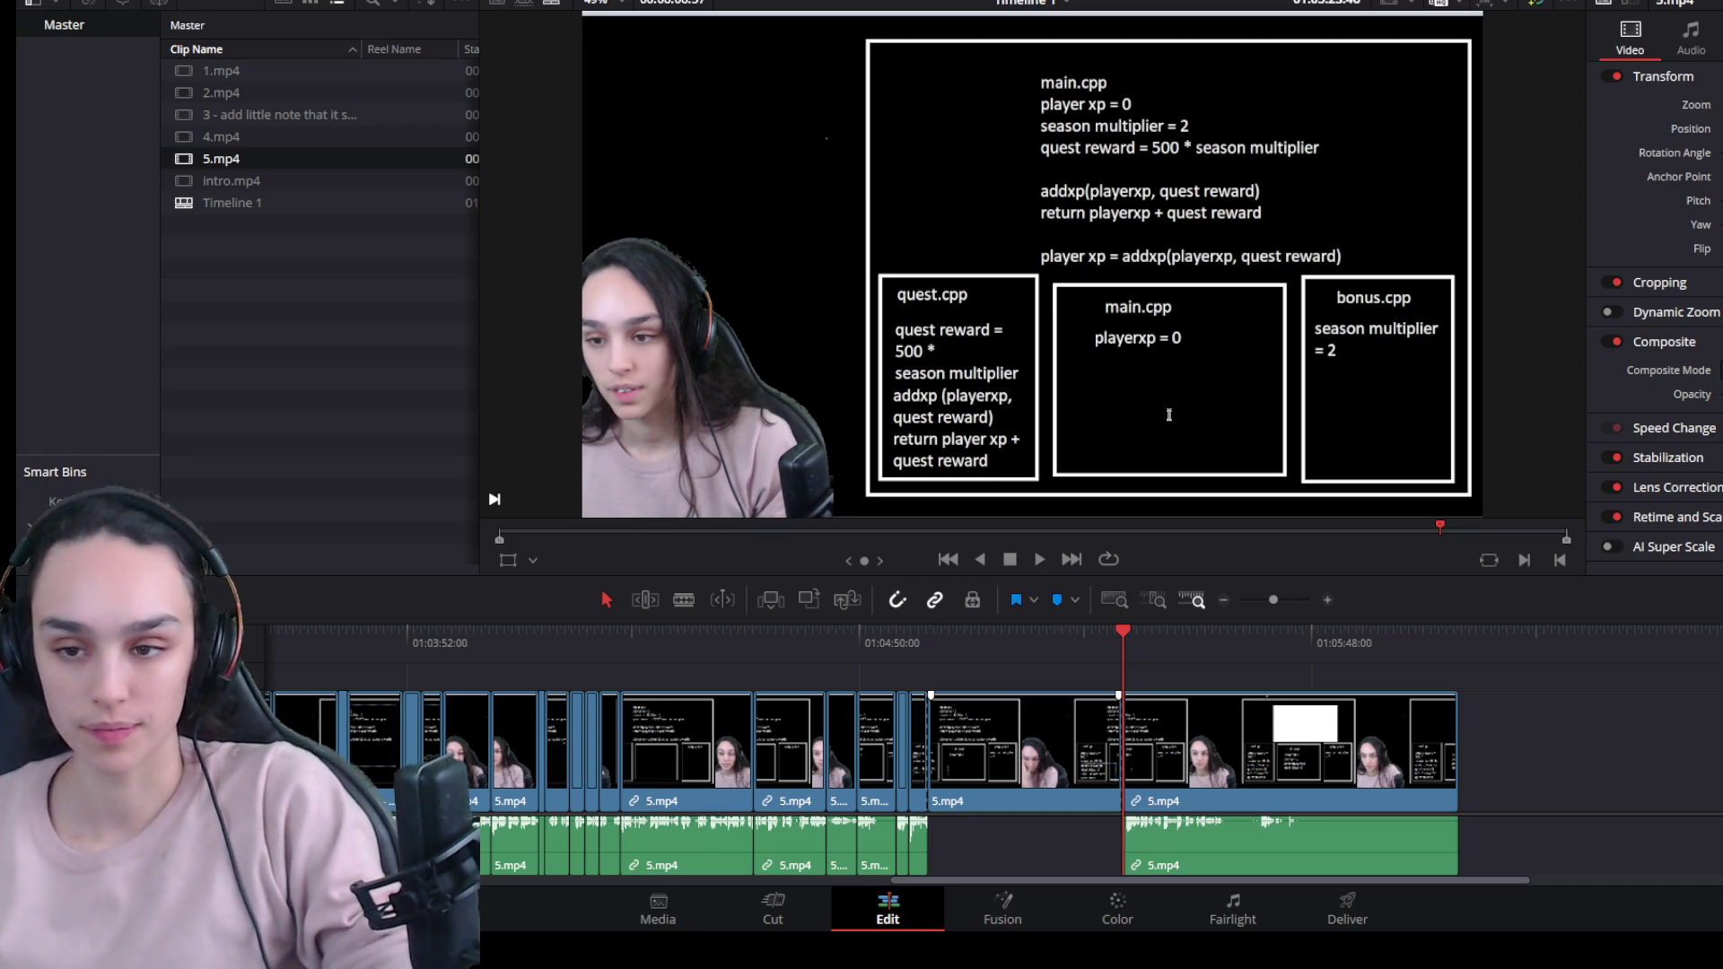
click(985, 731)
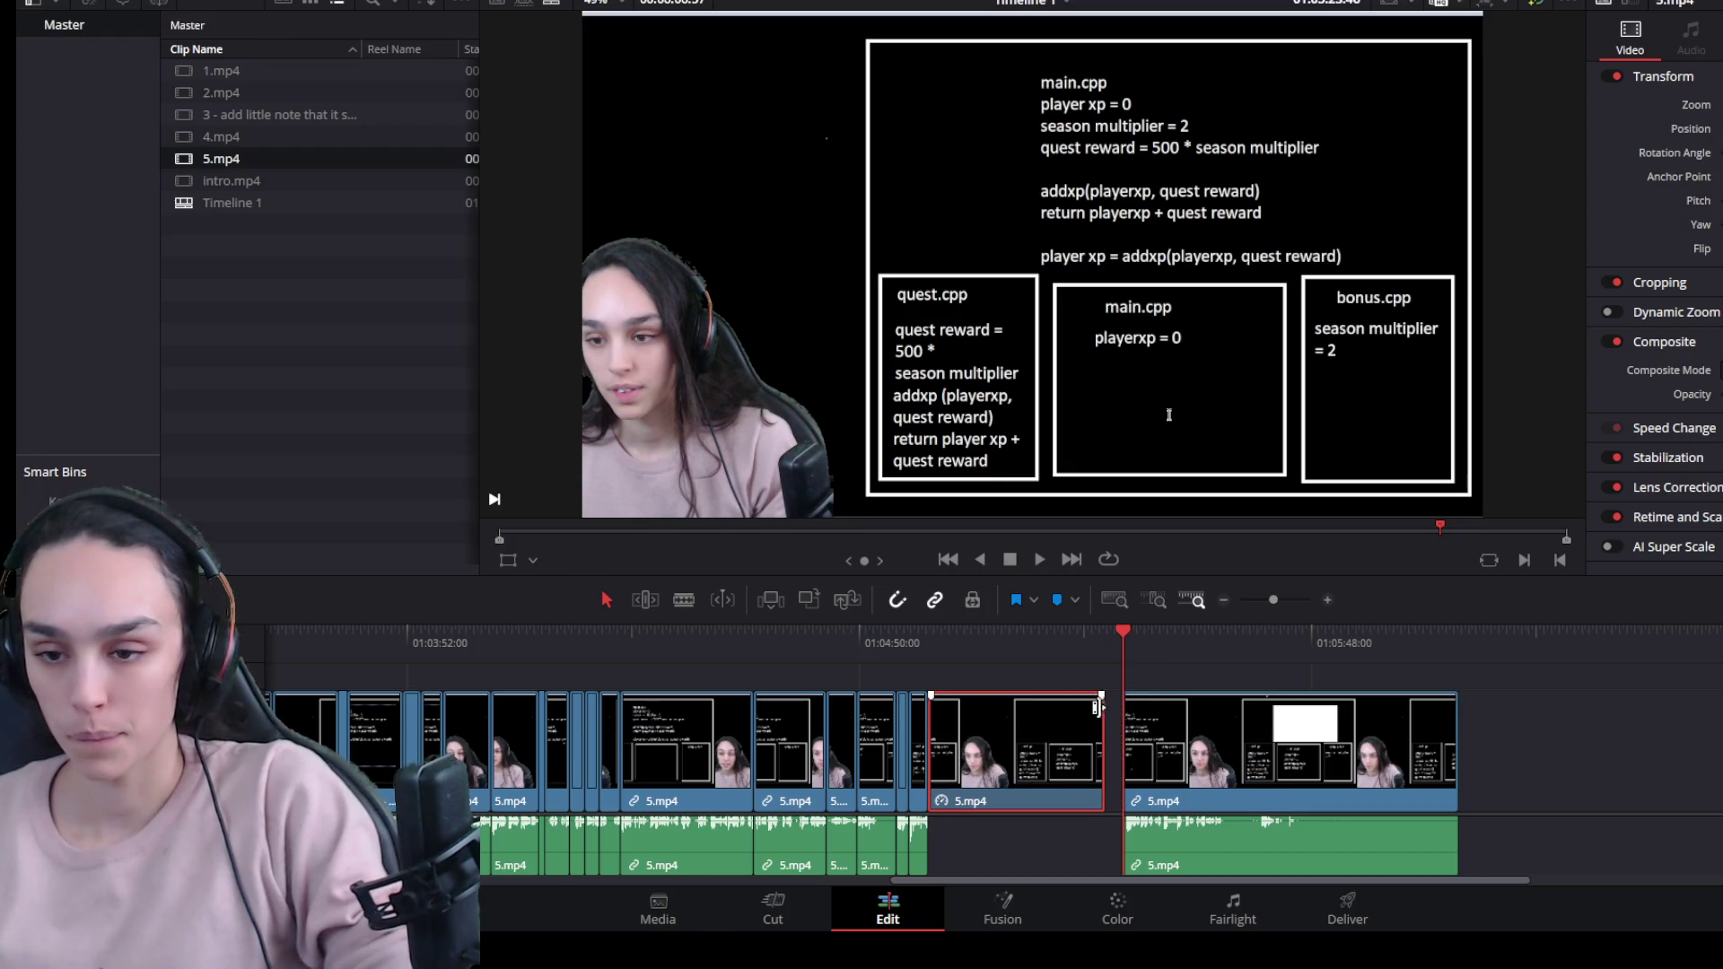
click(954, 631)
key(space)
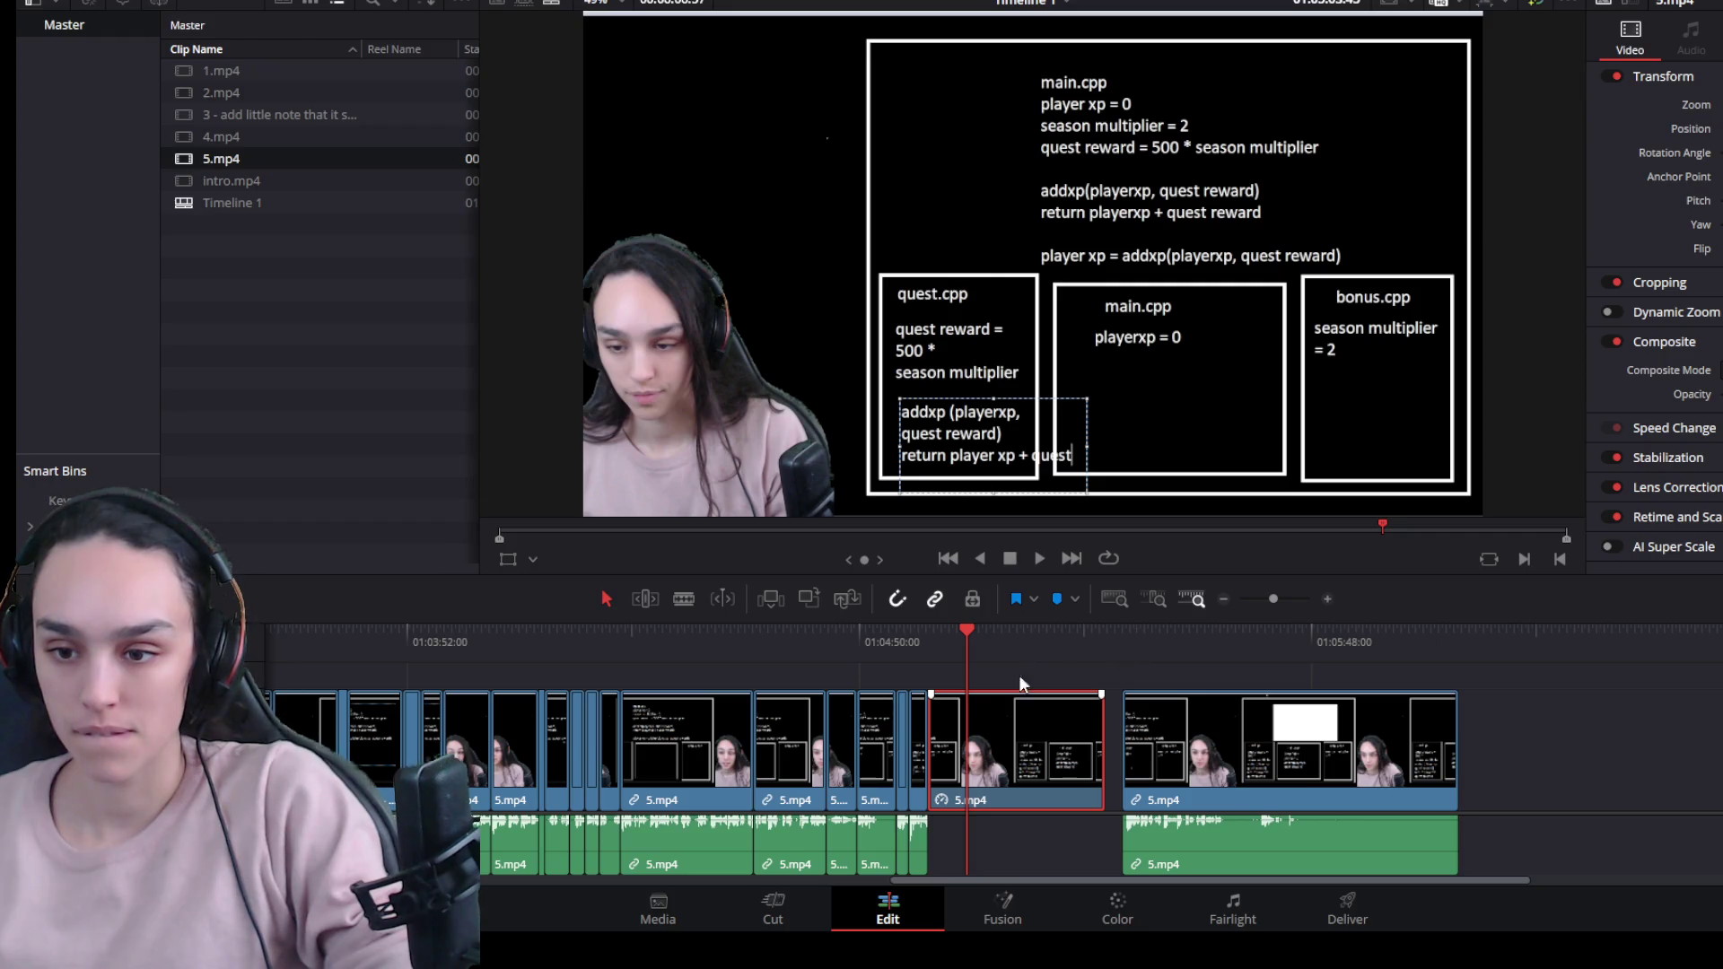
Split where the writing ends, delete the leftover tail and its gap, and review the join.
mouse_move(1024, 637)
mouse_down()
mouse_move(1103, 647)
mouse_move(969, 626)
mouse_move(1004, 633)
mouse_up()
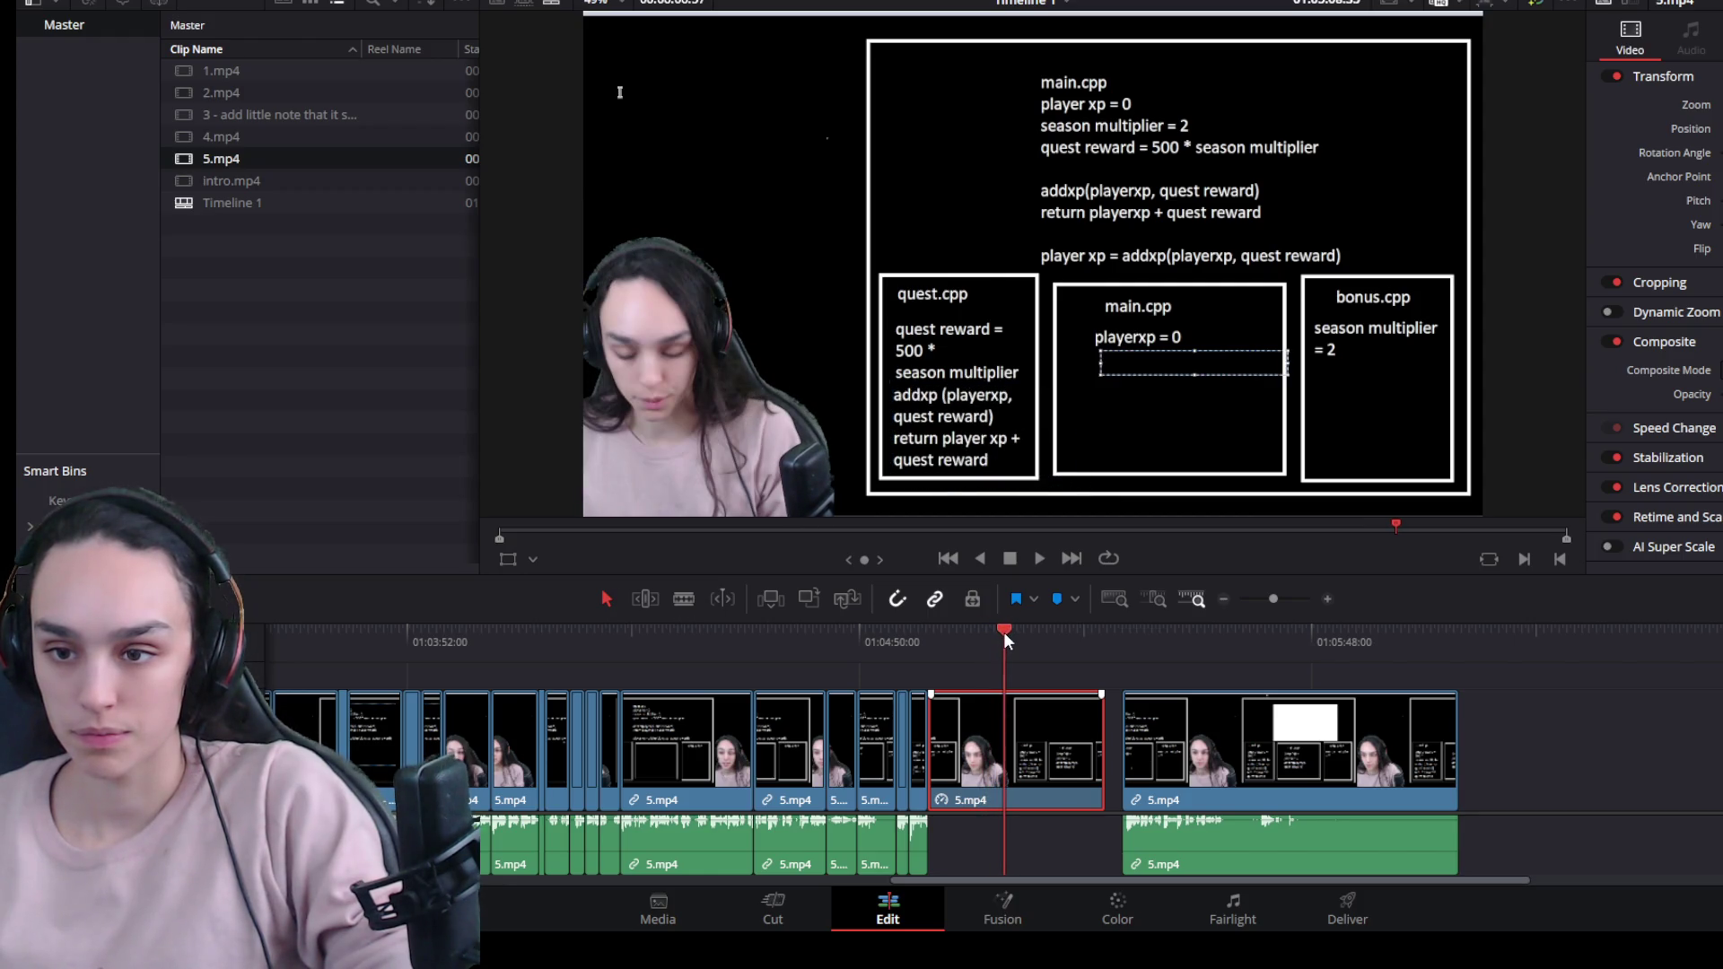
key(ctrl+b)
click(1077, 759)
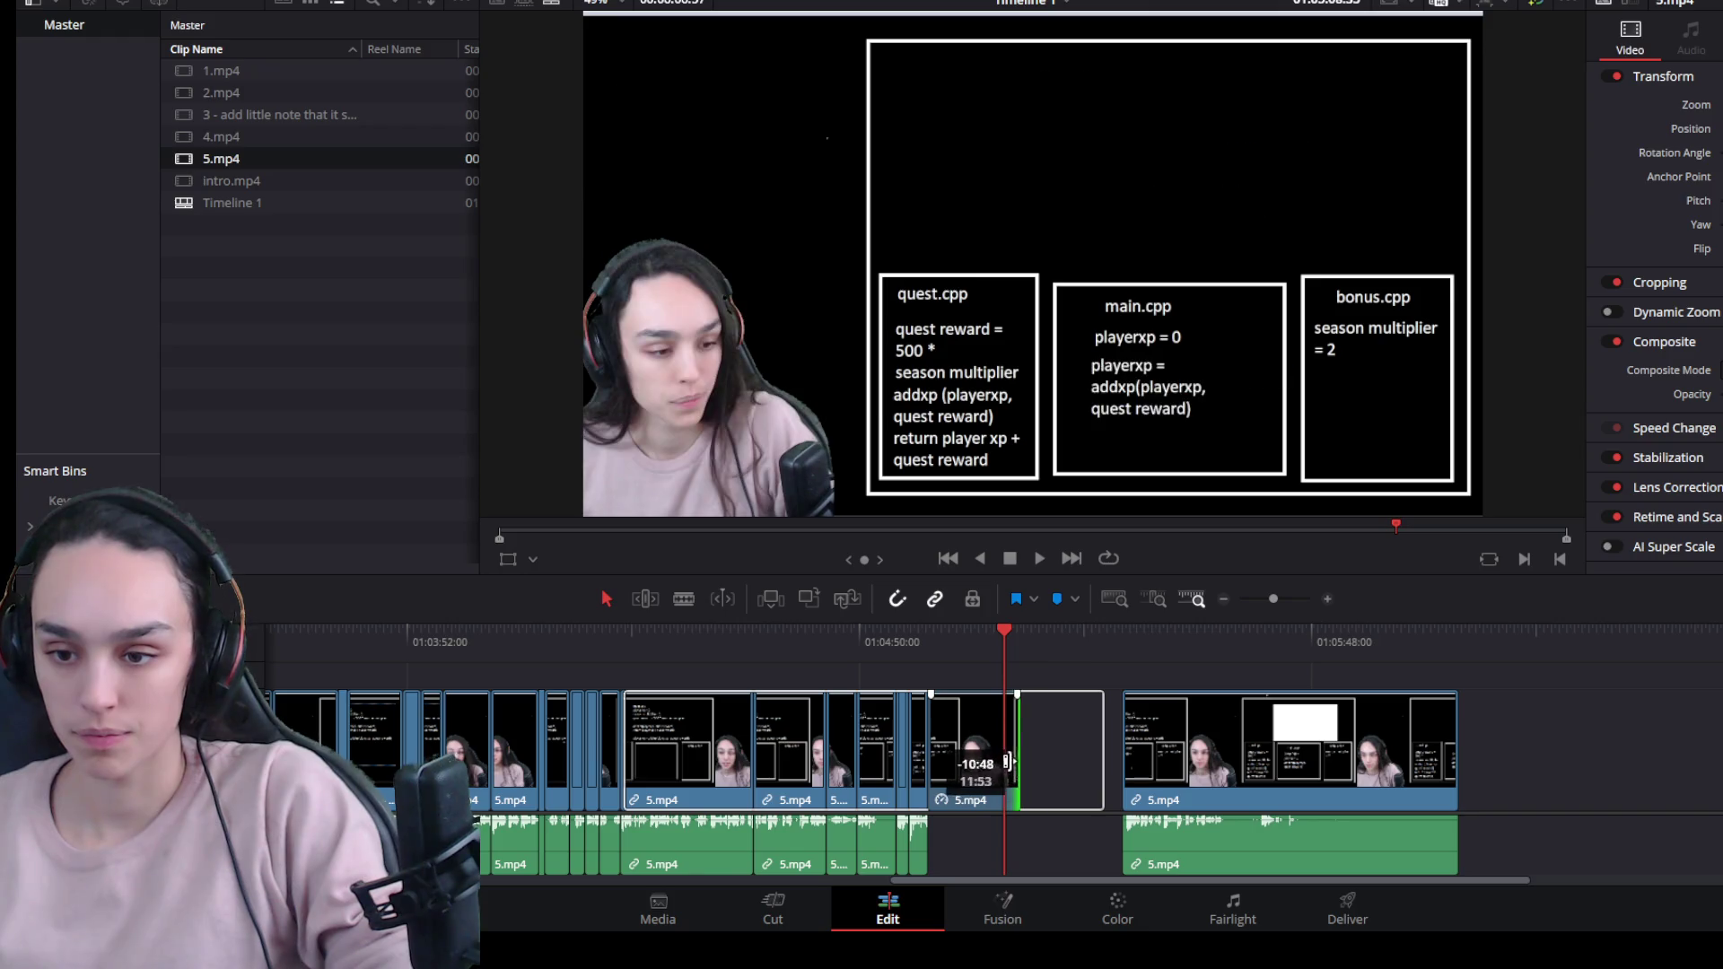
key(BackSpace)
click(1072, 774)
key(BackSpace)
click(912, 628)
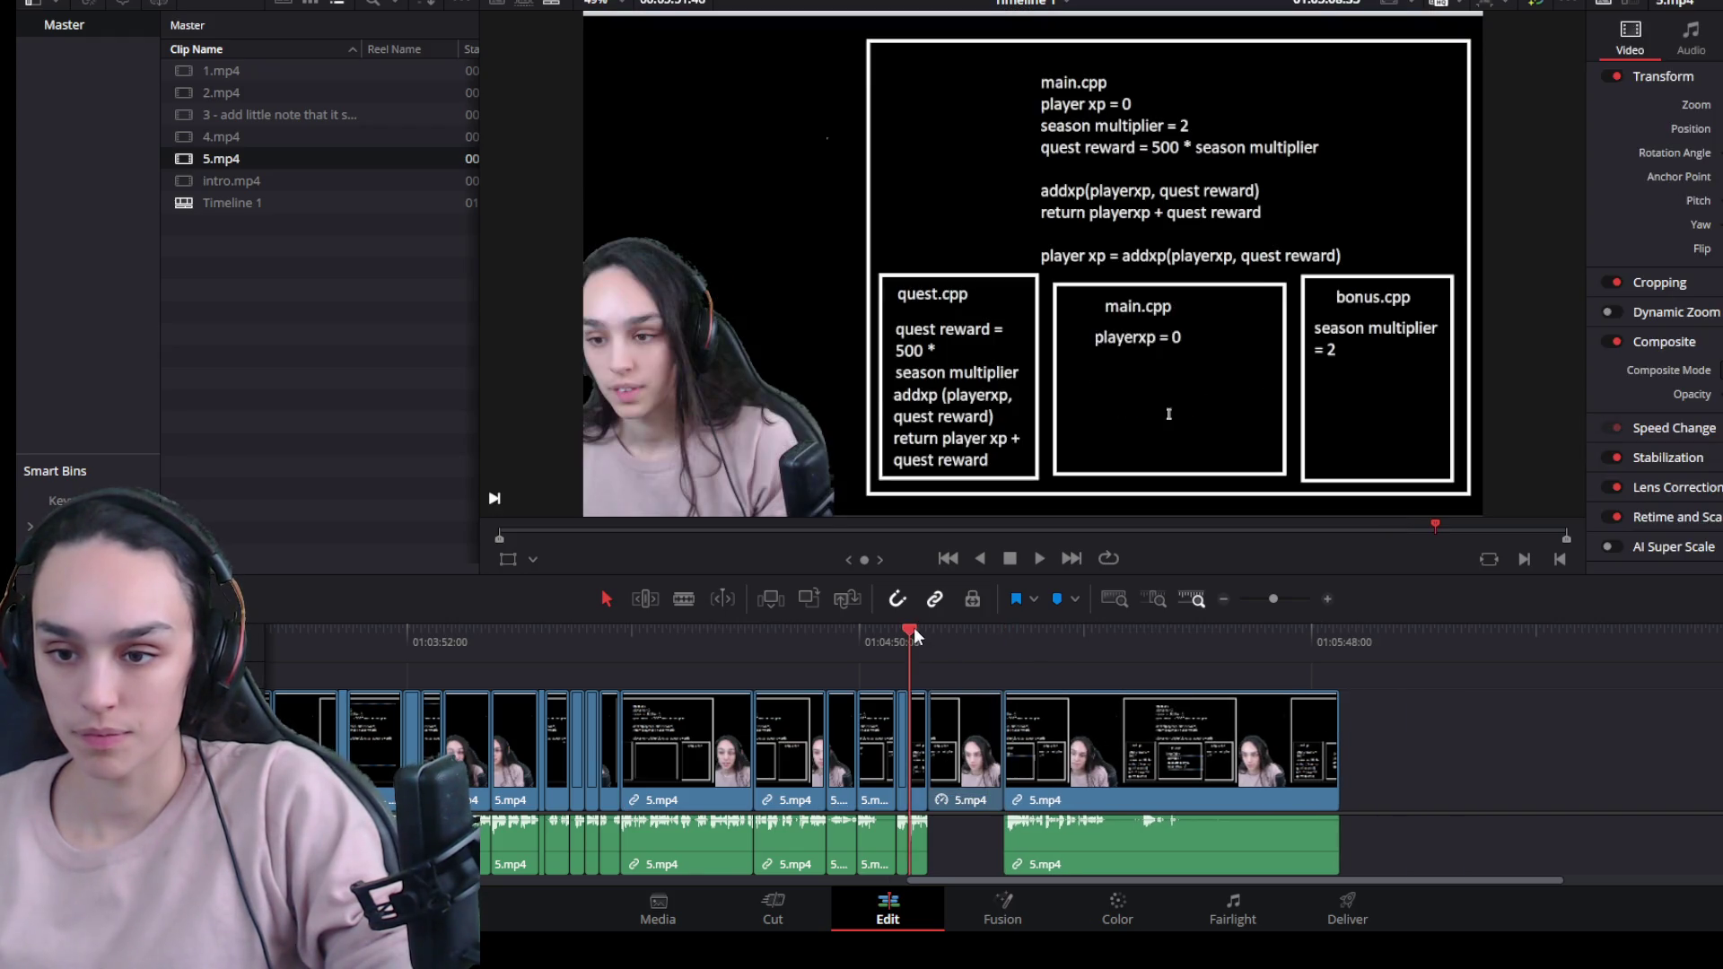
key(space)
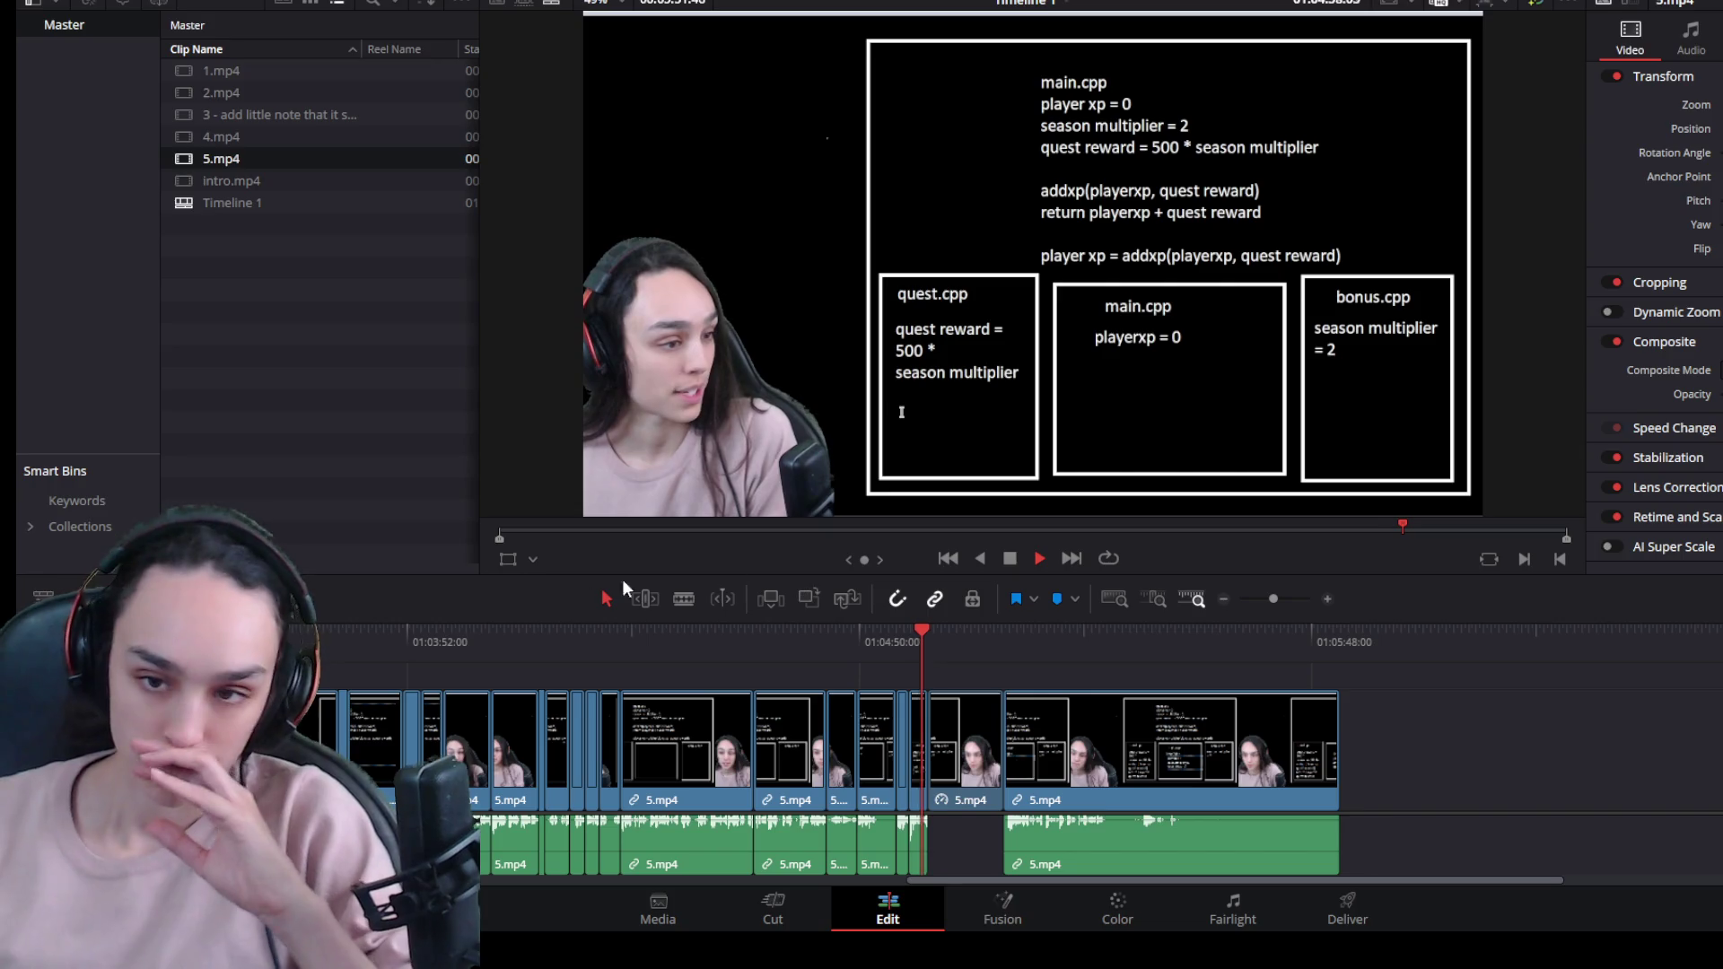
Delete the short 5.mp4 clip and slide the retimed 5.mp4 clip left into the gap.
key(space)
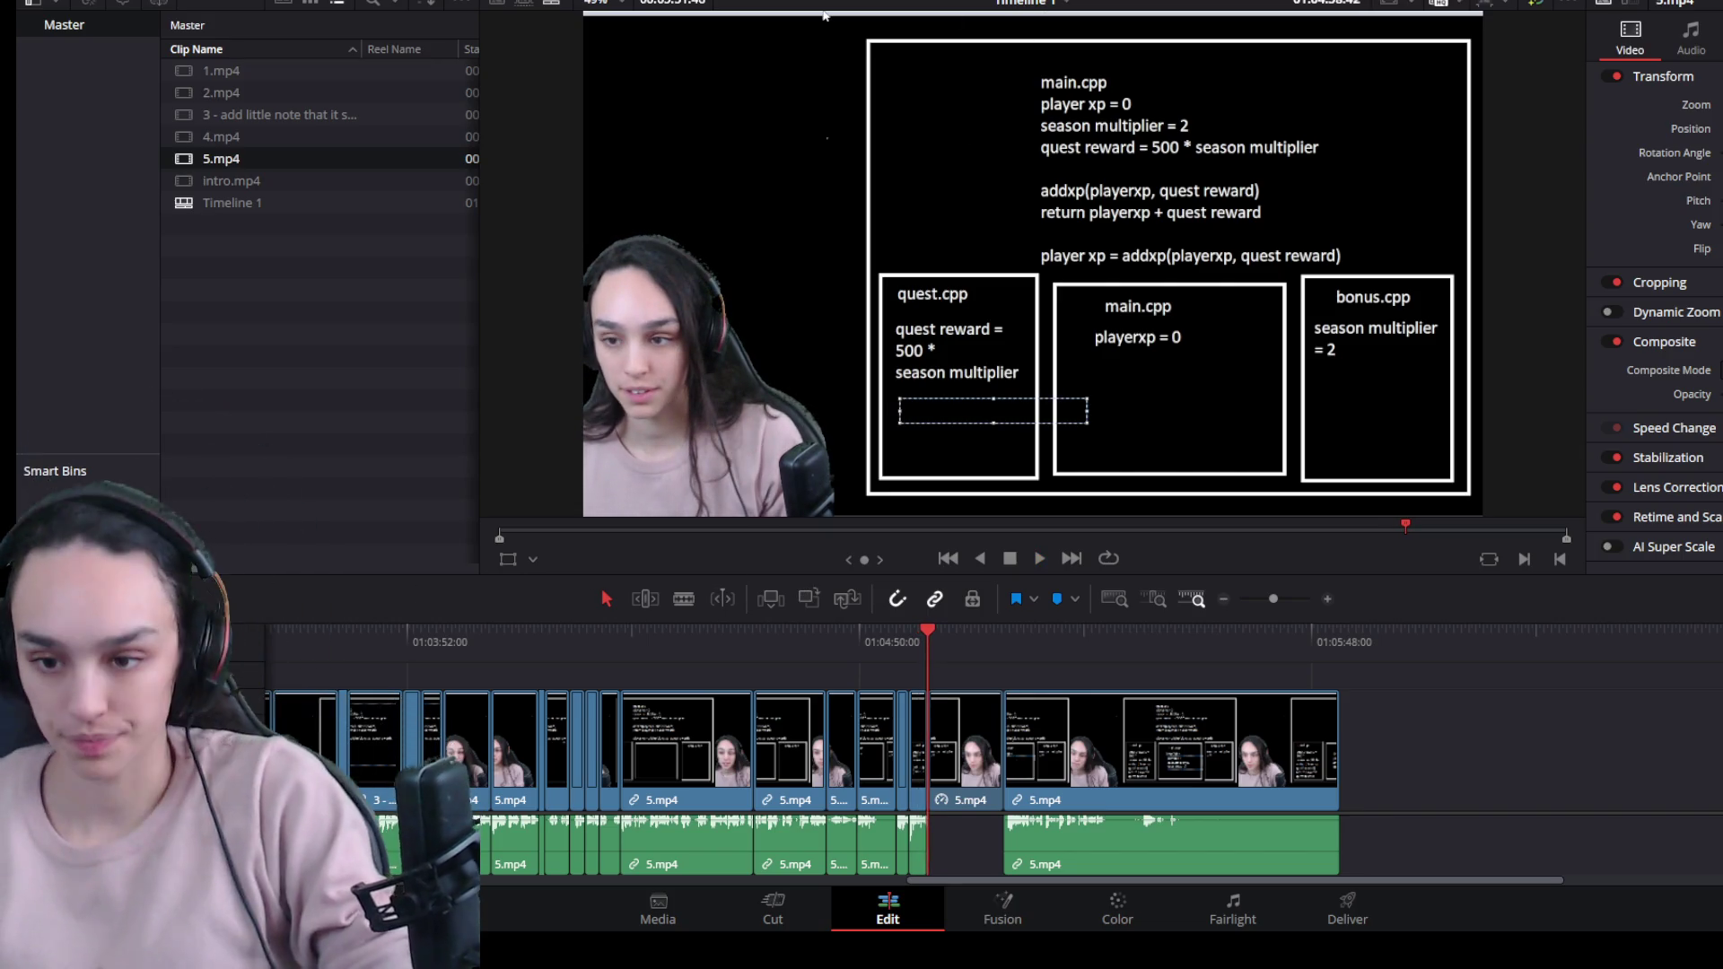
scroll(1330, 785, up, 4)
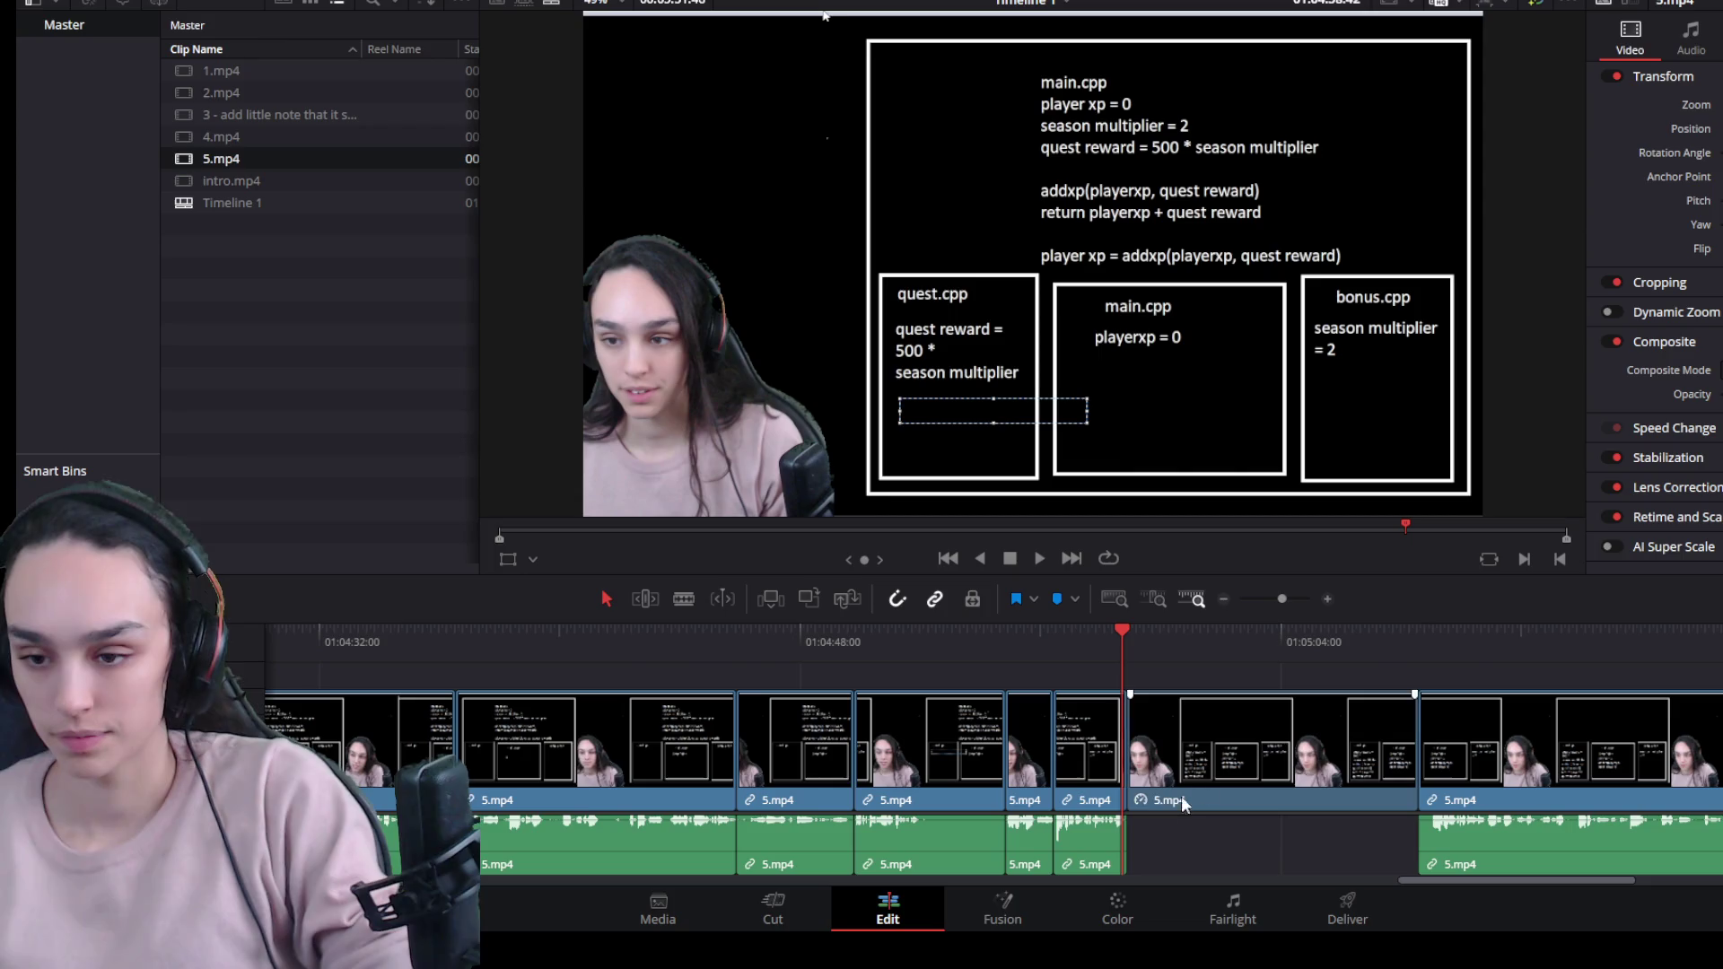
click(1100, 773)
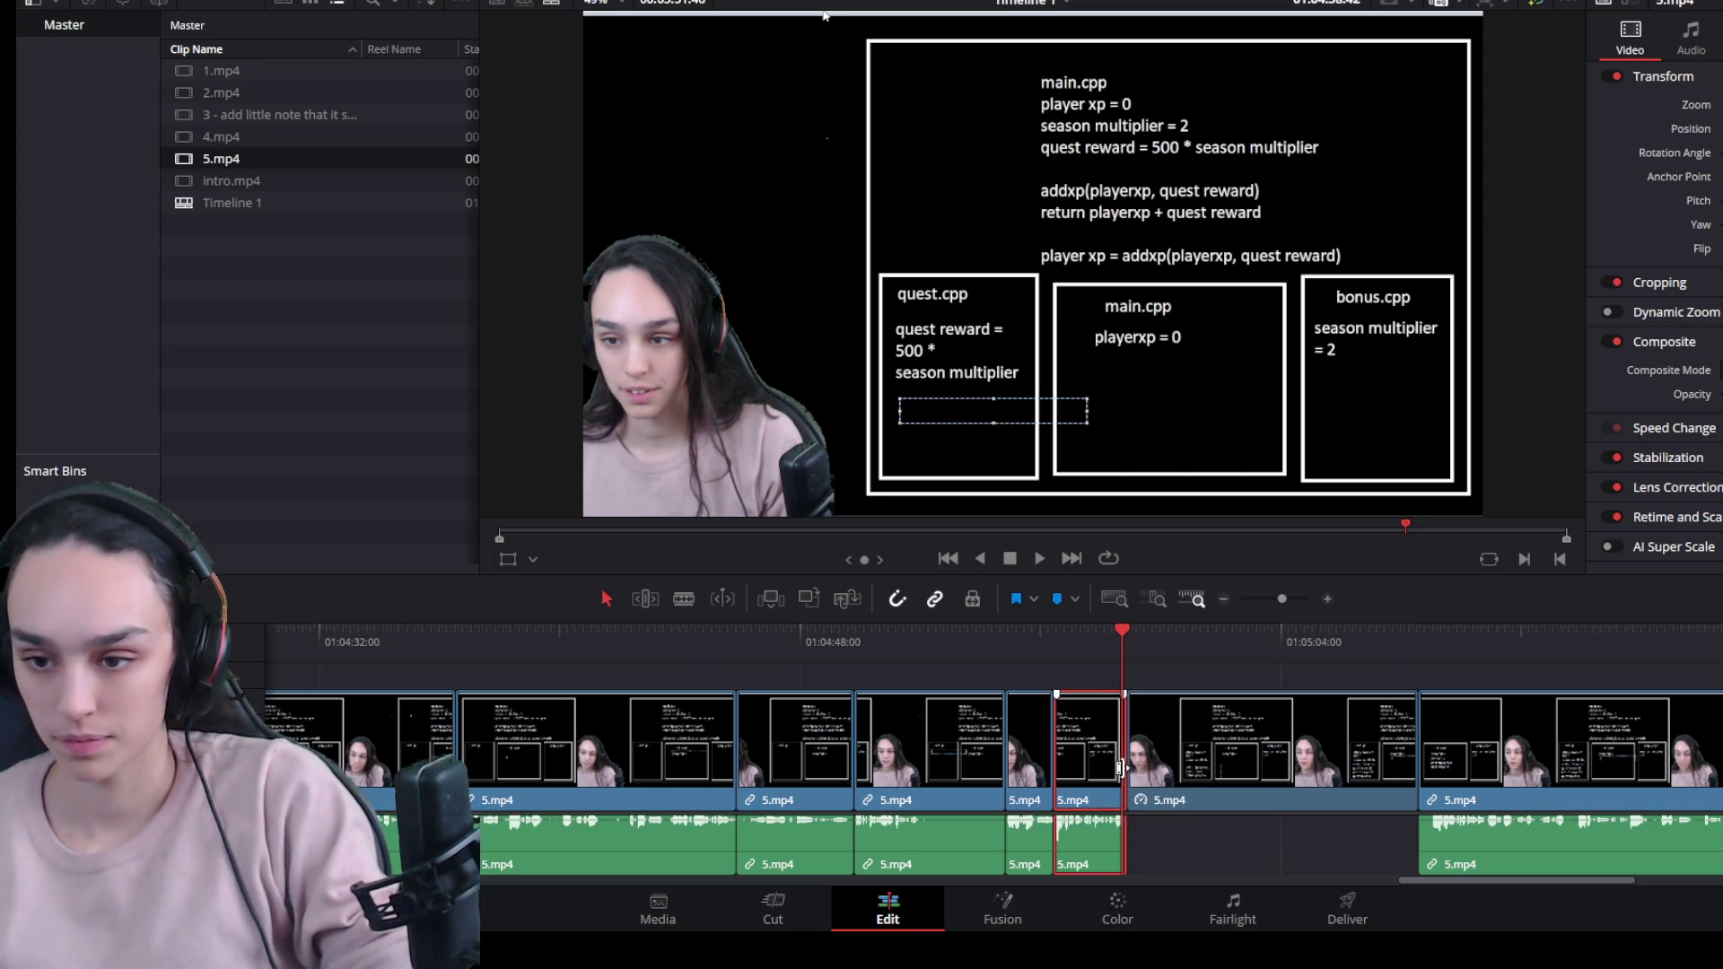
scroll(1157, 818, down, 2)
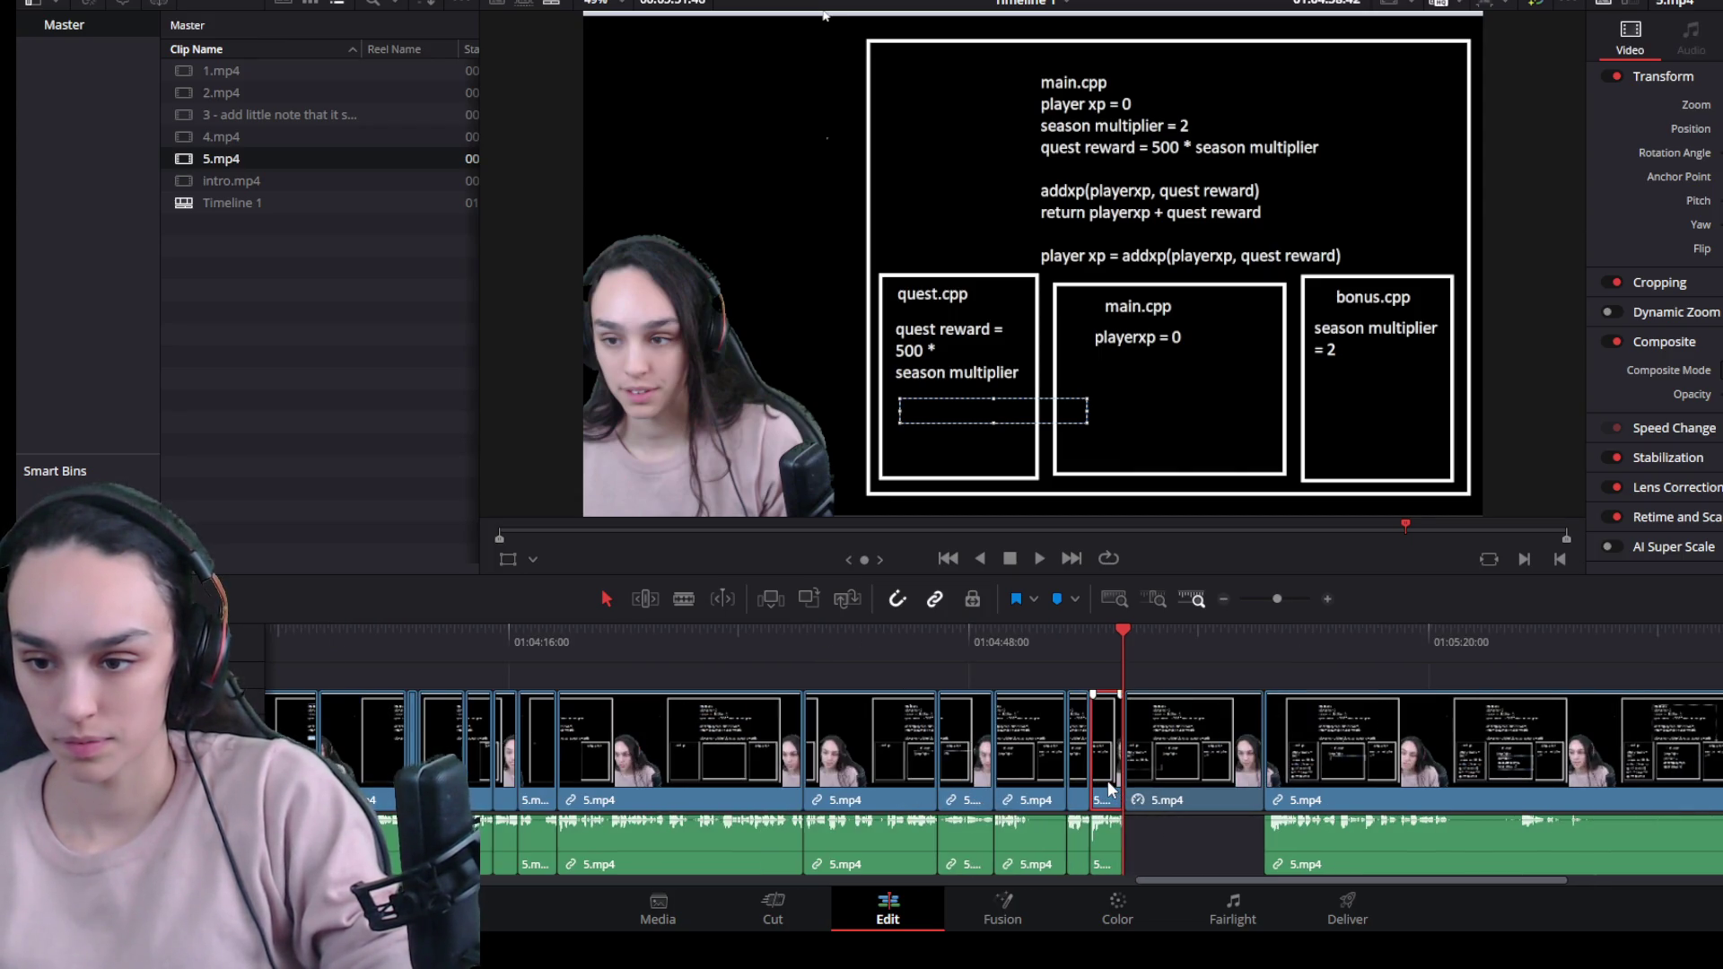
key(Delete)
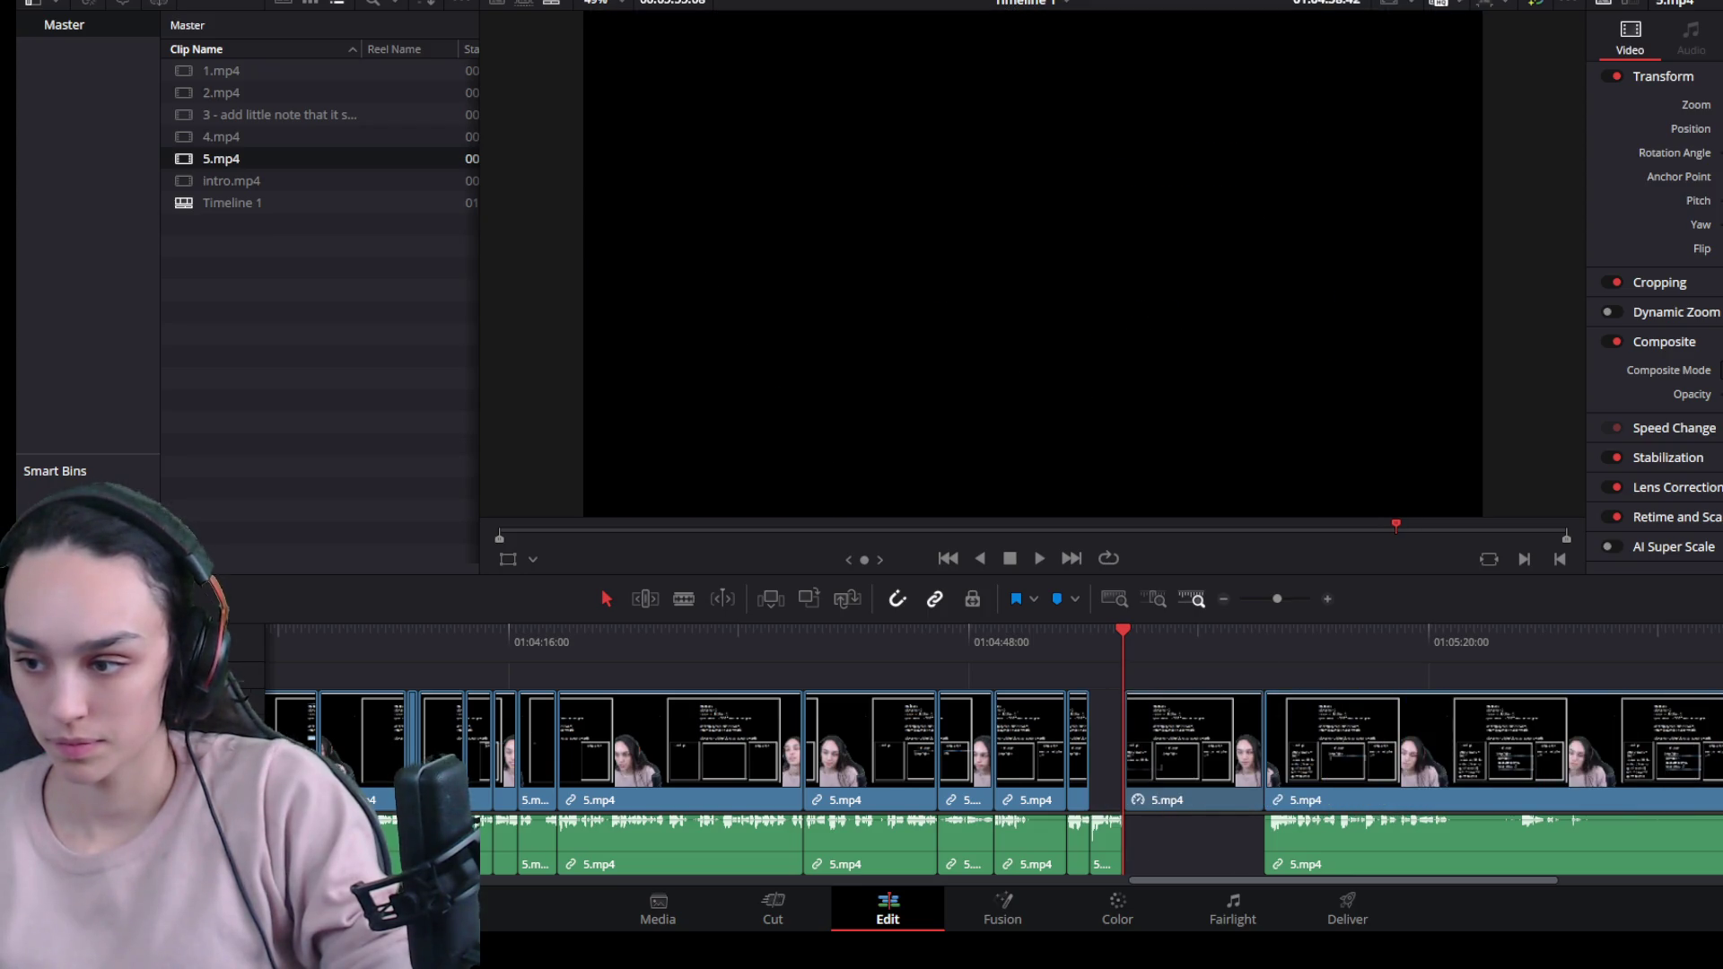
scroll(1224, 806, up, 2)
drag(1213, 792, 1170, 789)
click(1071, 639)
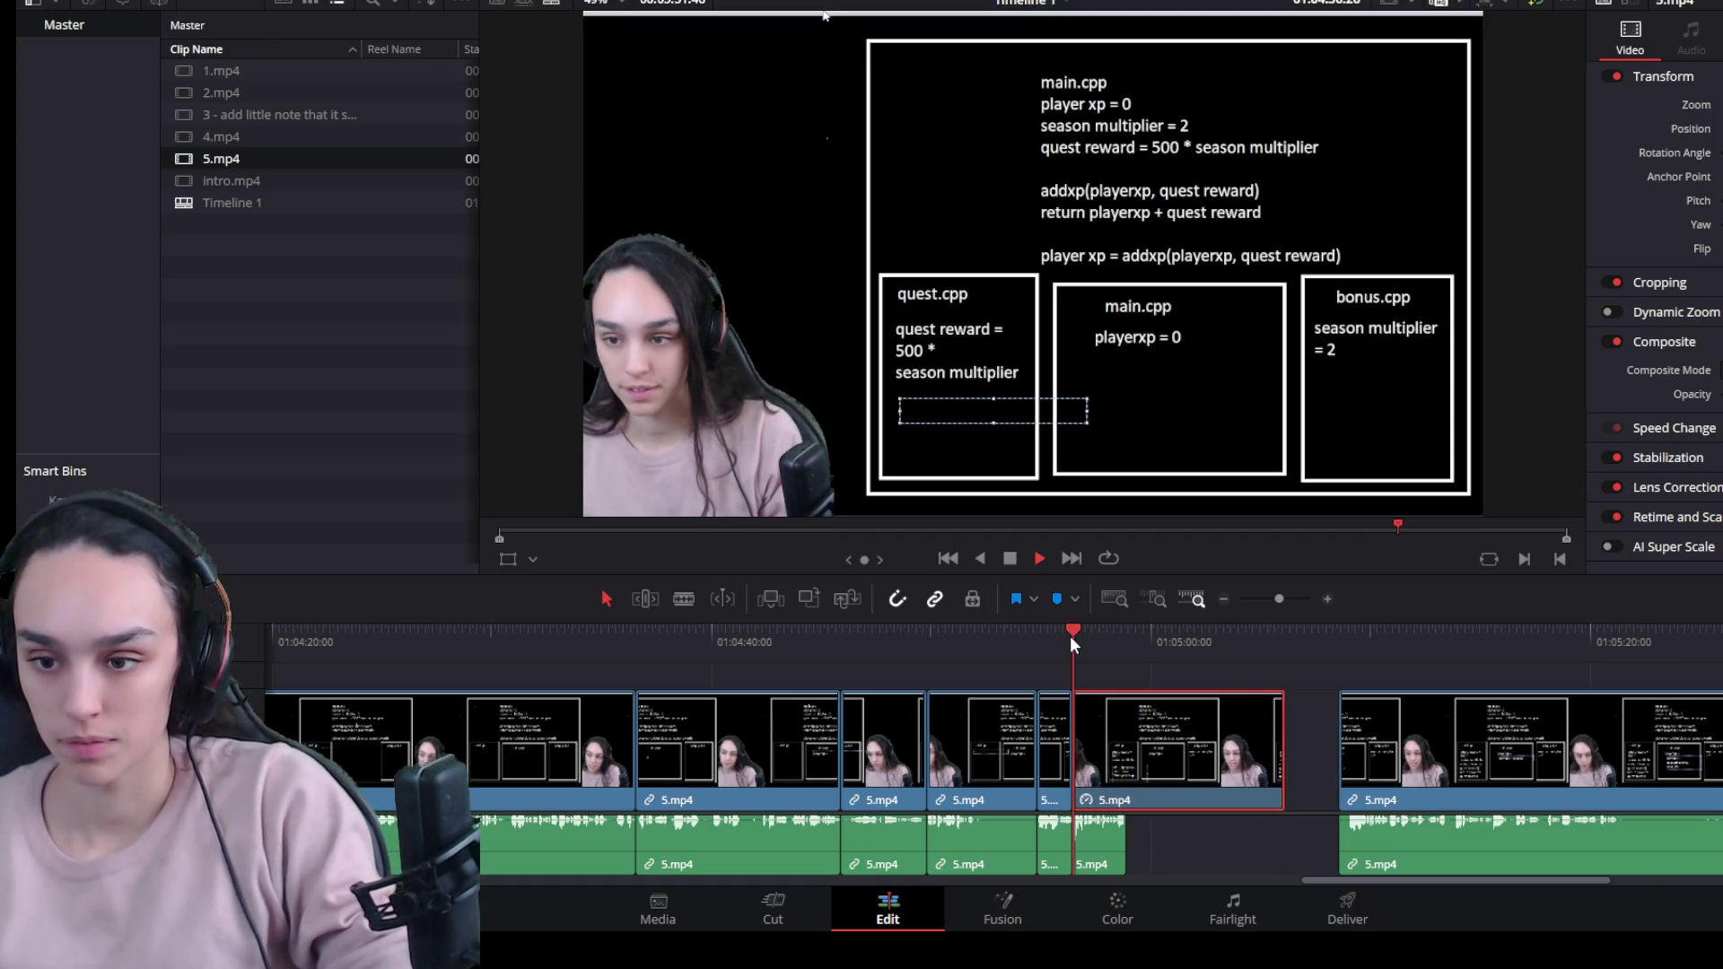
key(space)
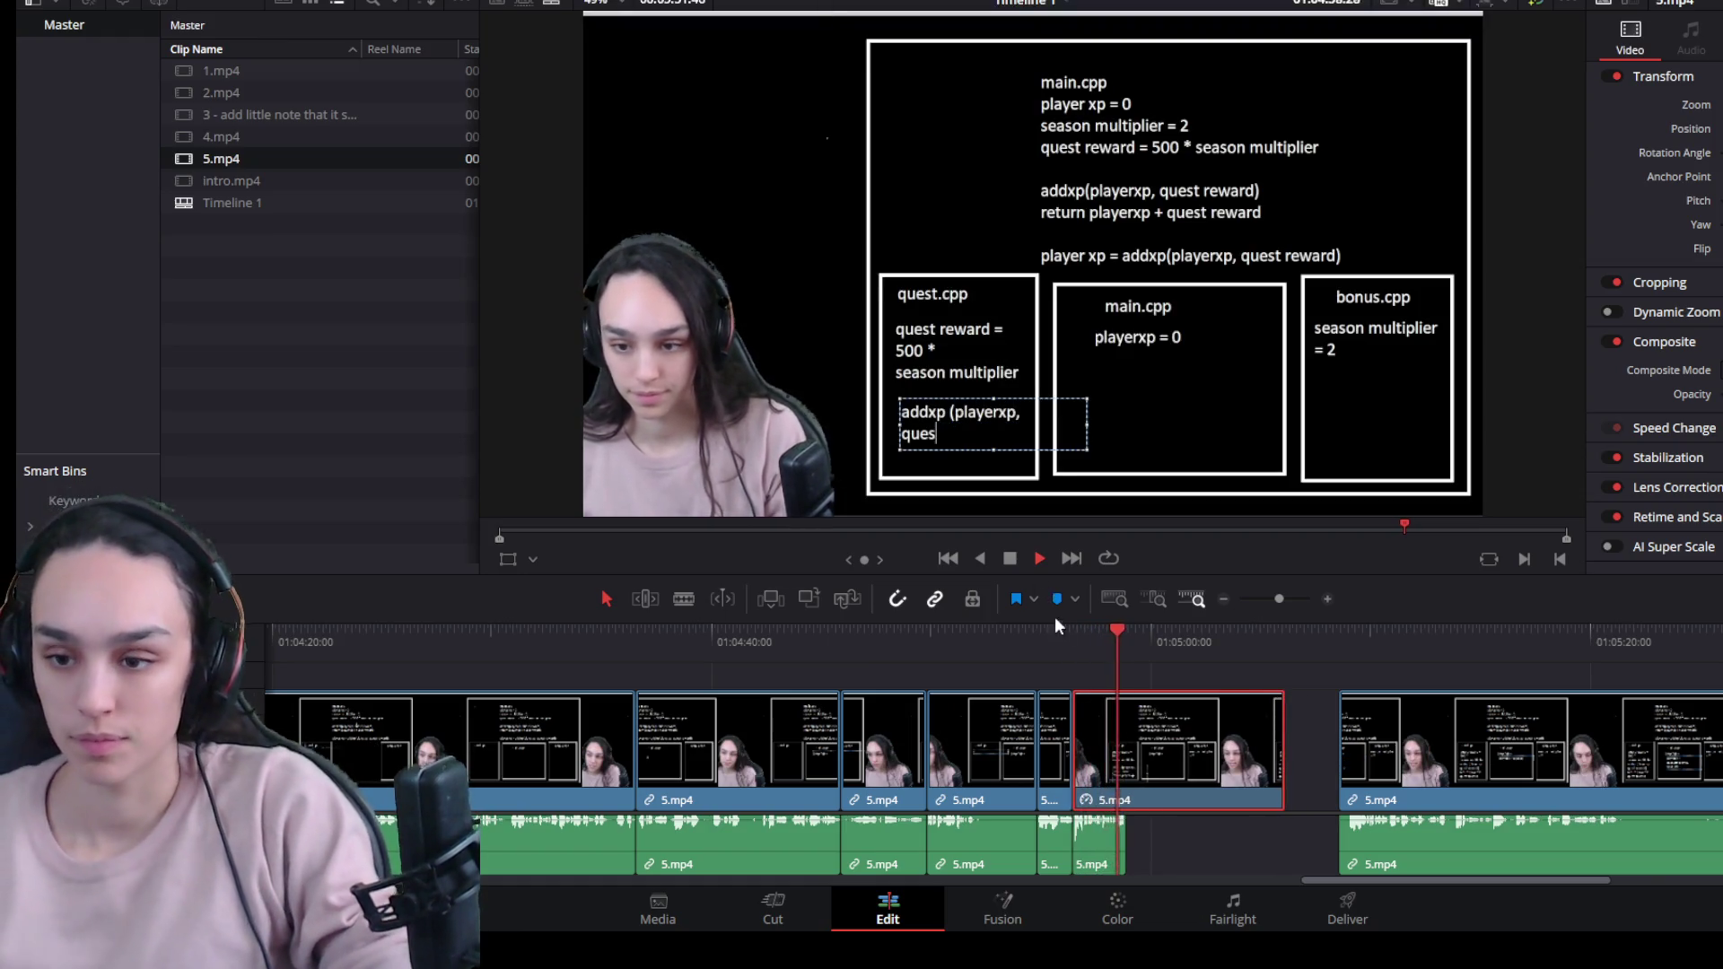
key(space)
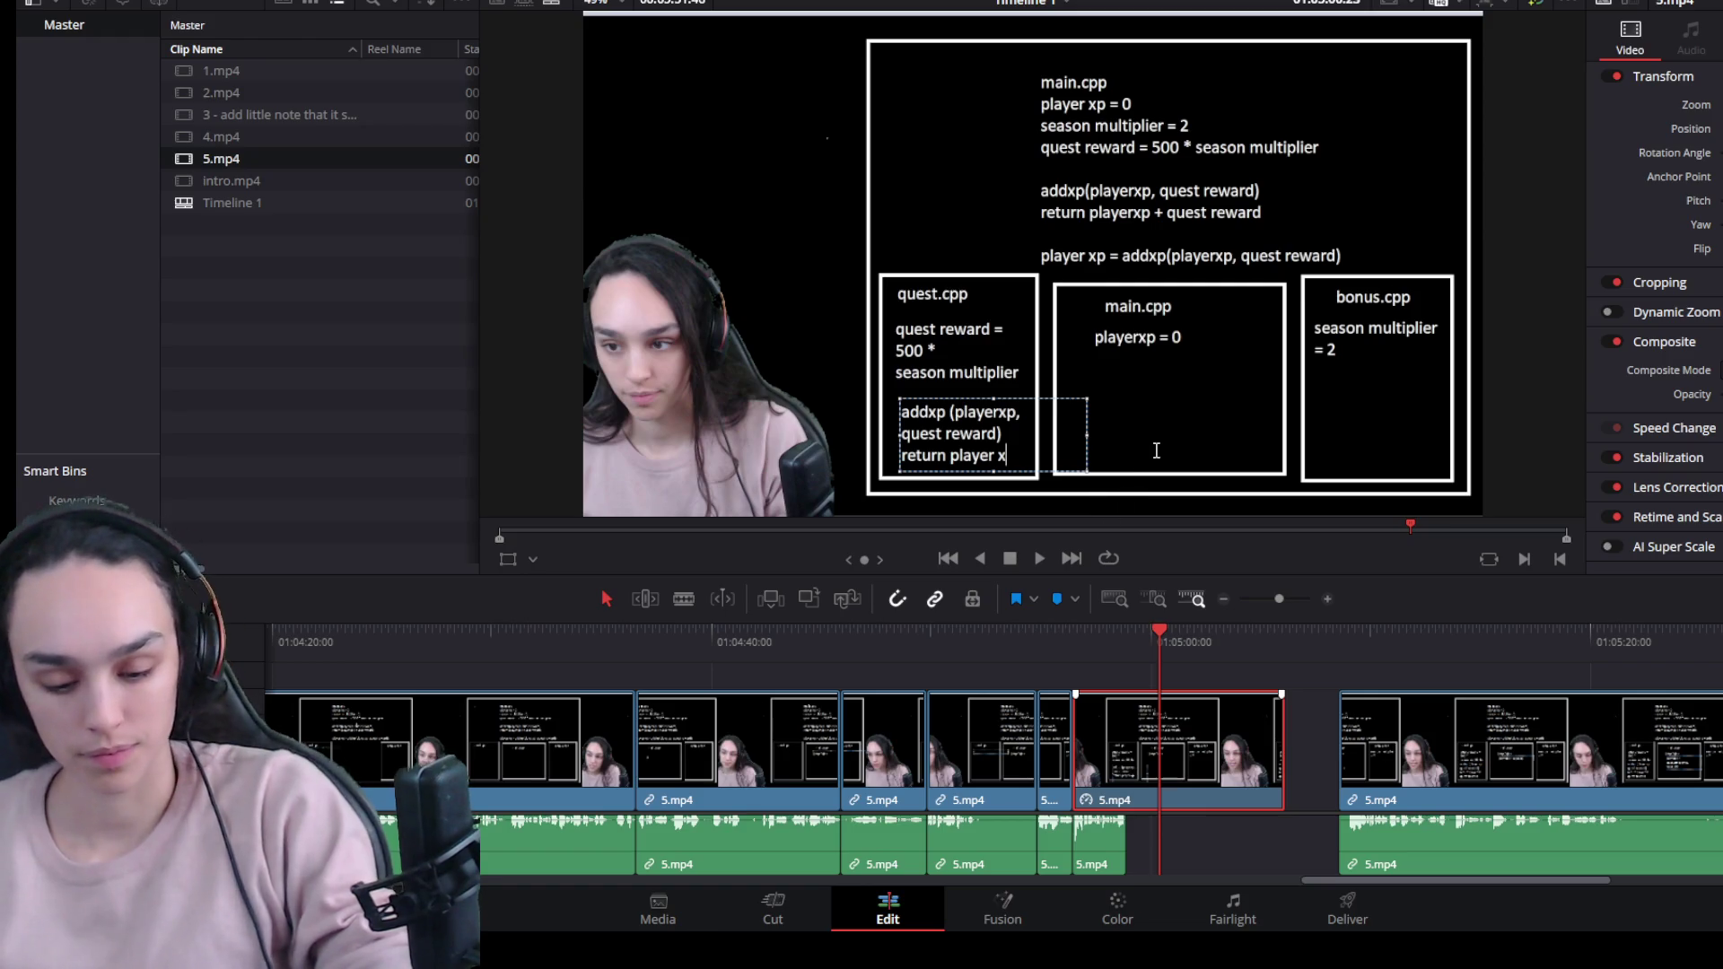
Split 5.mp4 at the point where the addxp line is finished.
drag(1176, 641, 1188, 642)
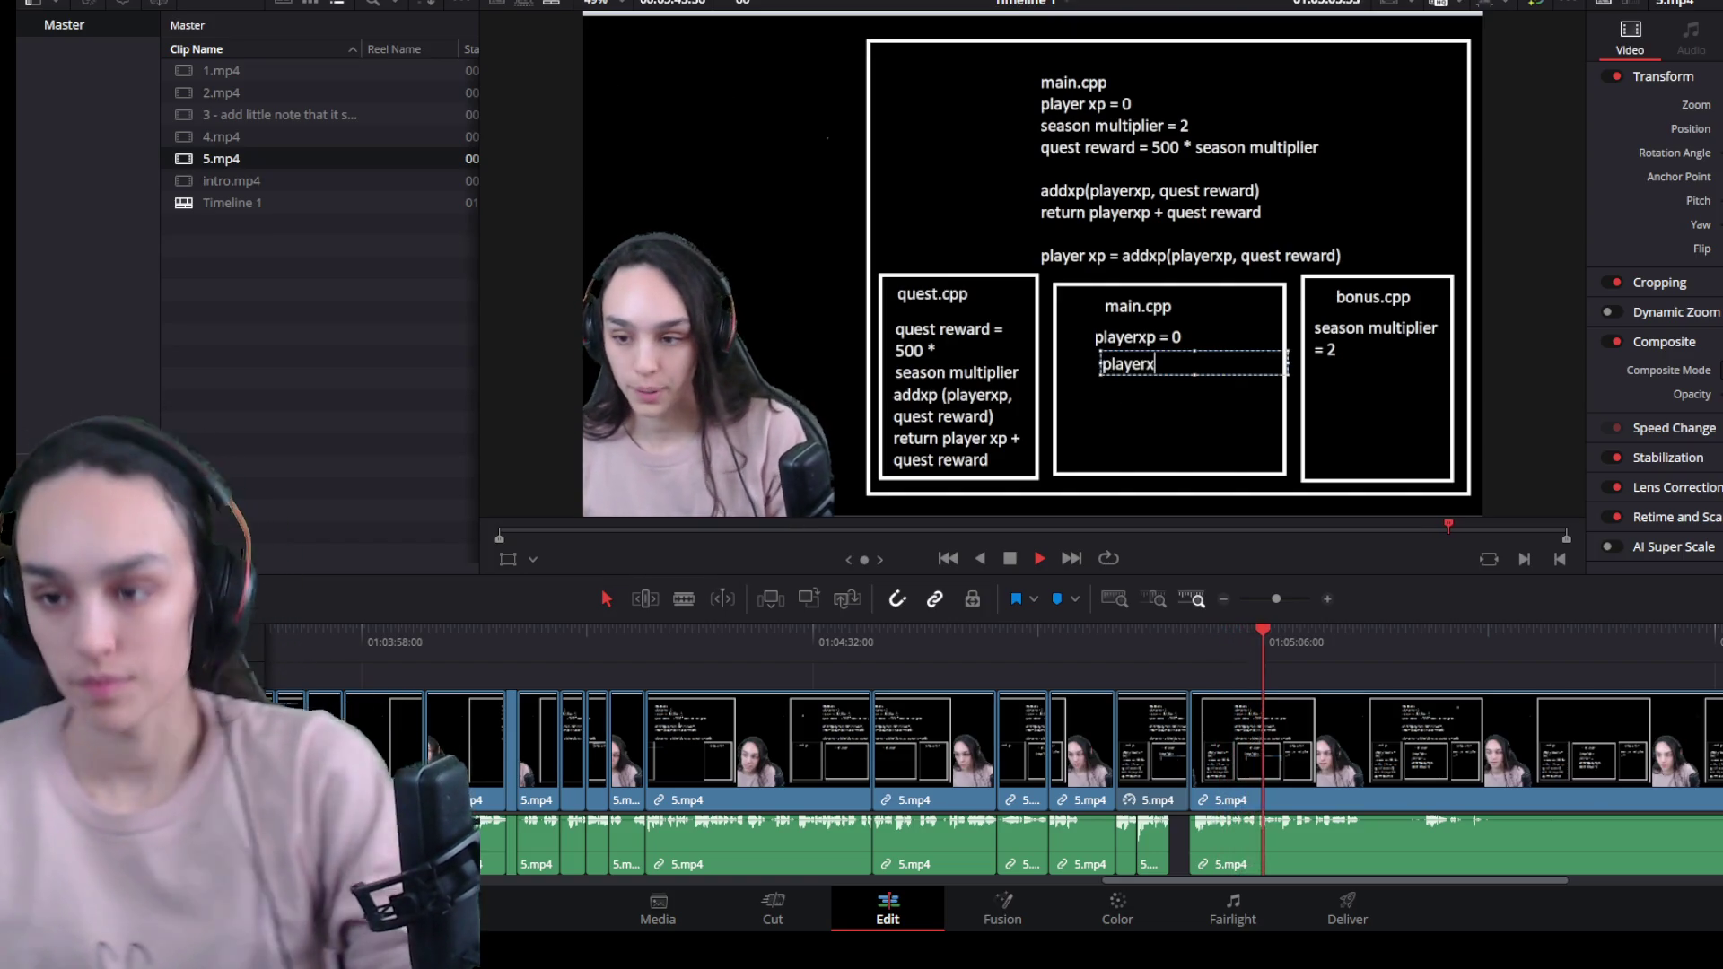
scroll(1472, 806, up, 2)
scroll(1472, 806, up, 2)
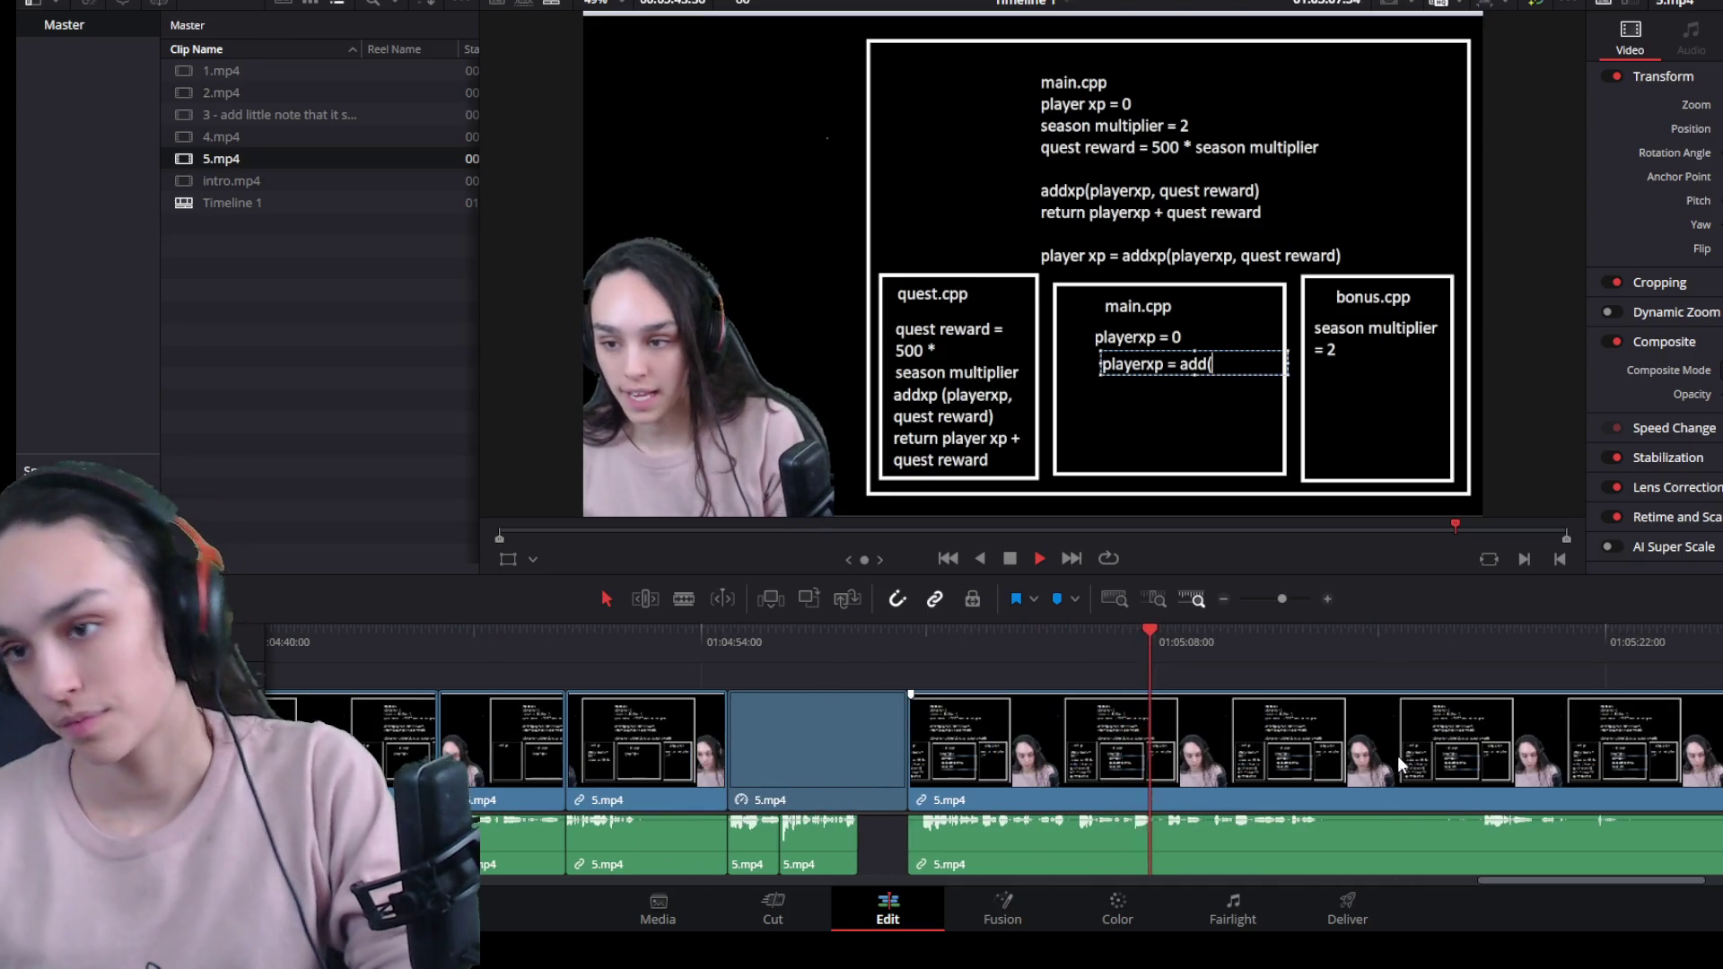
drag(1338, 644, 1325, 642)
click(1310, 714)
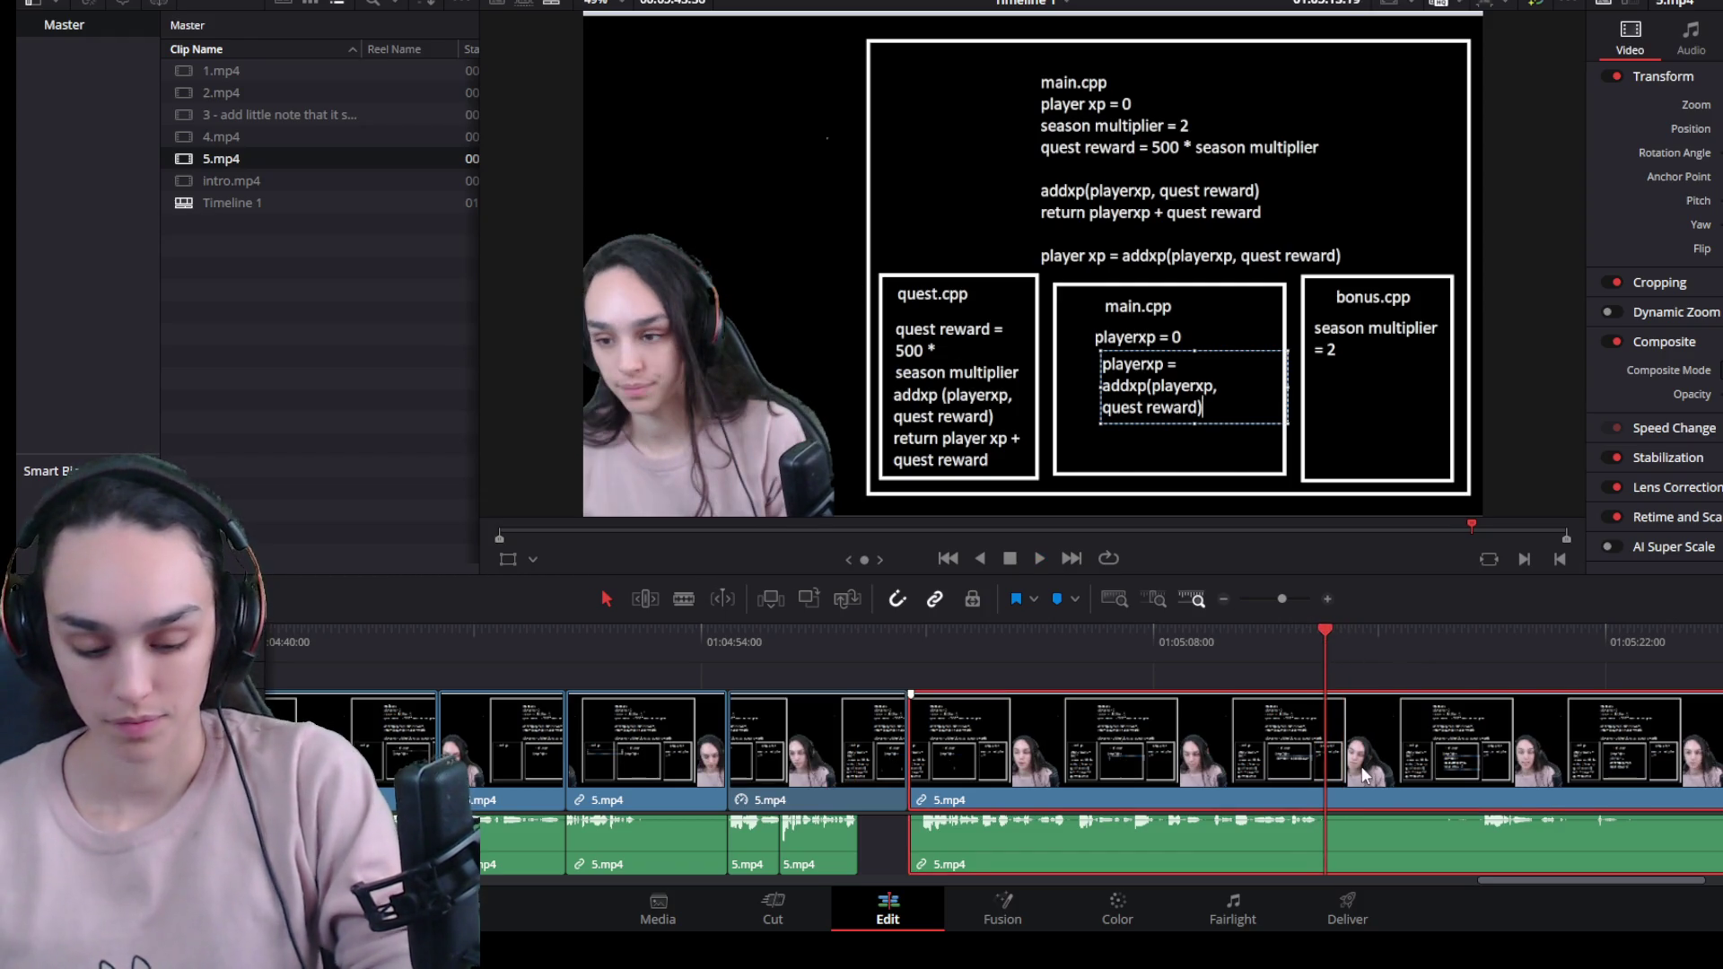
key(ctrl+b)
Cut a dead section out of 5.mp4 and close the gap.
click(1479, 632)
key(space)
scroll(1407, 666, down, 3)
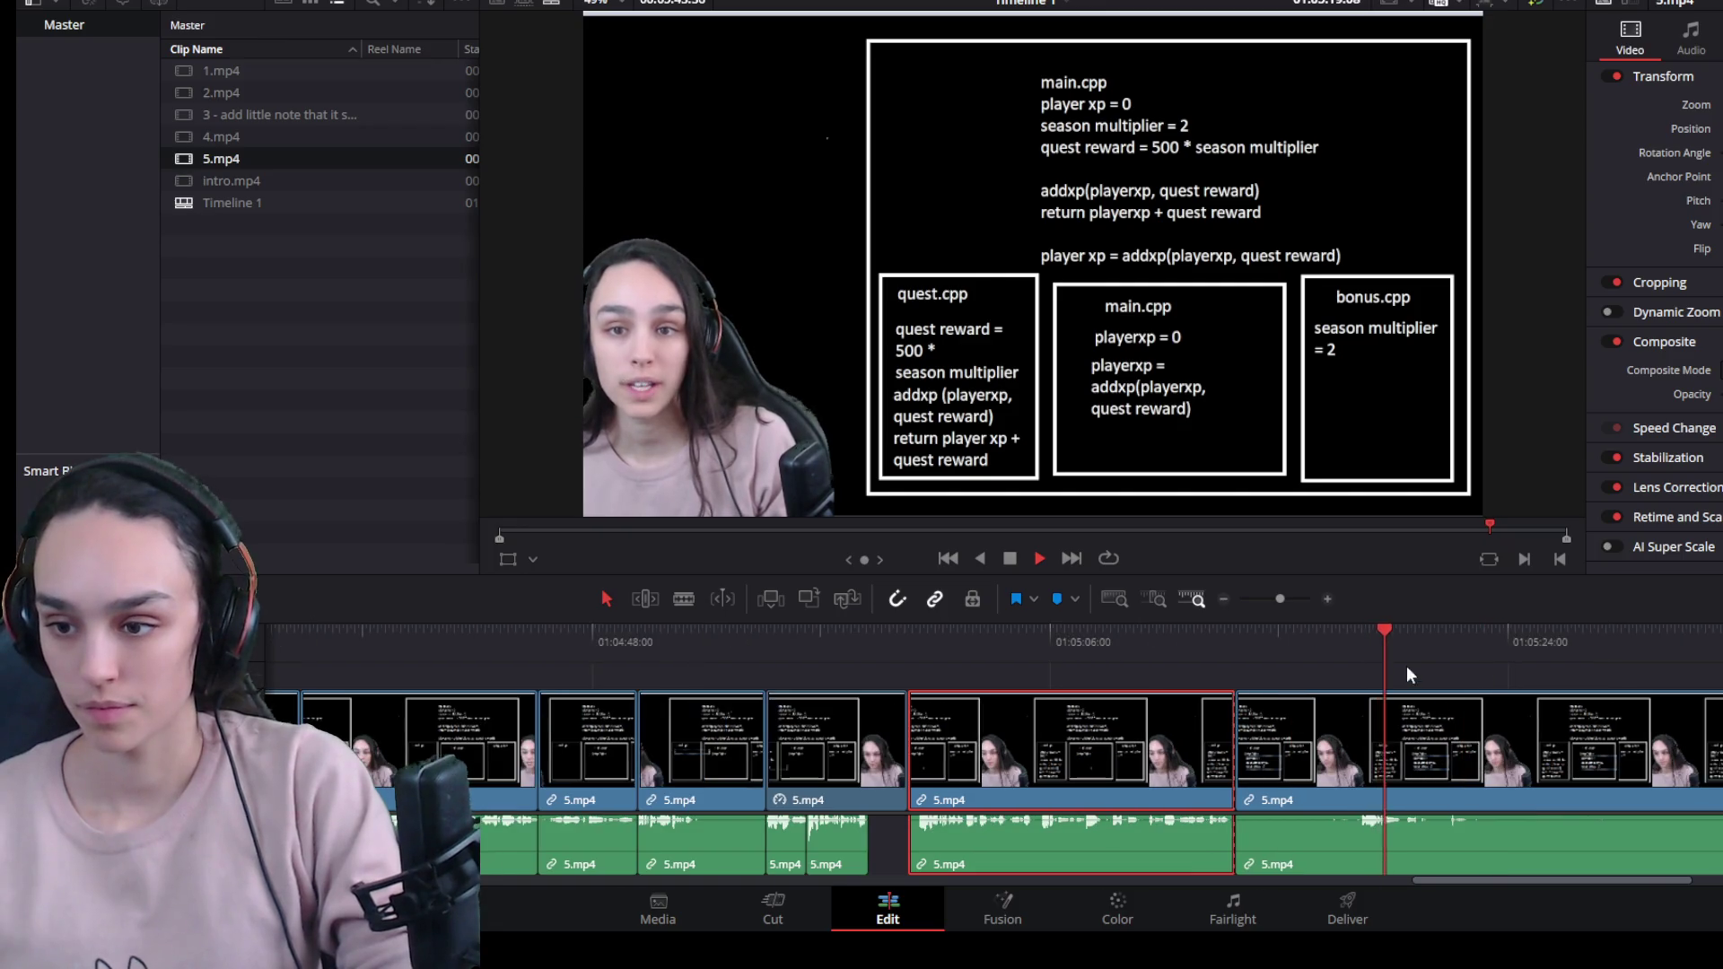
scroll(1373, 718, right, 3)
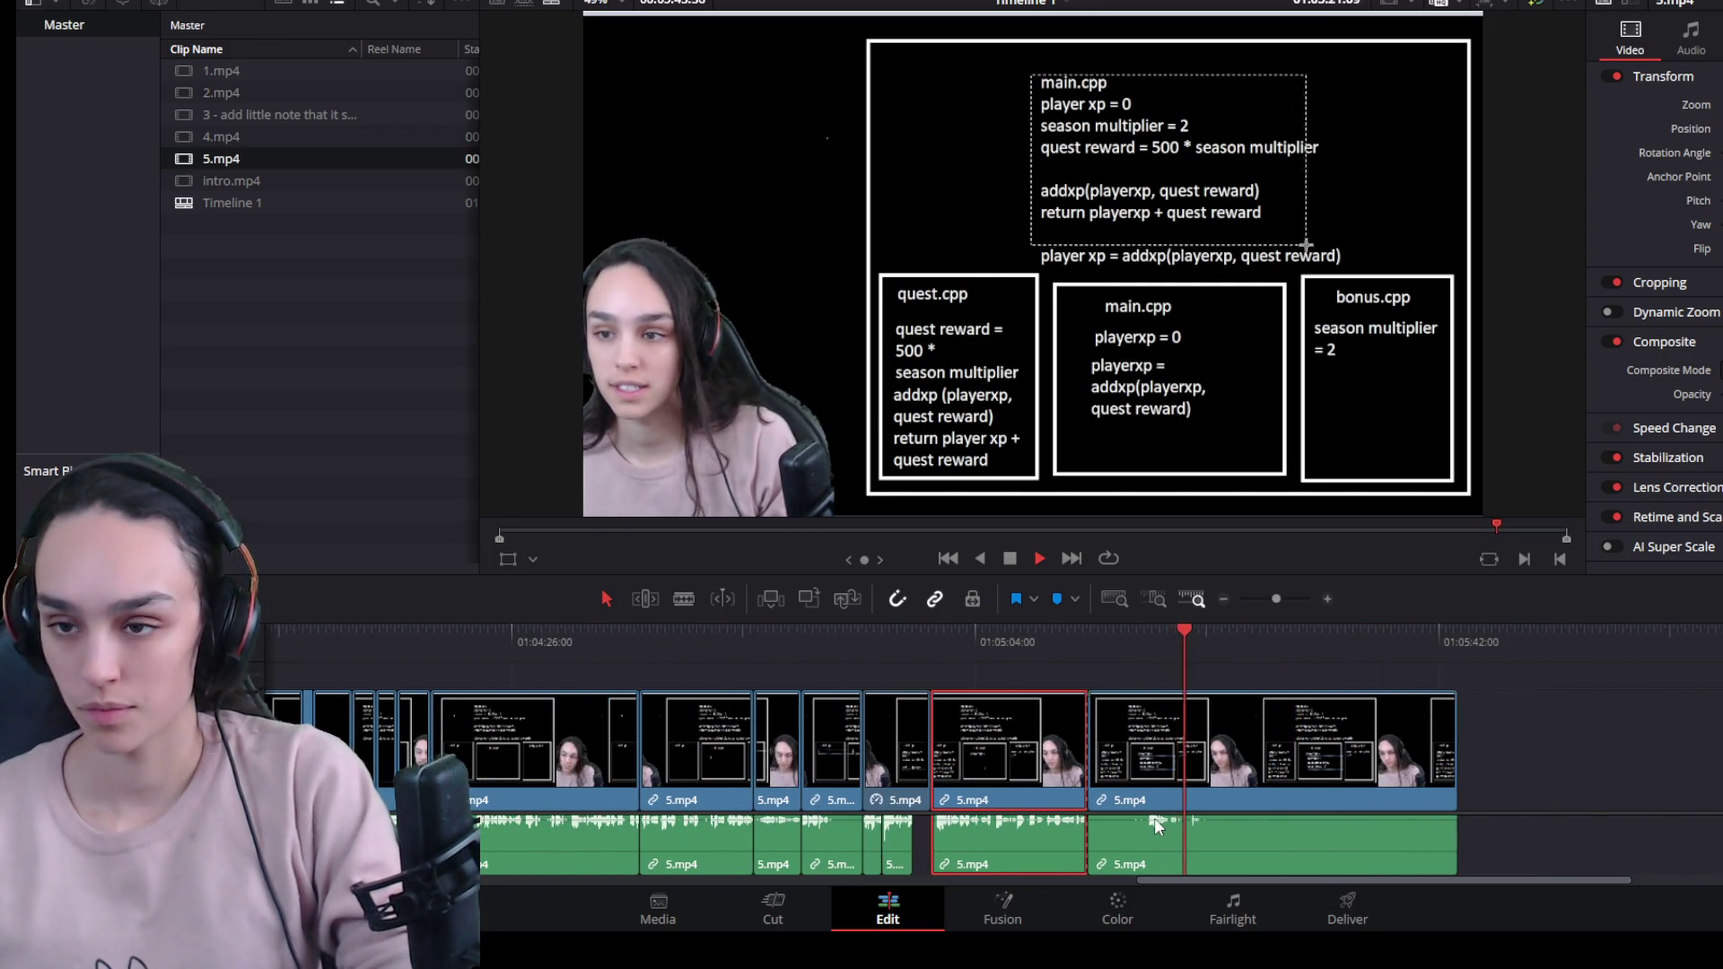
scroll(1154, 812, up, 2)
key(space)
click(1184, 752)
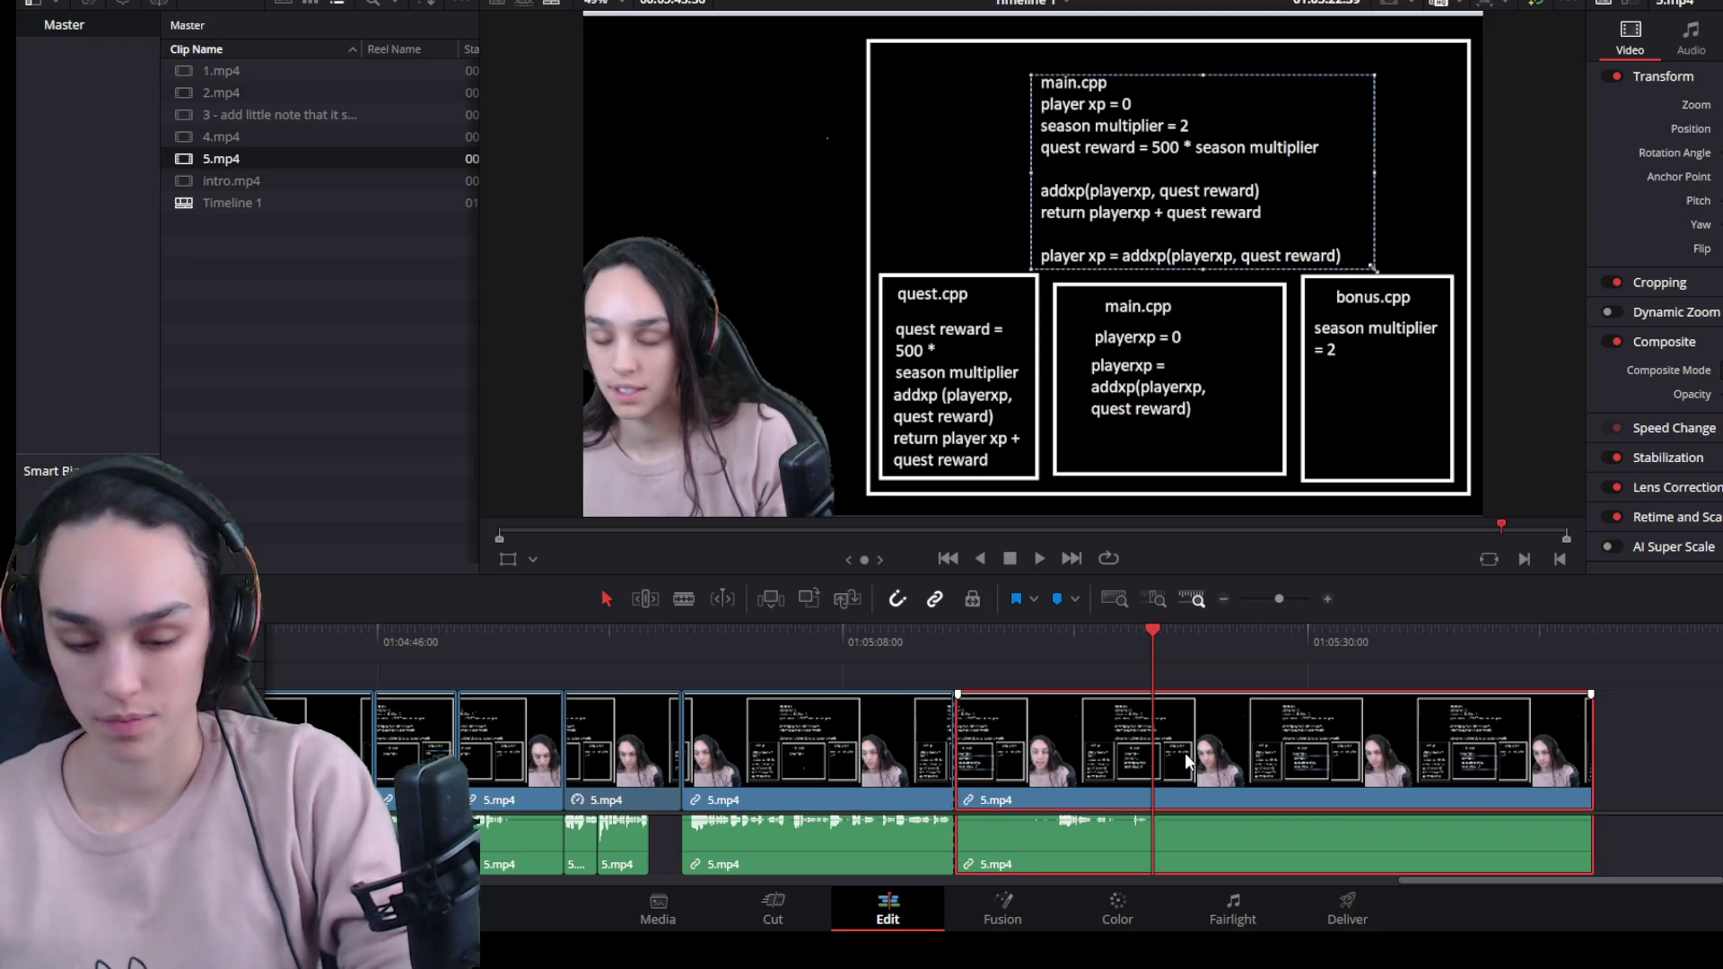
key(ctrl+b)
drag(1073, 628, 1054, 632)
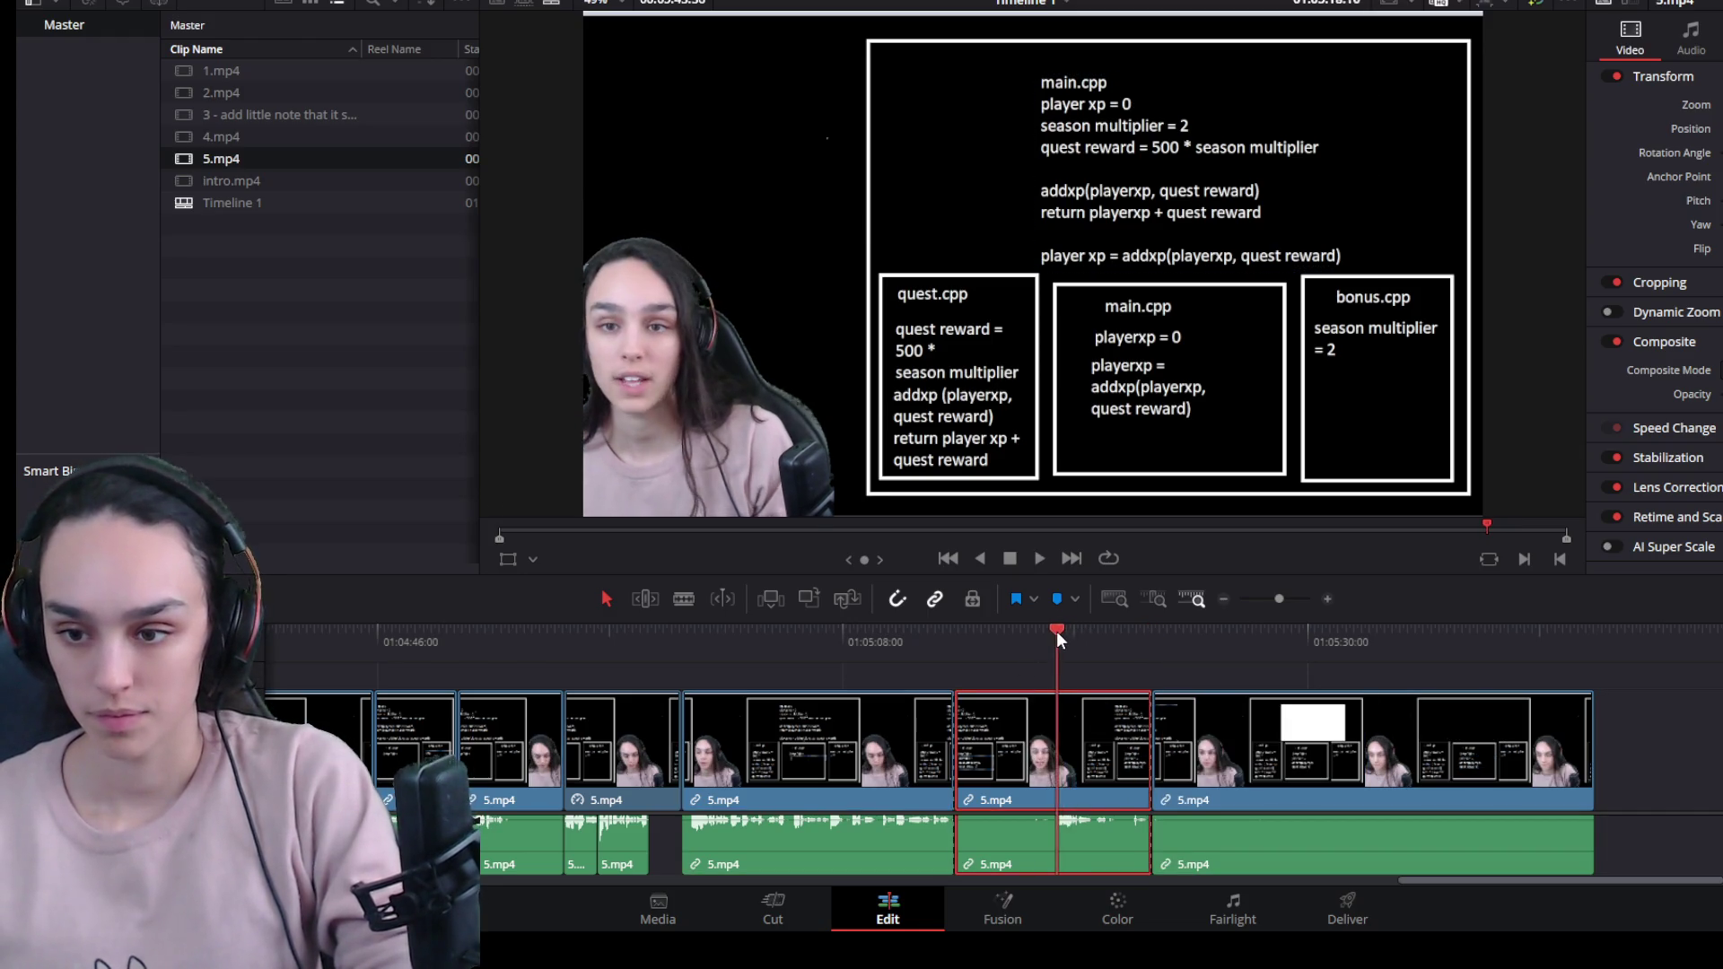
key(ctrl+b)
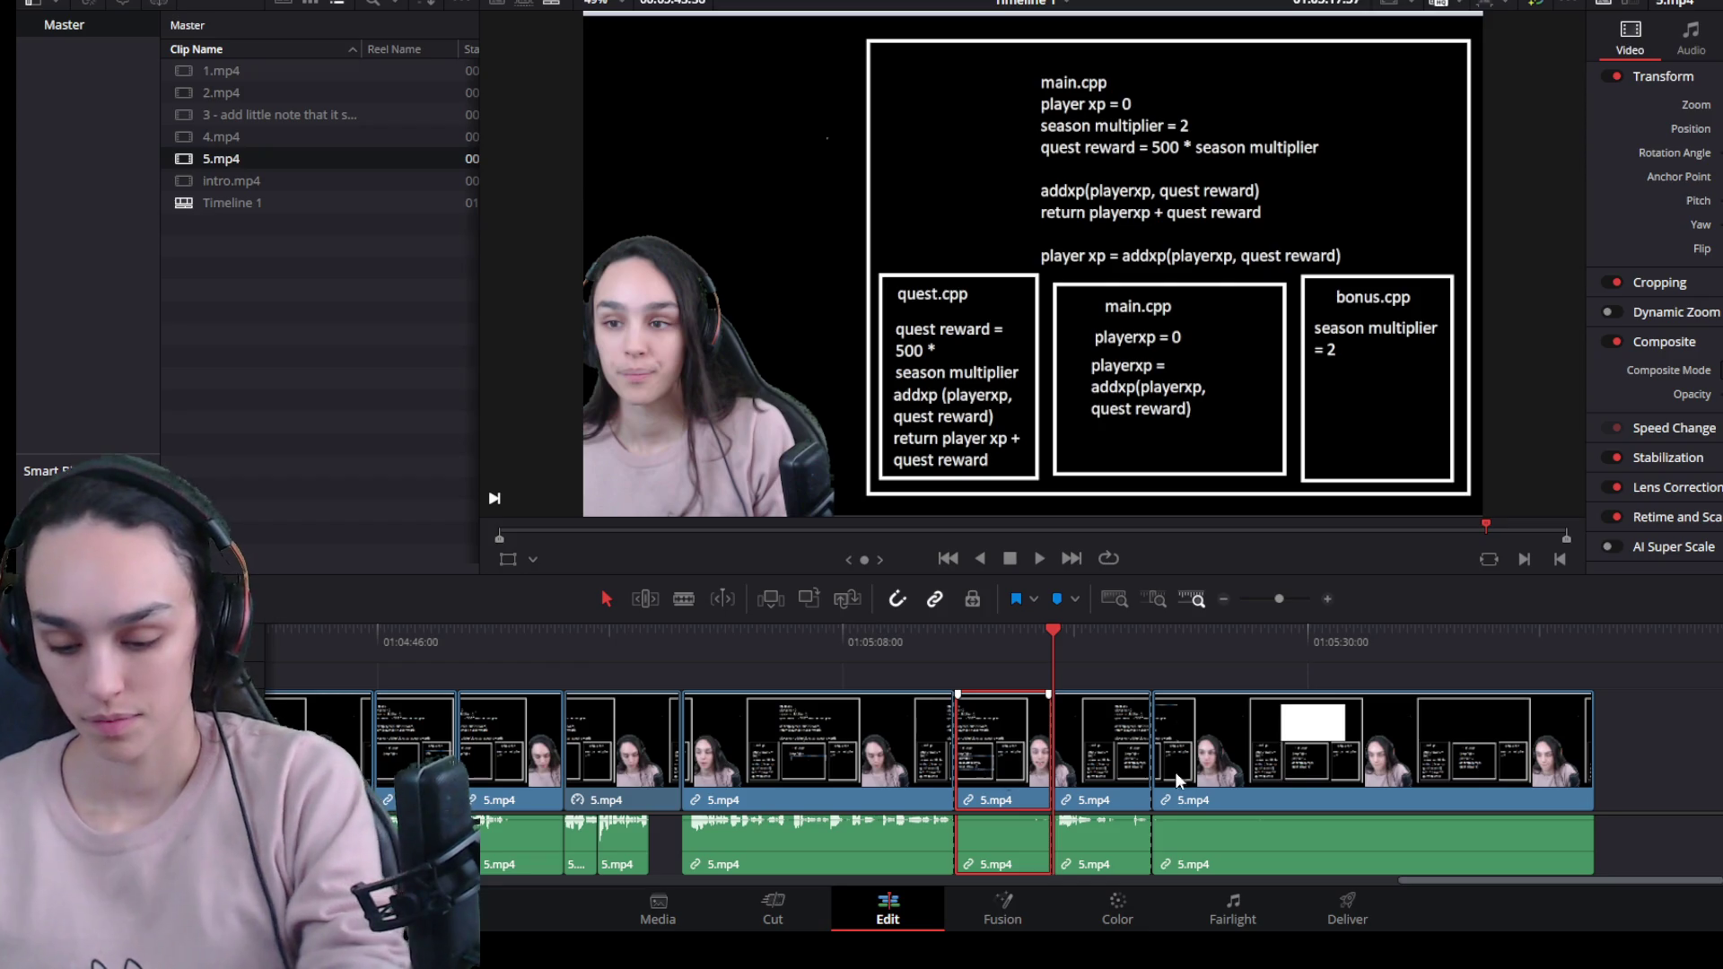
key(Delete)
Delete the long last 5.mp4 clip and play back the new ending.
click(1321, 758)
key(Delete)
click(1026, 628)
key(space)
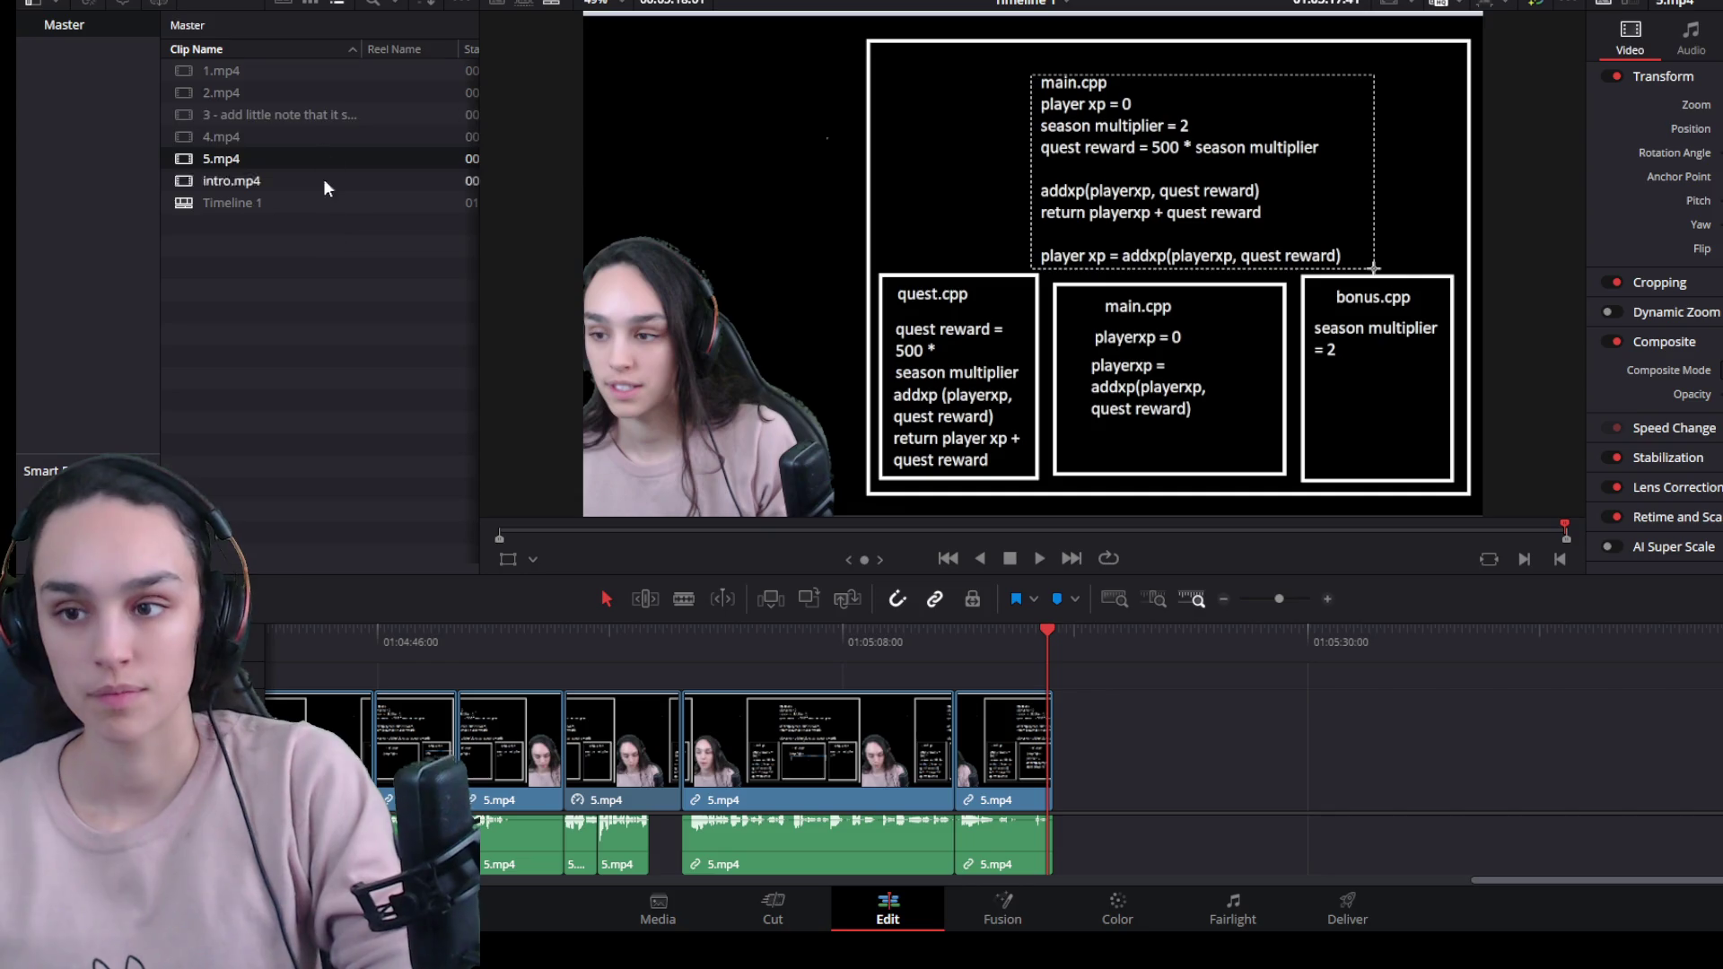
Extend the last 5.mp4 clip and split it at the finished main.cpp frame.
drag(1047, 744, 1077, 718)
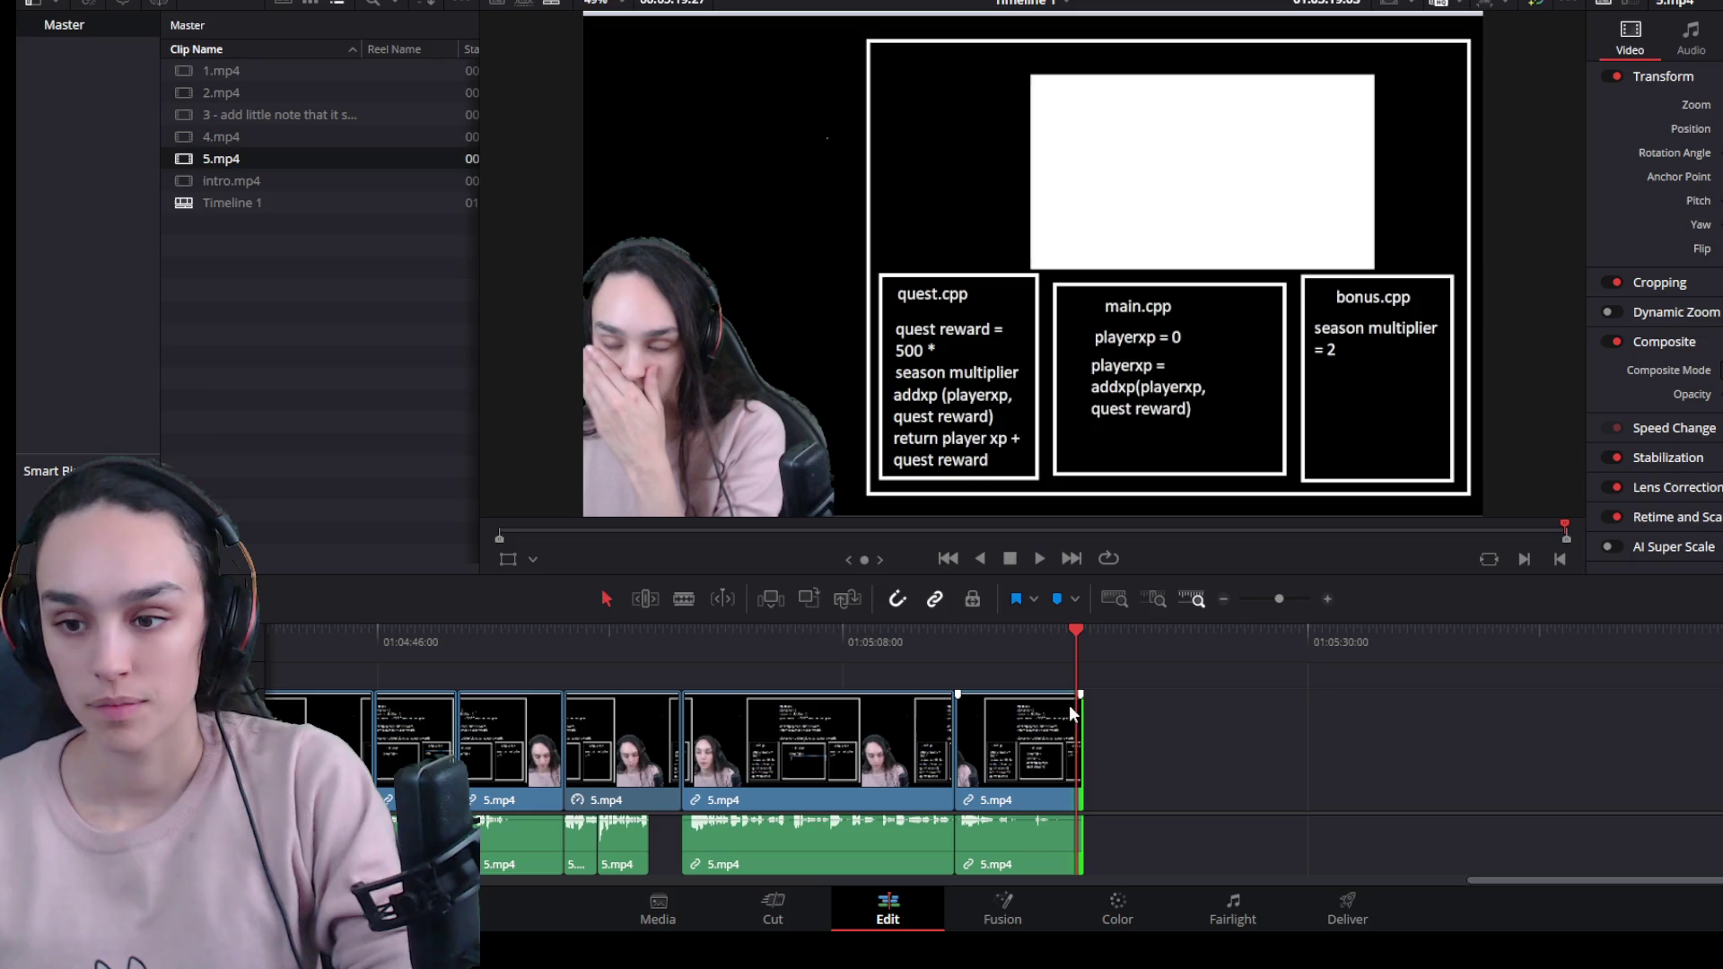
drag(1074, 642, 1053, 637)
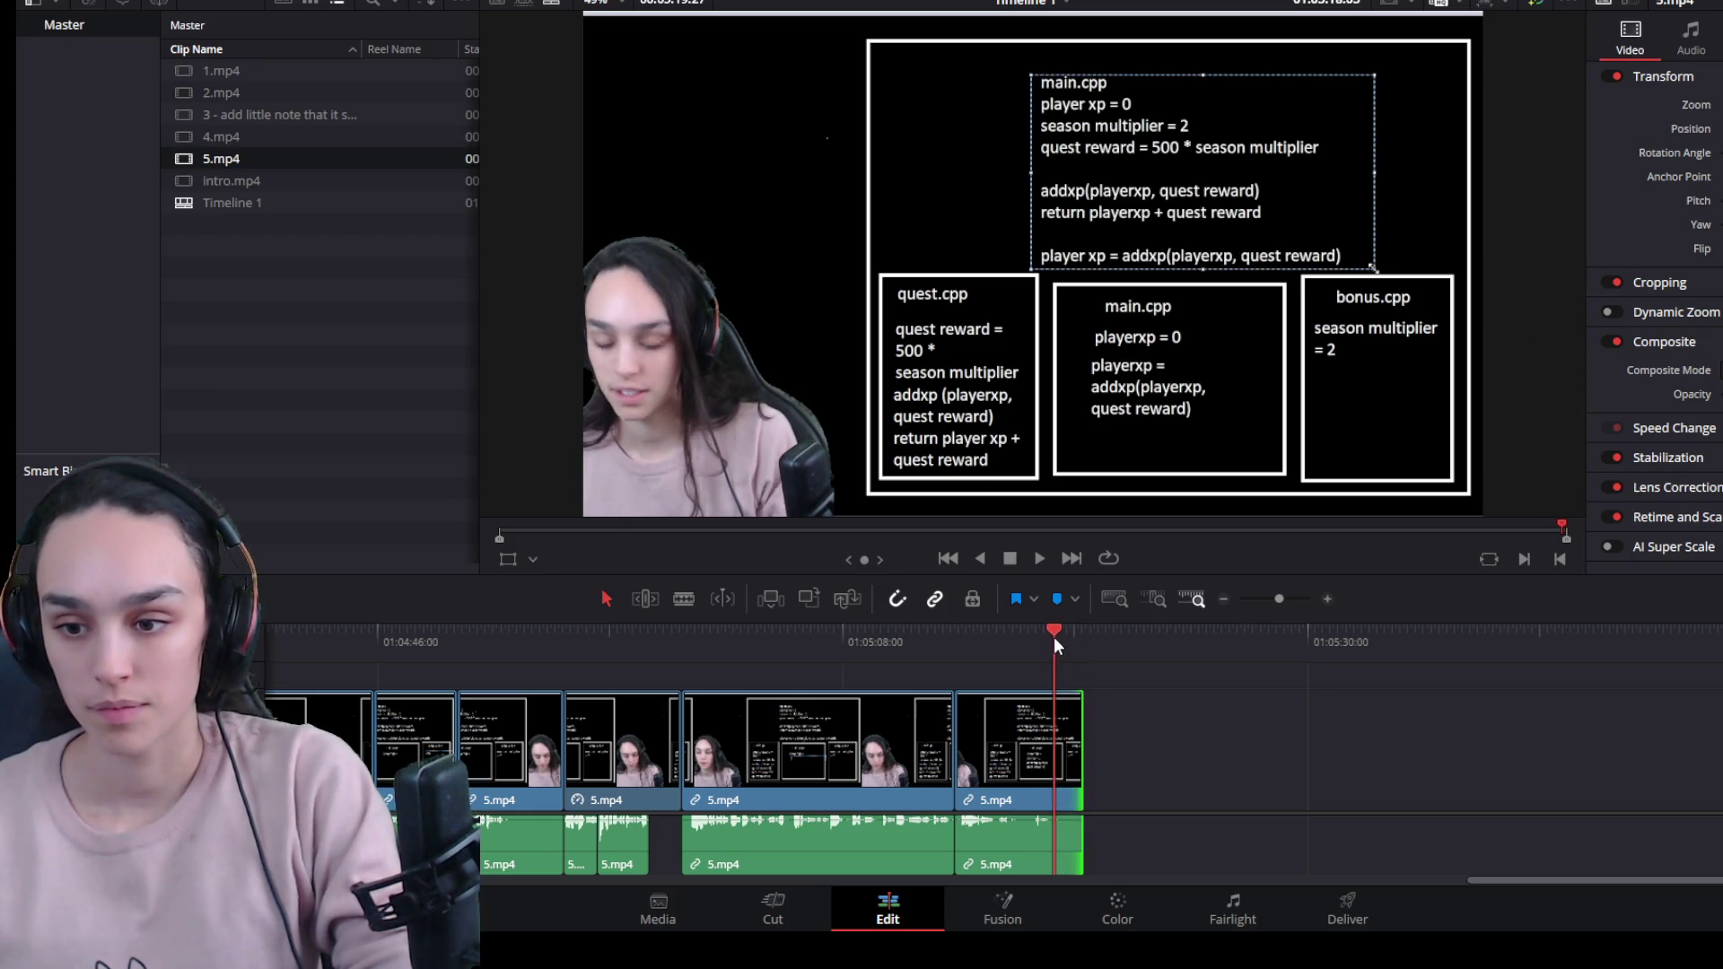
mouse_move(1070, 730)
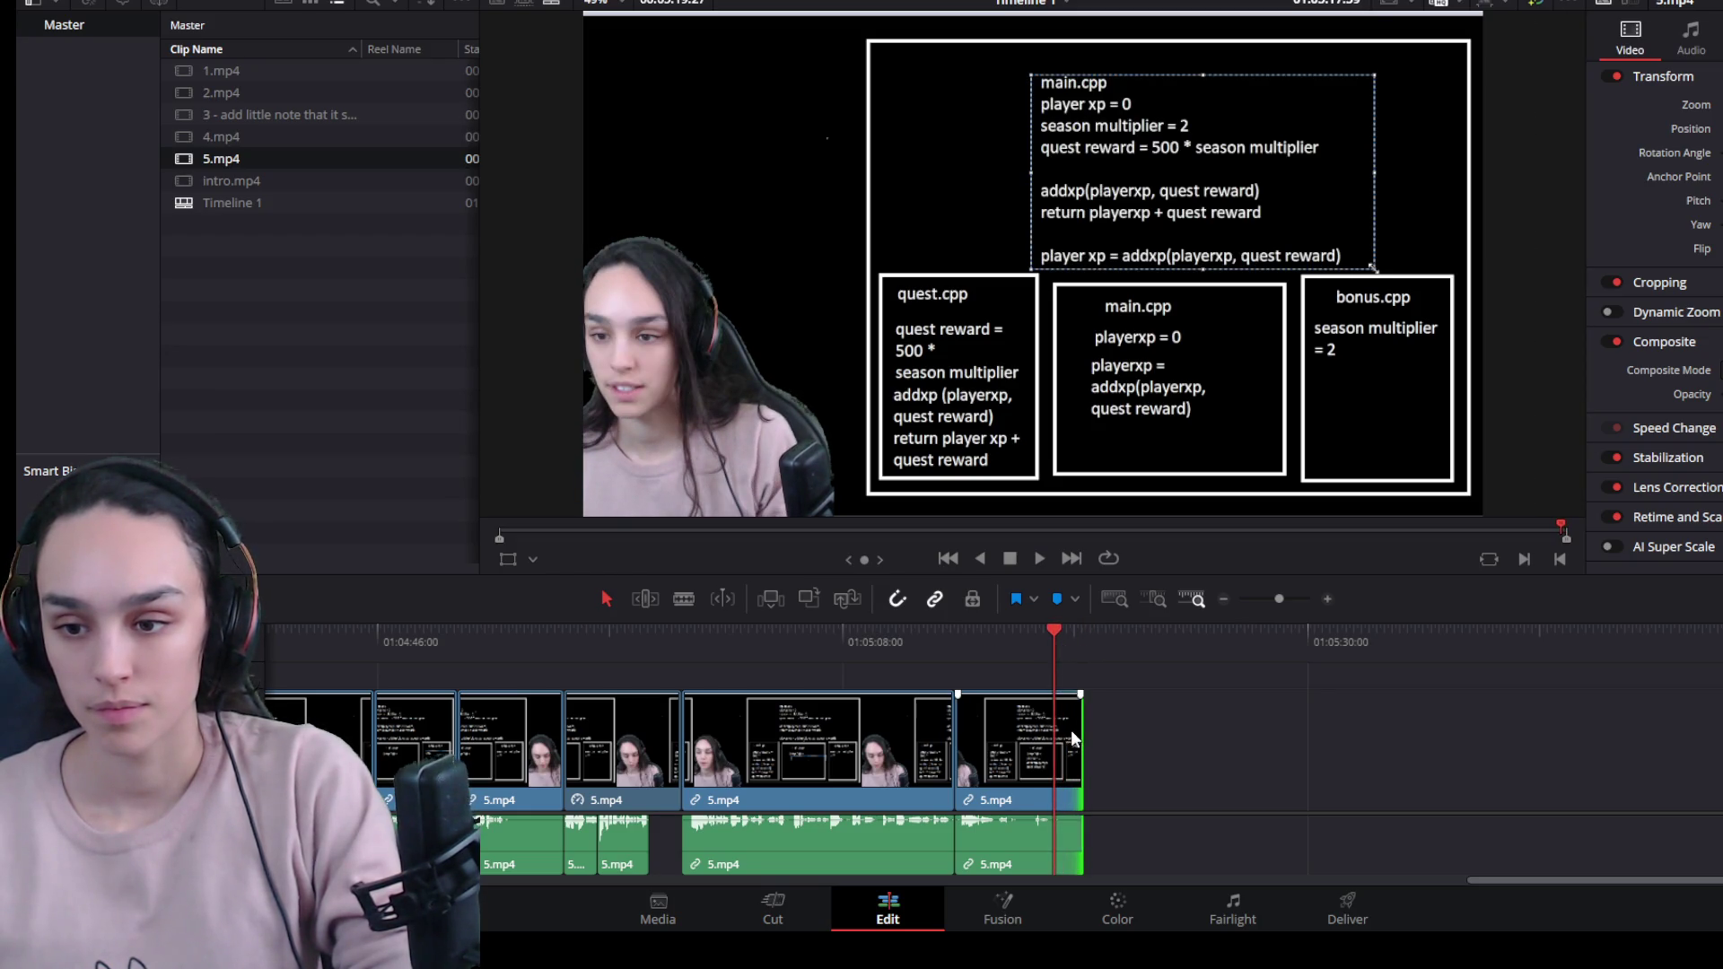
key(ctrl+b)
Trim the final 5.mp4 piece down to a short ending and review it.
click(1074, 759)
drag(1083, 759, 1152, 759)
mouse_move(1059, 642)
mouse_down()
mouse_move(1080, 622)
mouse_move(1123, 639)
mouse_up()
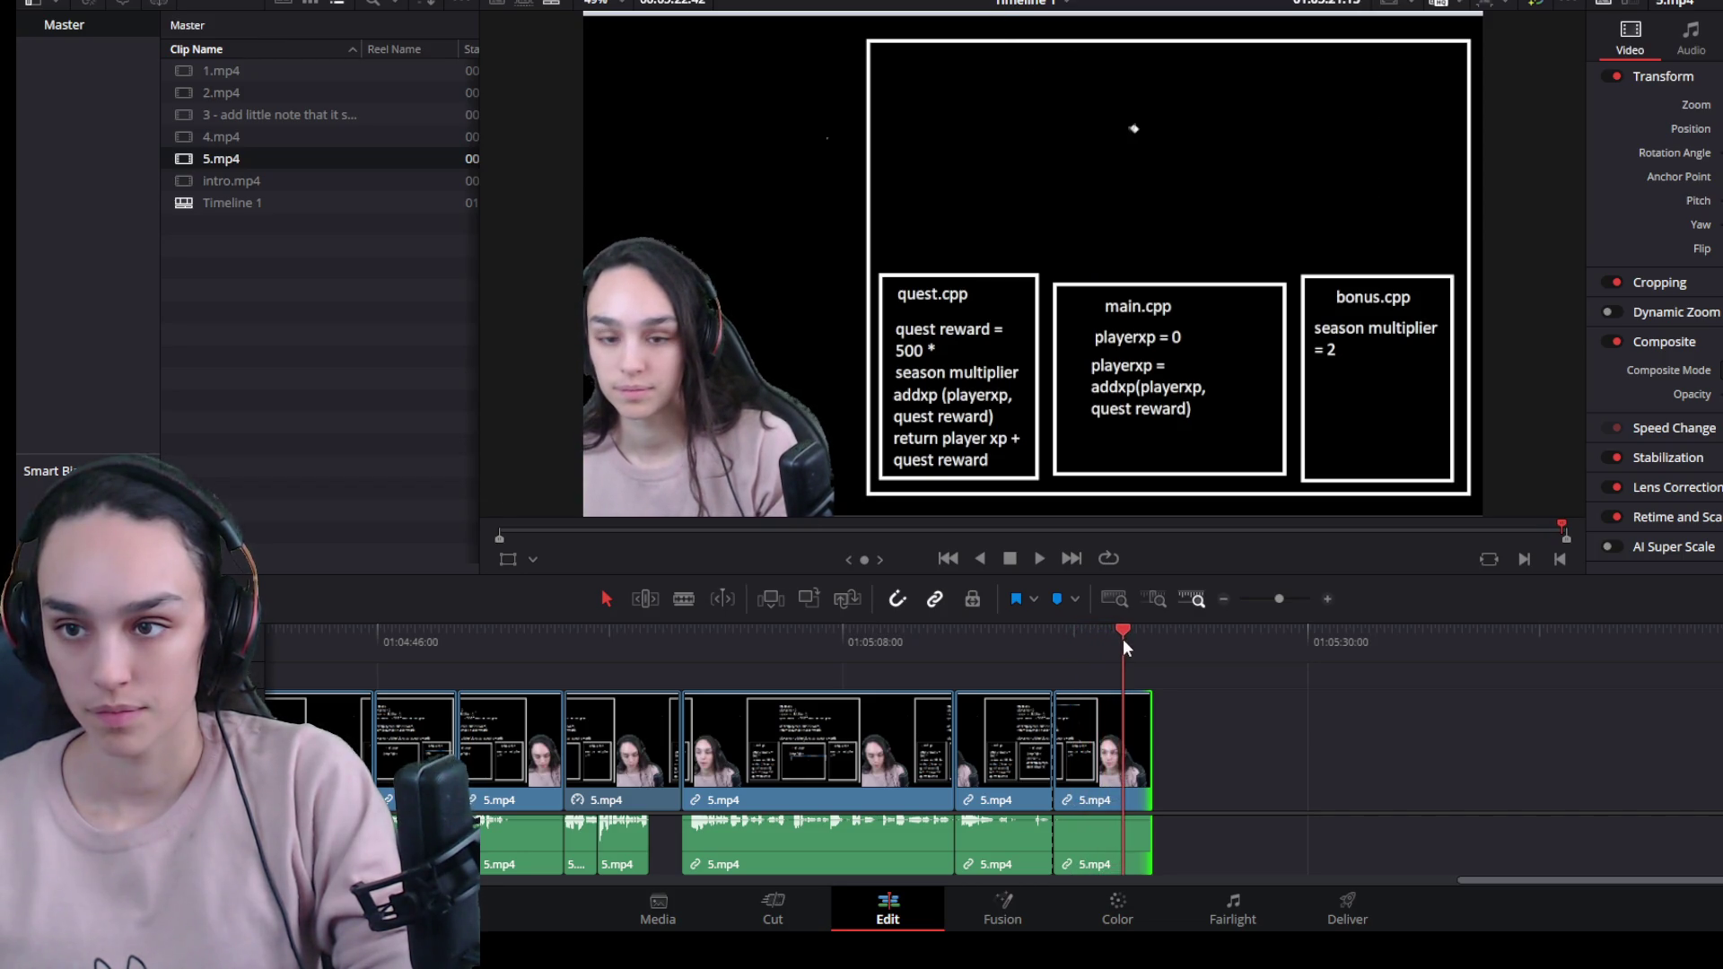
mouse_move(1056, 773)
mouse_down()
mouse_move(1113, 774)
mouse_move(1068, 772)
mouse_up()
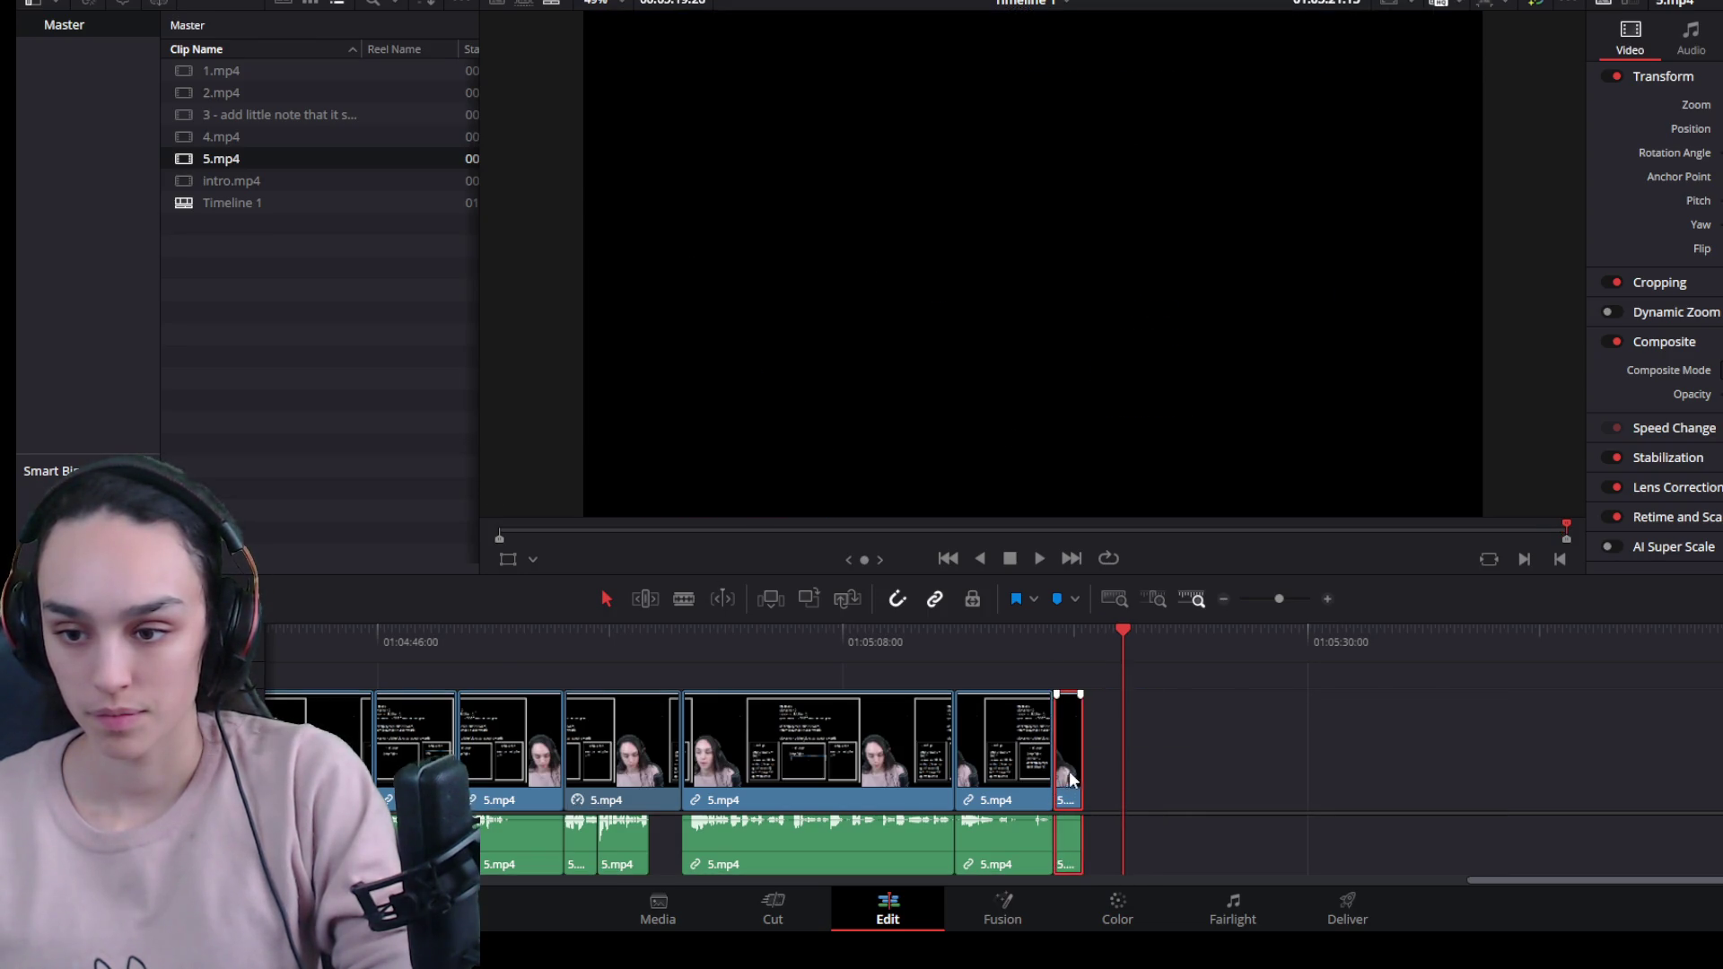
click(1041, 632)
key(space)
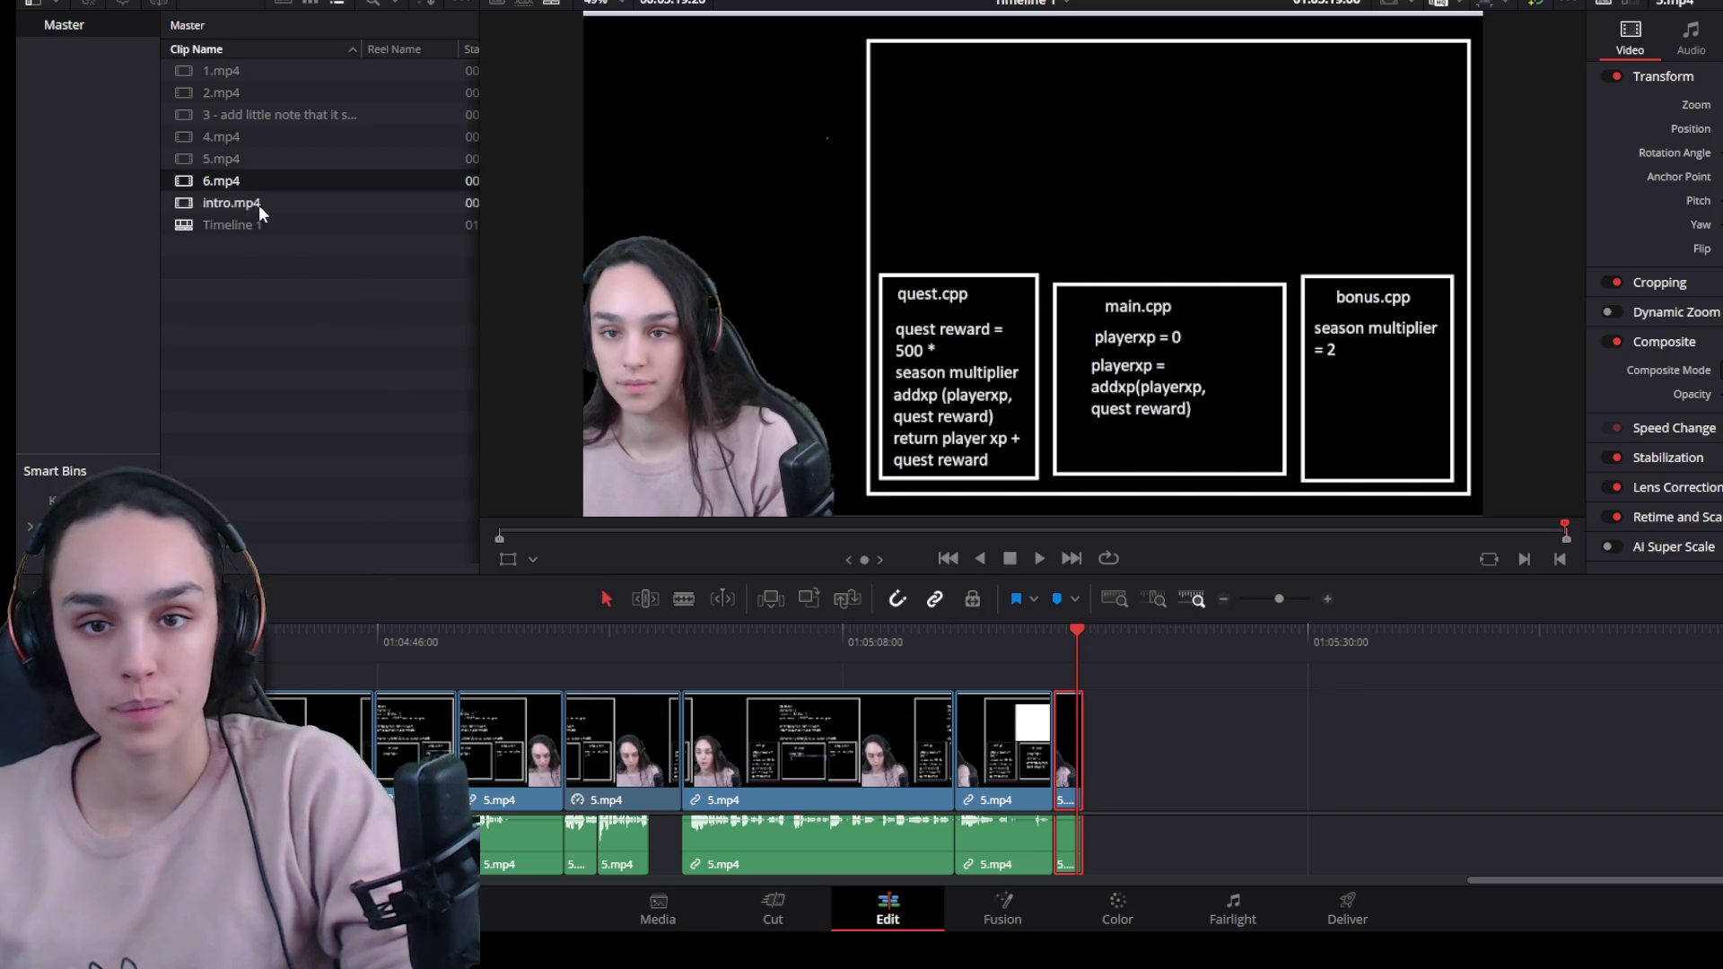
Place 6.mp4 from the Media Pool directly after the last 5.mp4 piece and enlarge the timeline area.
drag(215, 181, 1278, 788)
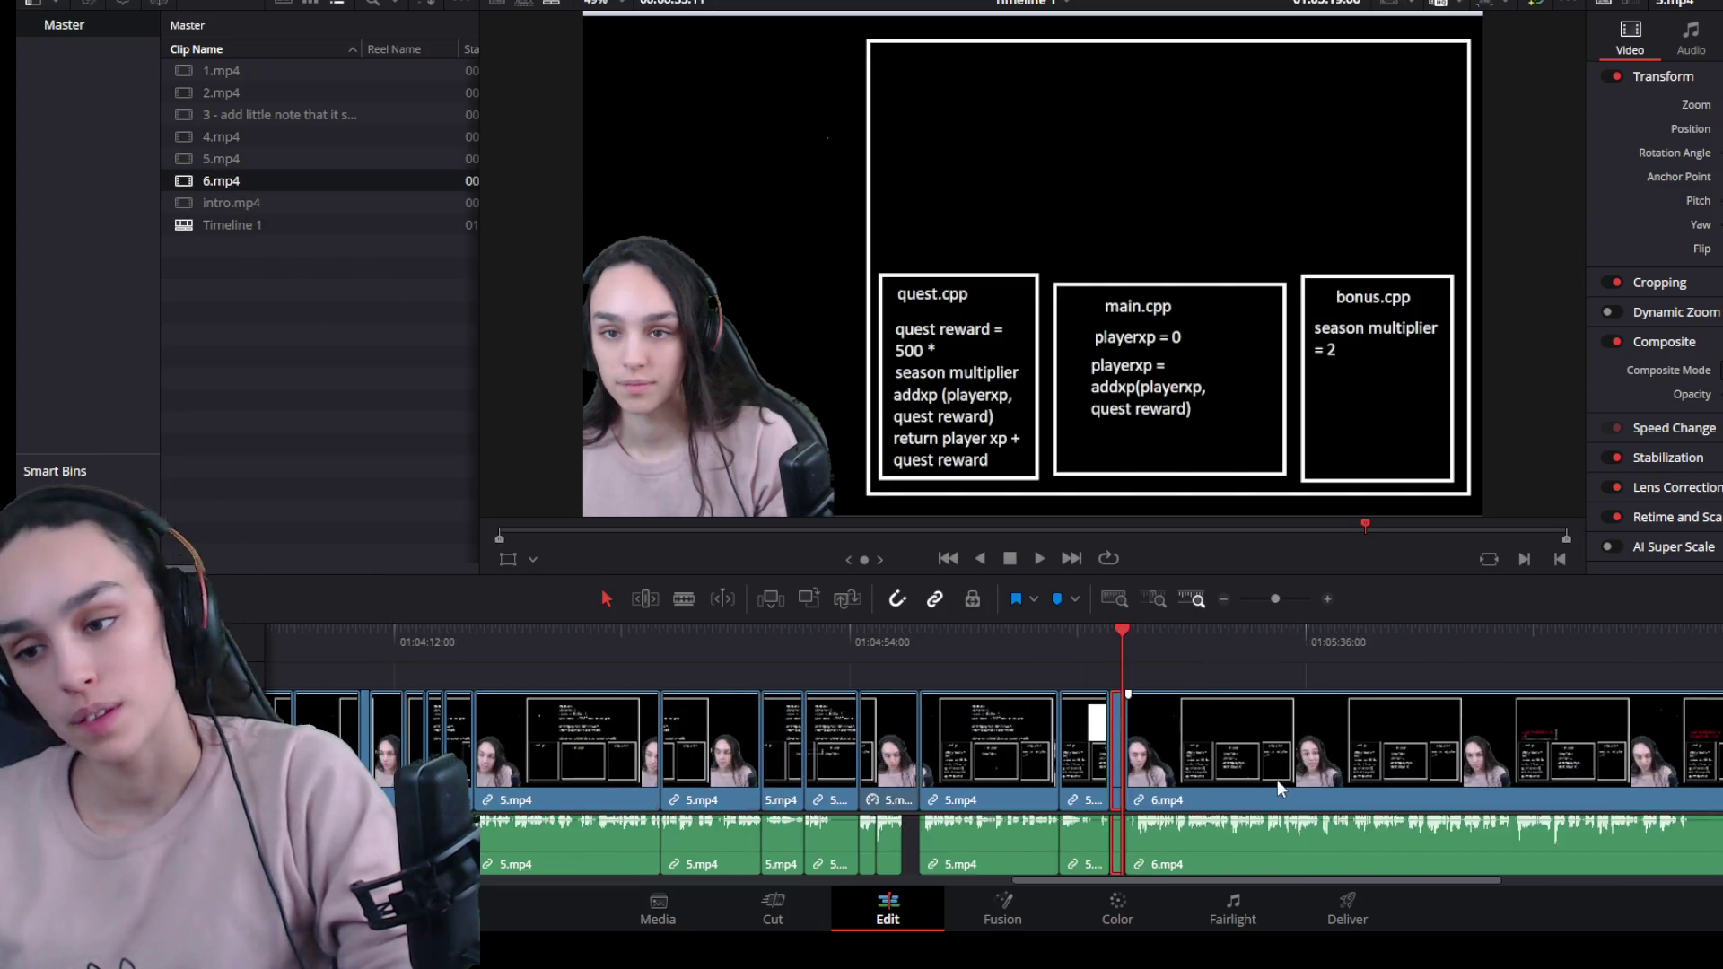
scroll(1278, 788, down, 3)
click(1257, 774)
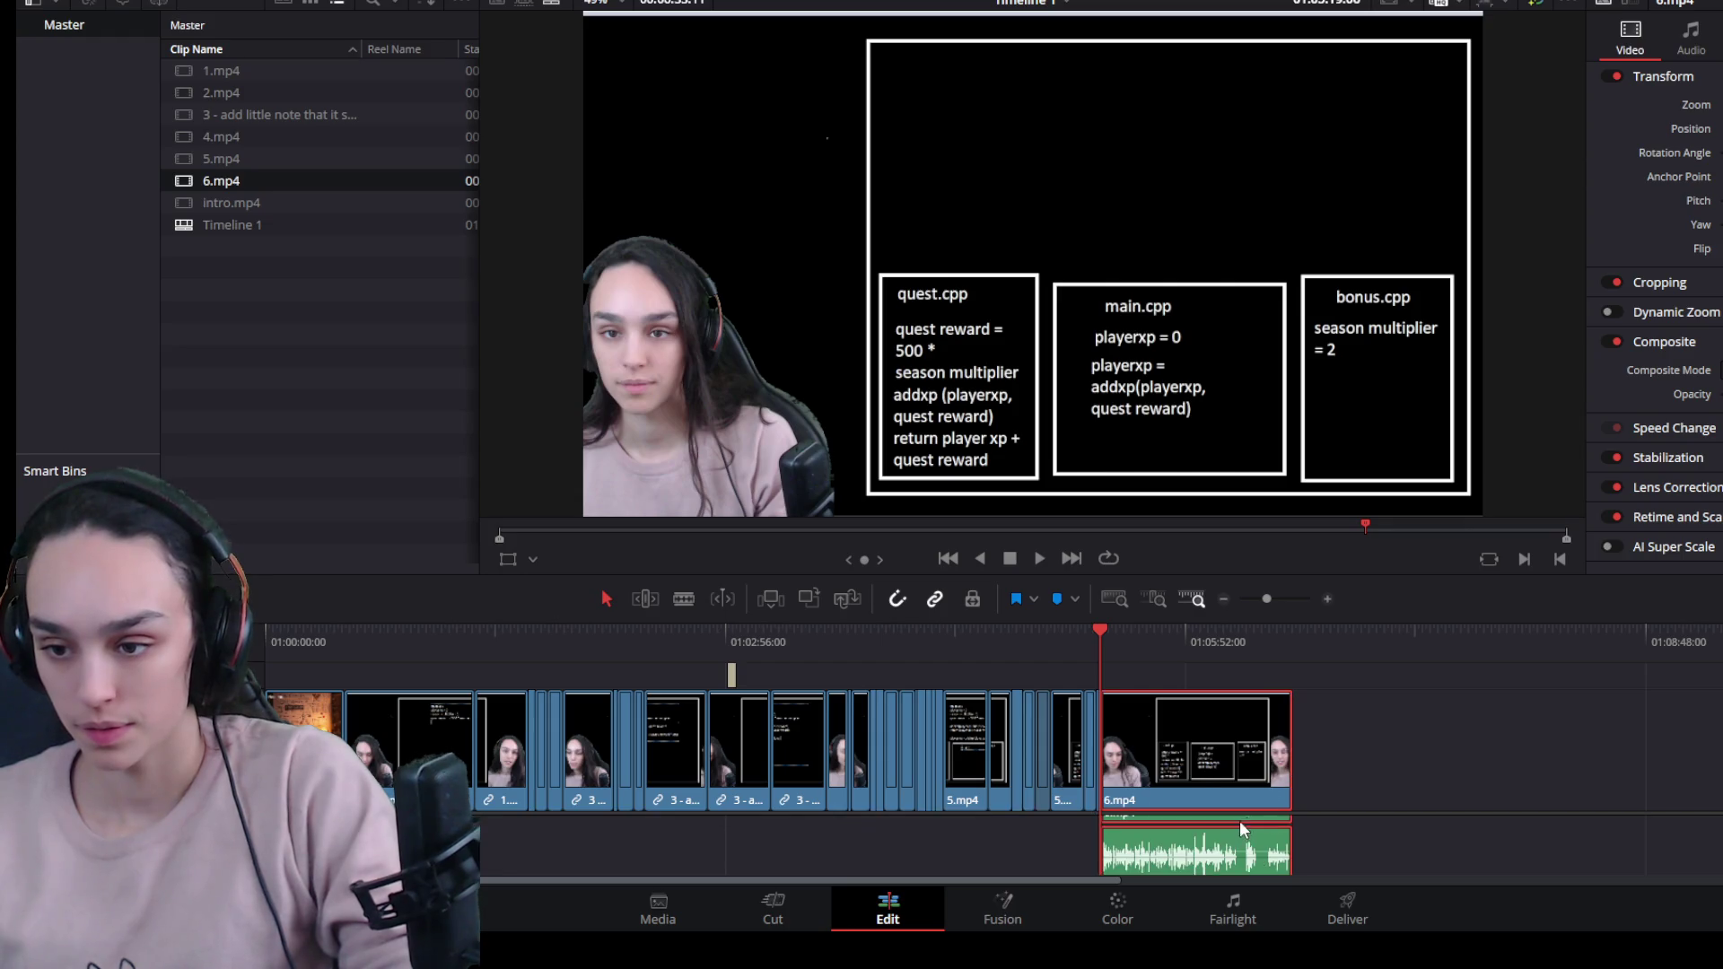
drag(1212, 619, 1219, 349)
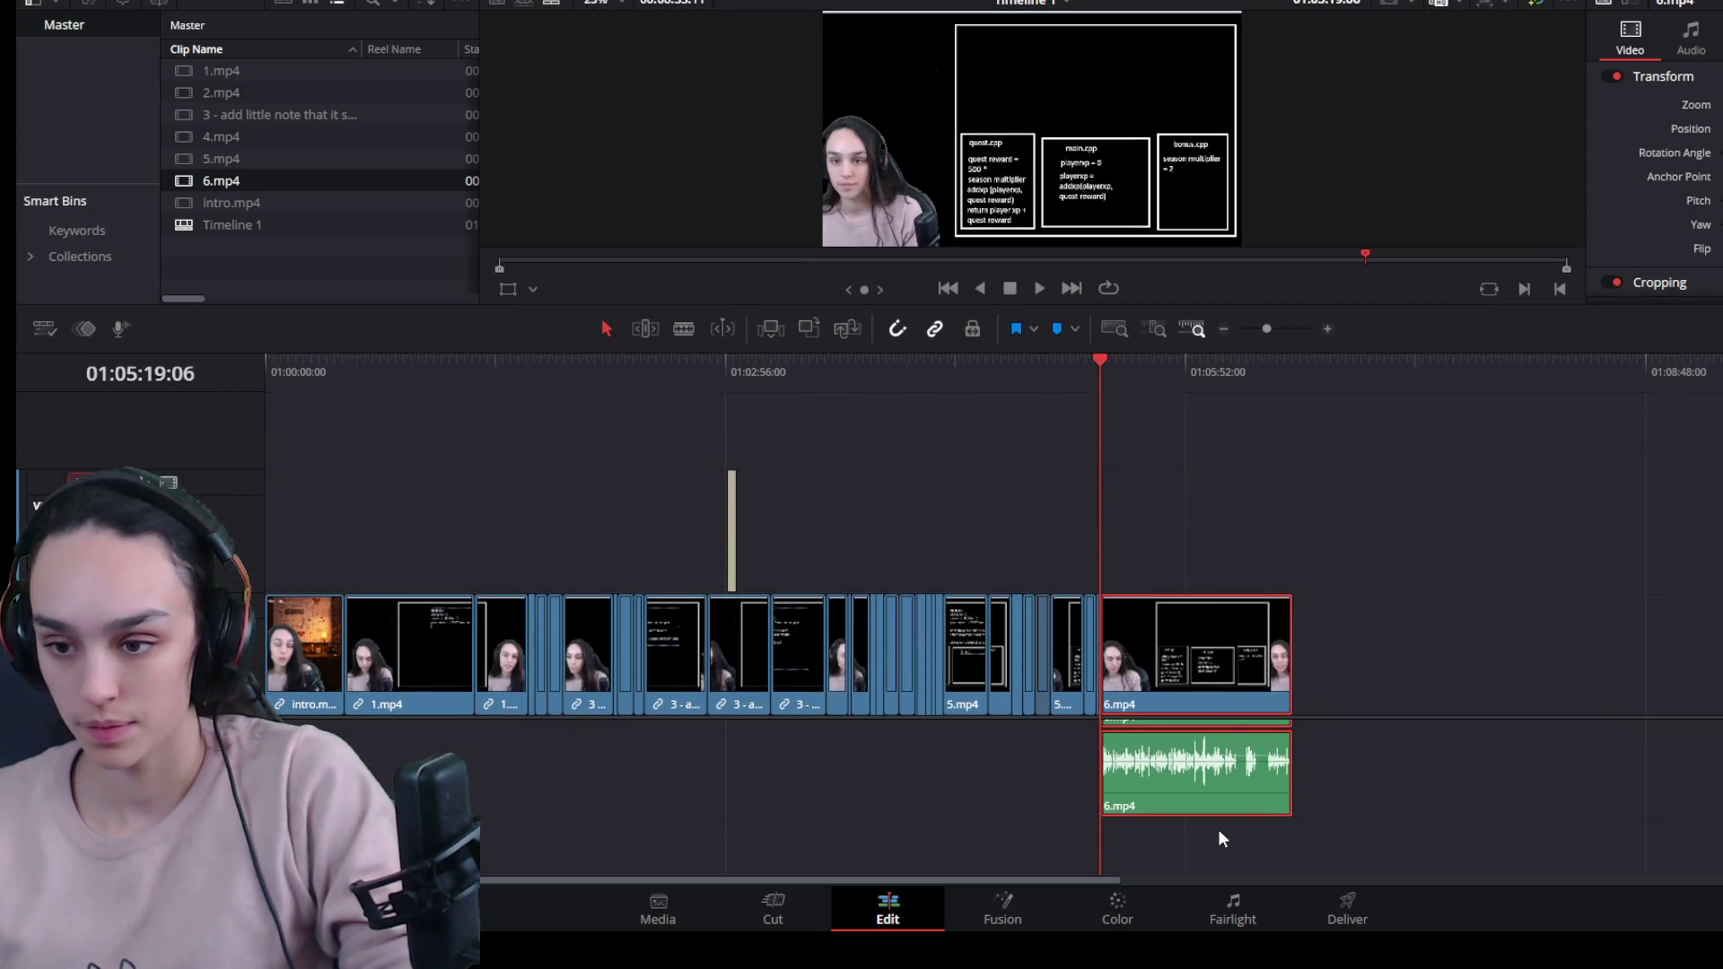
Restore 6.mp4's accidentally deleted audio and undo a trial trim of its start.
click(1431, 814)
mouse_move(1283, 851)
mouse_down()
mouse_move(1275, 808)
mouse_move(1194, 768)
mouse_move(1506, 781)
mouse_up()
key(Delete)
key(ctrl+z)
click(1211, 646)
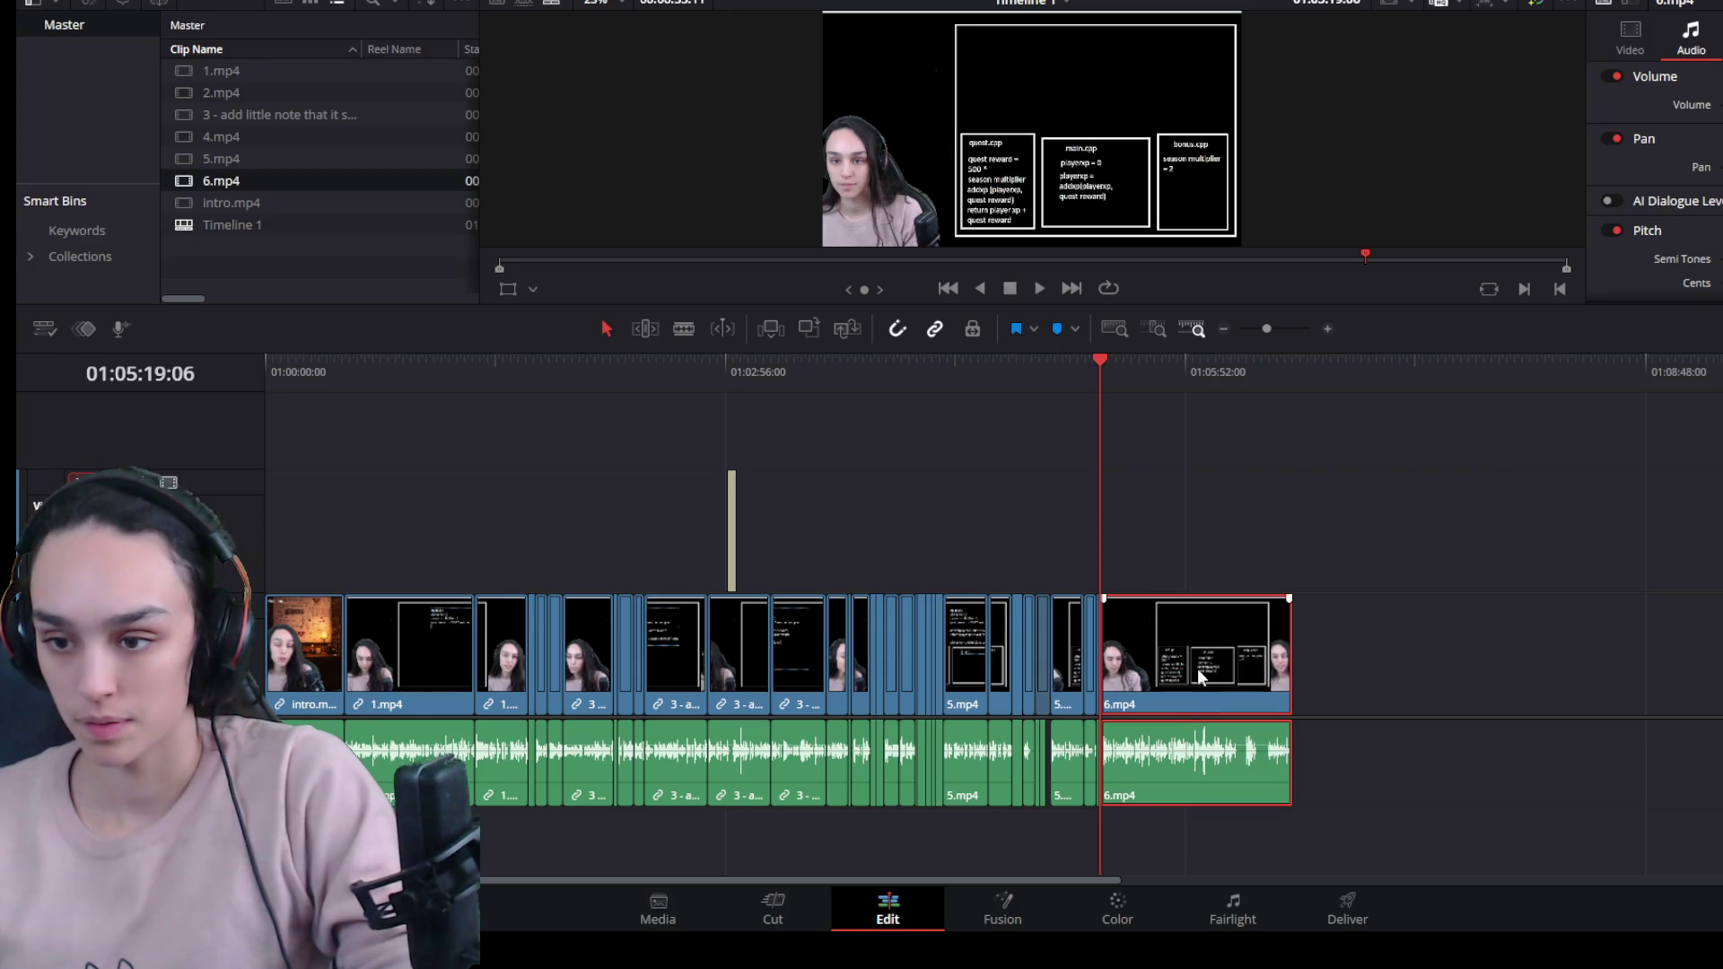
scroll(1192, 781, up, 10)
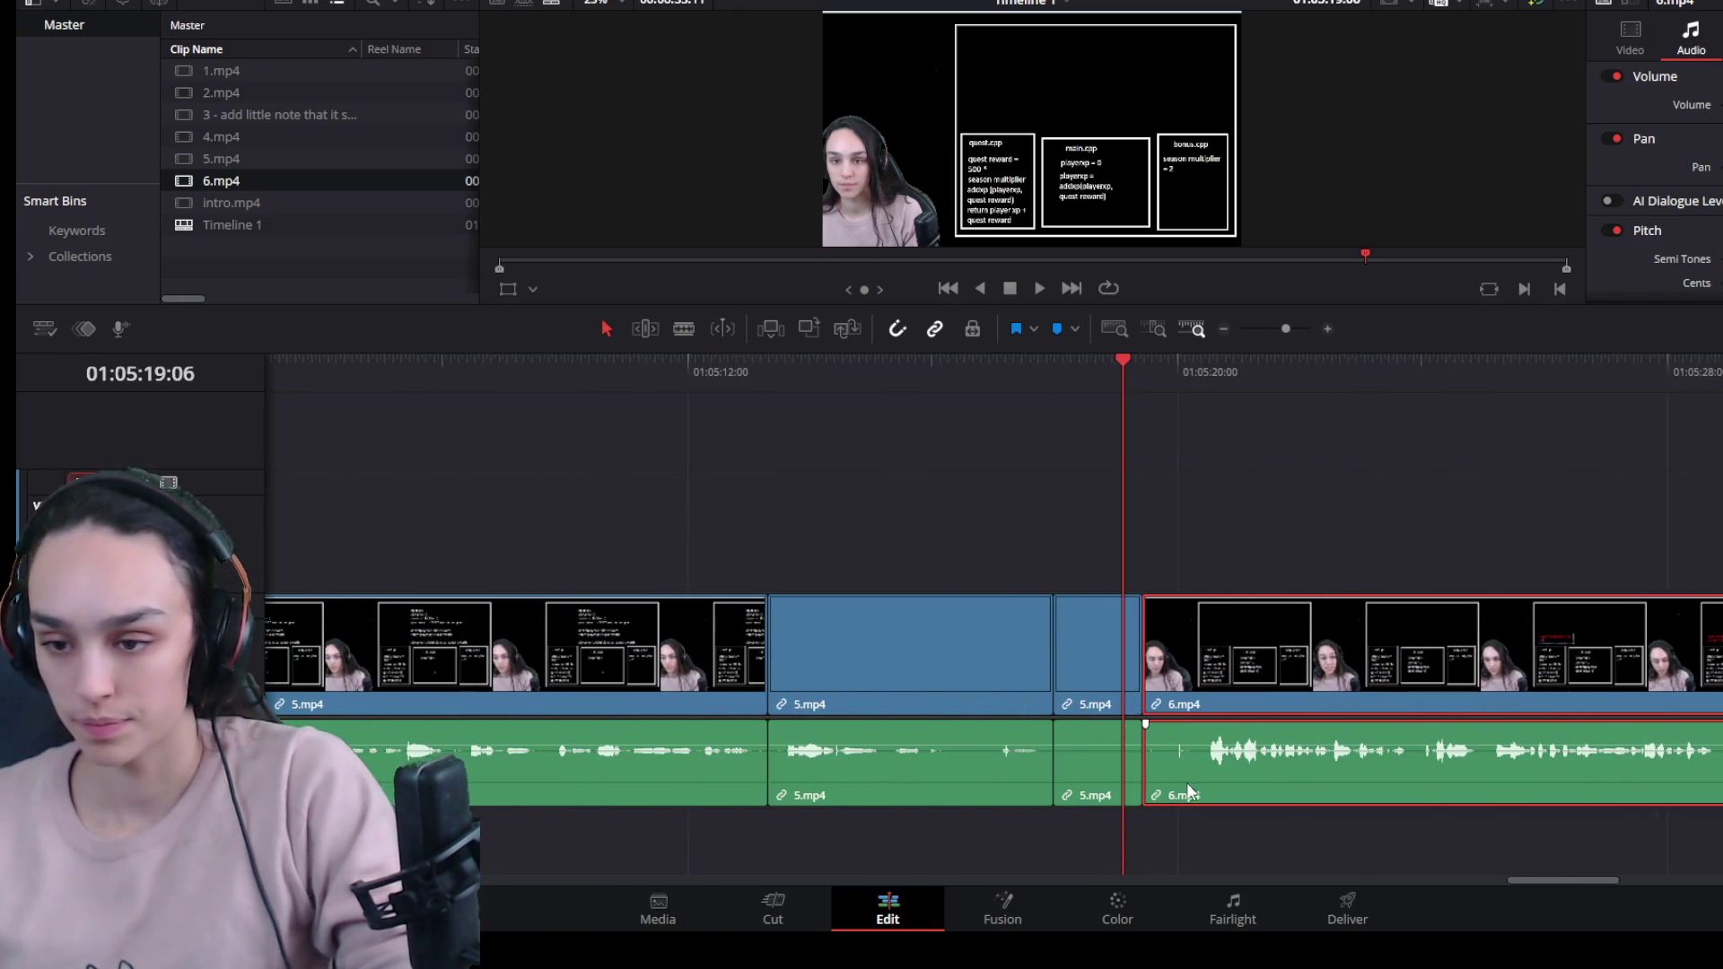
key(space)
key(space)
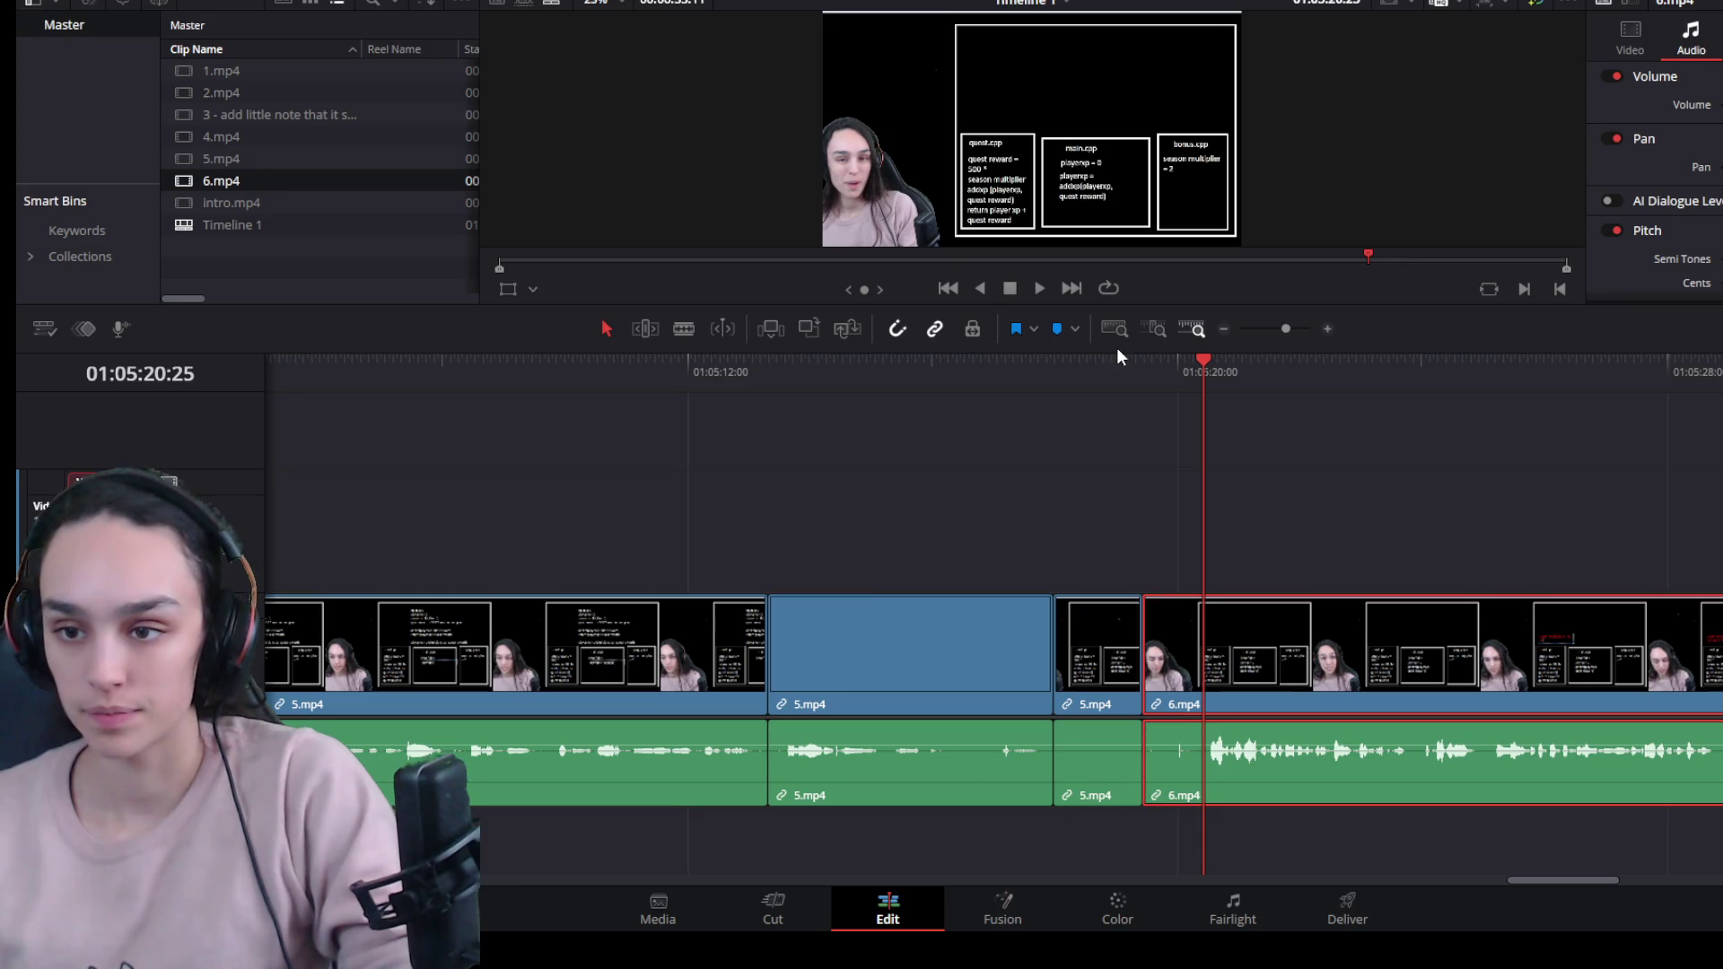
mouse_move(1118, 356)
mouse_down()
mouse_move(1120, 565)
mouse_move(1162, 655)
mouse_up()
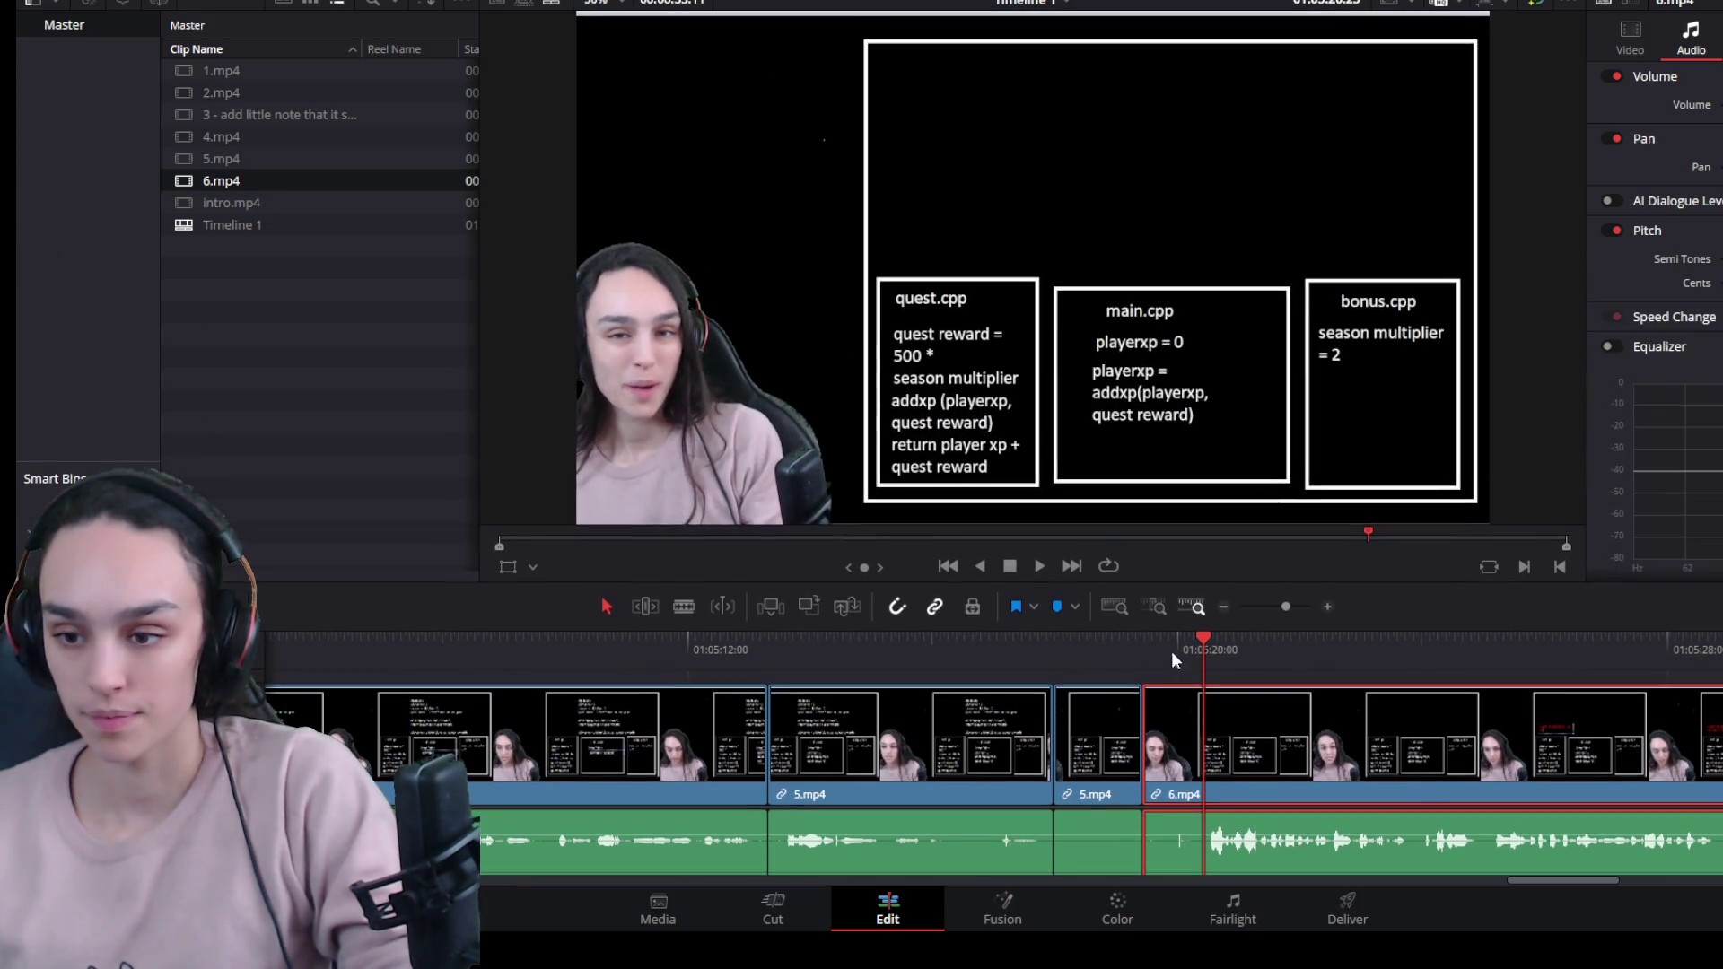
drag(1151, 756, 1178, 761)
key(ctrl+z)
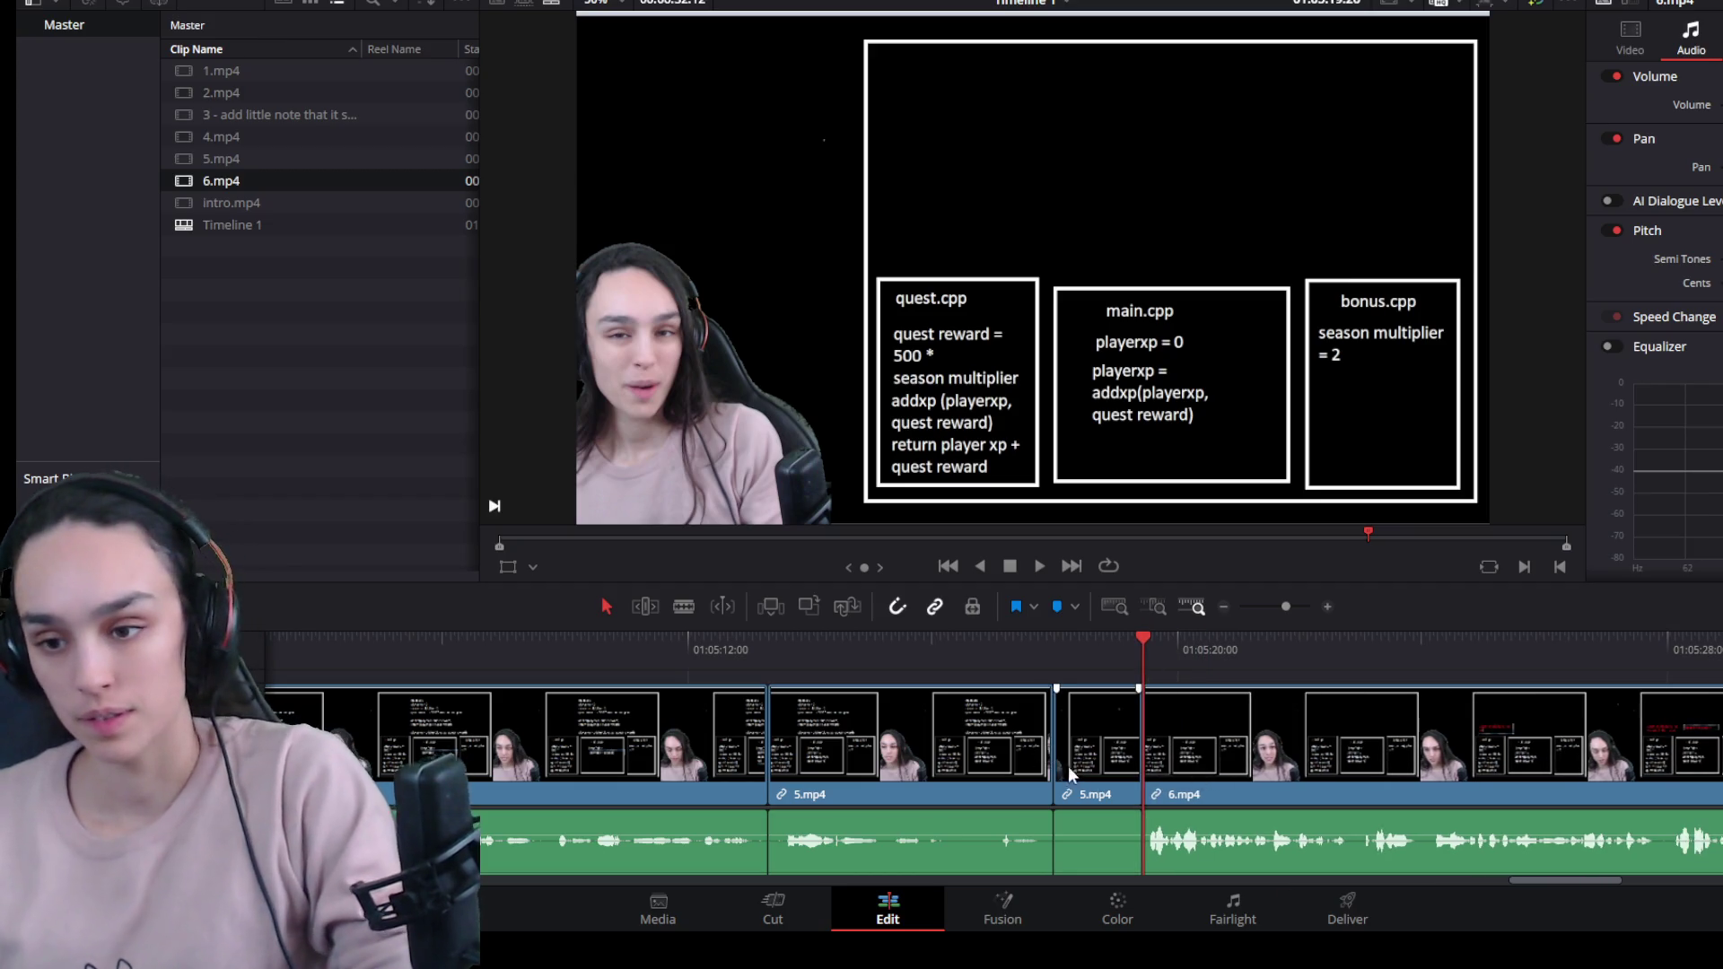
Trim the dead end off the short 5.mp4 piece and close the gap before 6.mp4.
click(971, 646)
key(space)
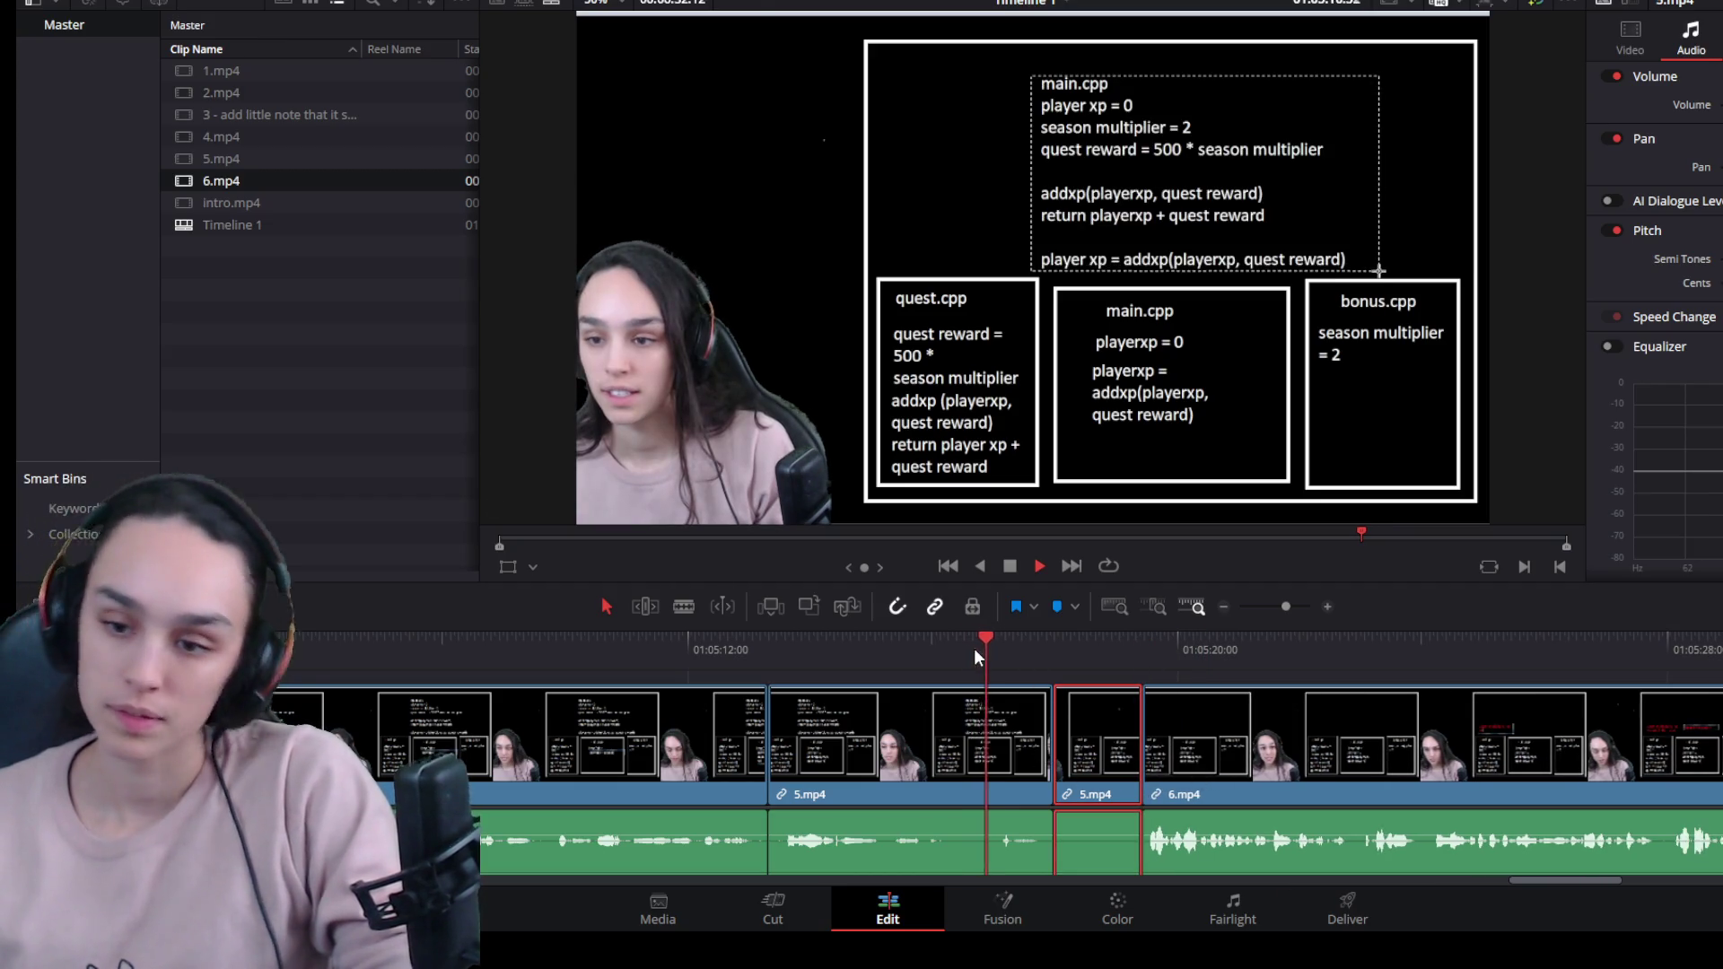
key(space)
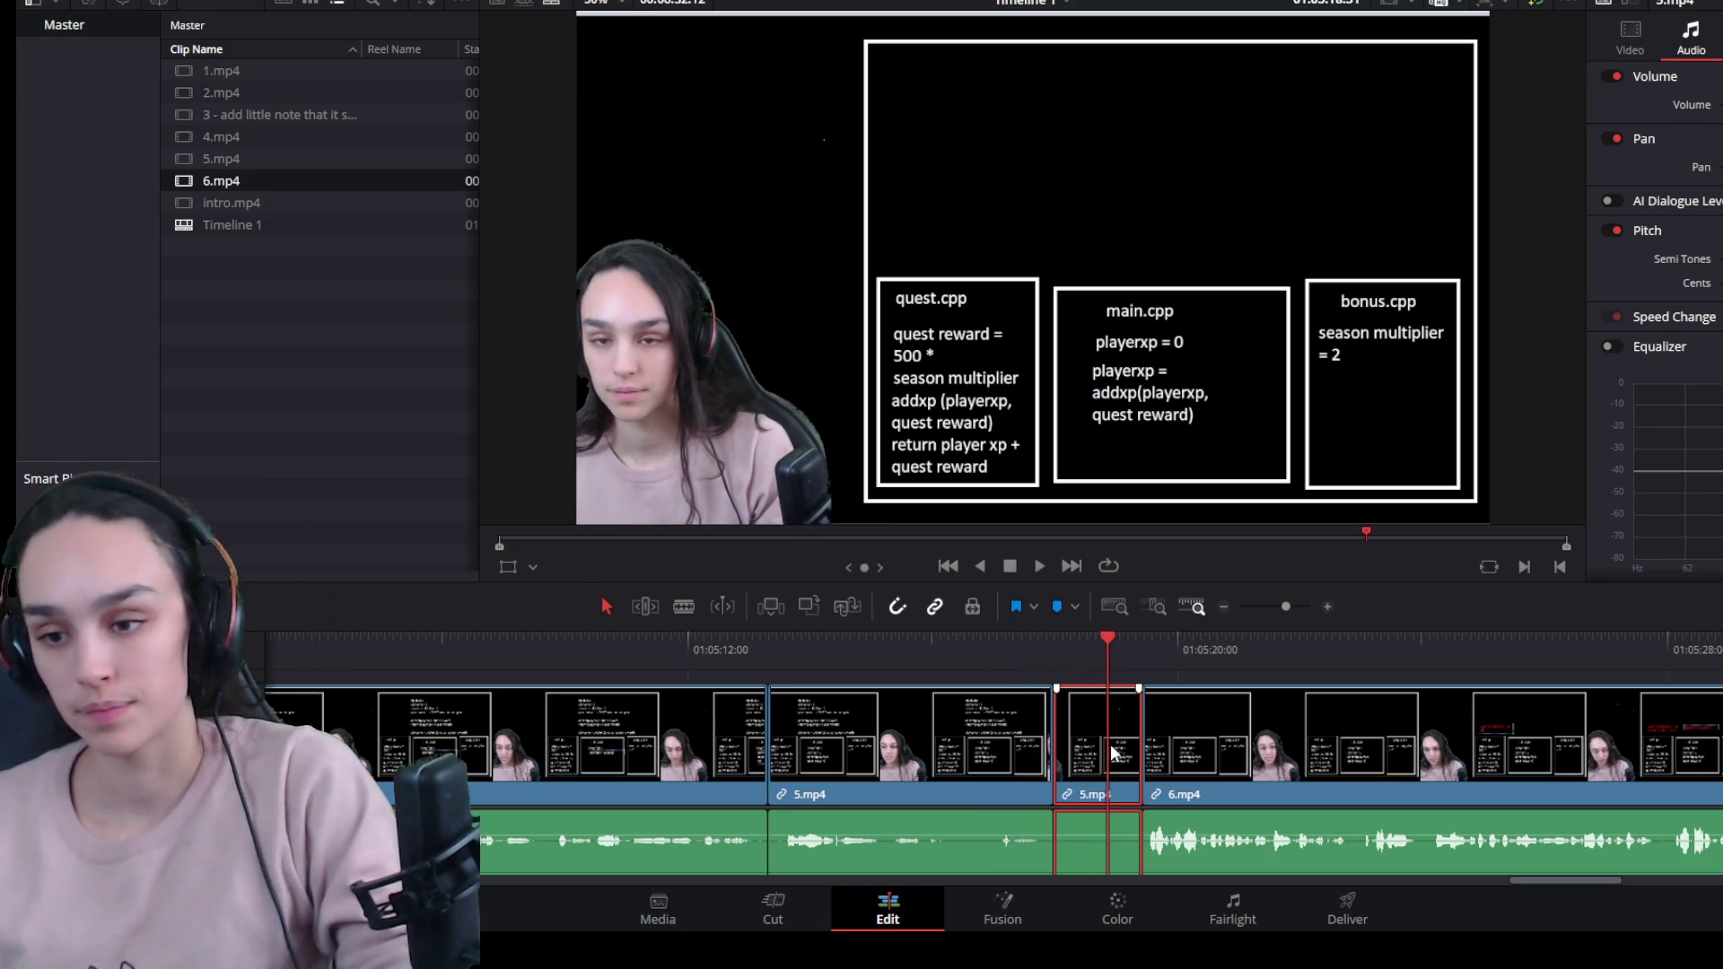
drag(1131, 763, 1111, 756)
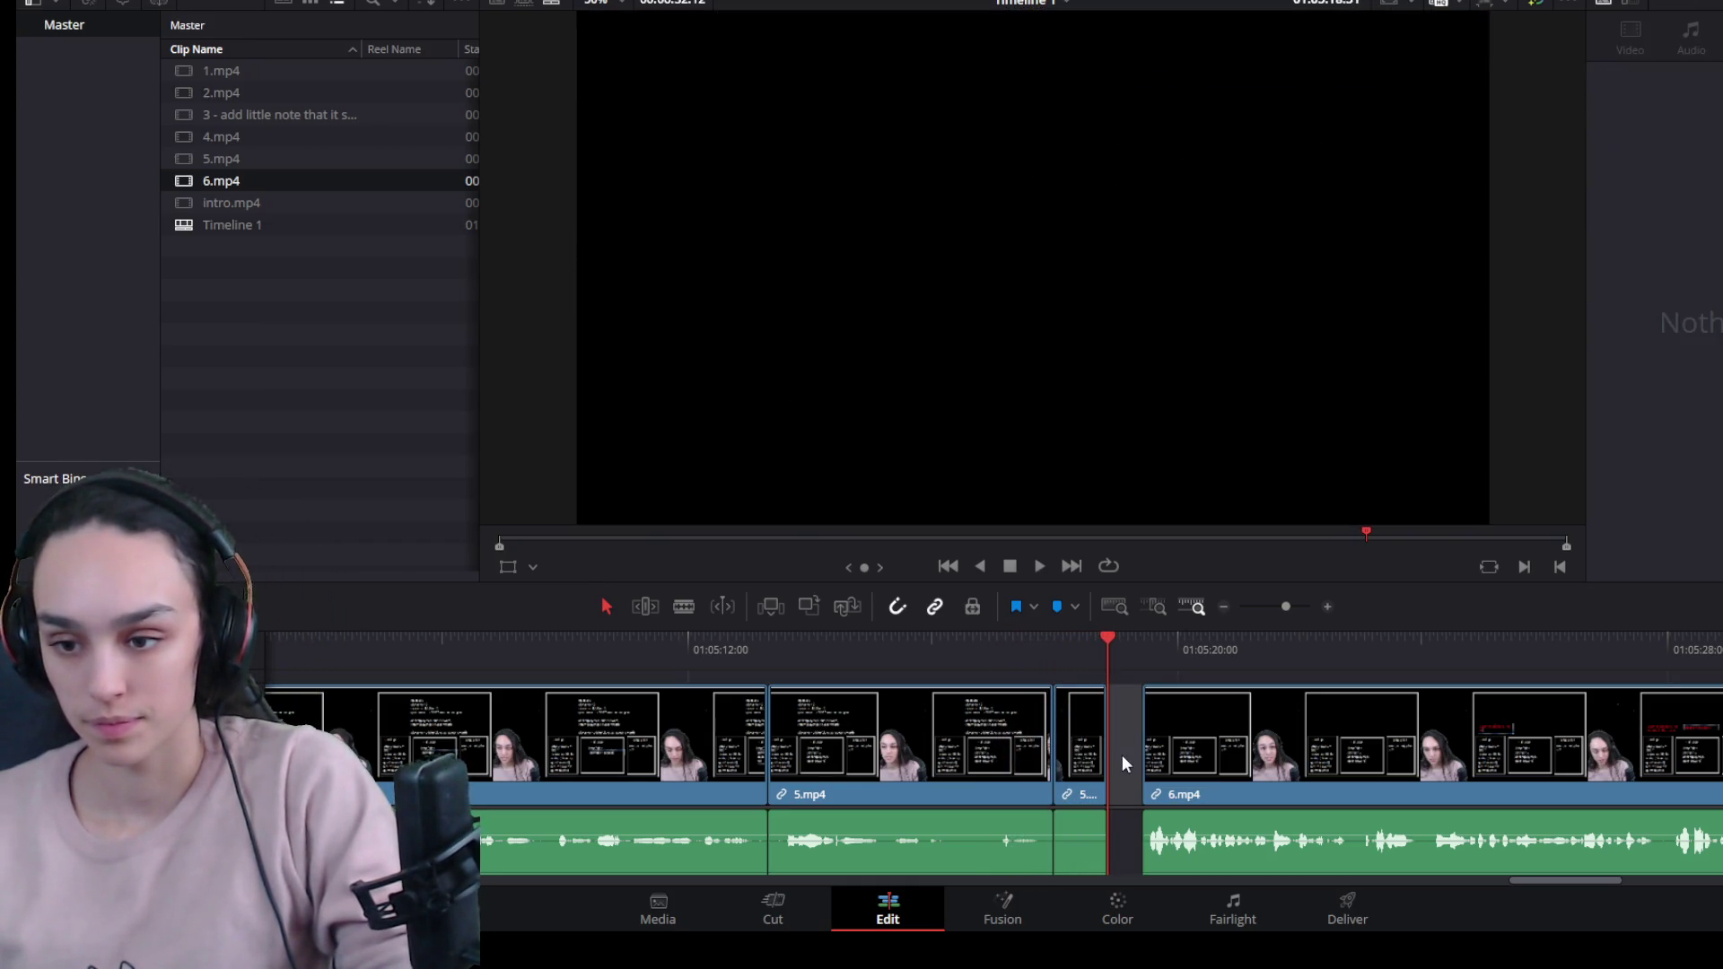
key(Delete)
key(space)
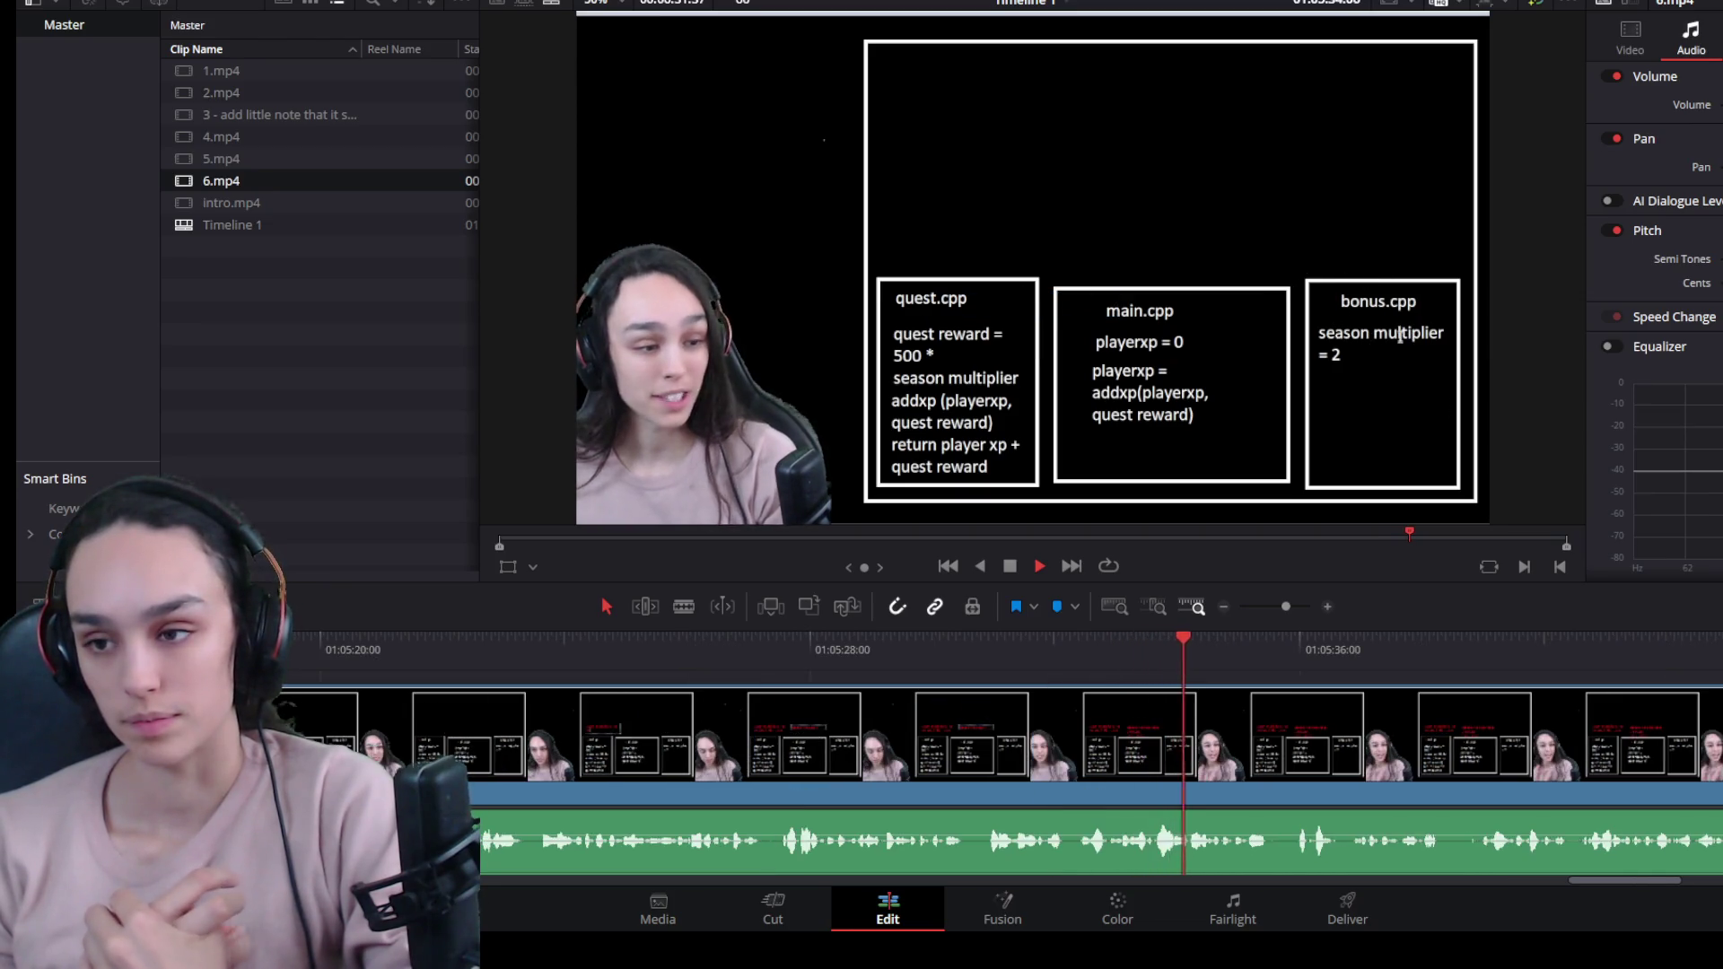
key(ctrl+minus)
key(ctrl+minus)
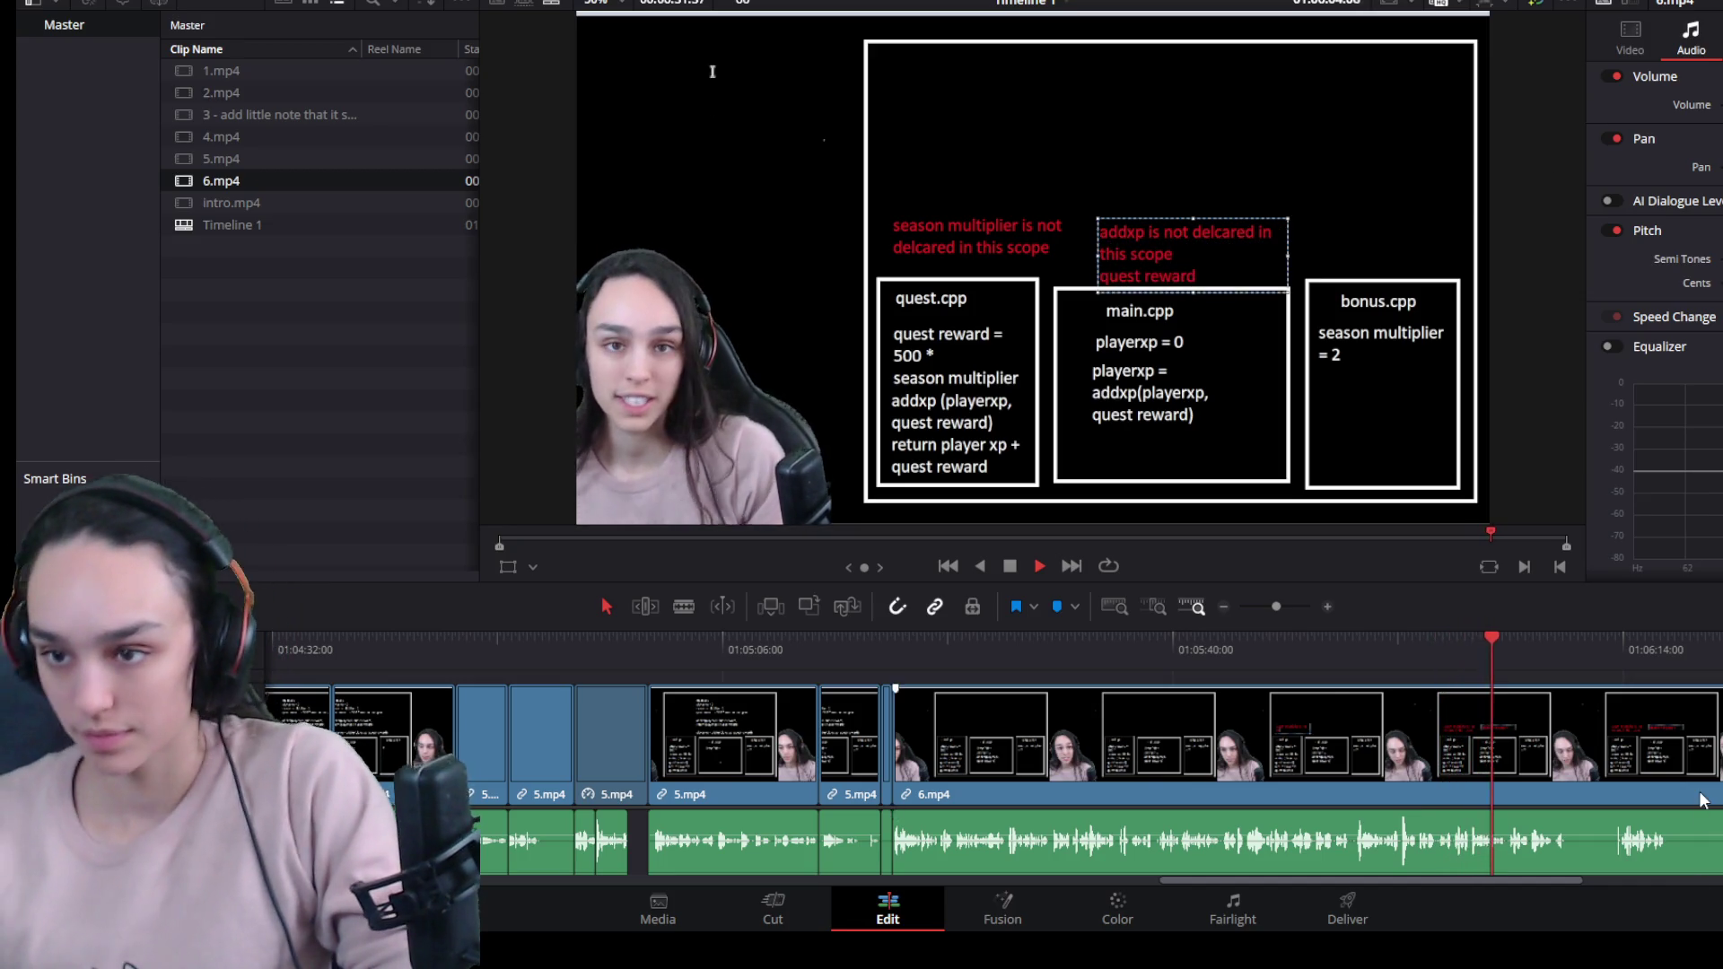
scroll(1611, 781, up, 2)
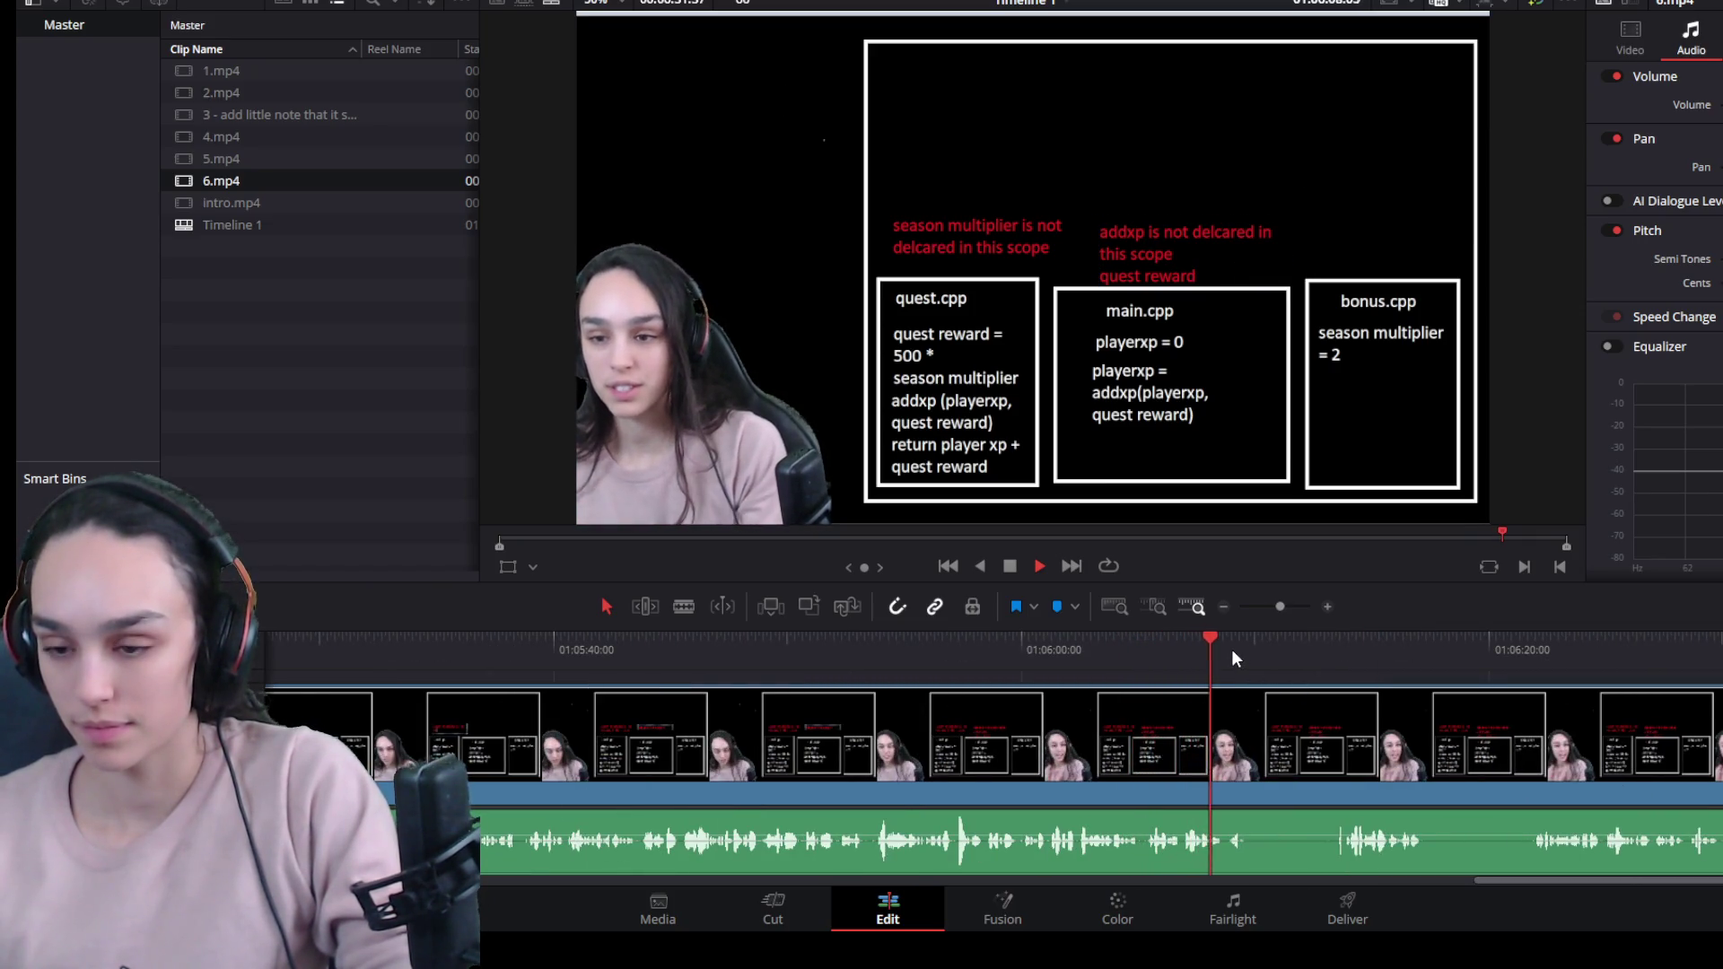
key(ctrl+b)
Split 6.mp4 at a later cut point and shorten the split piece.
click(1348, 637)
key(space)
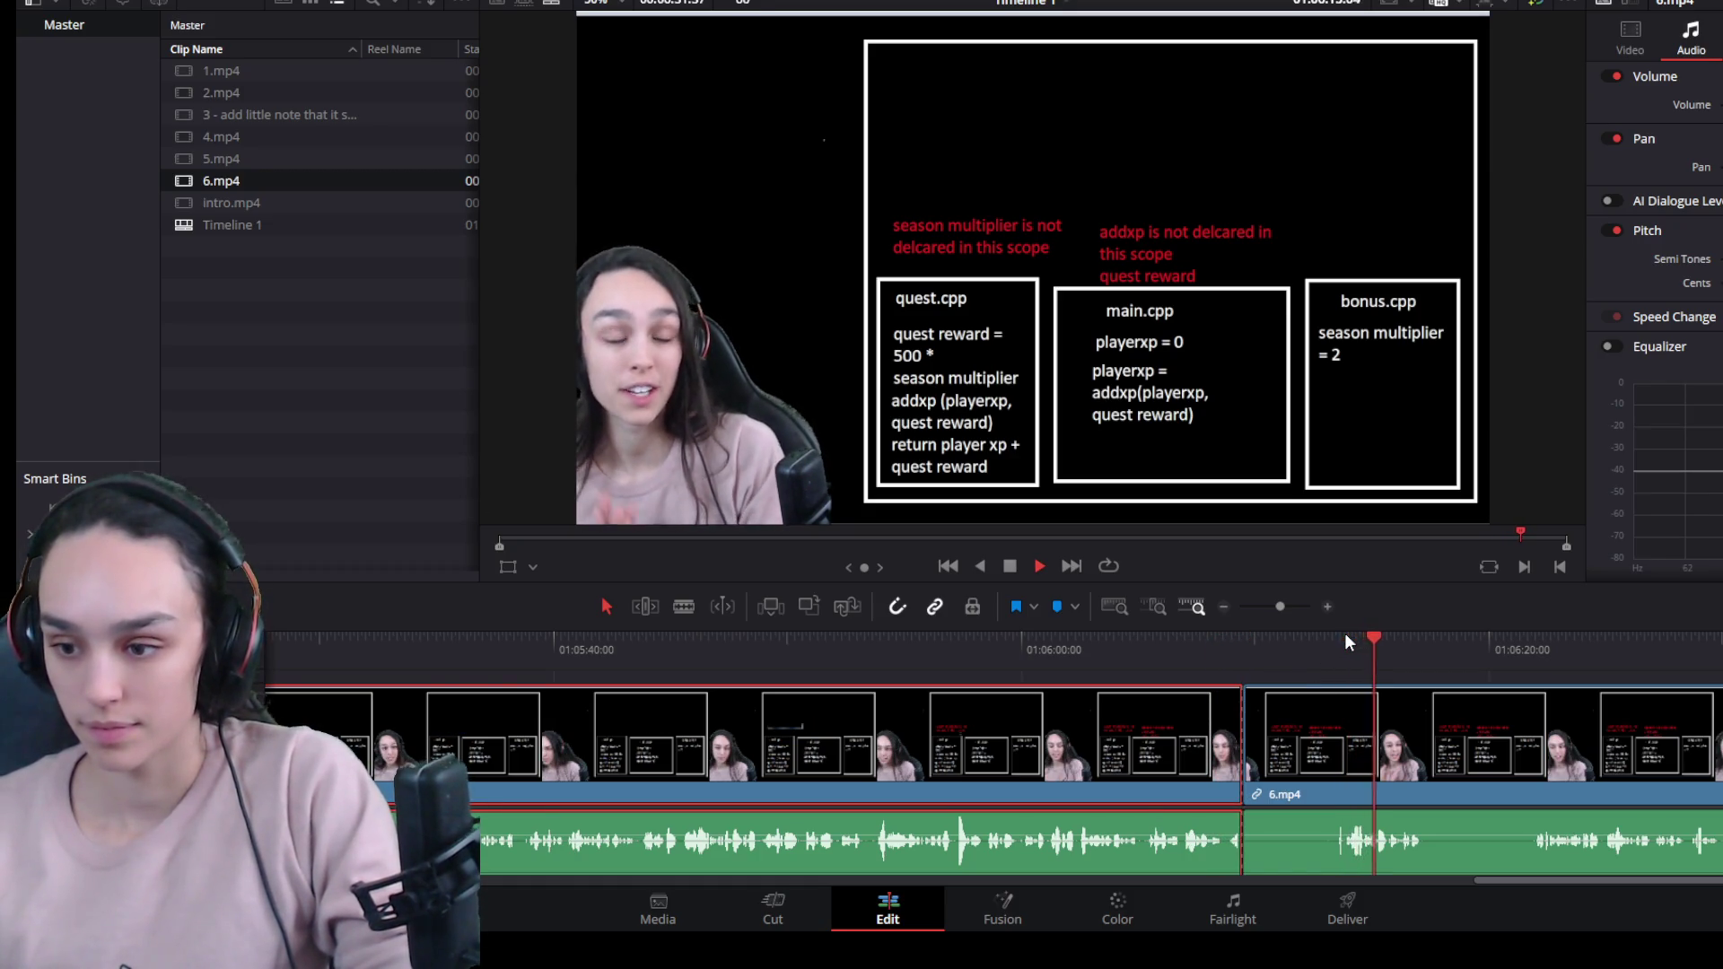
click(1557, 648)
click(1532, 652)
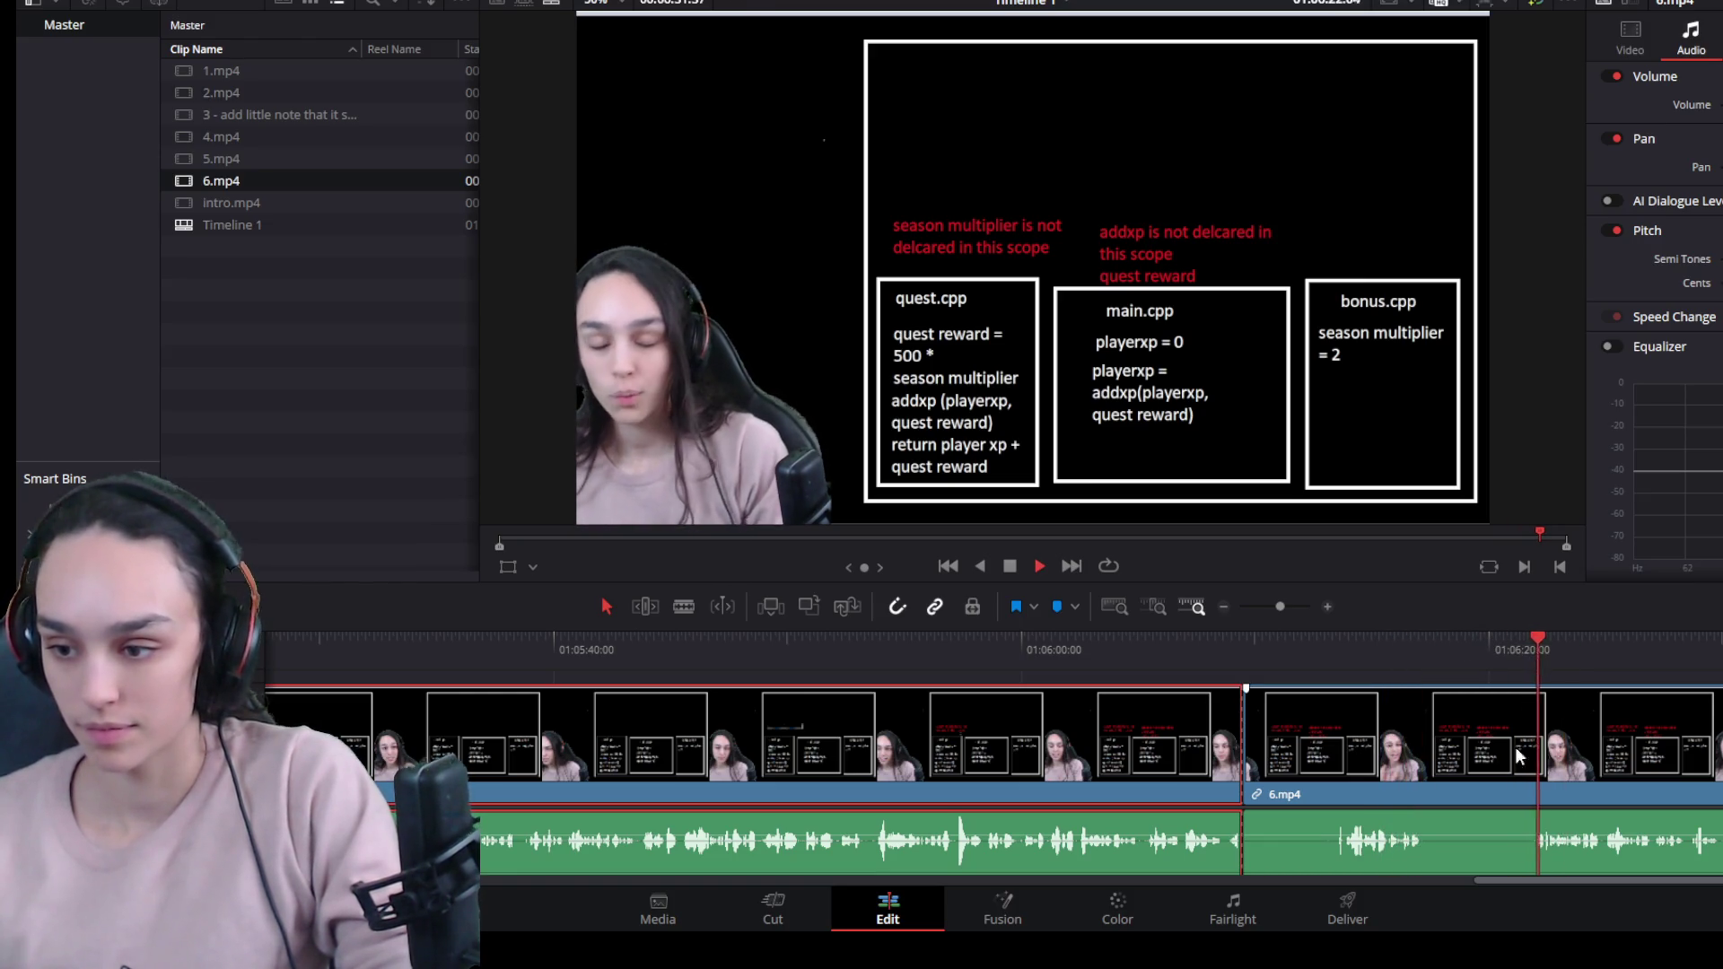
click(1547, 697)
click(1536, 643)
key(ctrl+b)
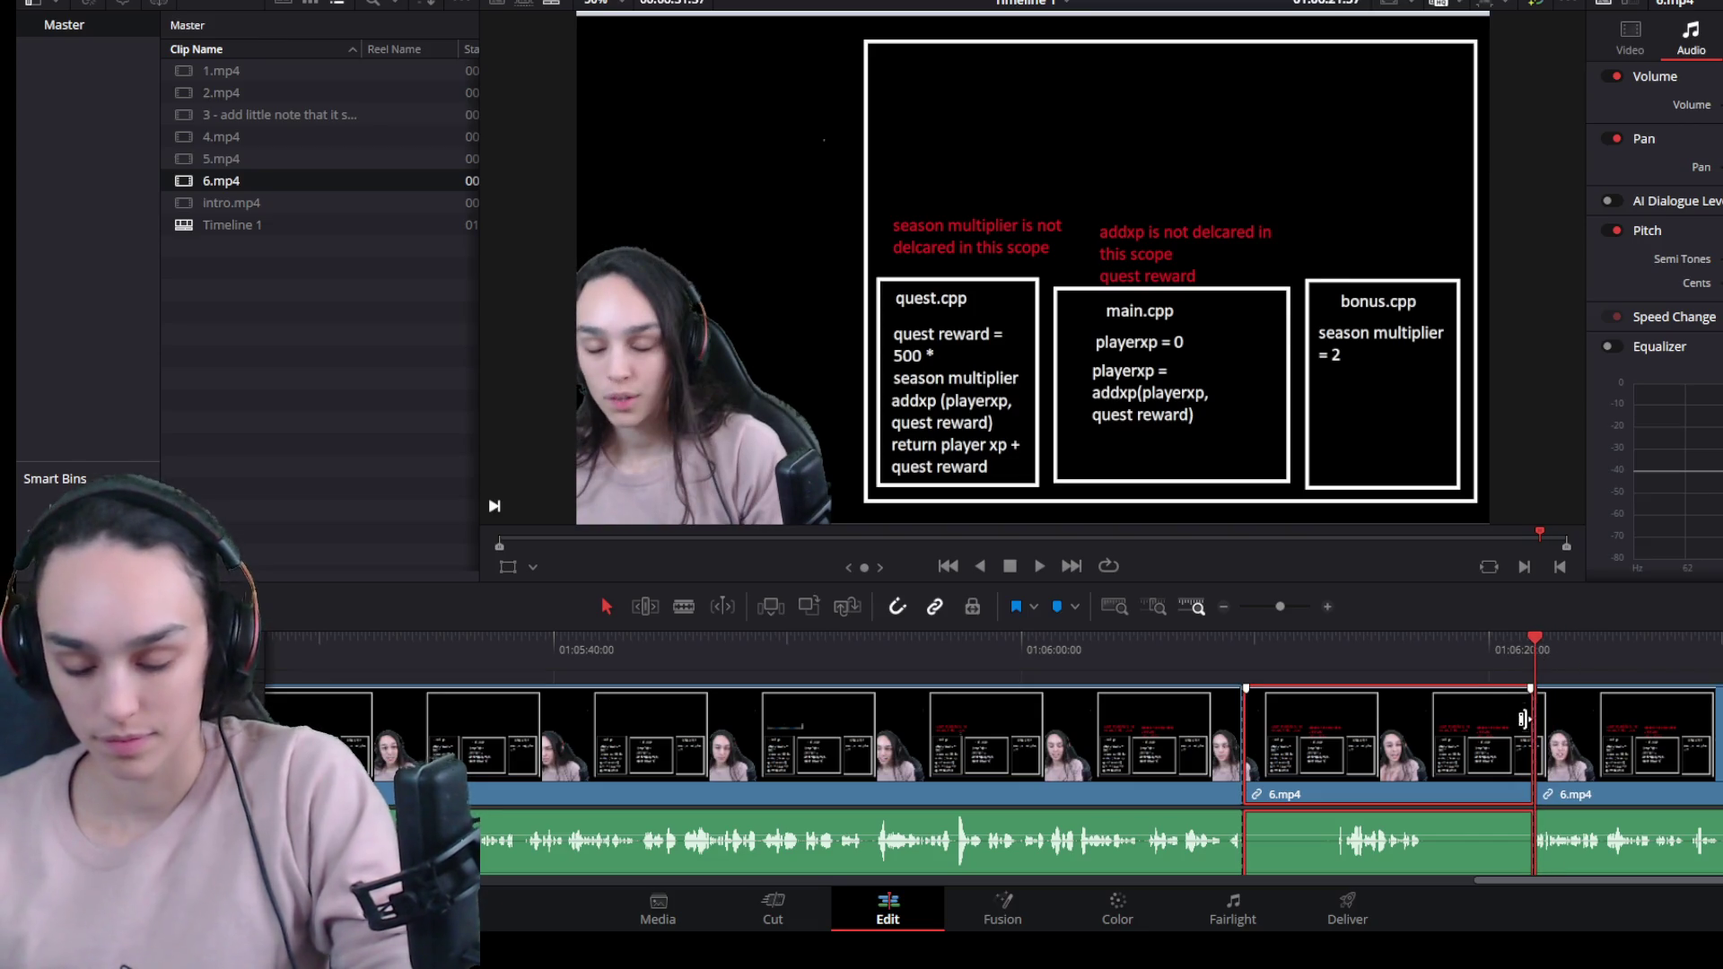
drag(1531, 743, 1421, 744)
Remove the dead section near 01:06:08, close the gaps, and end 6.mp4 around 01:06:20.
click(1341, 659)
key(ctrl+b)
click(1300, 763)
key(Delete)
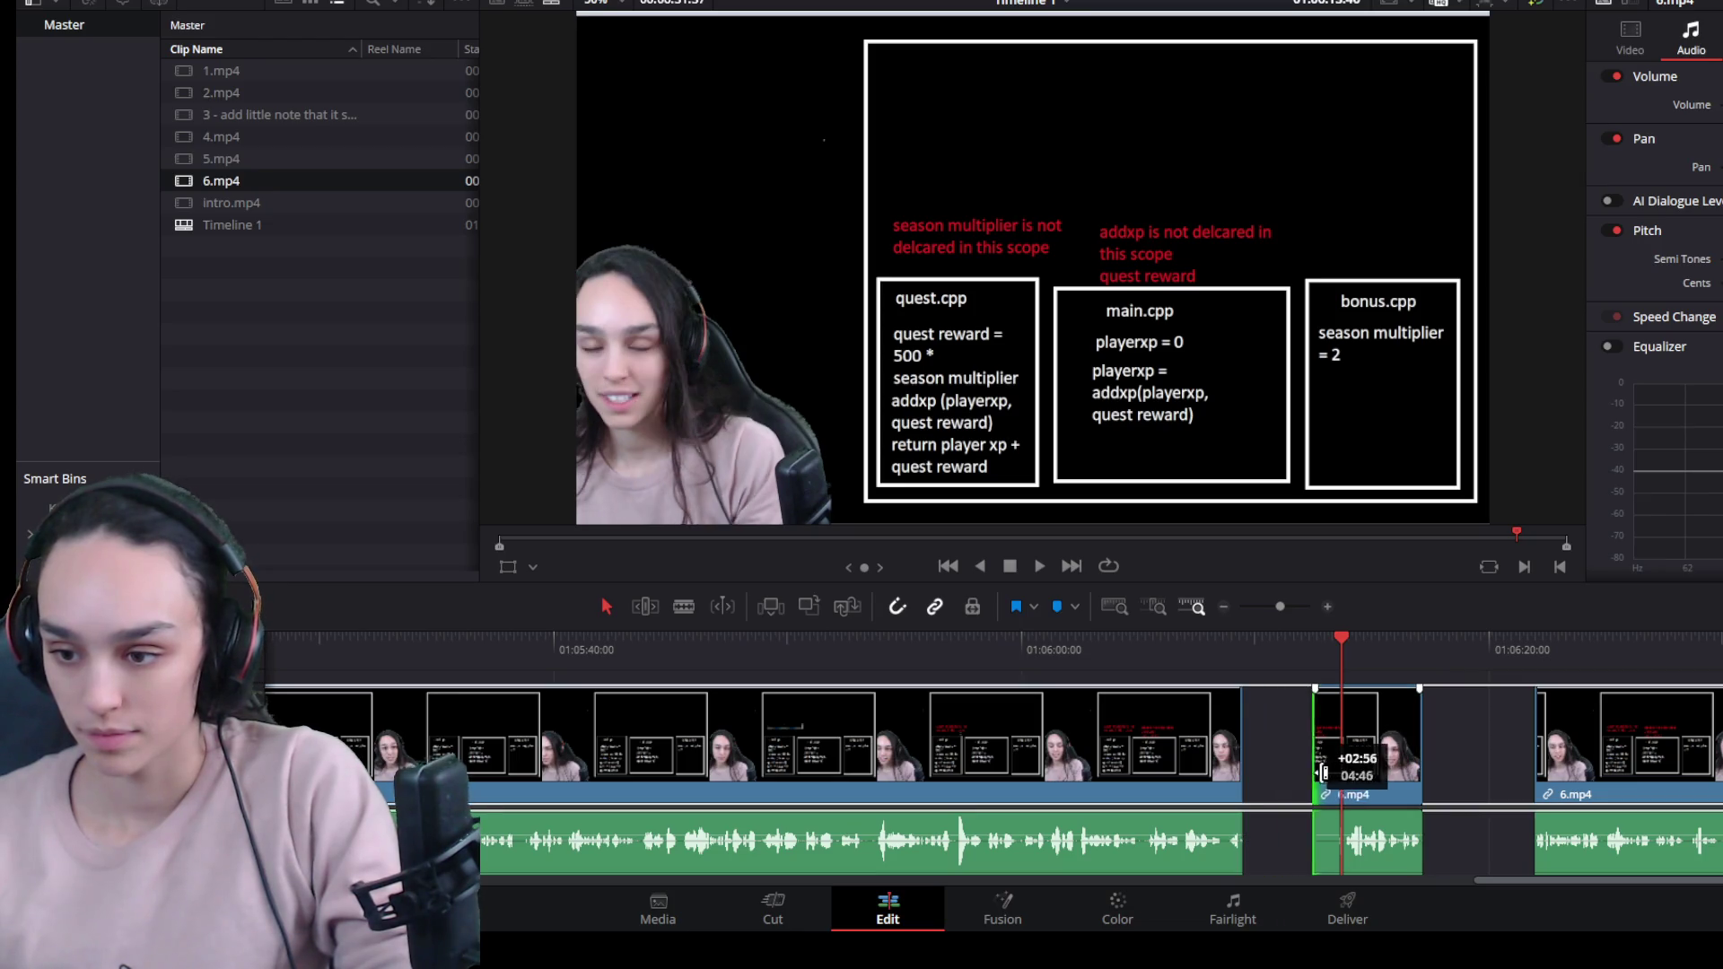
click(1301, 770)
key(Delete)
click(1363, 762)
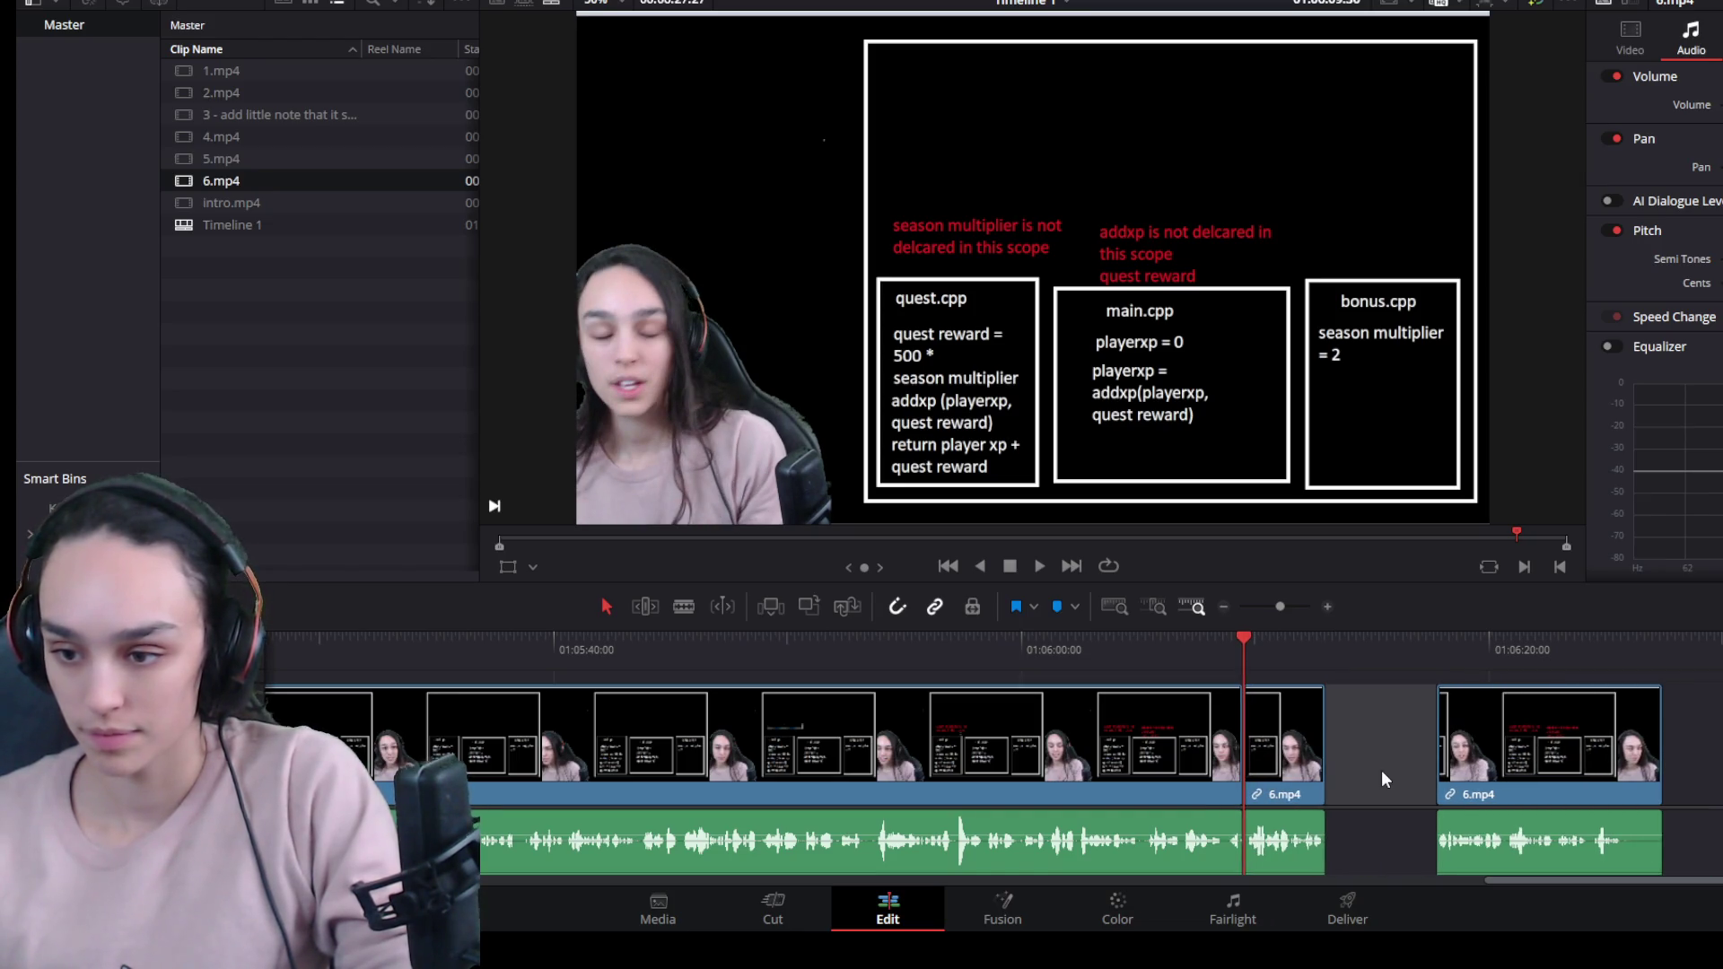
key(Delete)
key(space)
click(1424, 637)
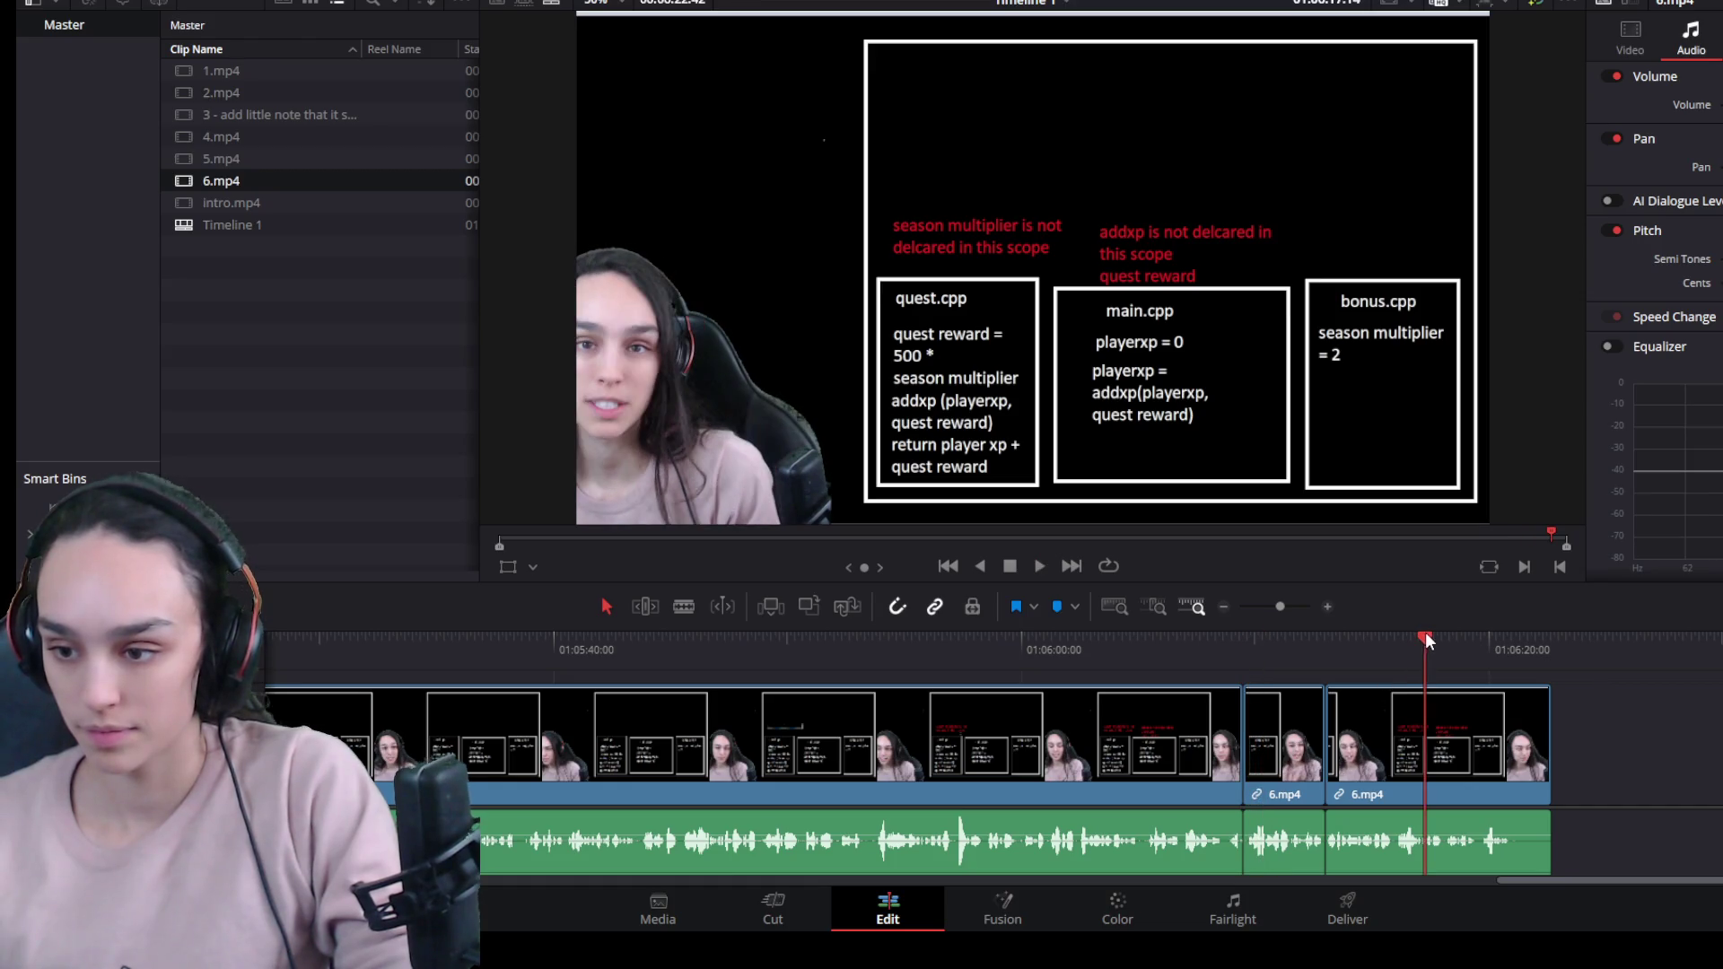
drag(1547, 759, 1509, 761)
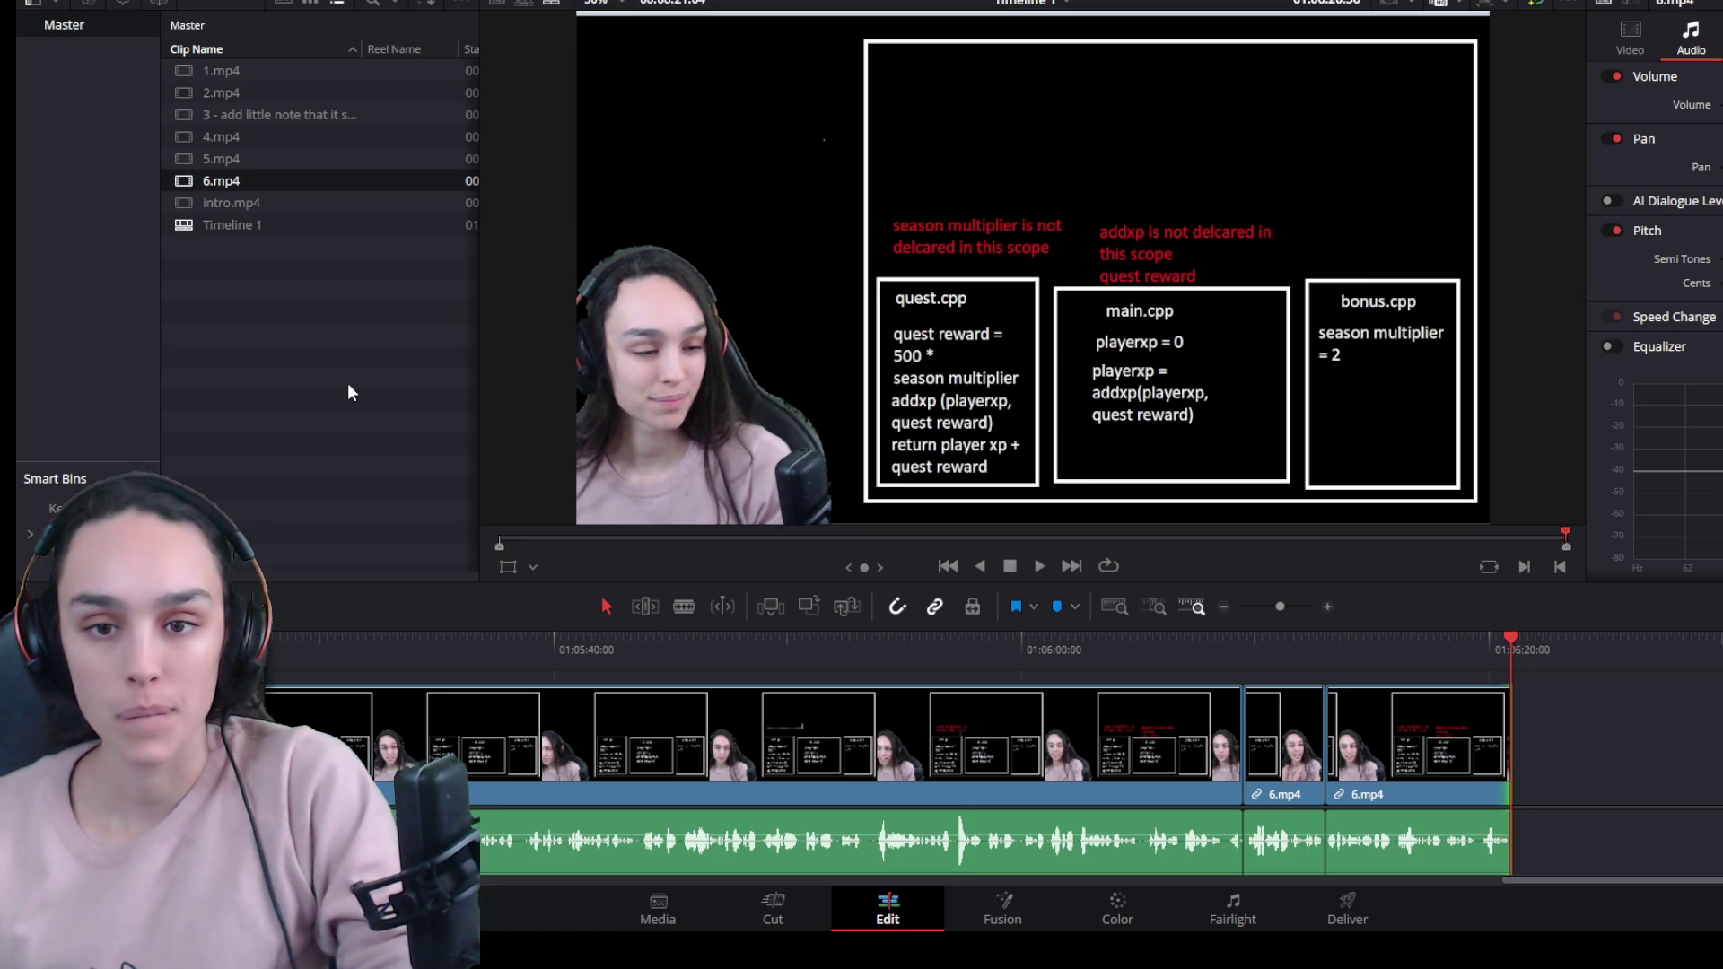
Append 7.mp4 after 6.mp4 and delete its extra audio copy on A2.
mouse_move(230, 208)
mouse_down()
mouse_move(1543, 790)
mouse_move(1516, 794)
mouse_up()
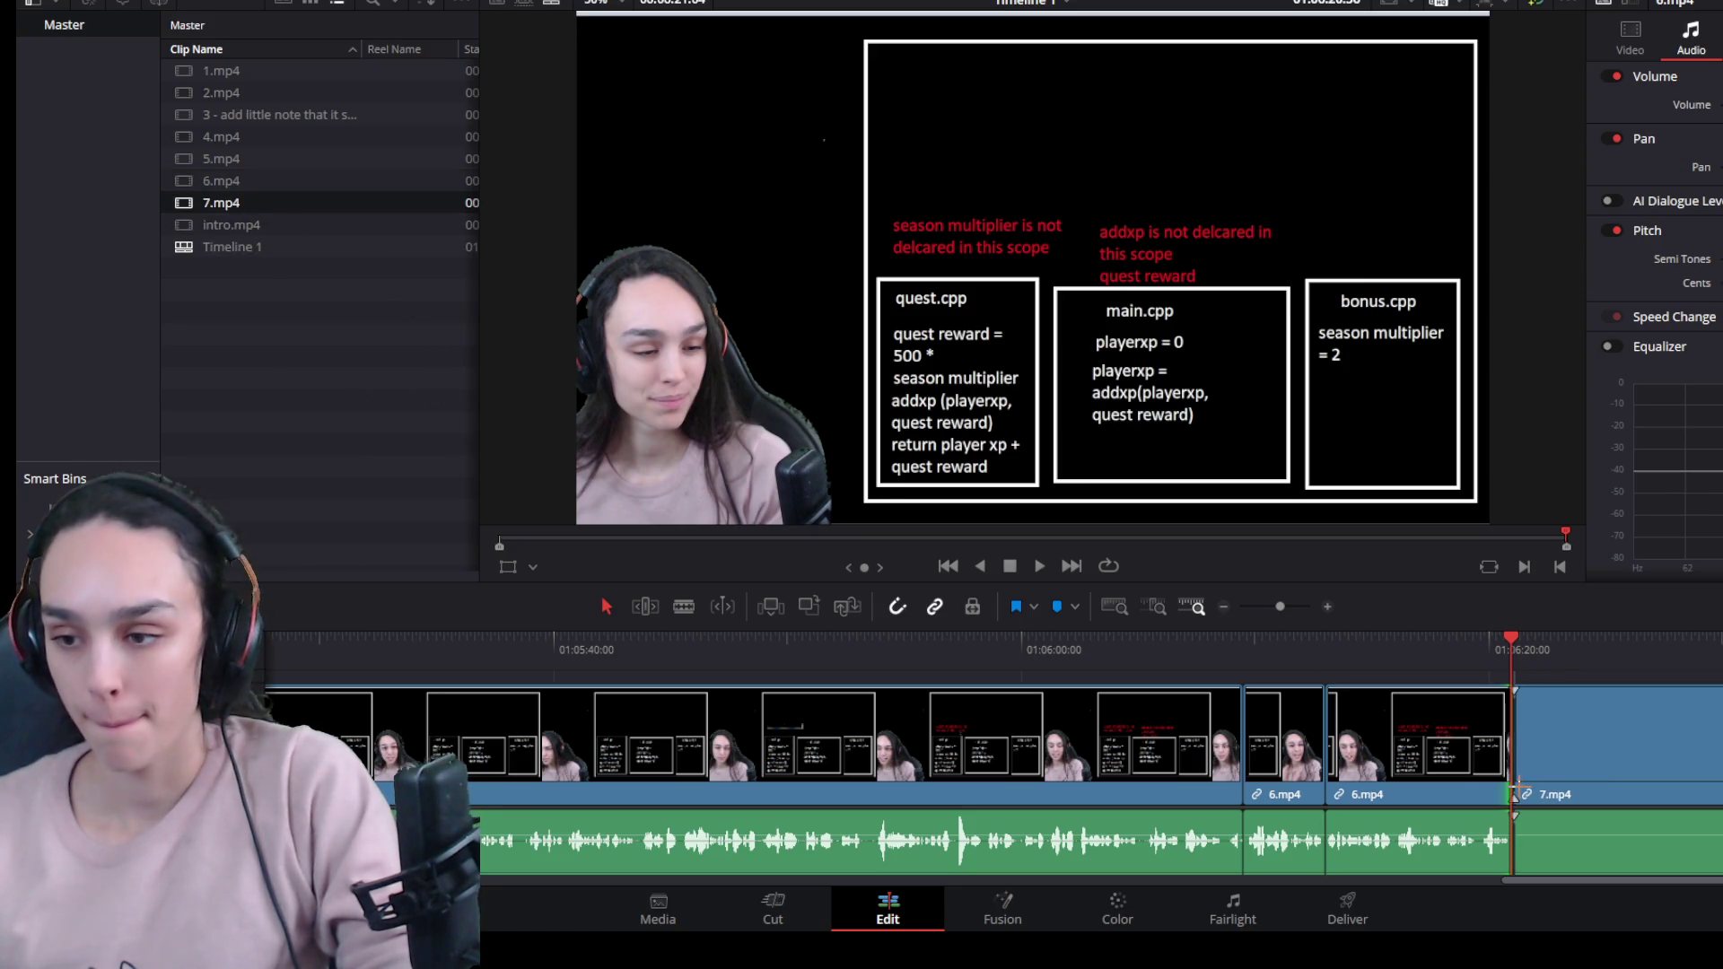
scroll(1493, 819, down, 4)
click(1303, 762)
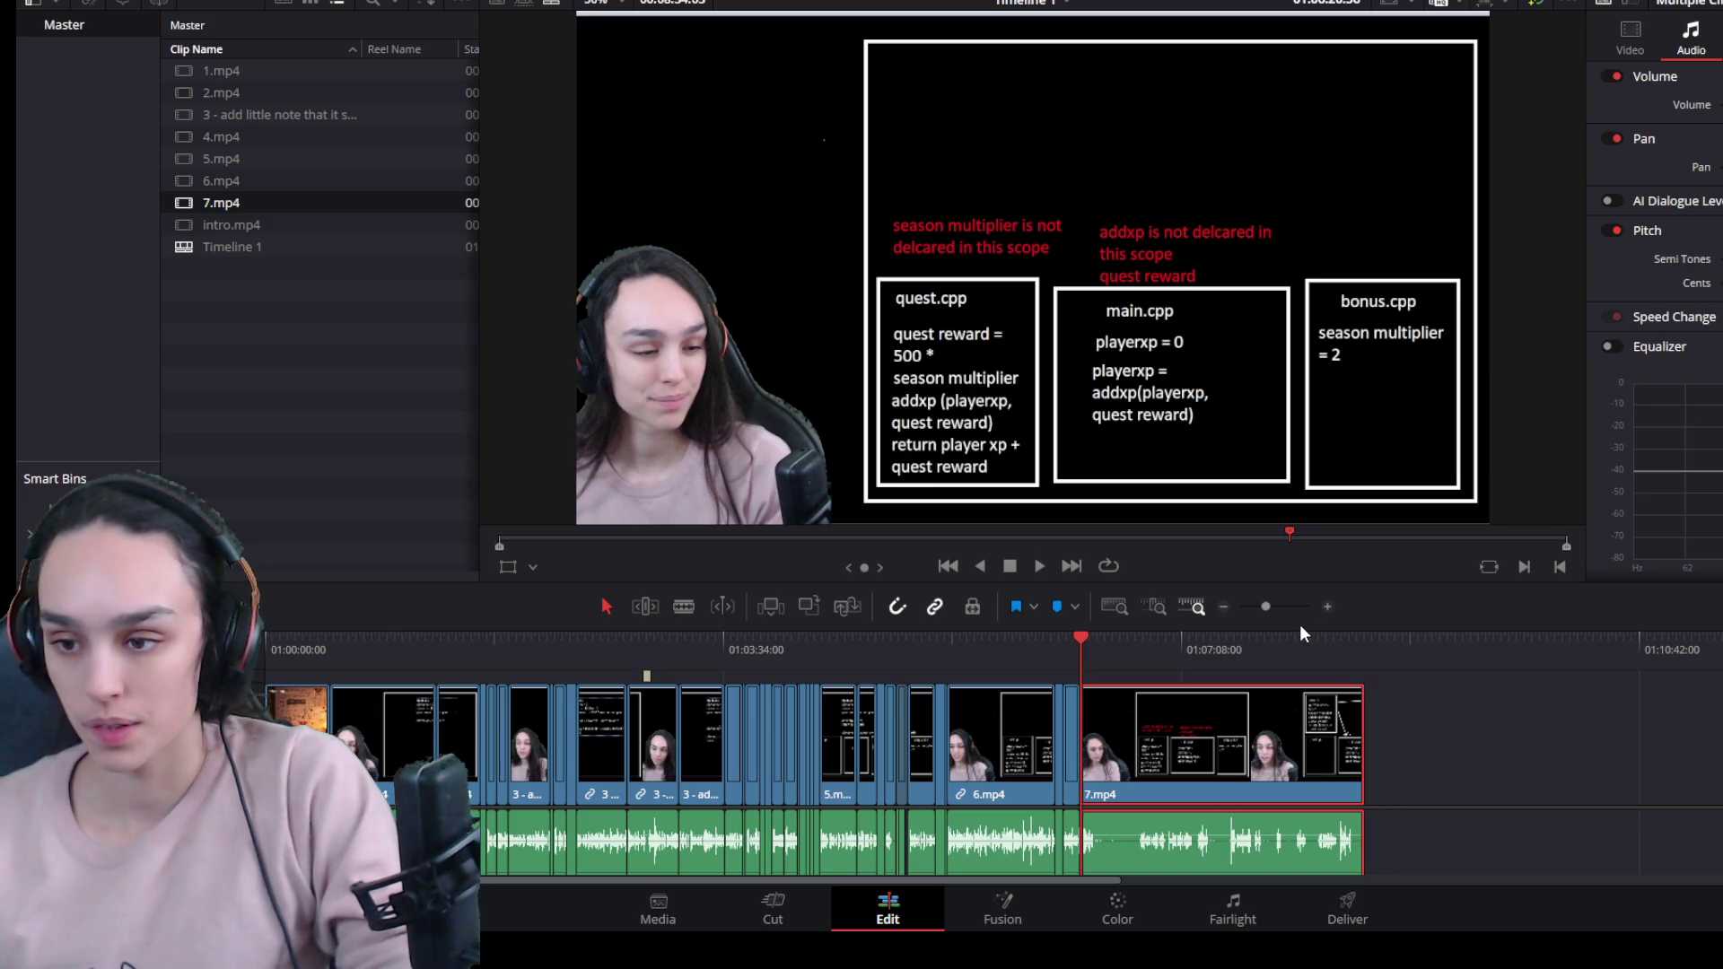
drag(1300, 628, 1300, 395)
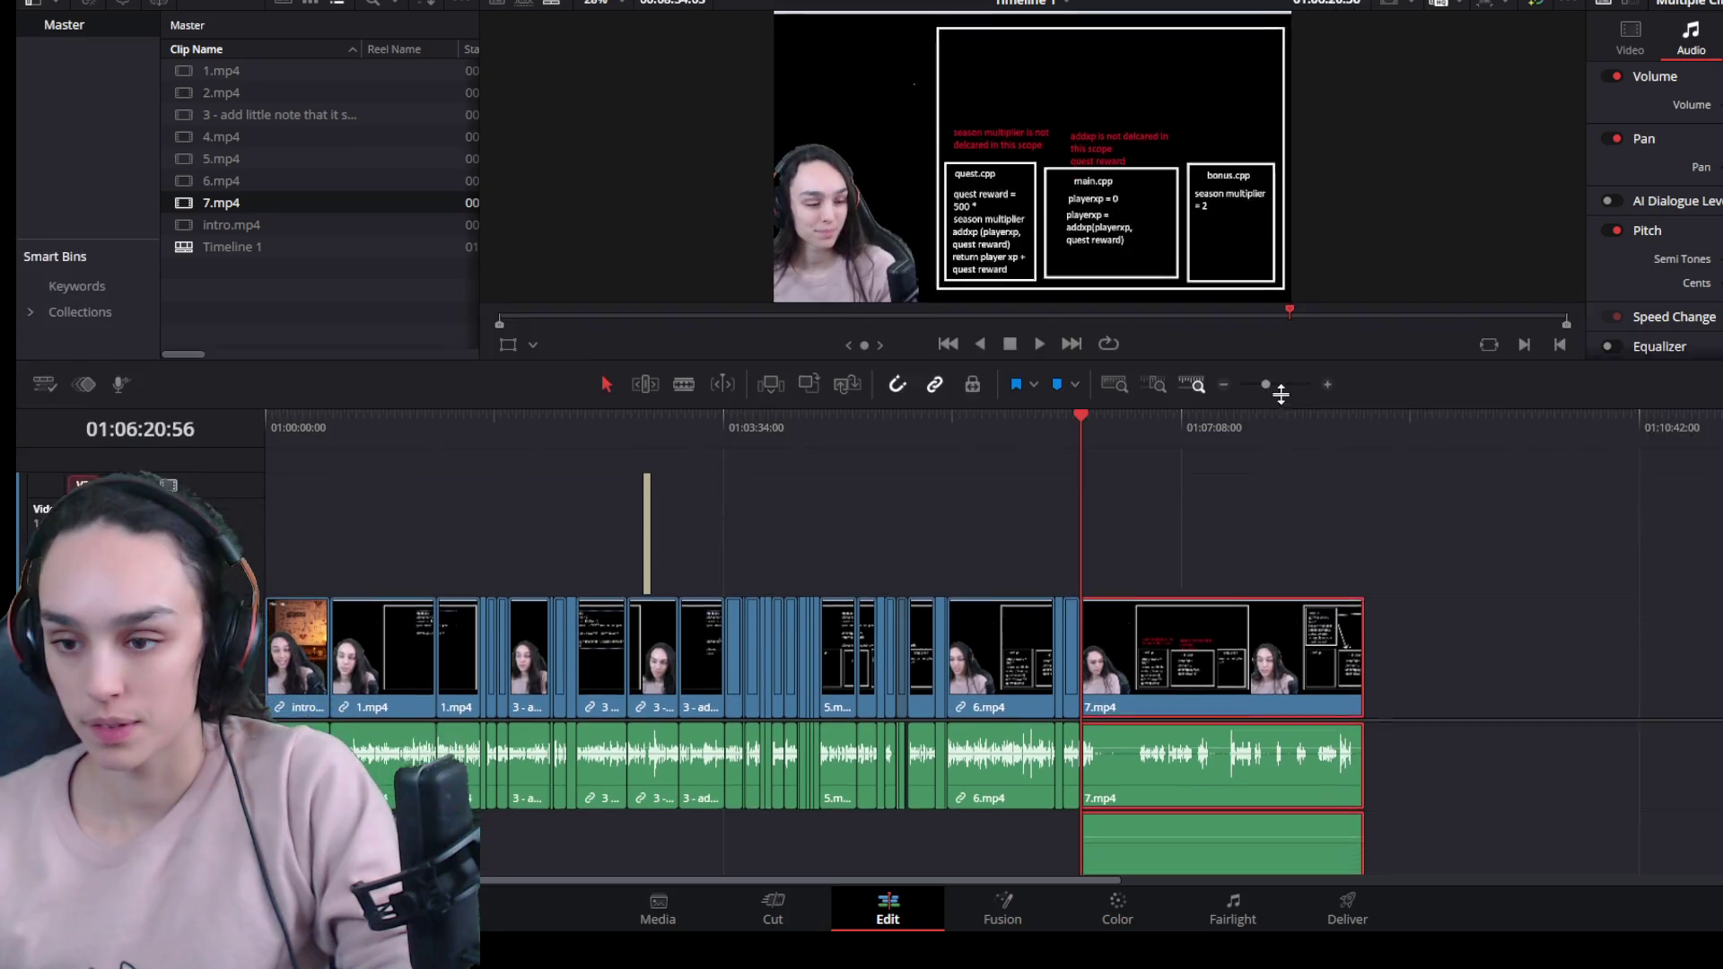
mouse_move(1439, 826)
mouse_down()
mouse_move(1197, 756)
mouse_move(1164, 831)
mouse_move(1548, 856)
mouse_up()
key(Delete)
click(1285, 709)
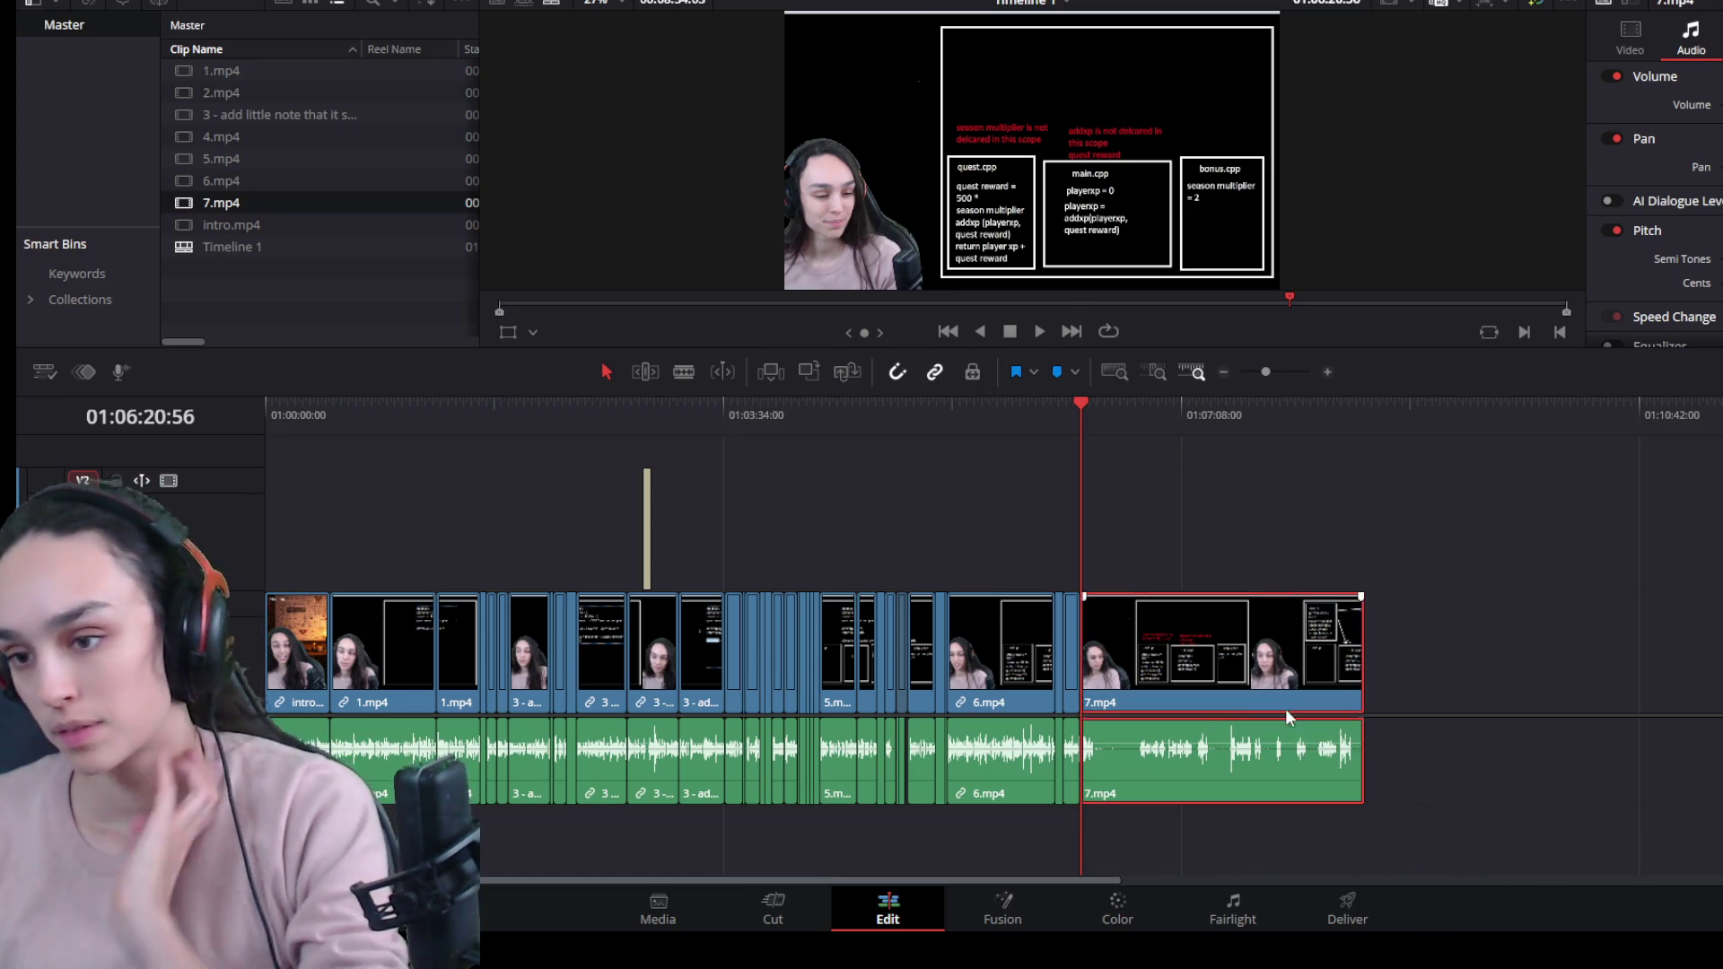
scroll(1266, 700, up, 3)
scroll(1266, 701, up, 2)
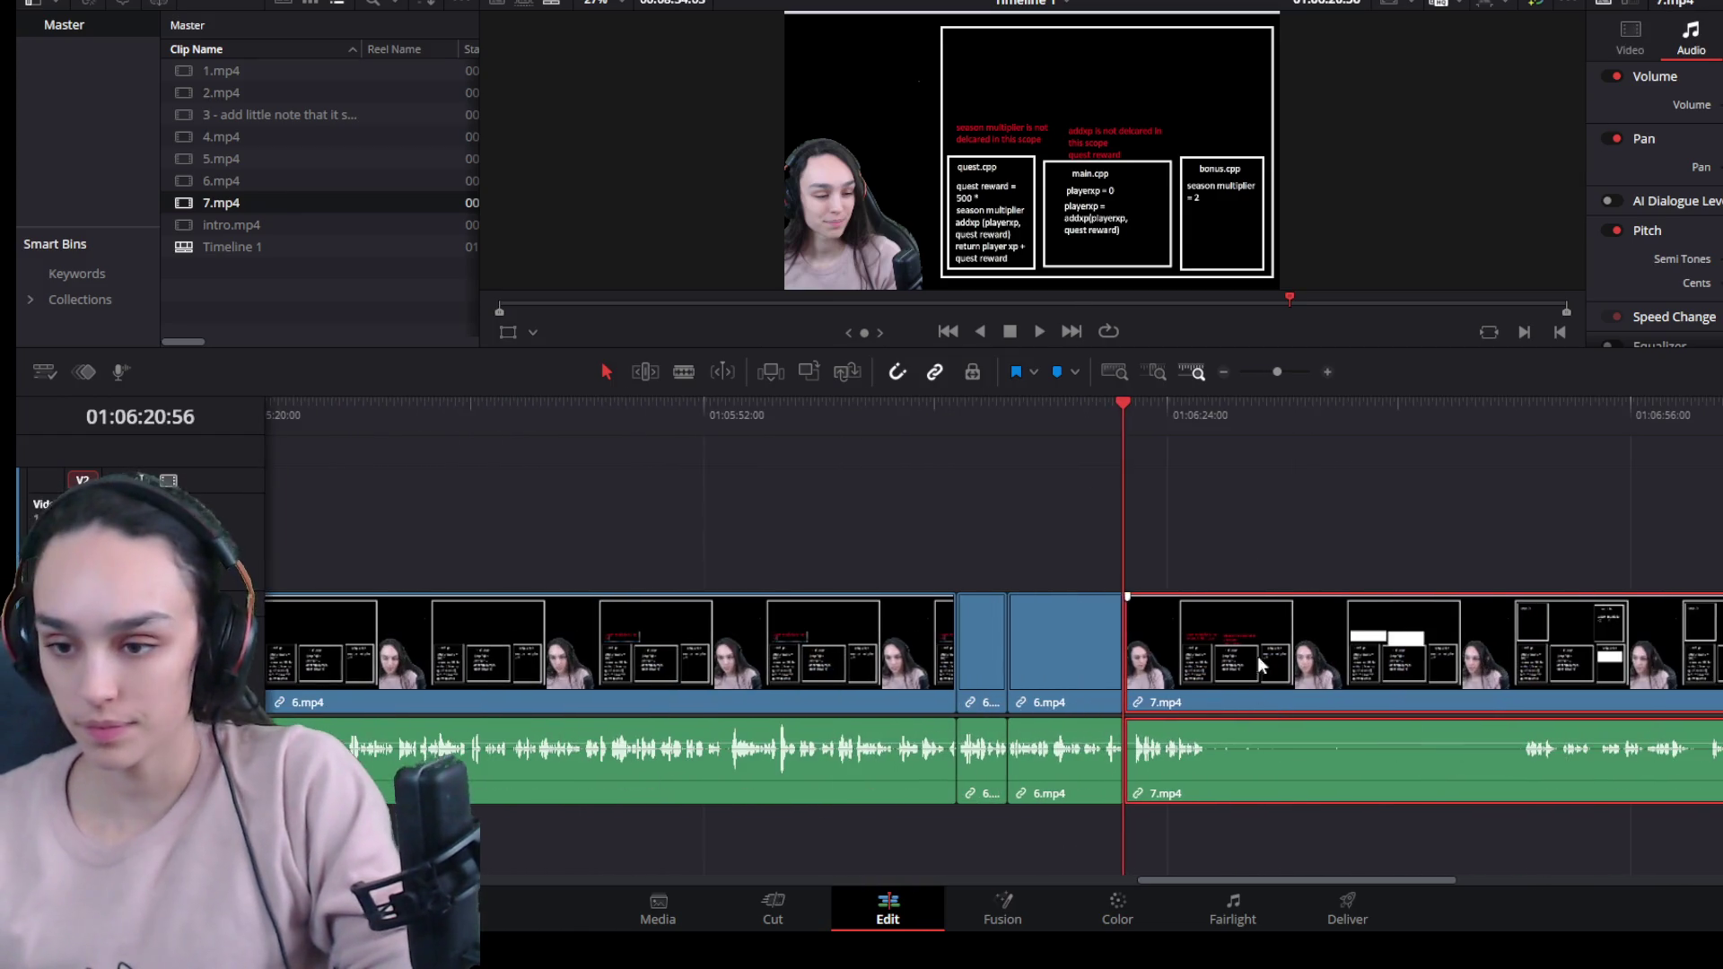
Cut the first dead stretch out of 7.mp4 and close the gap.
drag(1203, 350, 1212, 579)
key(space)
scroll(1193, 807, up, 2)
click(1109, 633)
key(ctrl+b)
click(1073, 770)
key(Delete)
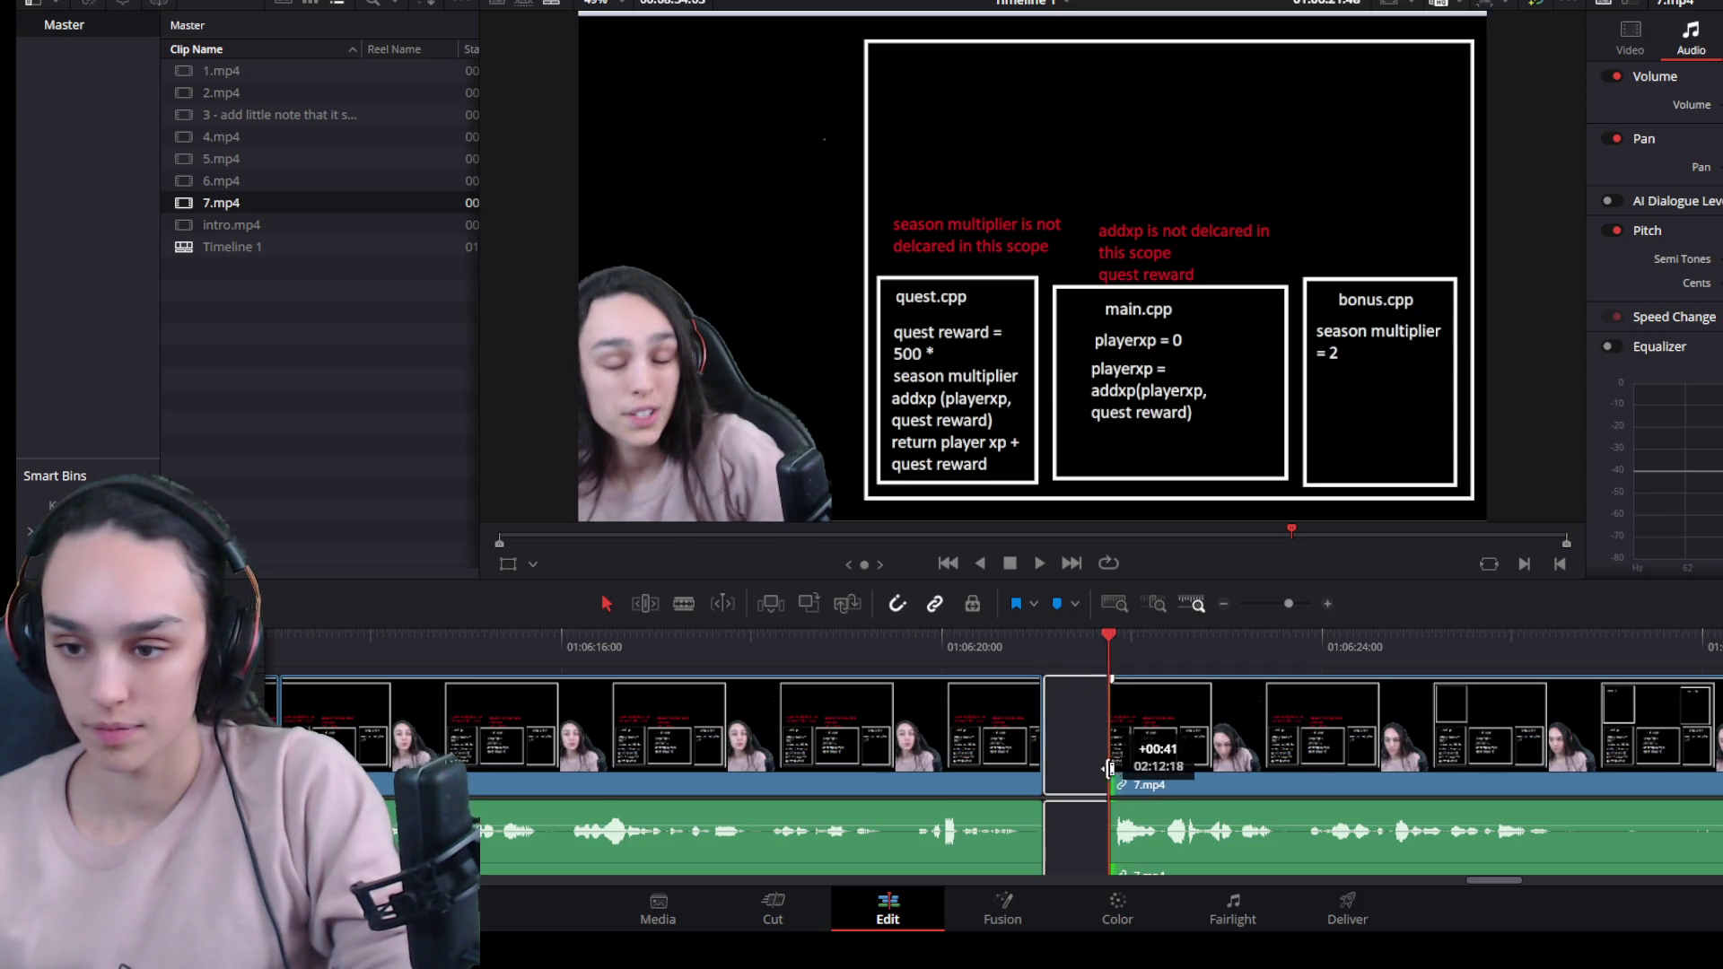
click(1074, 770)
key(Delete)
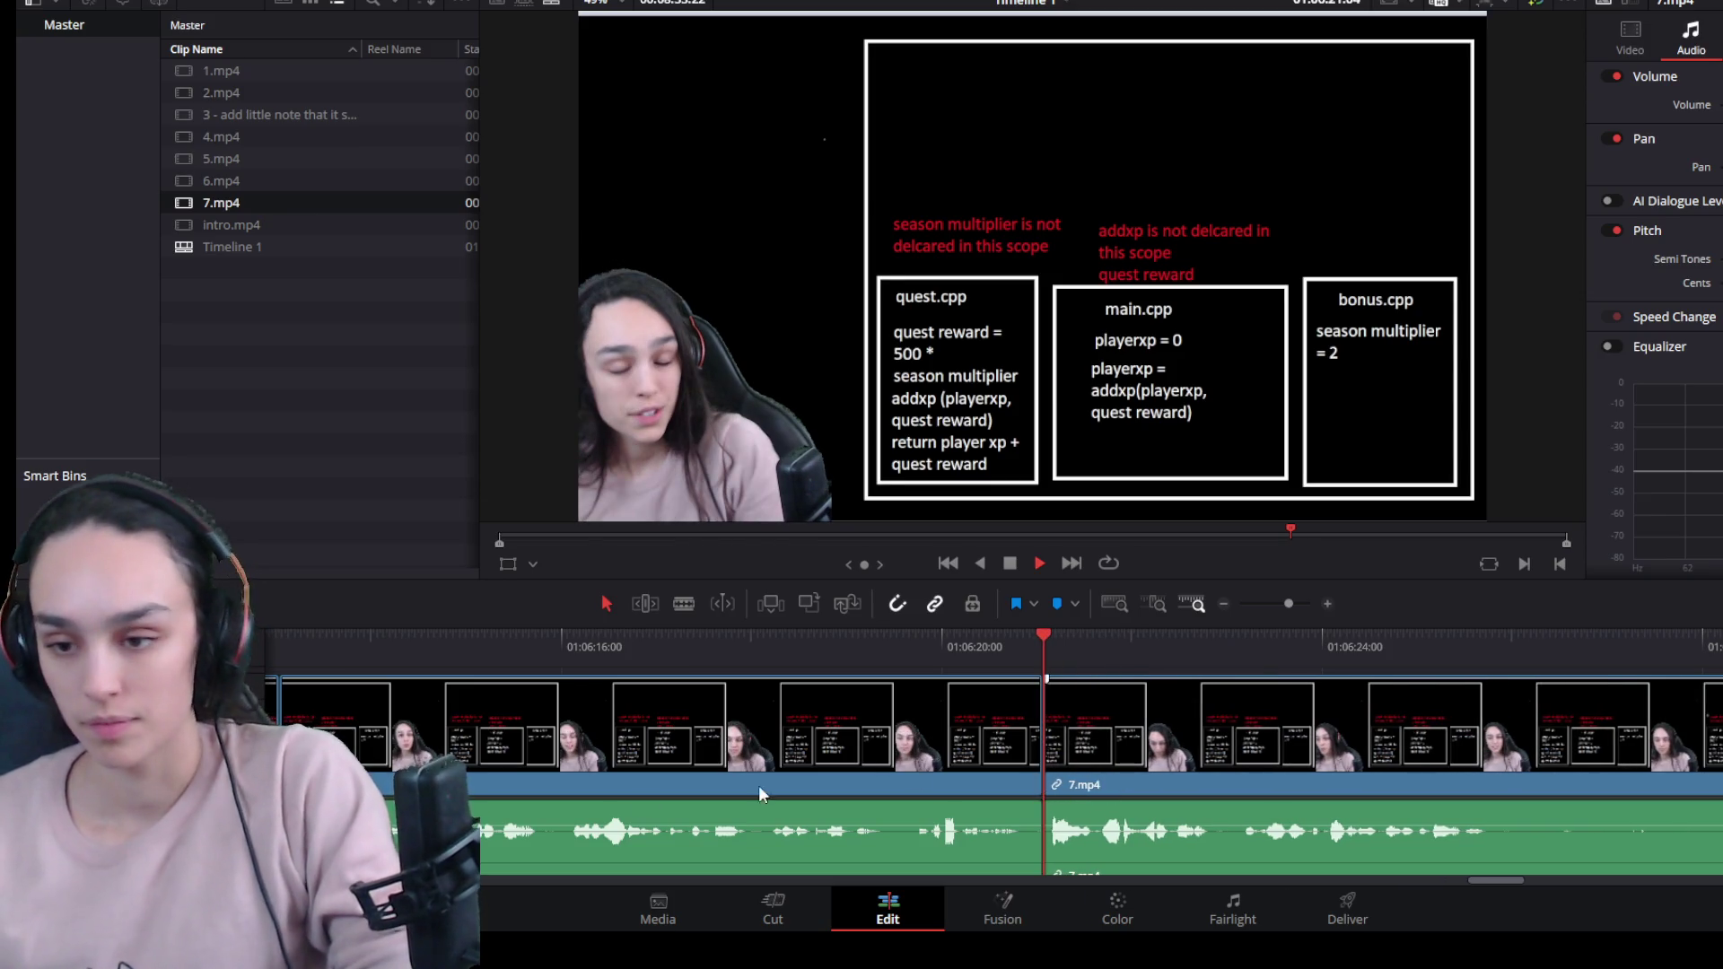
key(space)
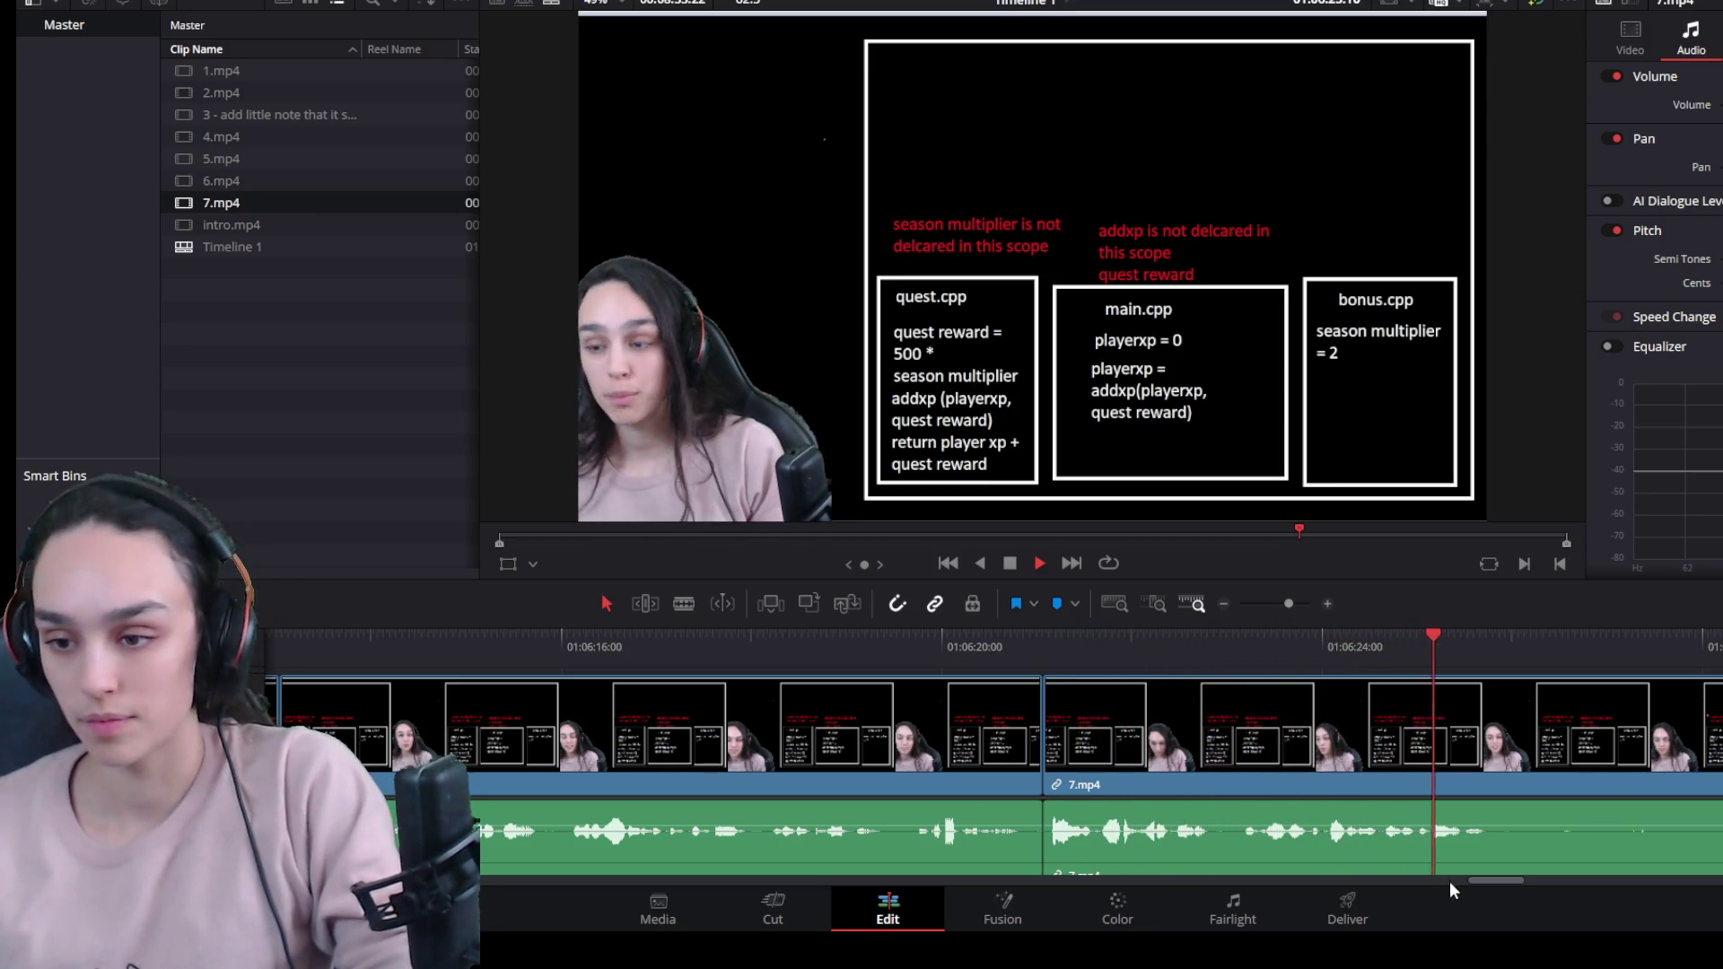
Remove the second dead stretch of 7.mp4 and close the resulting gap.
scroll(1261, 752, down, 3)
key(space)
click(1183, 731)
key(ctrl+b)
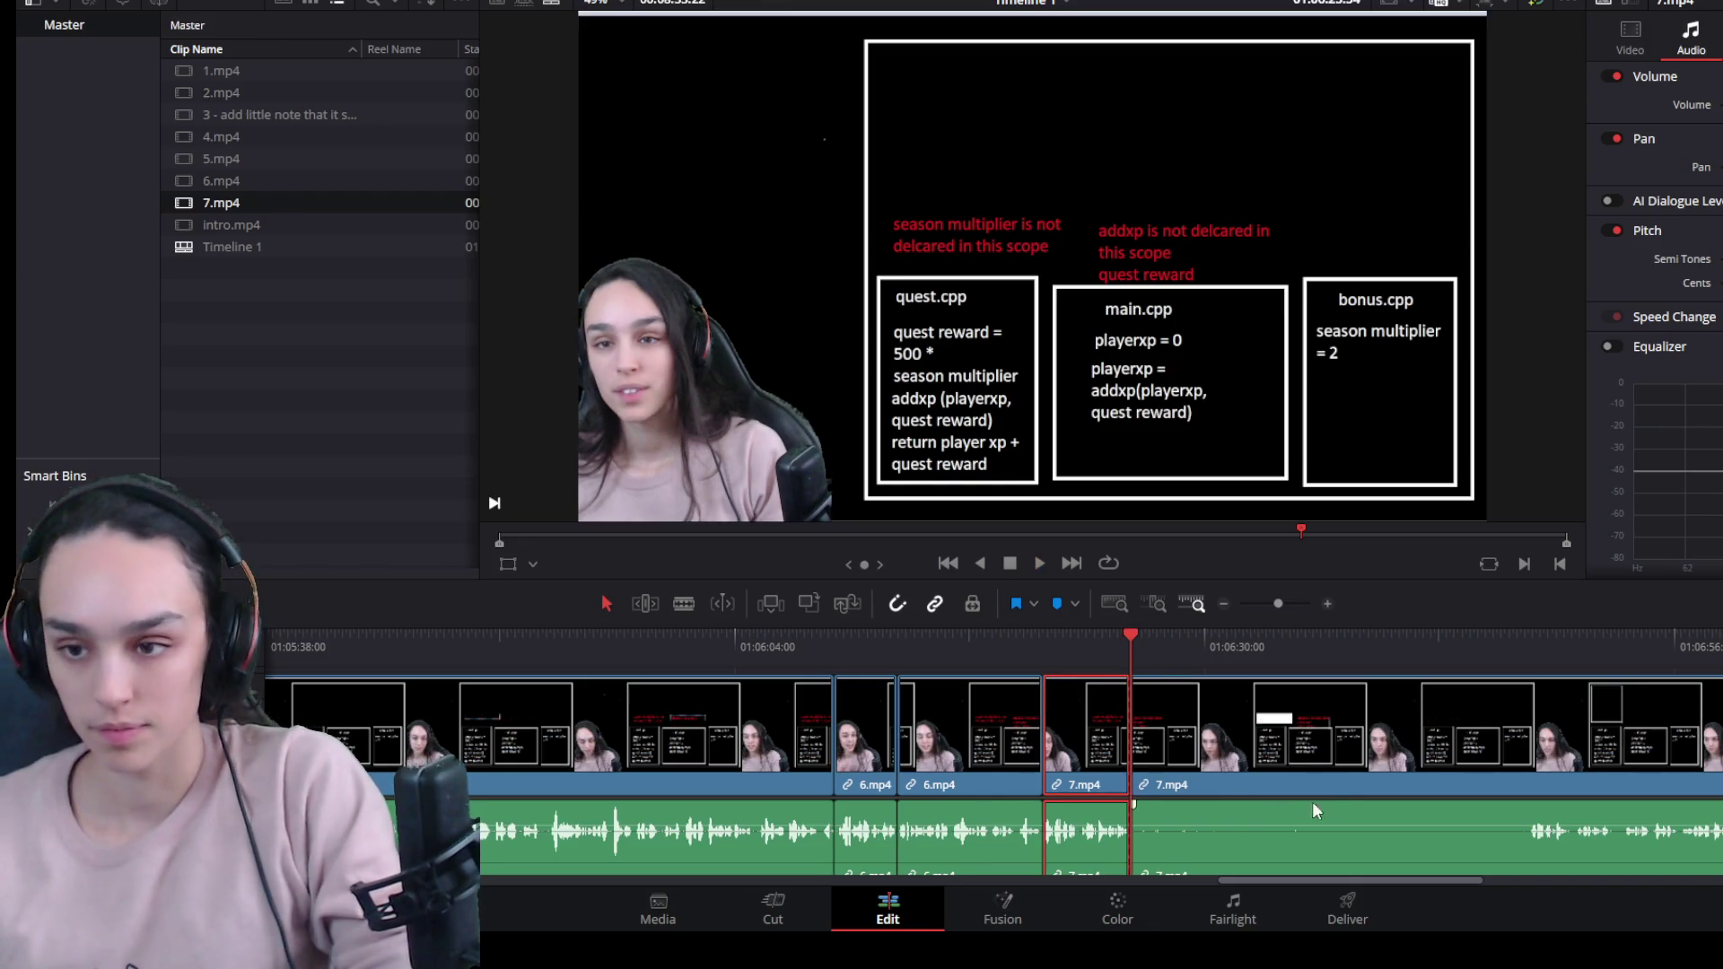
drag(1467, 642, 1525, 643)
click(1468, 746)
key(Delete)
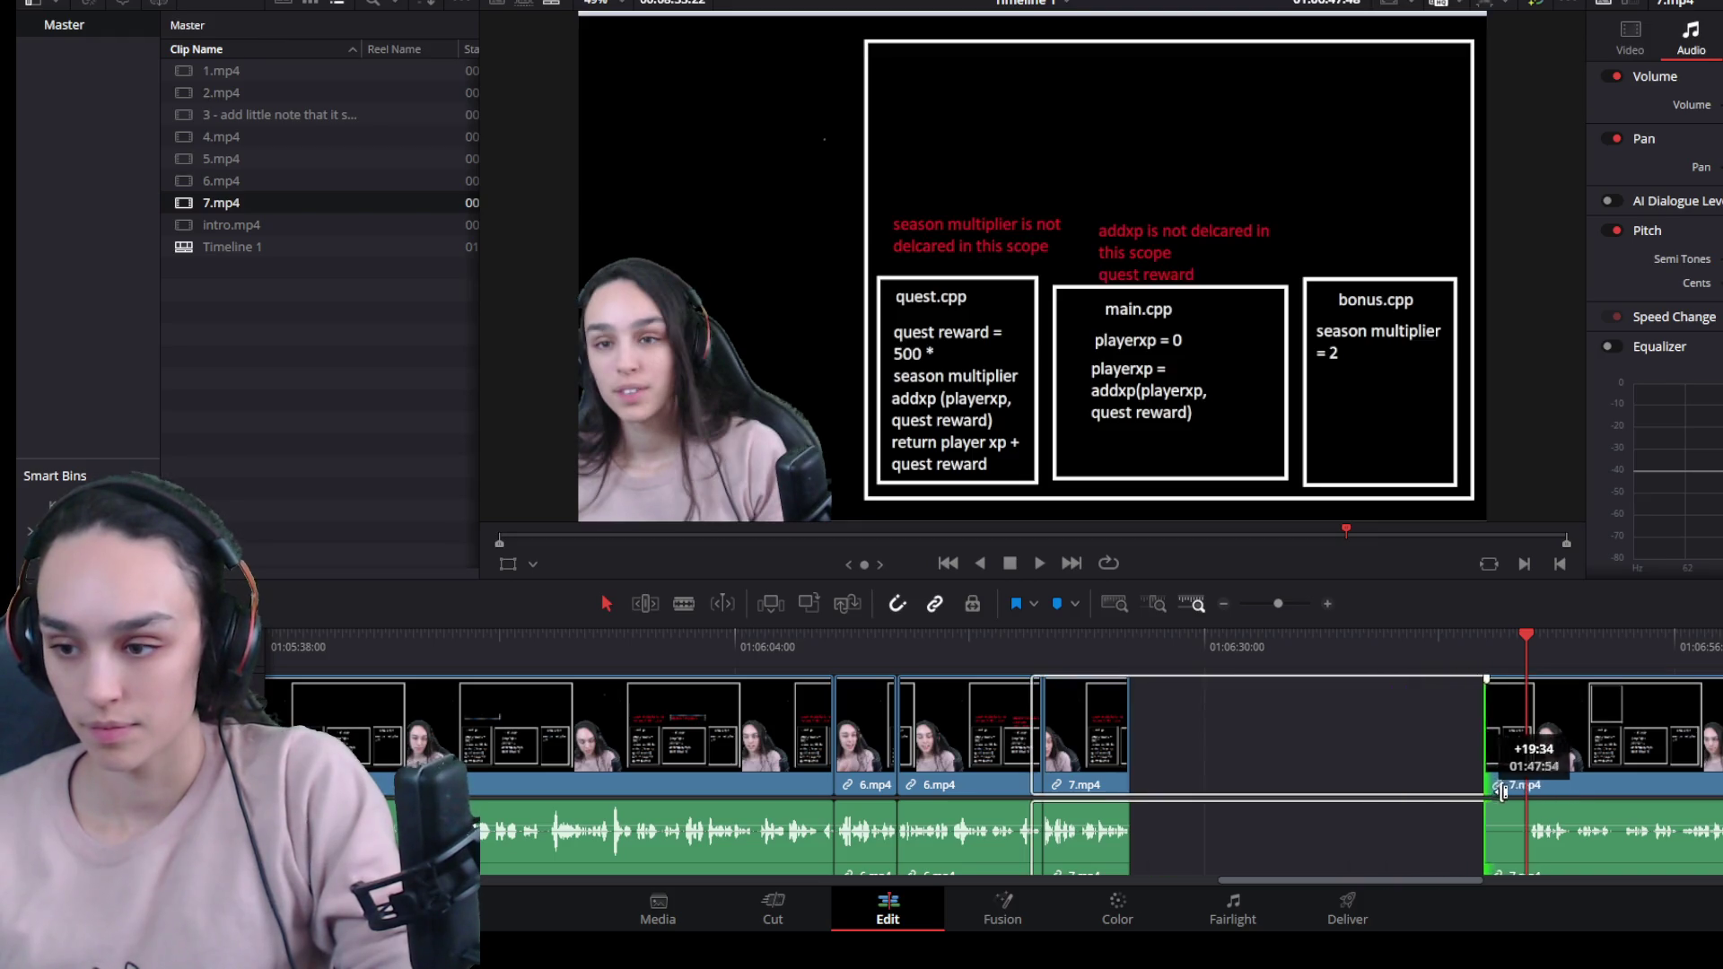
key(Delete)
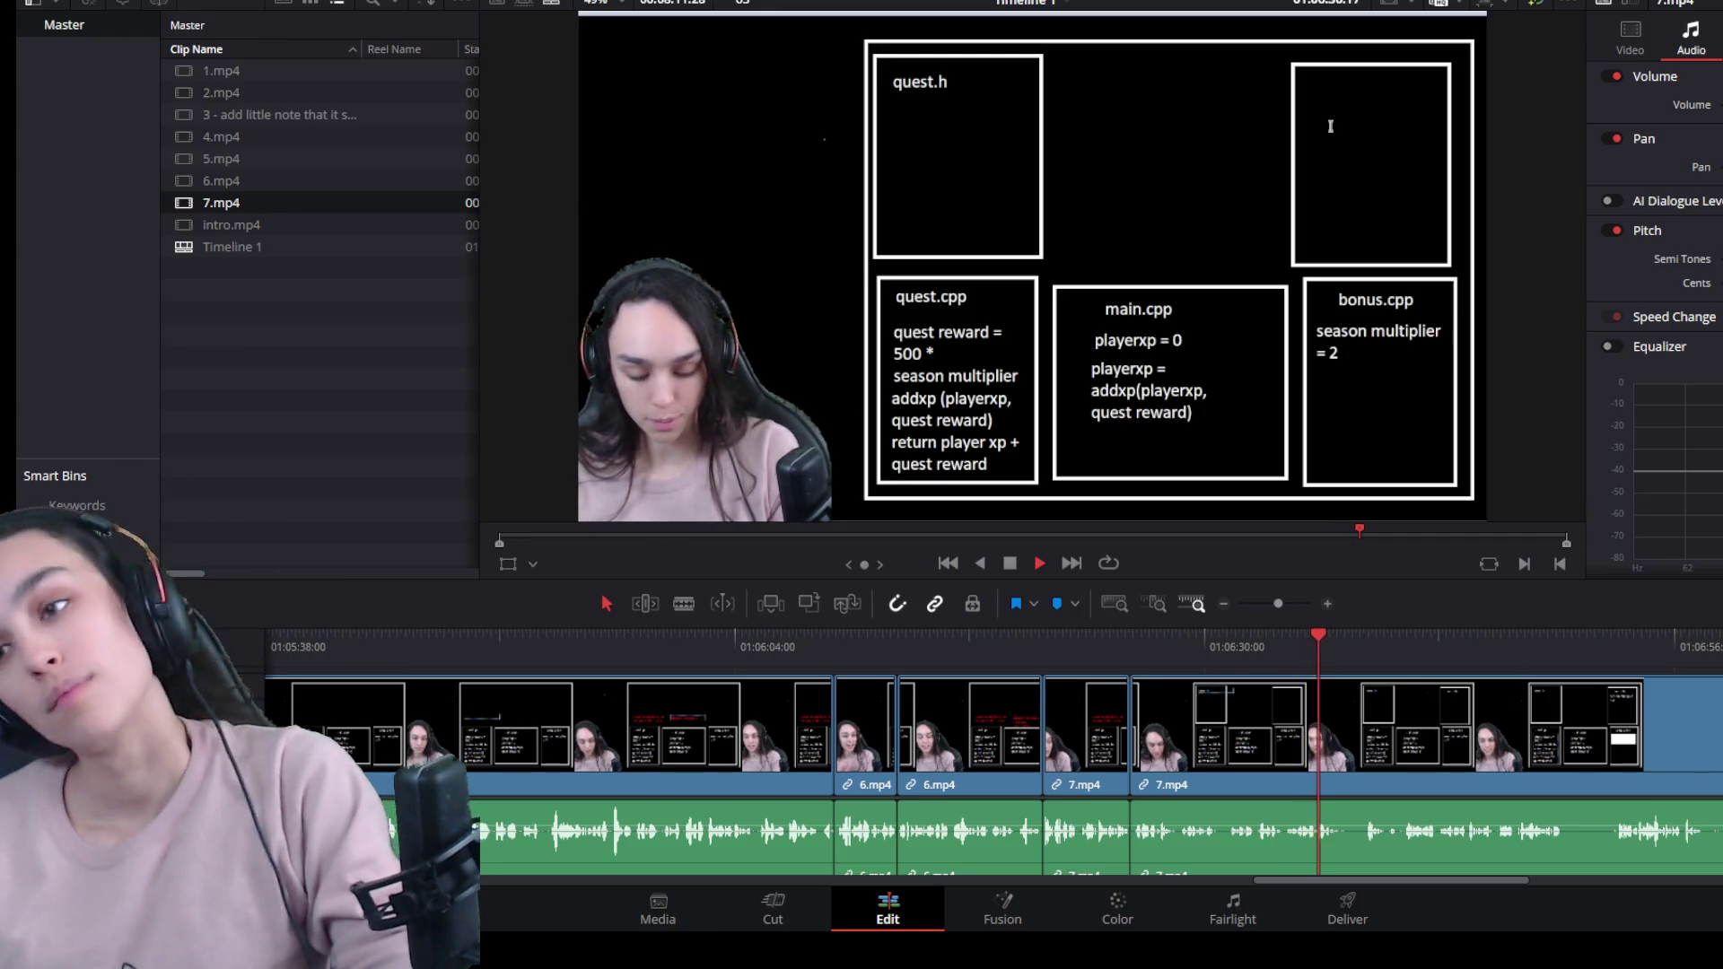
scroll(1456, 770, up, 2)
Blade 7.mp4 at both ends of the pause where bonus.h appears and delete the dead piece.
scroll(1240, 729, up, 3)
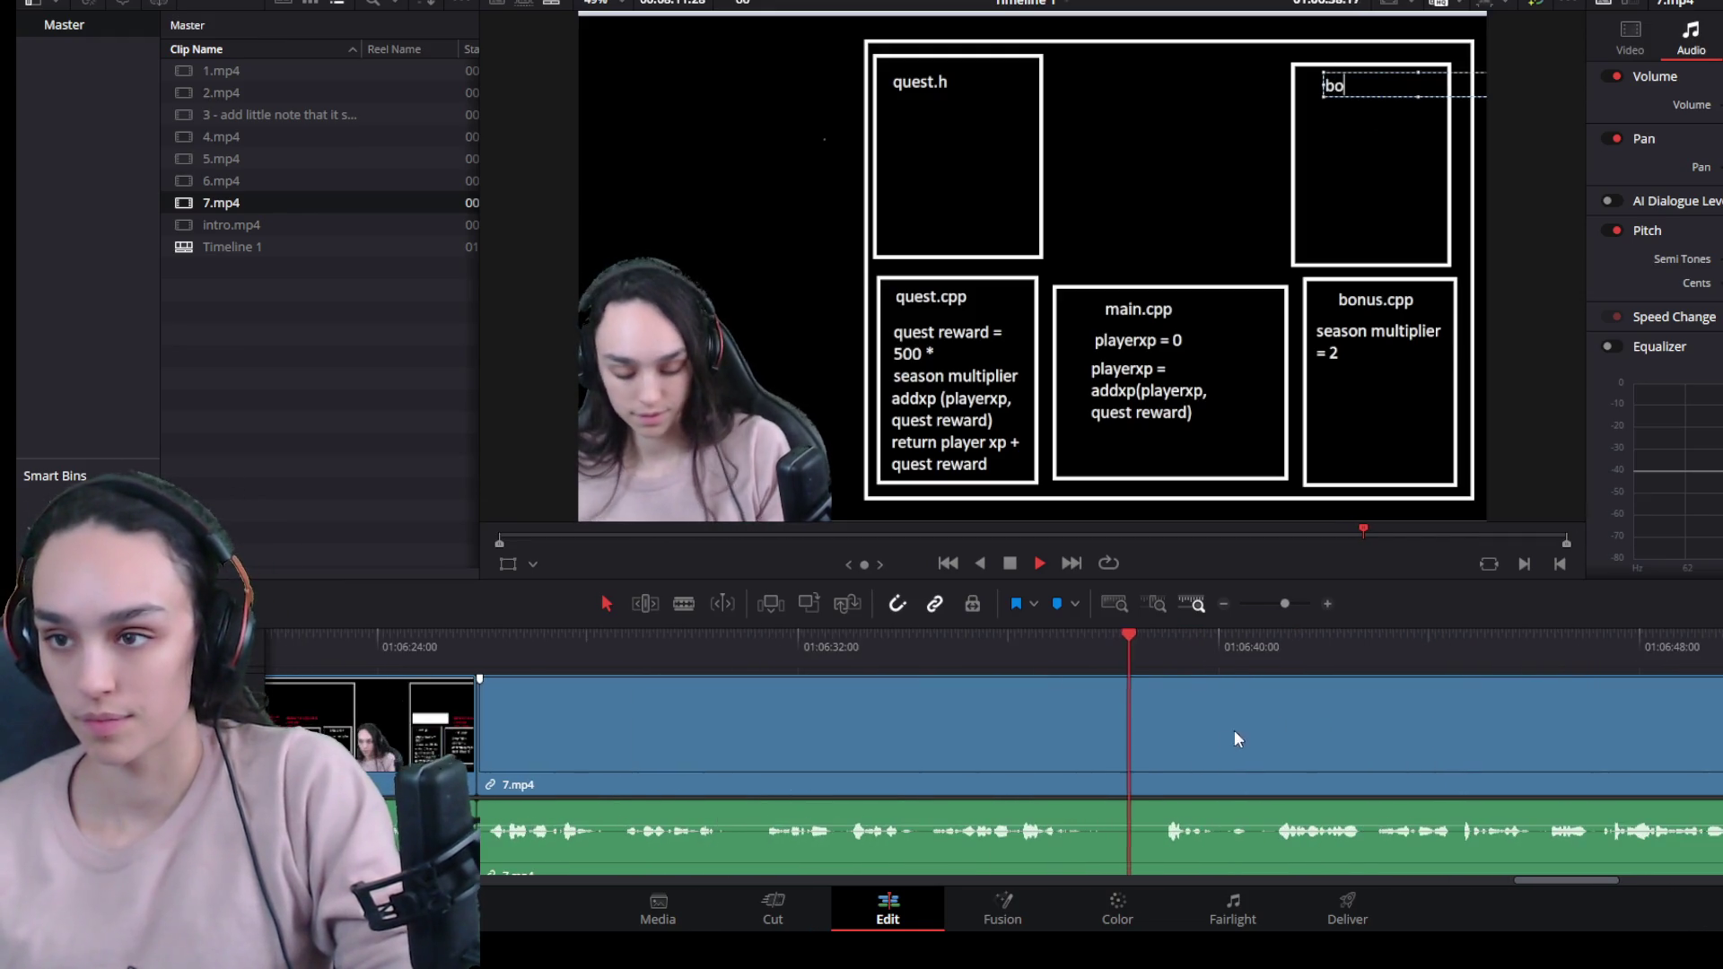
drag(1181, 644, 1161, 639)
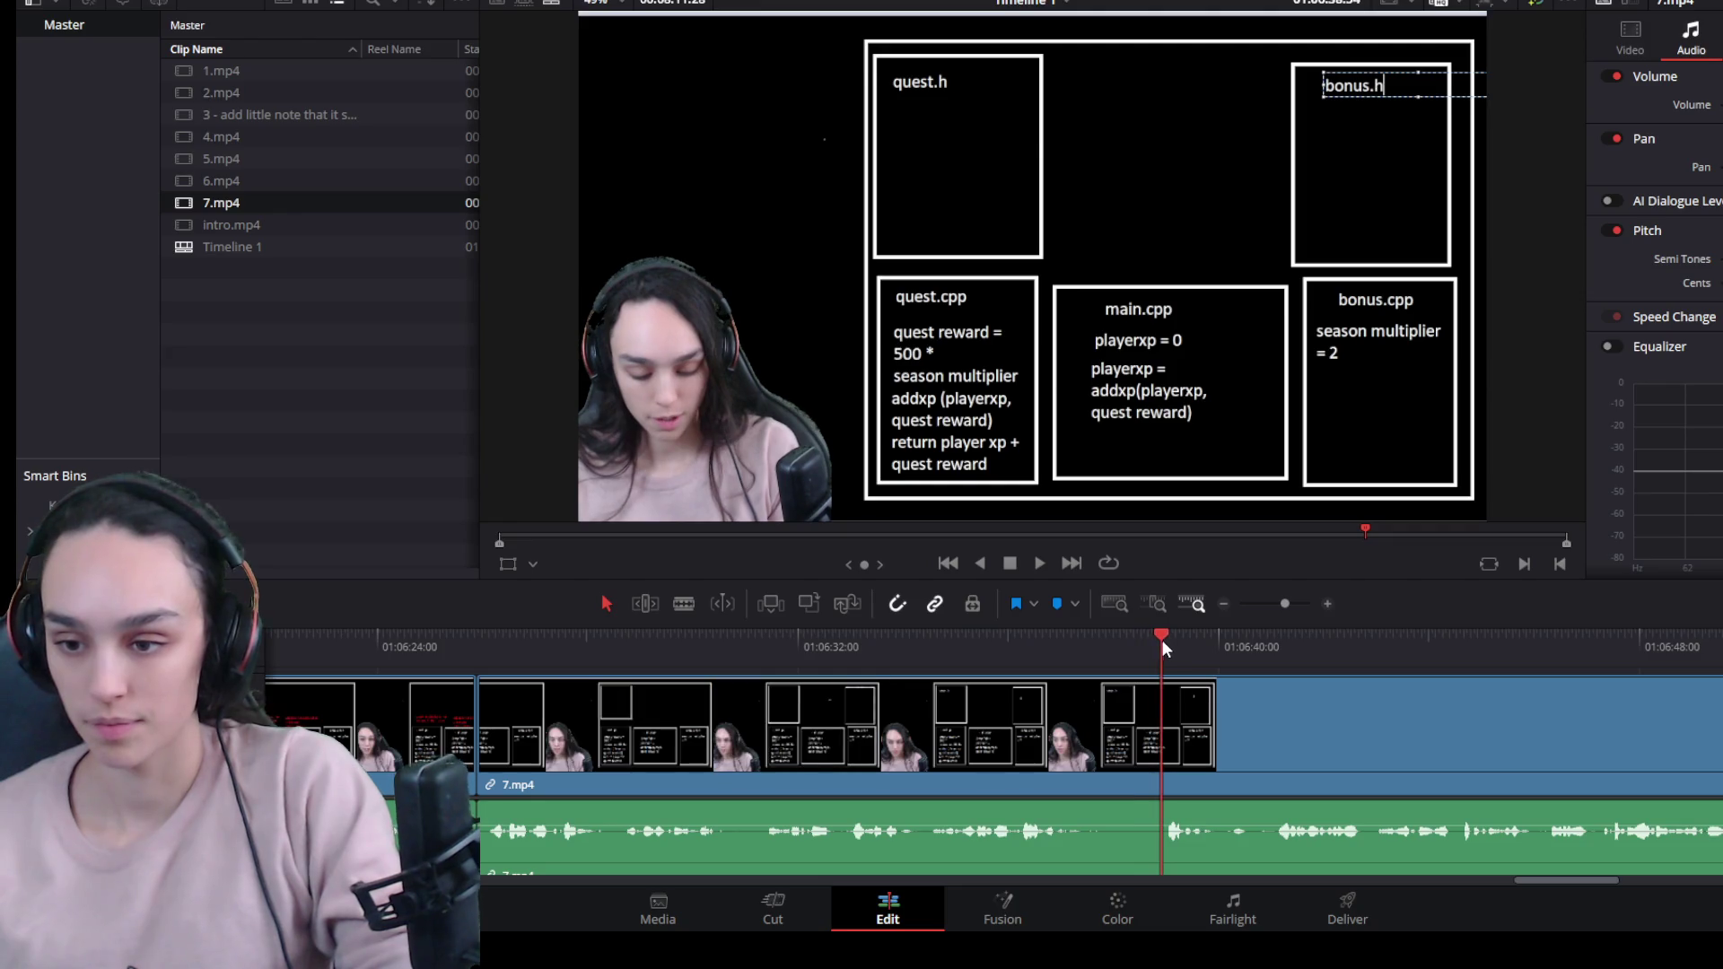
click(1176, 662)
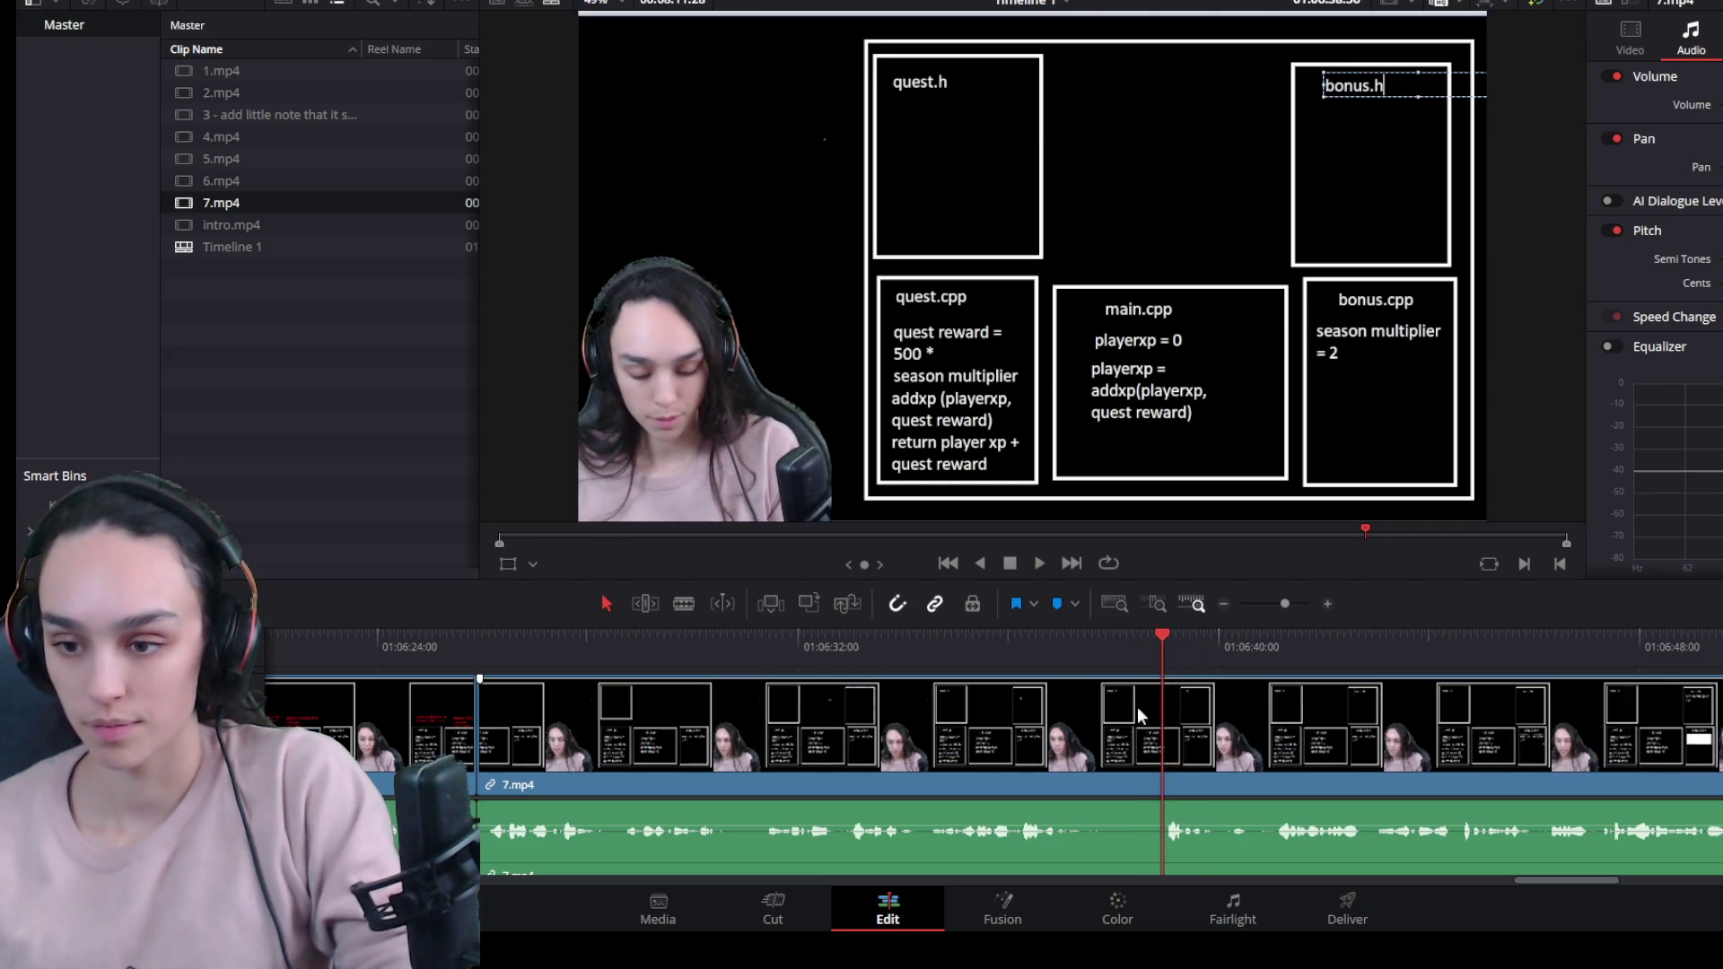
click(1117, 757)
key(ctrl+b)
click(971, 630)
key(space)
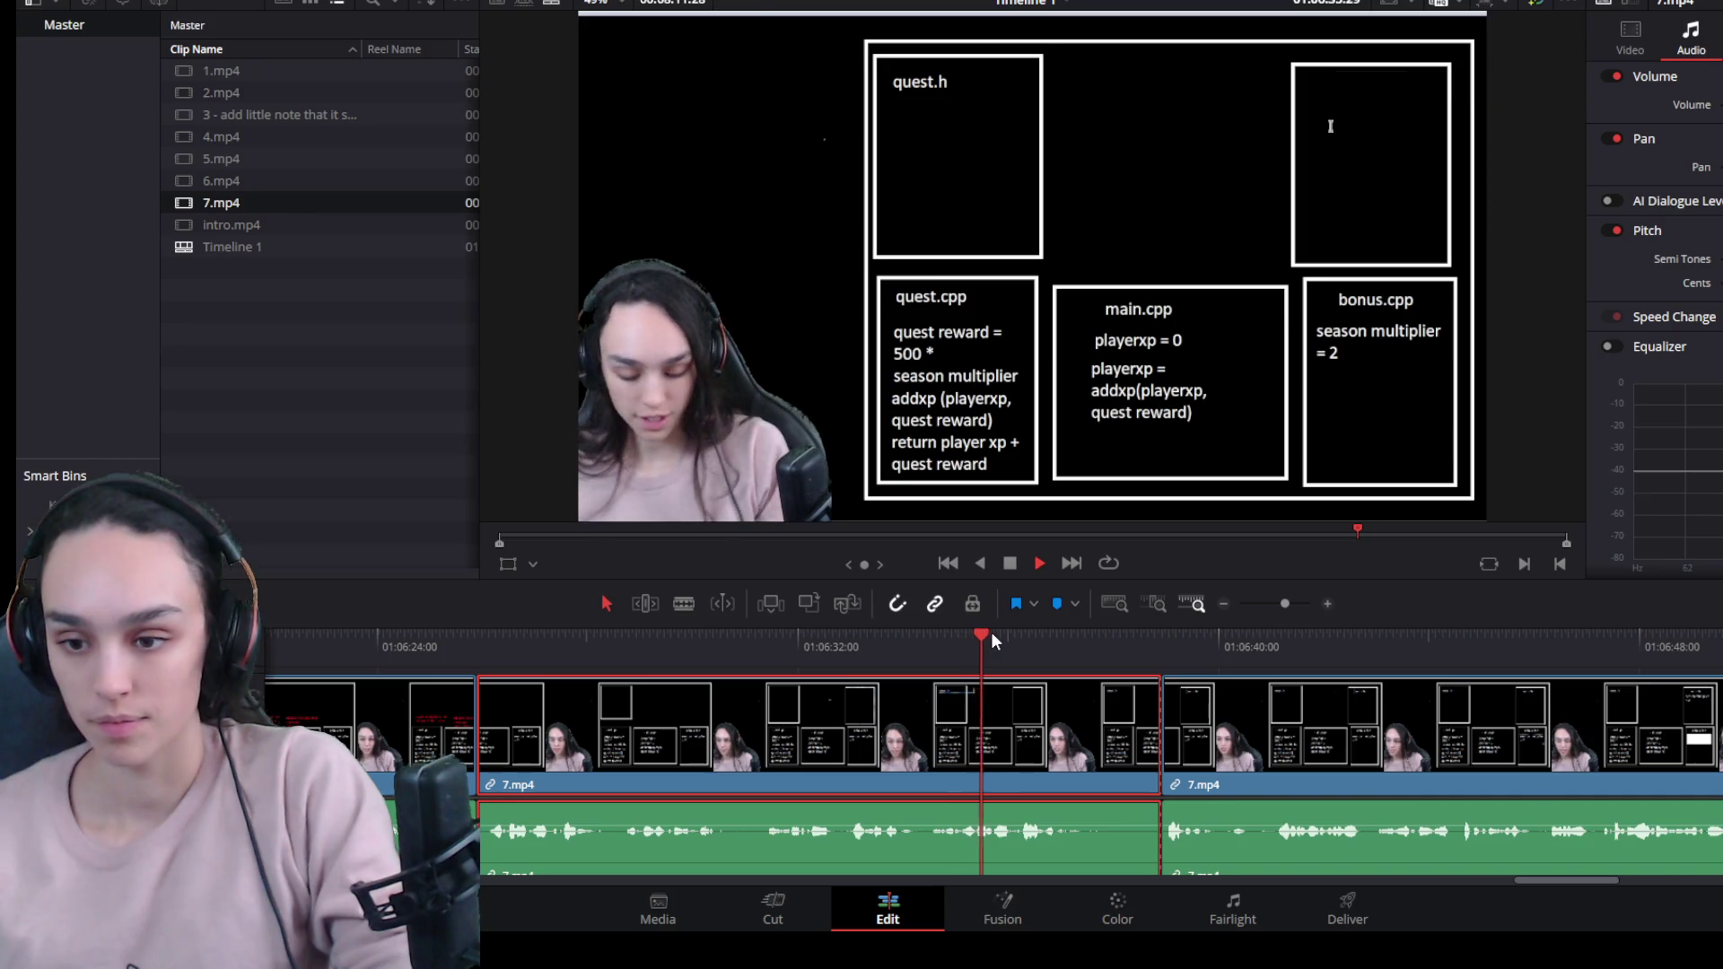
key(space)
key(ctrl+b)
click(1107, 752)
key(Delete)
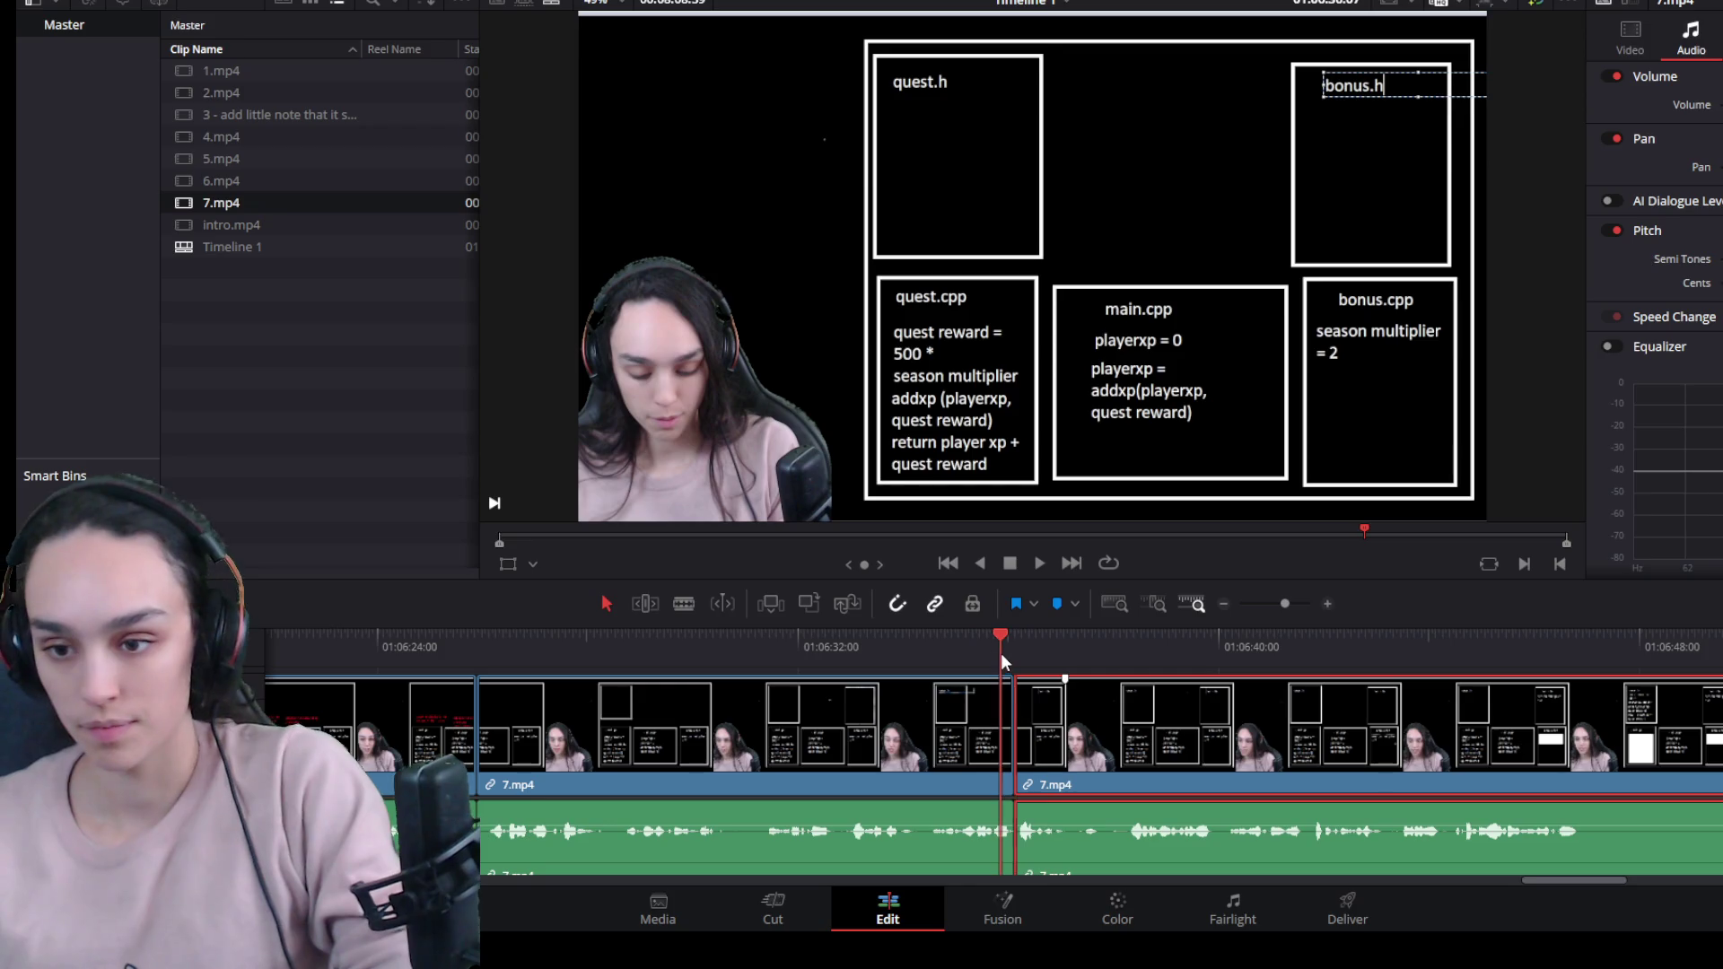
Split 7.mp4 at the next pause, trim it off, and delete the leftover gap.
key(space)
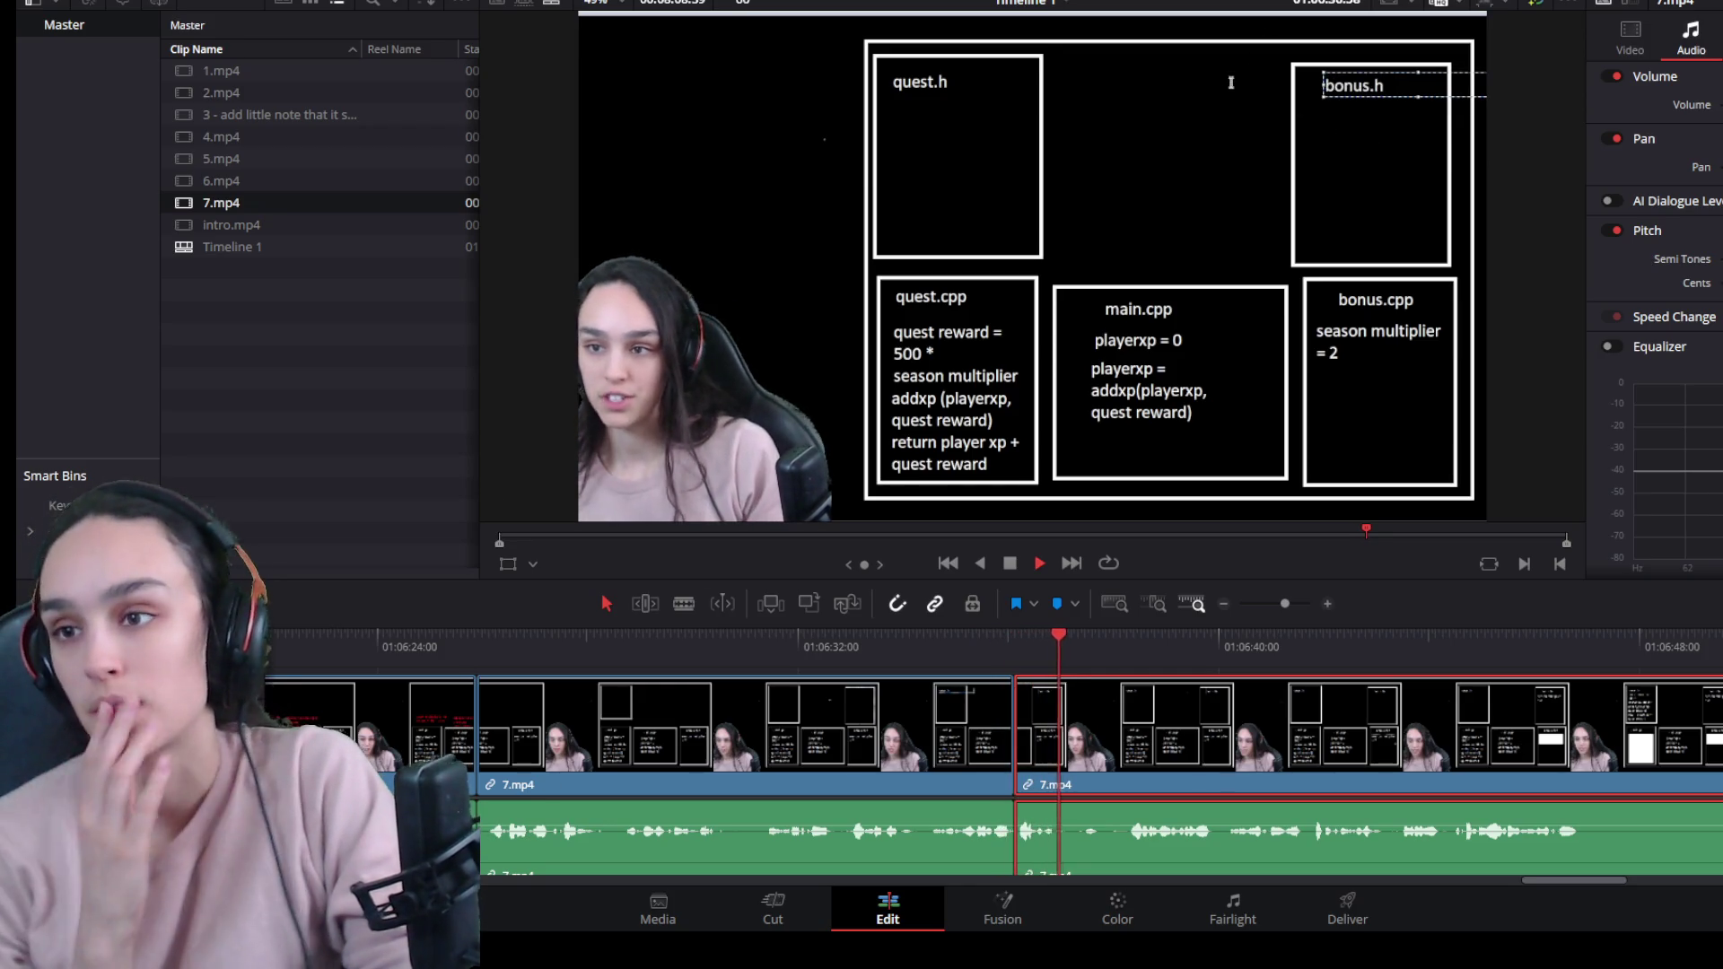
key(space)
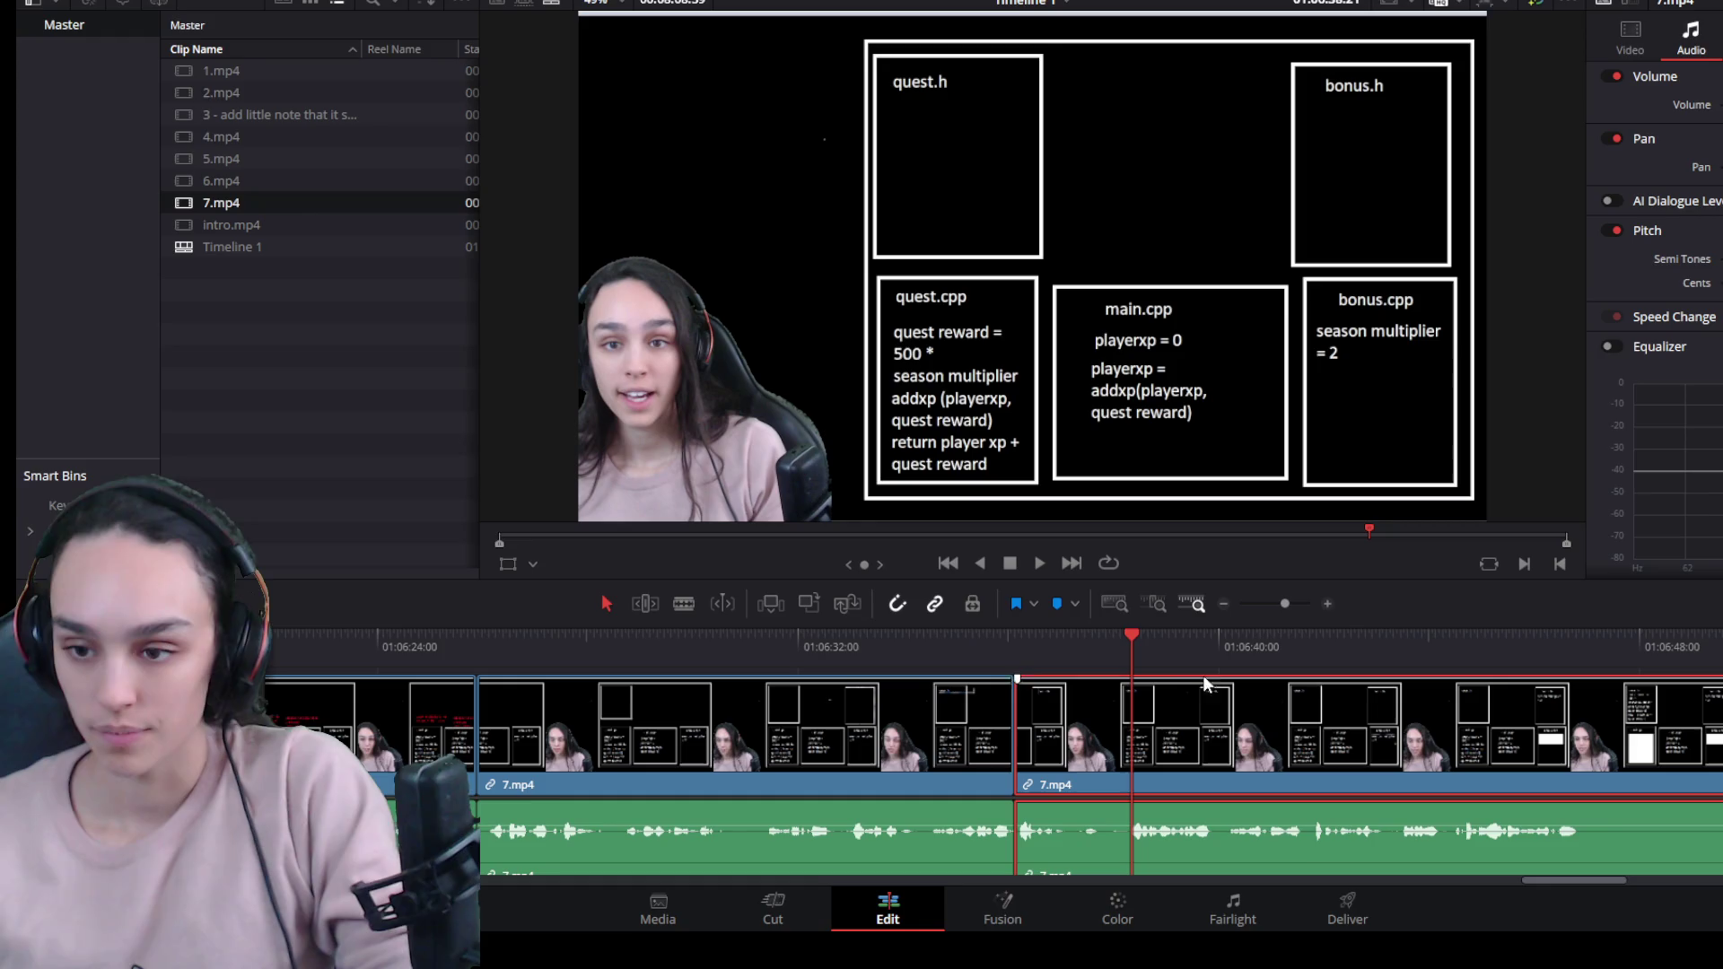
click(1122, 638)
key(ctrl+b)
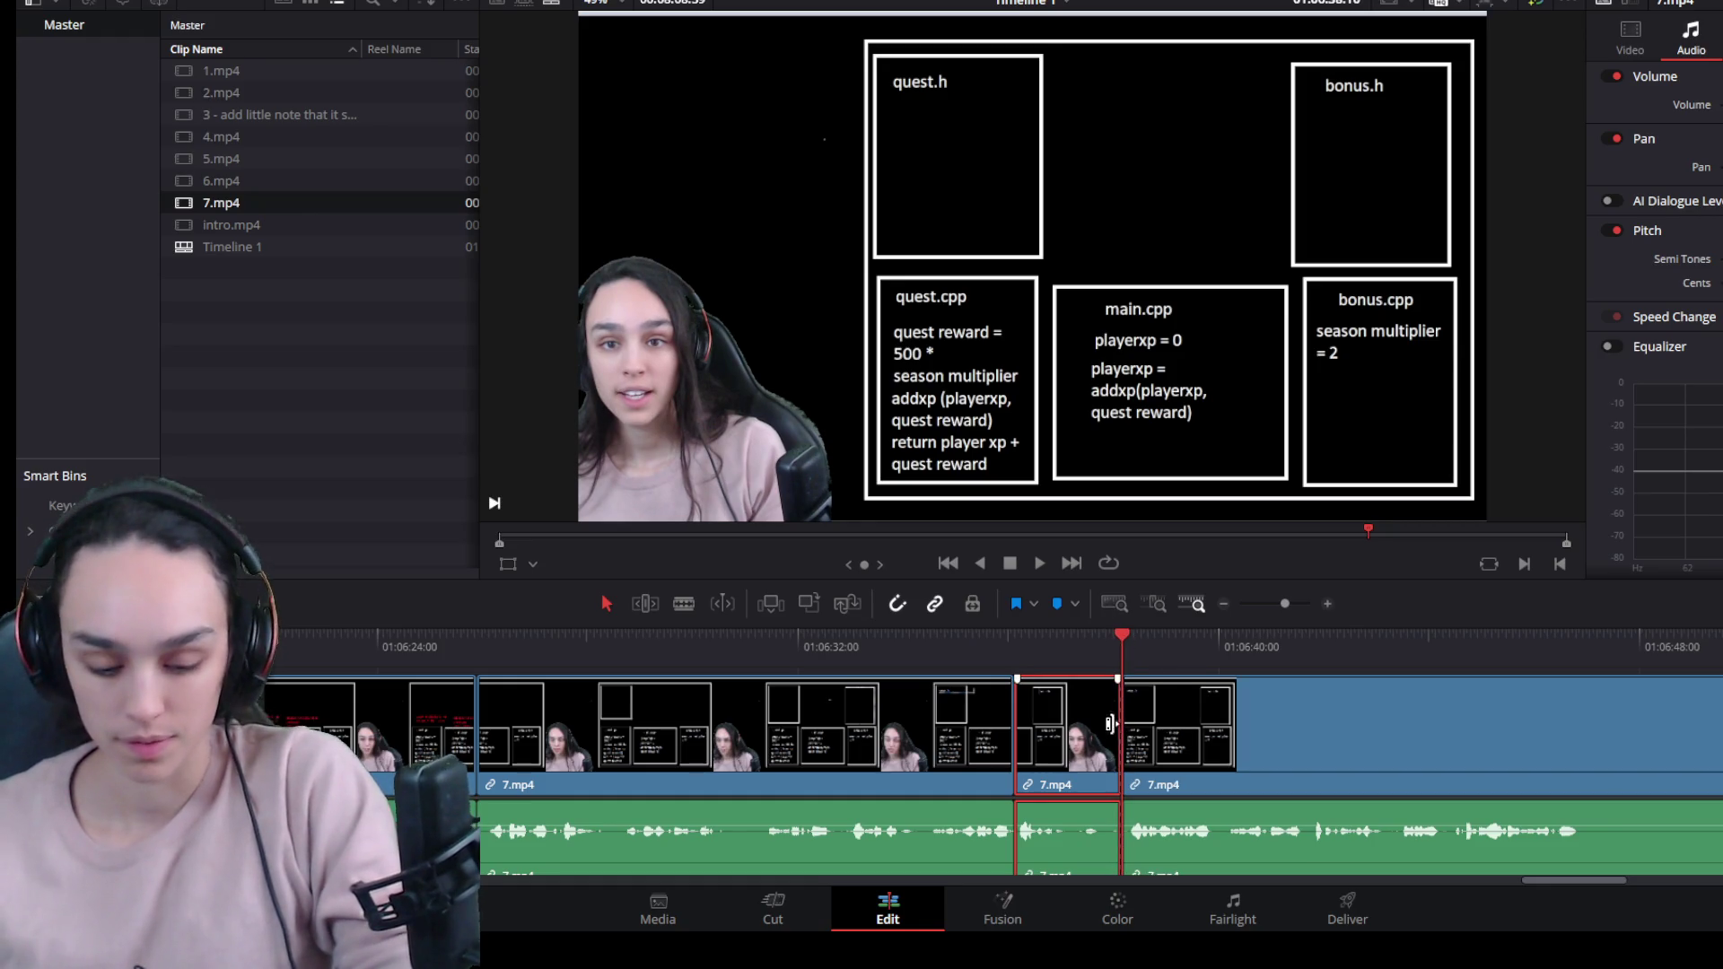
mouse_move(1110, 756)
mouse_down()
mouse_move(1041, 756)
mouse_move(1060, 755)
mouse_up()
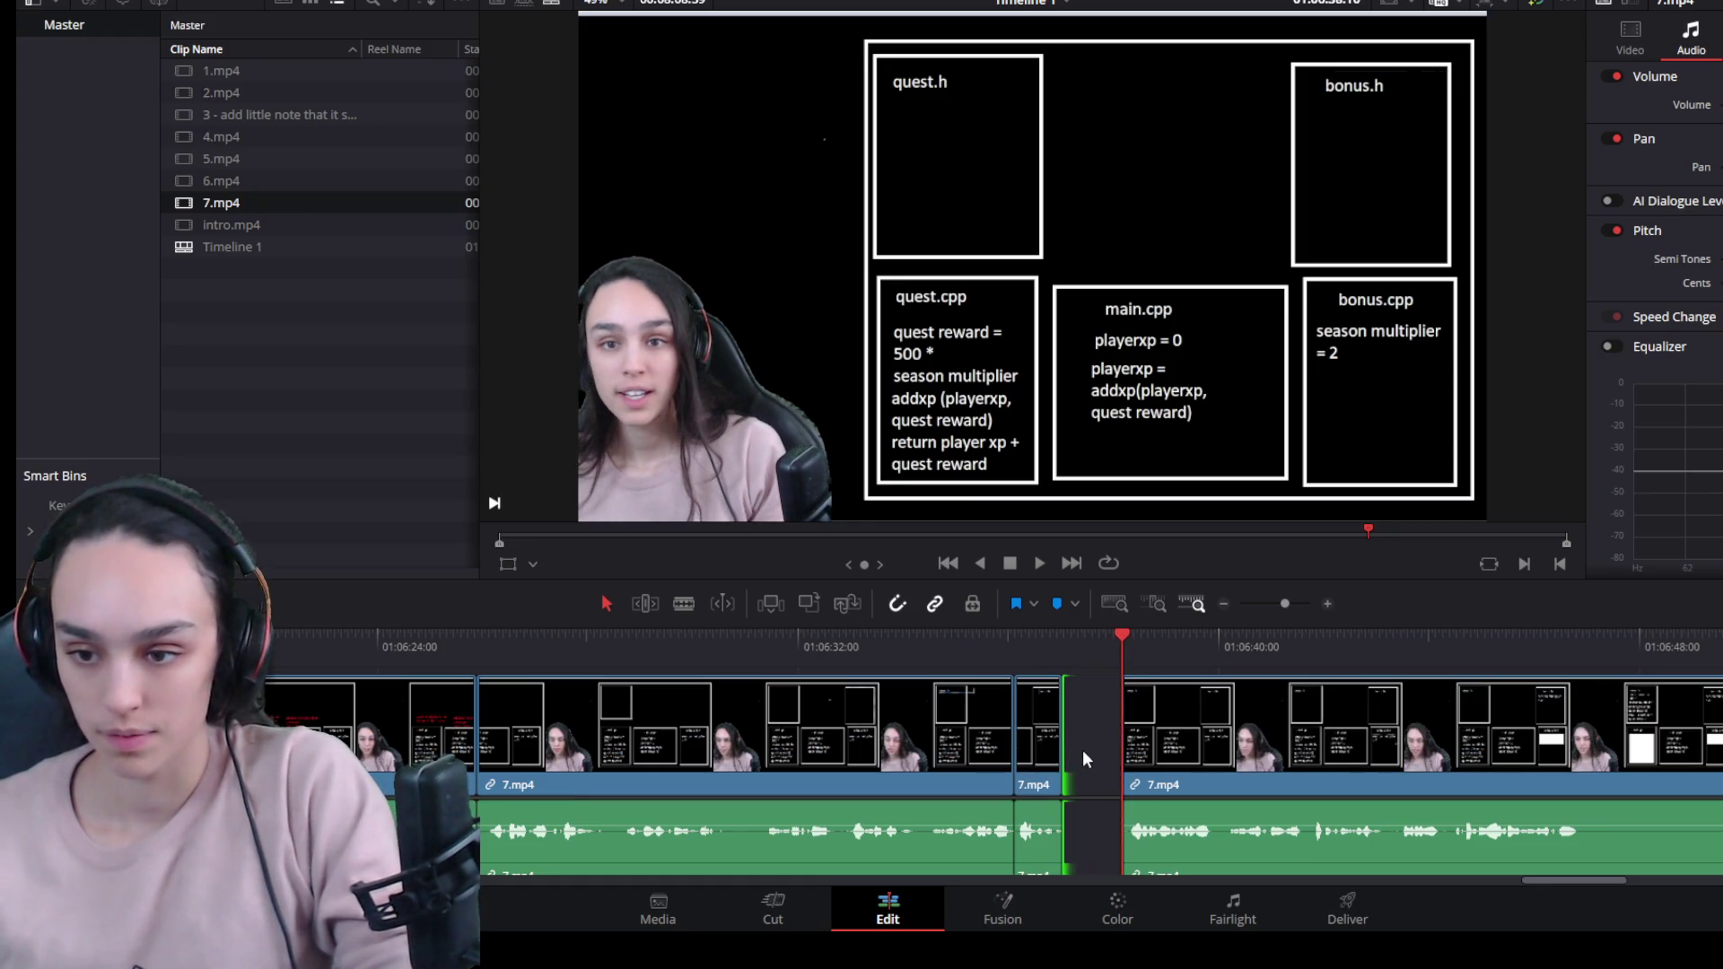
click(1095, 756)
key(Delete)
key(space)
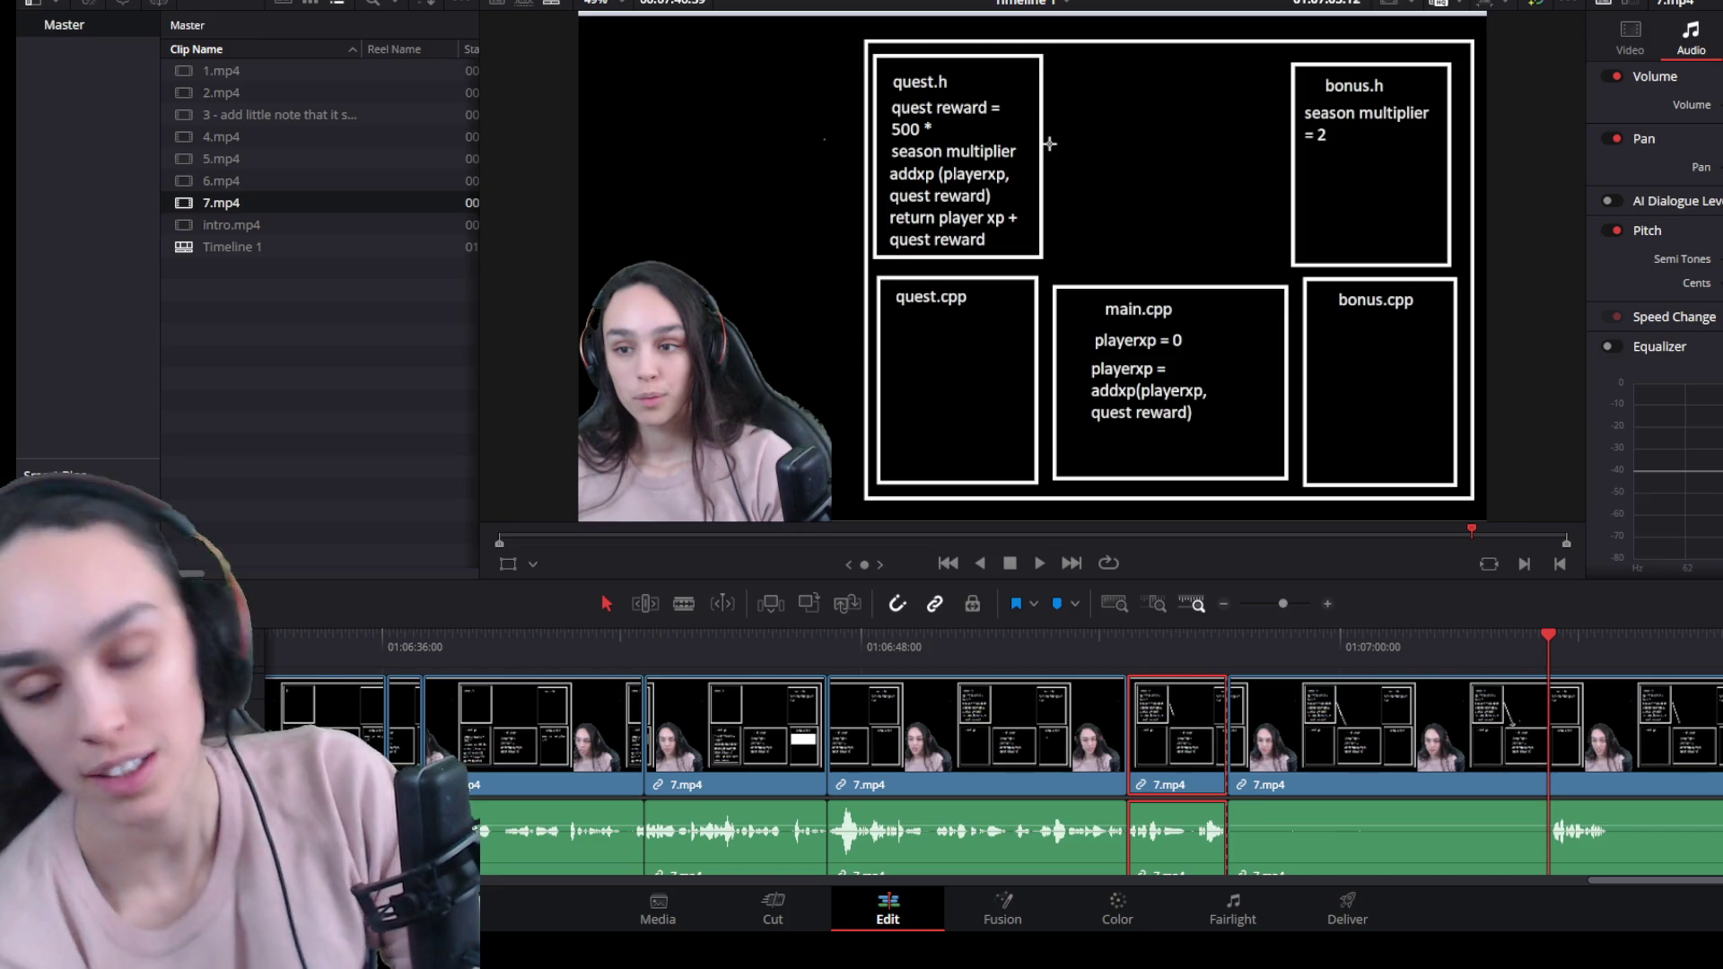
Delete the following 7.mp4 piece and the short piece after checking it, closing both gaps.
click(1478, 748)
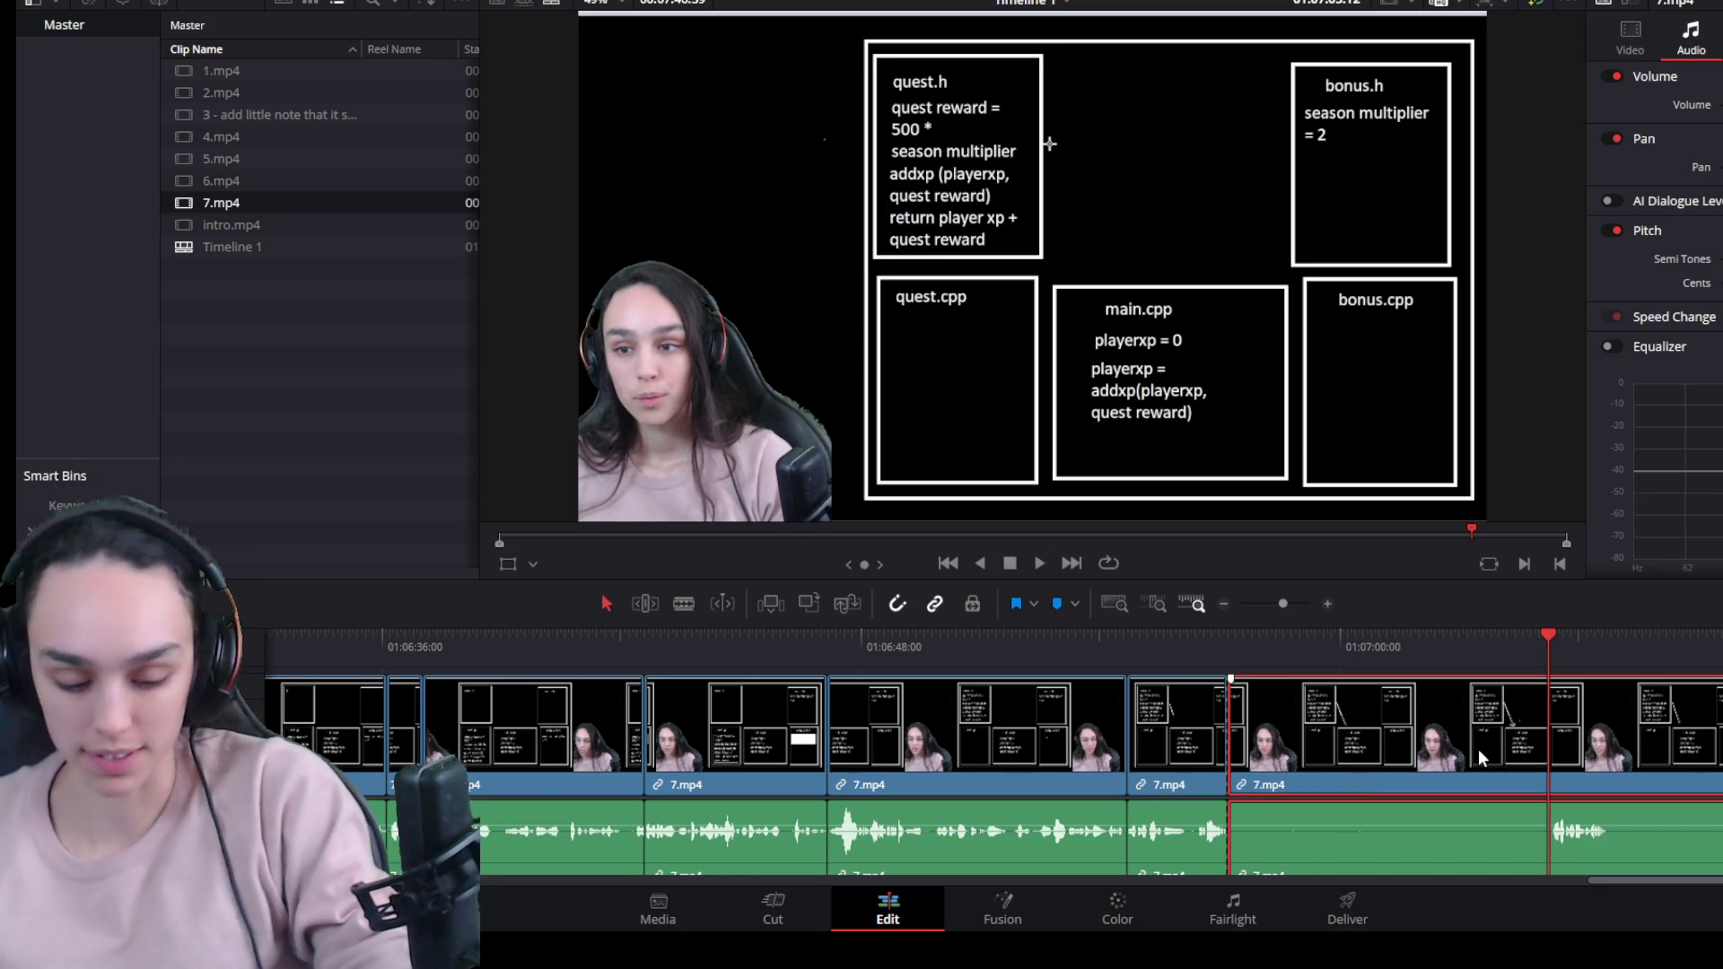
key(Delete)
click(1168, 746)
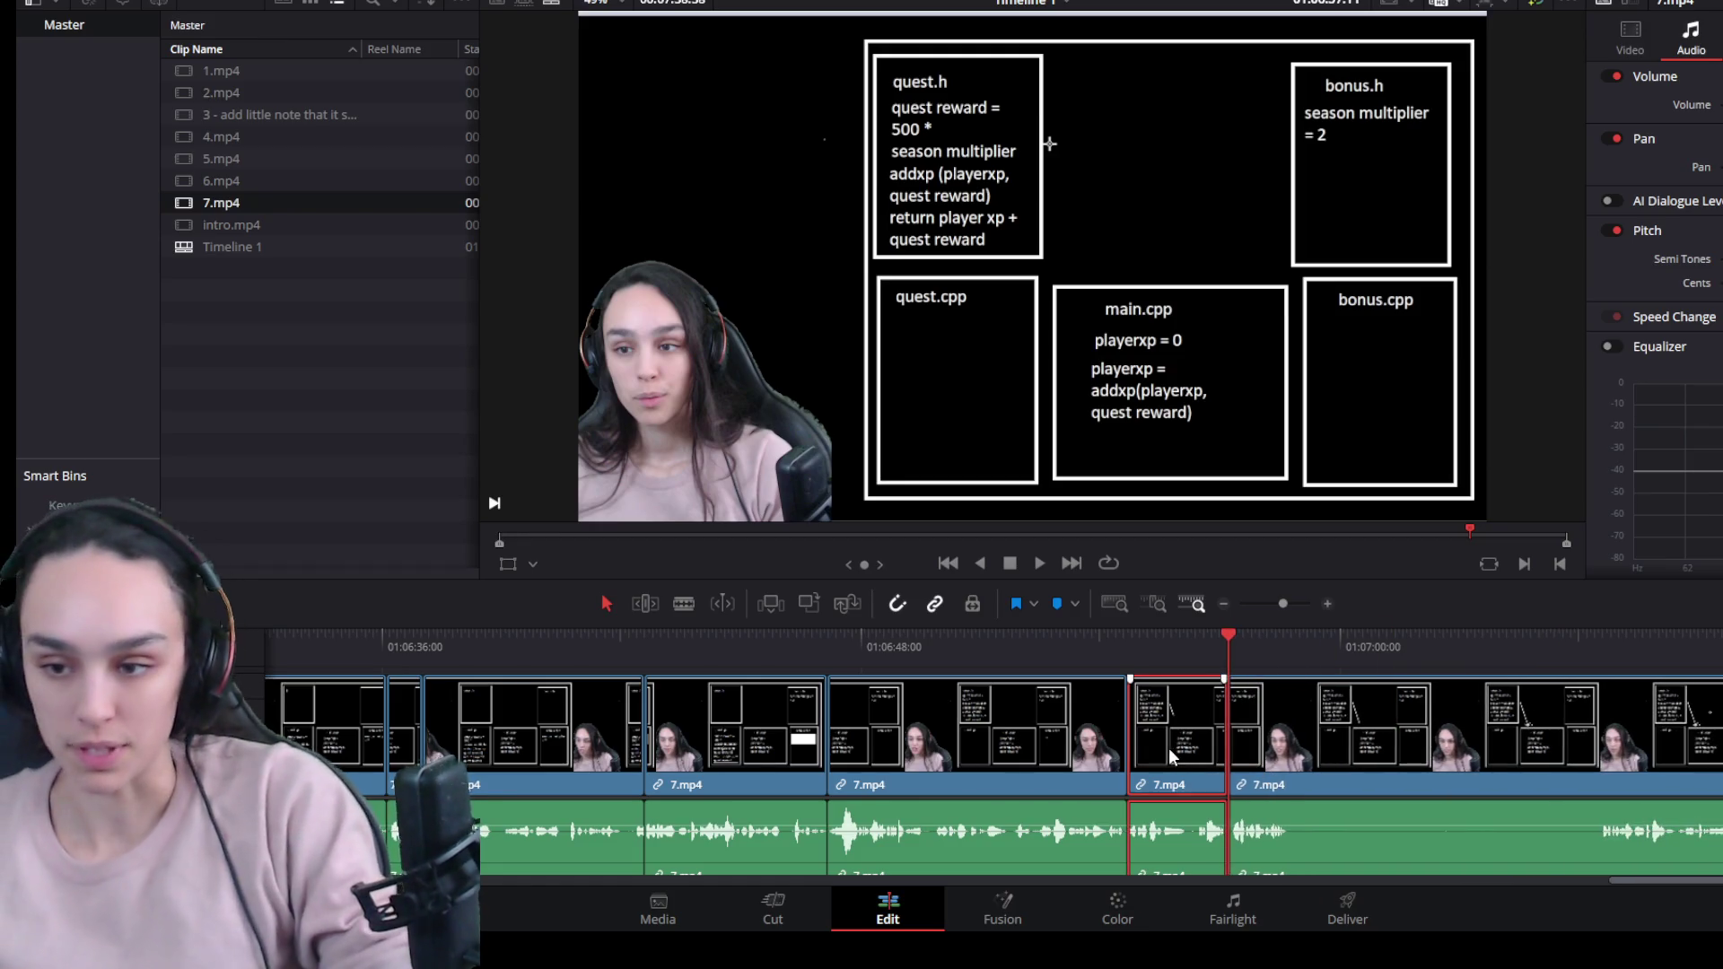
key(space)
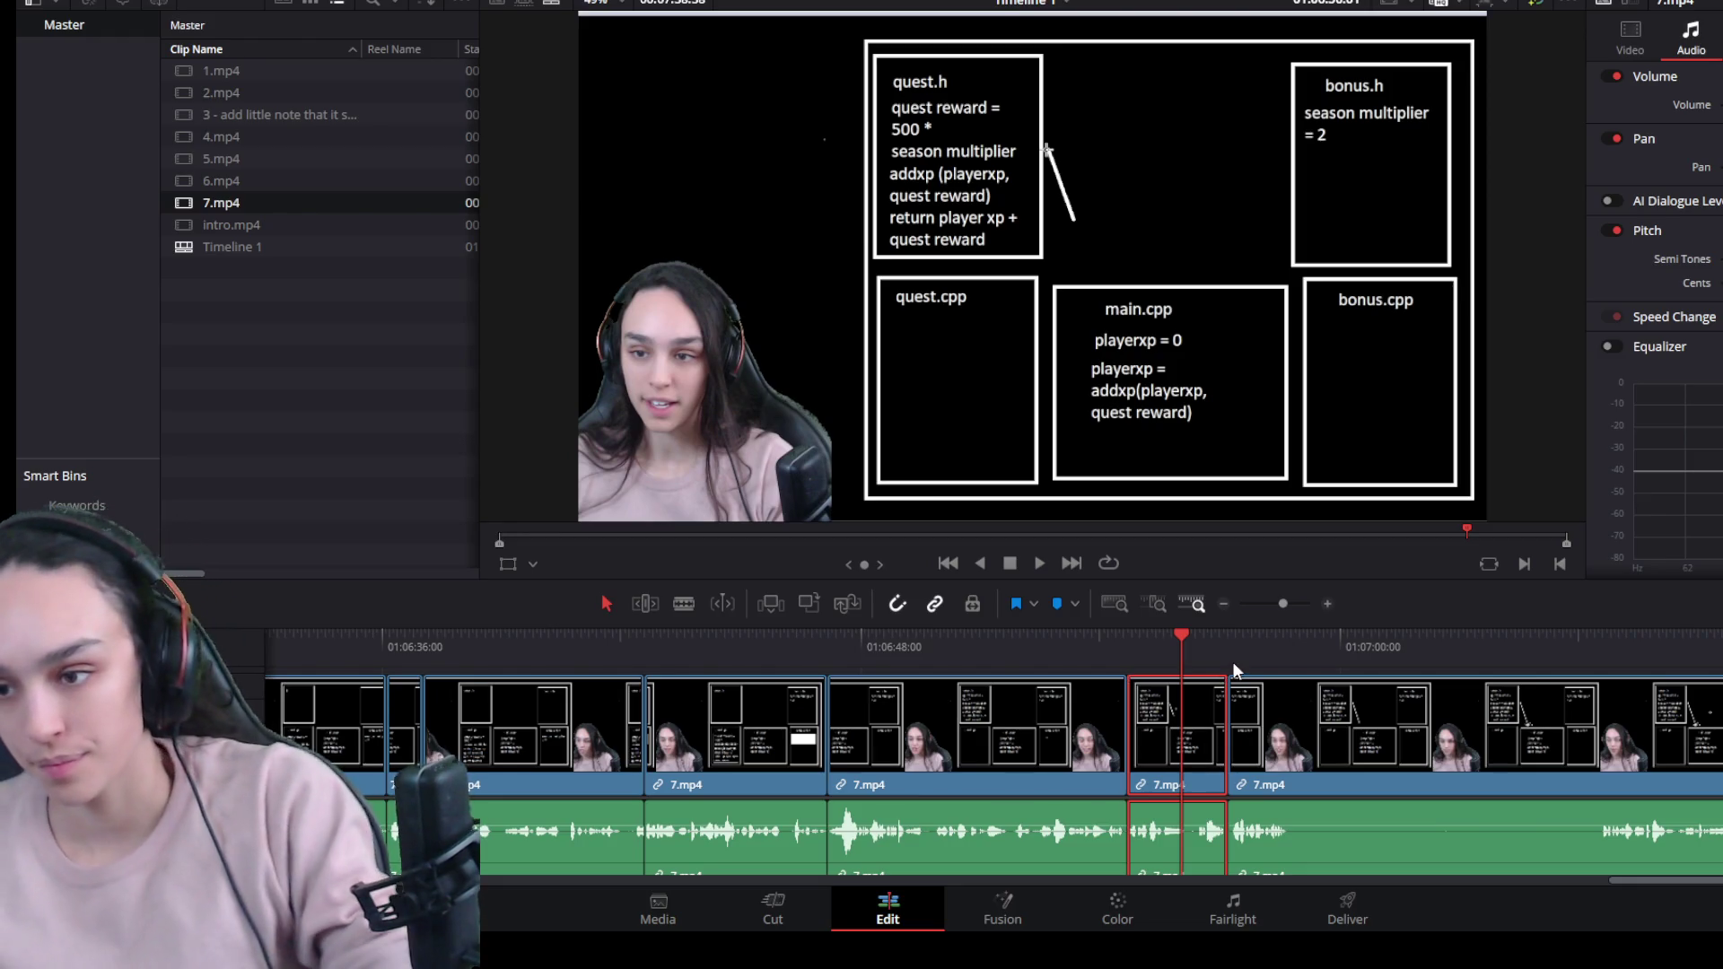
key(space)
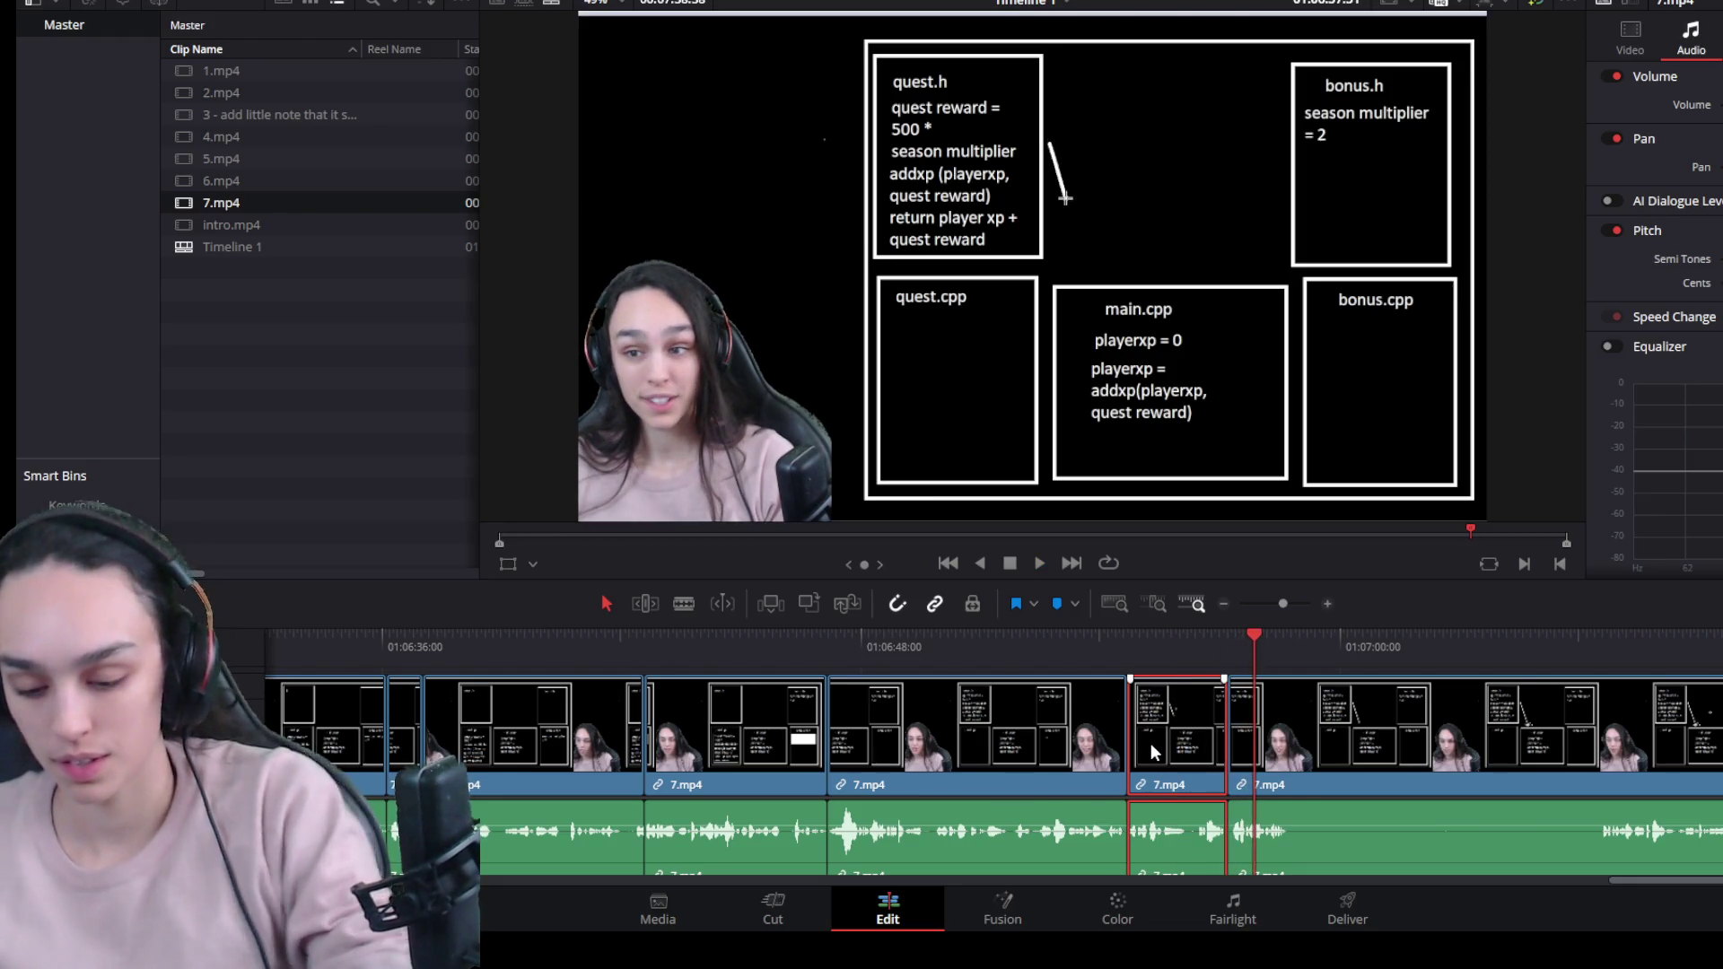
key(Delete)
Split 7.mp4 where drawing pauses, trim the next piece's start to where drawing resumes, and close the gap.
click(1042, 635)
key(space)
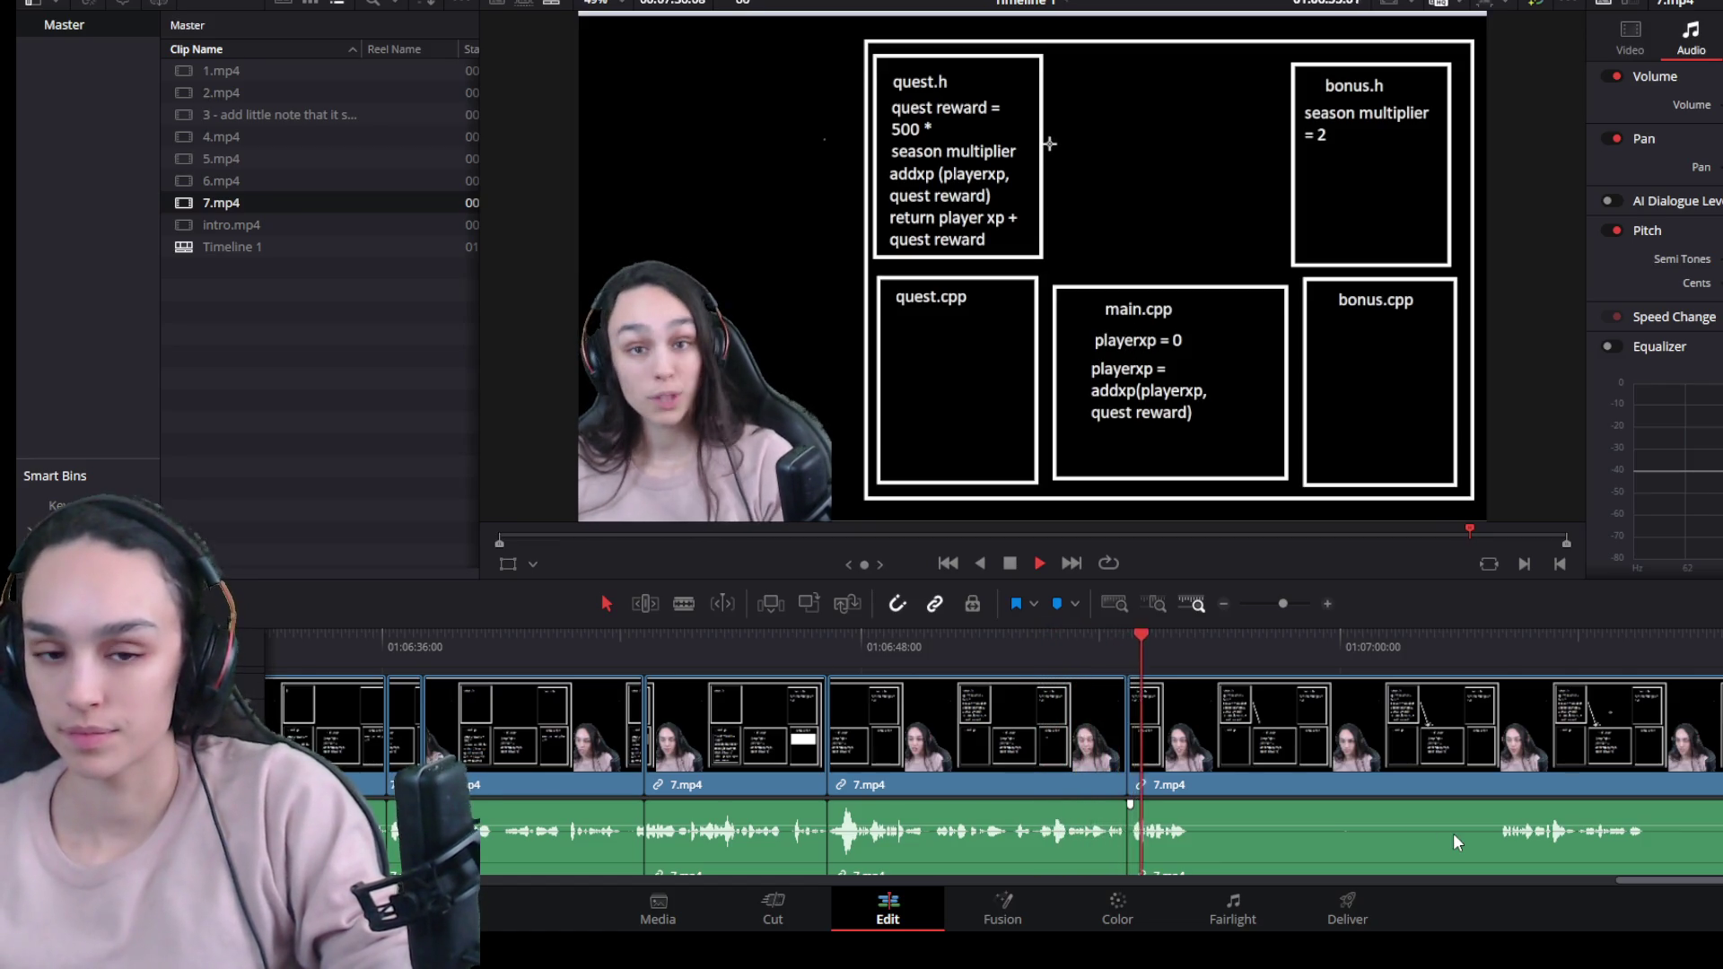
key(space)
click(1271, 754)
key(ctrl+b)
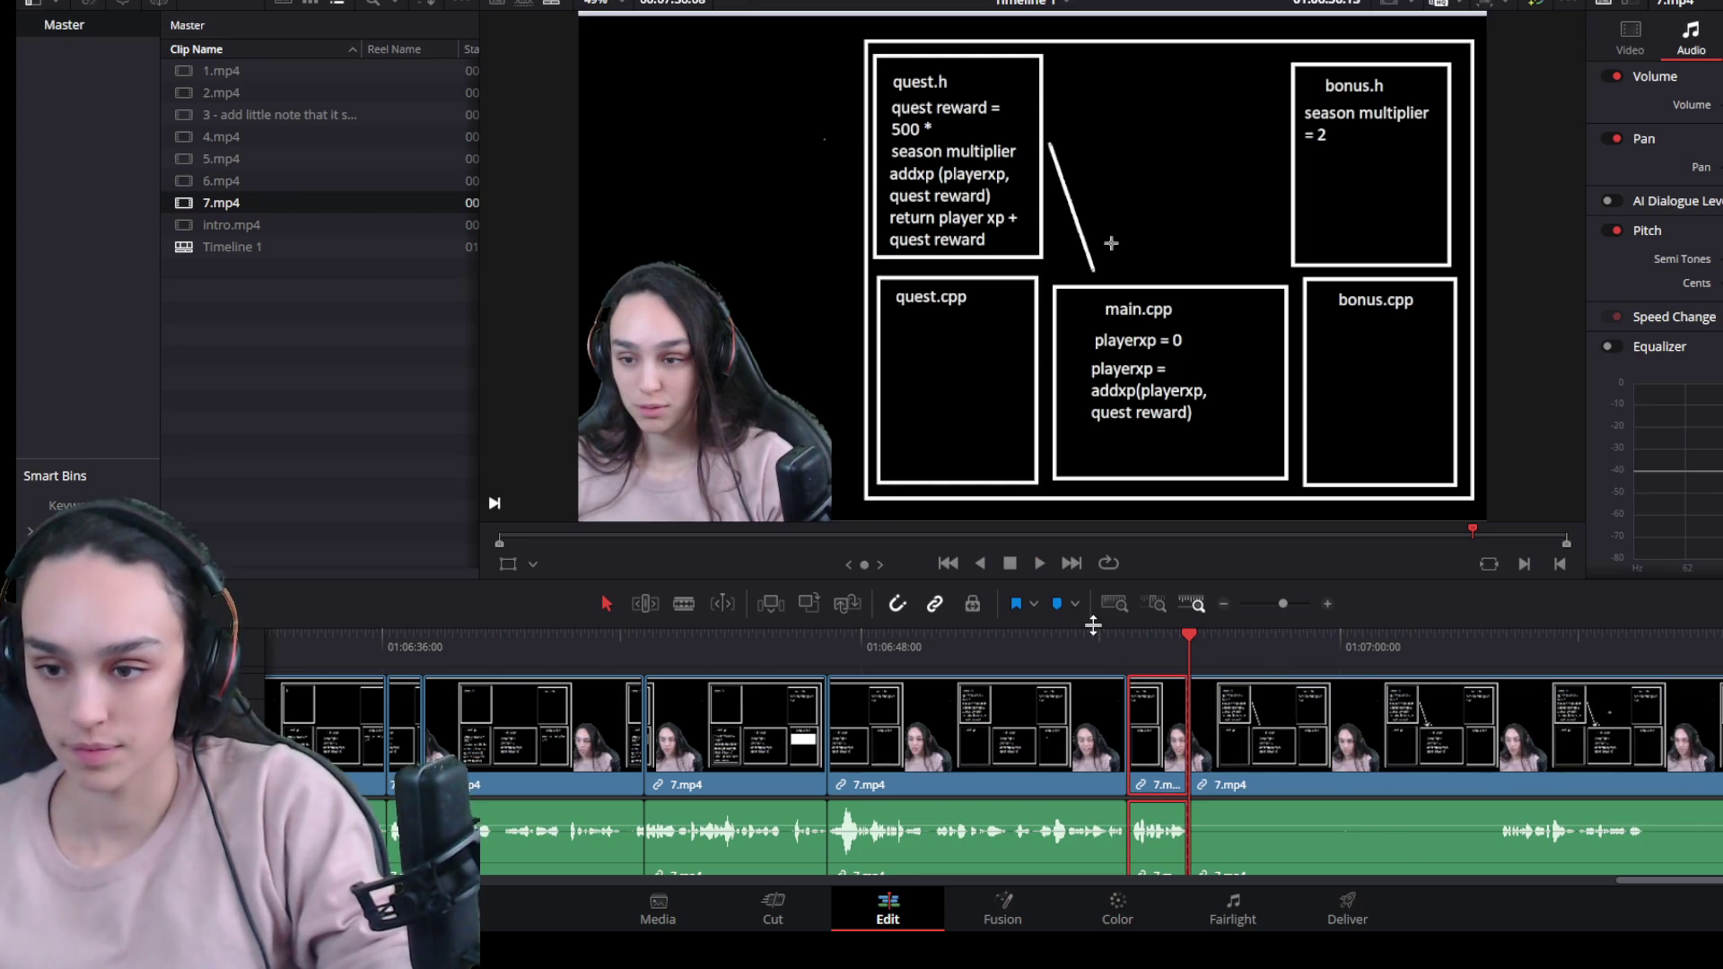
click(1077, 633)
key(space)
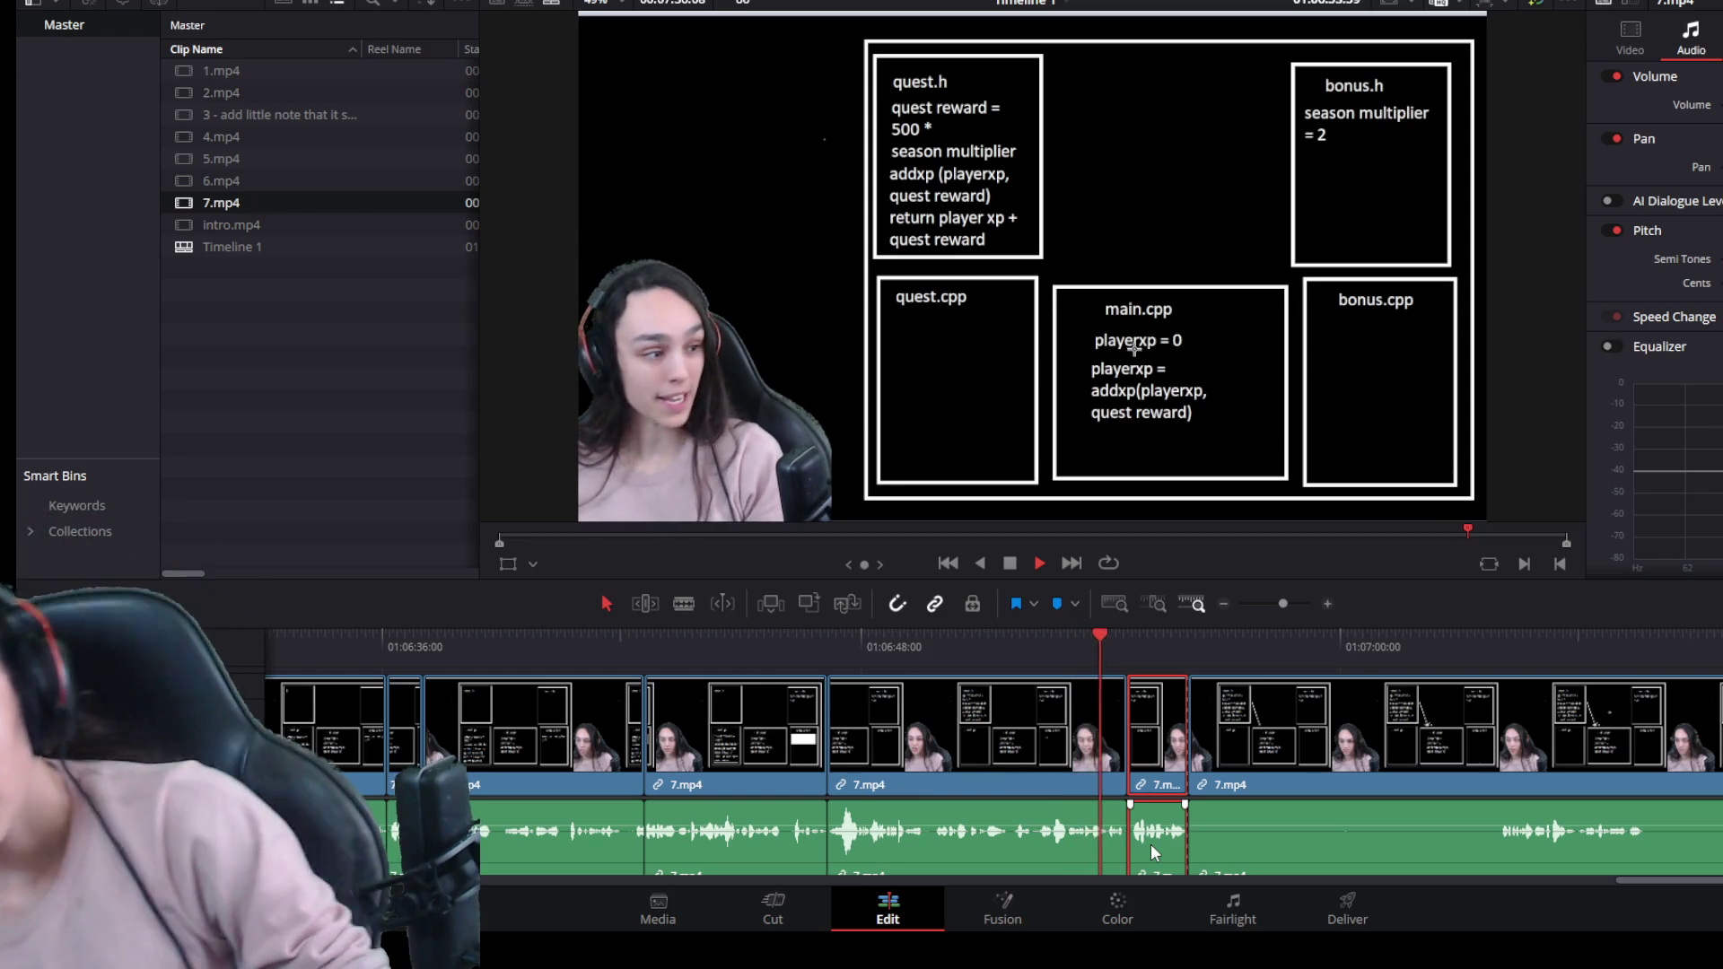
key(space)
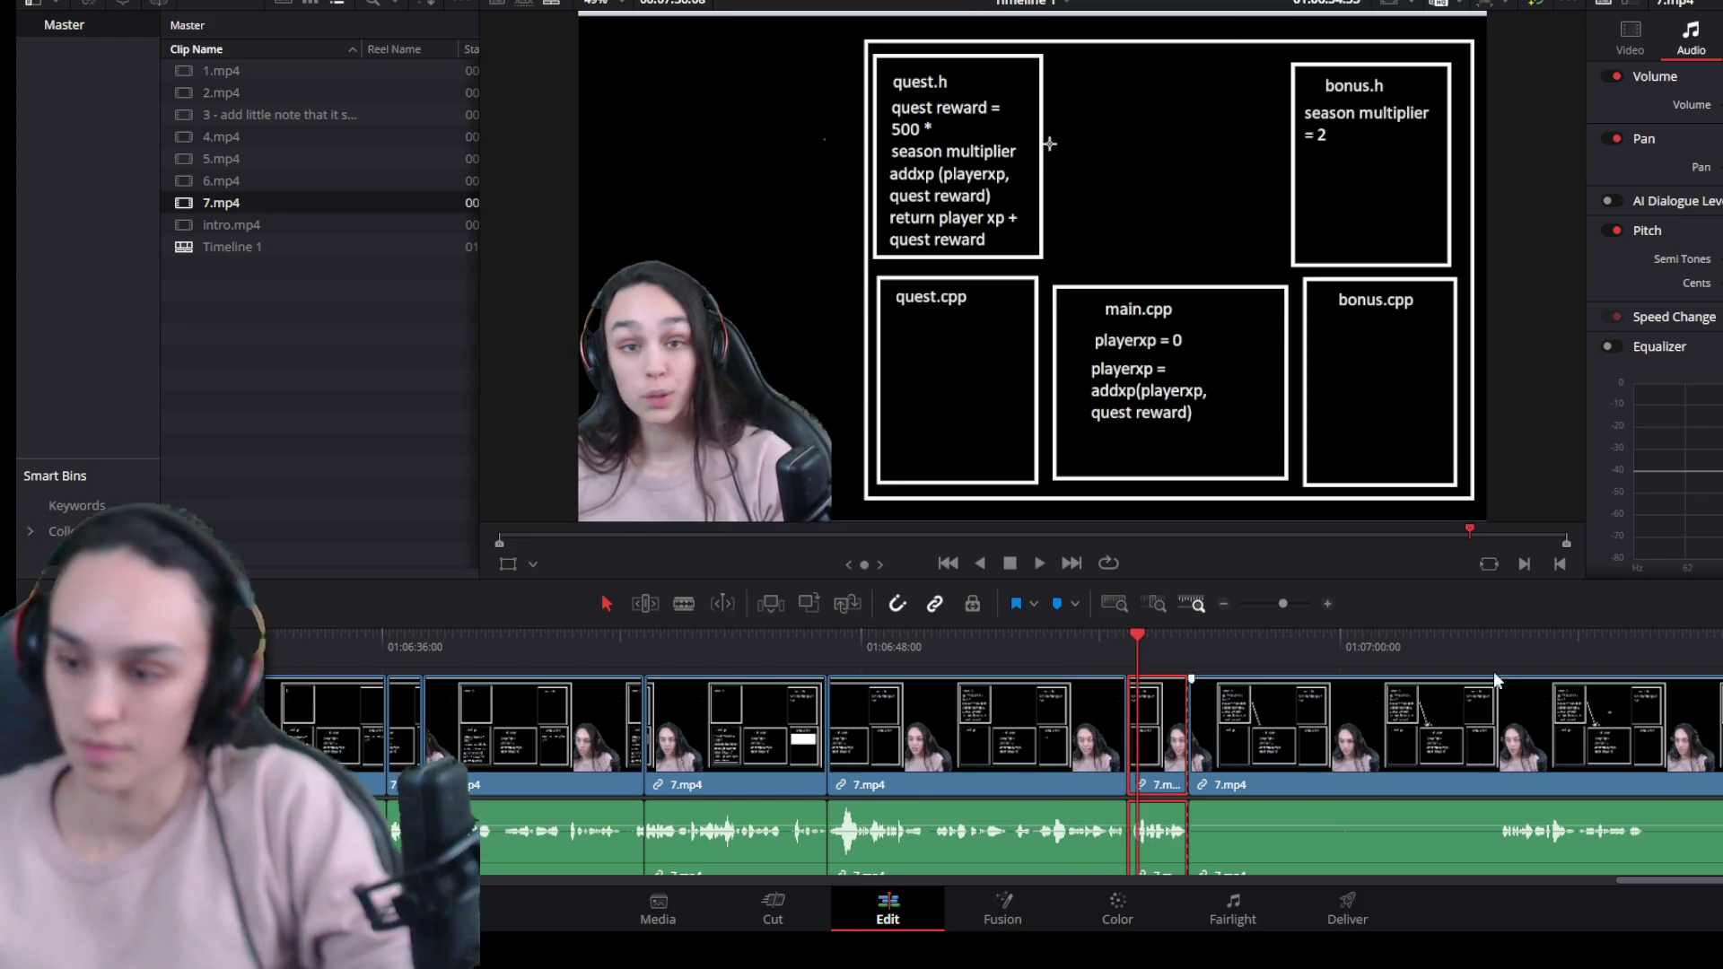
drag(1486, 634, 1499, 637)
click(1251, 790)
mouse_move(1202, 790)
mouse_down()
mouse_move(1396, 790)
mouse_move(1205, 772)
mouse_move(1500, 781)
mouse_up()
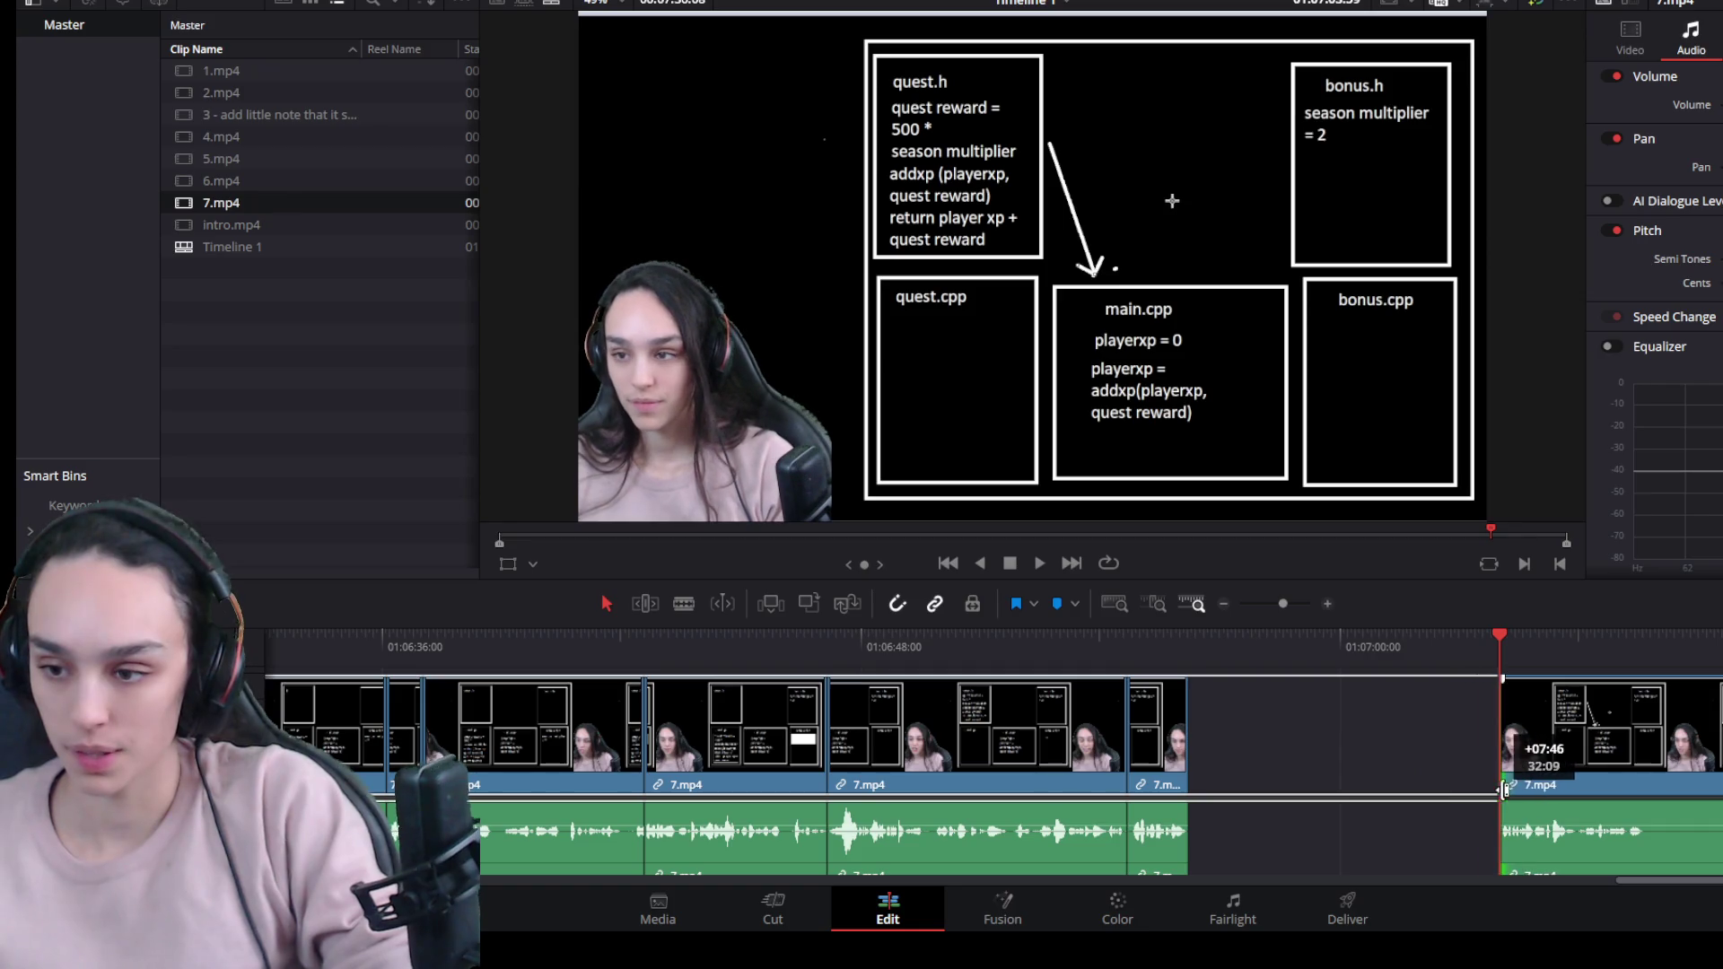
click(1466, 782)
key(Delete)
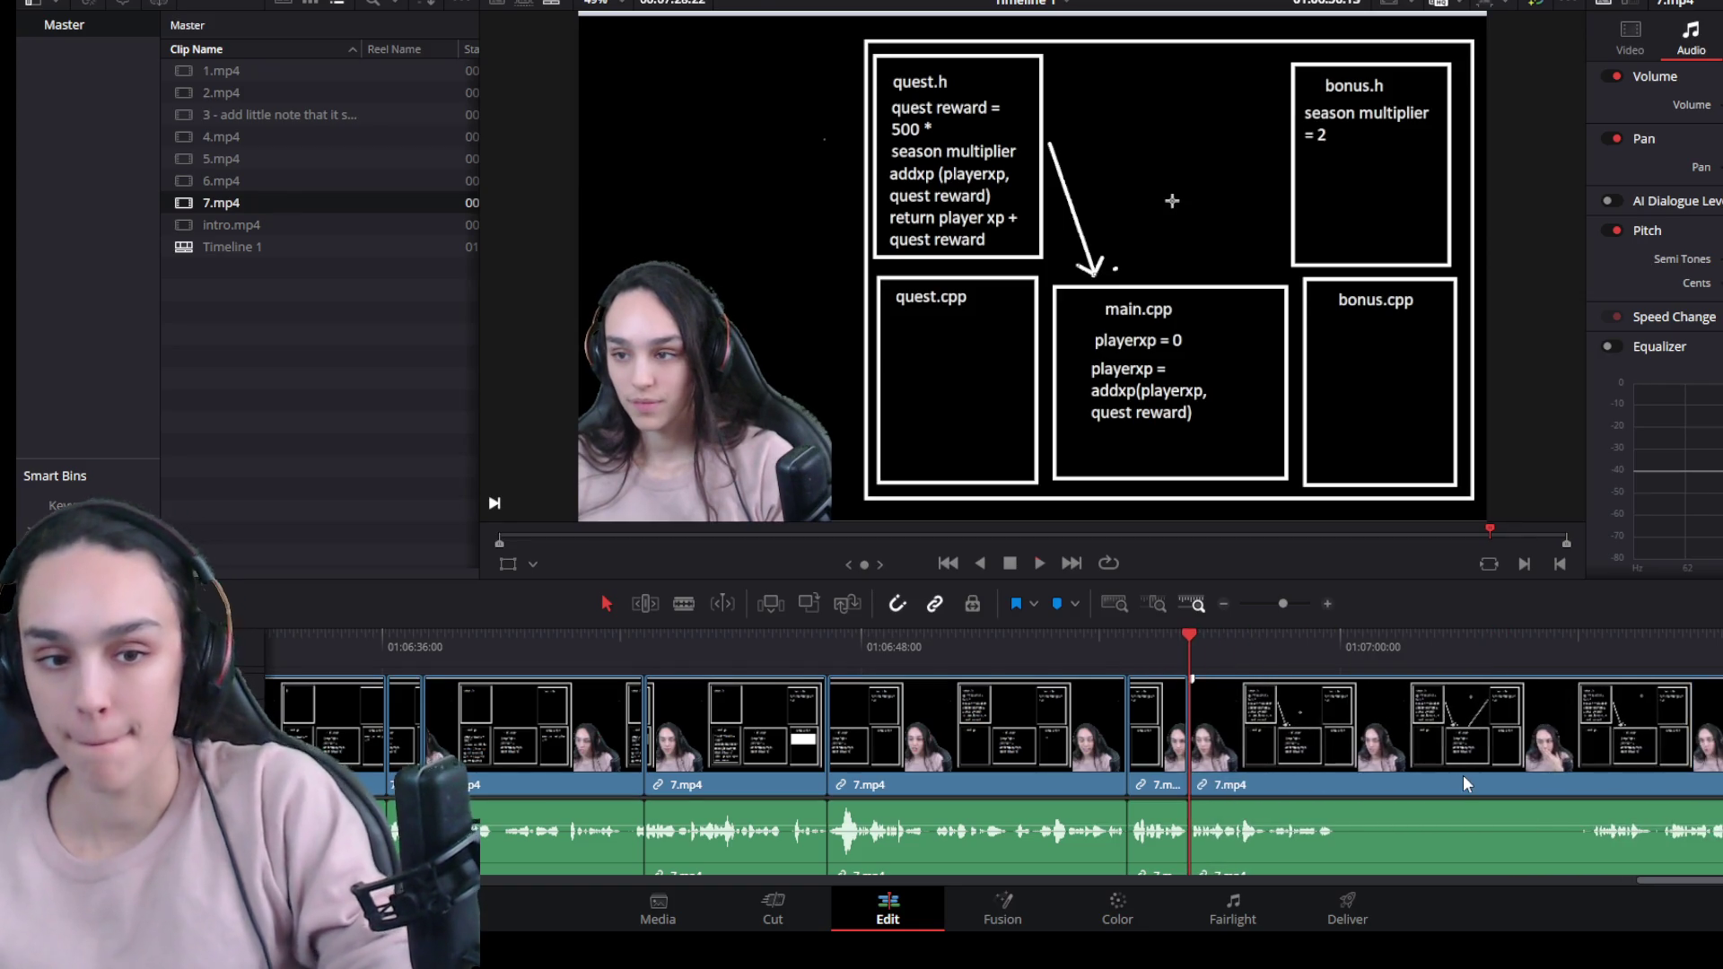
Split 7.mp4 at another pause, trim the new piece's start past it, and delete the gap.
key(space)
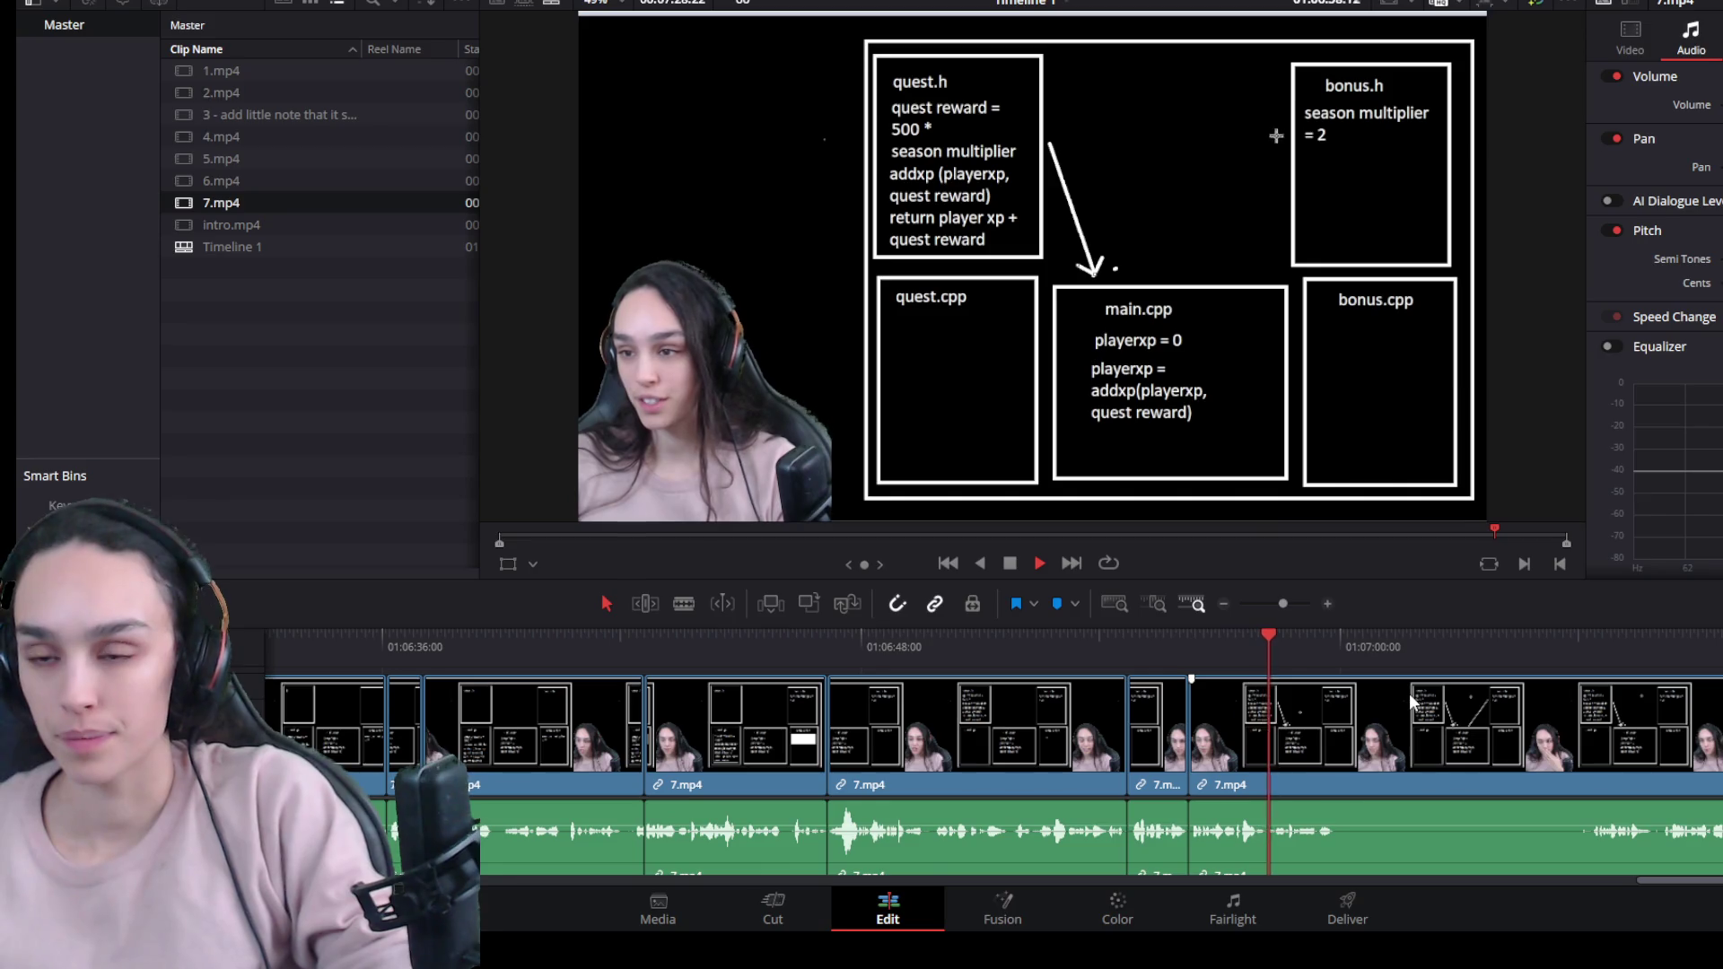
key(space)
click(1449, 749)
key(ctrl+b)
drag(1337, 772, 1588, 772)
click(1523, 773)
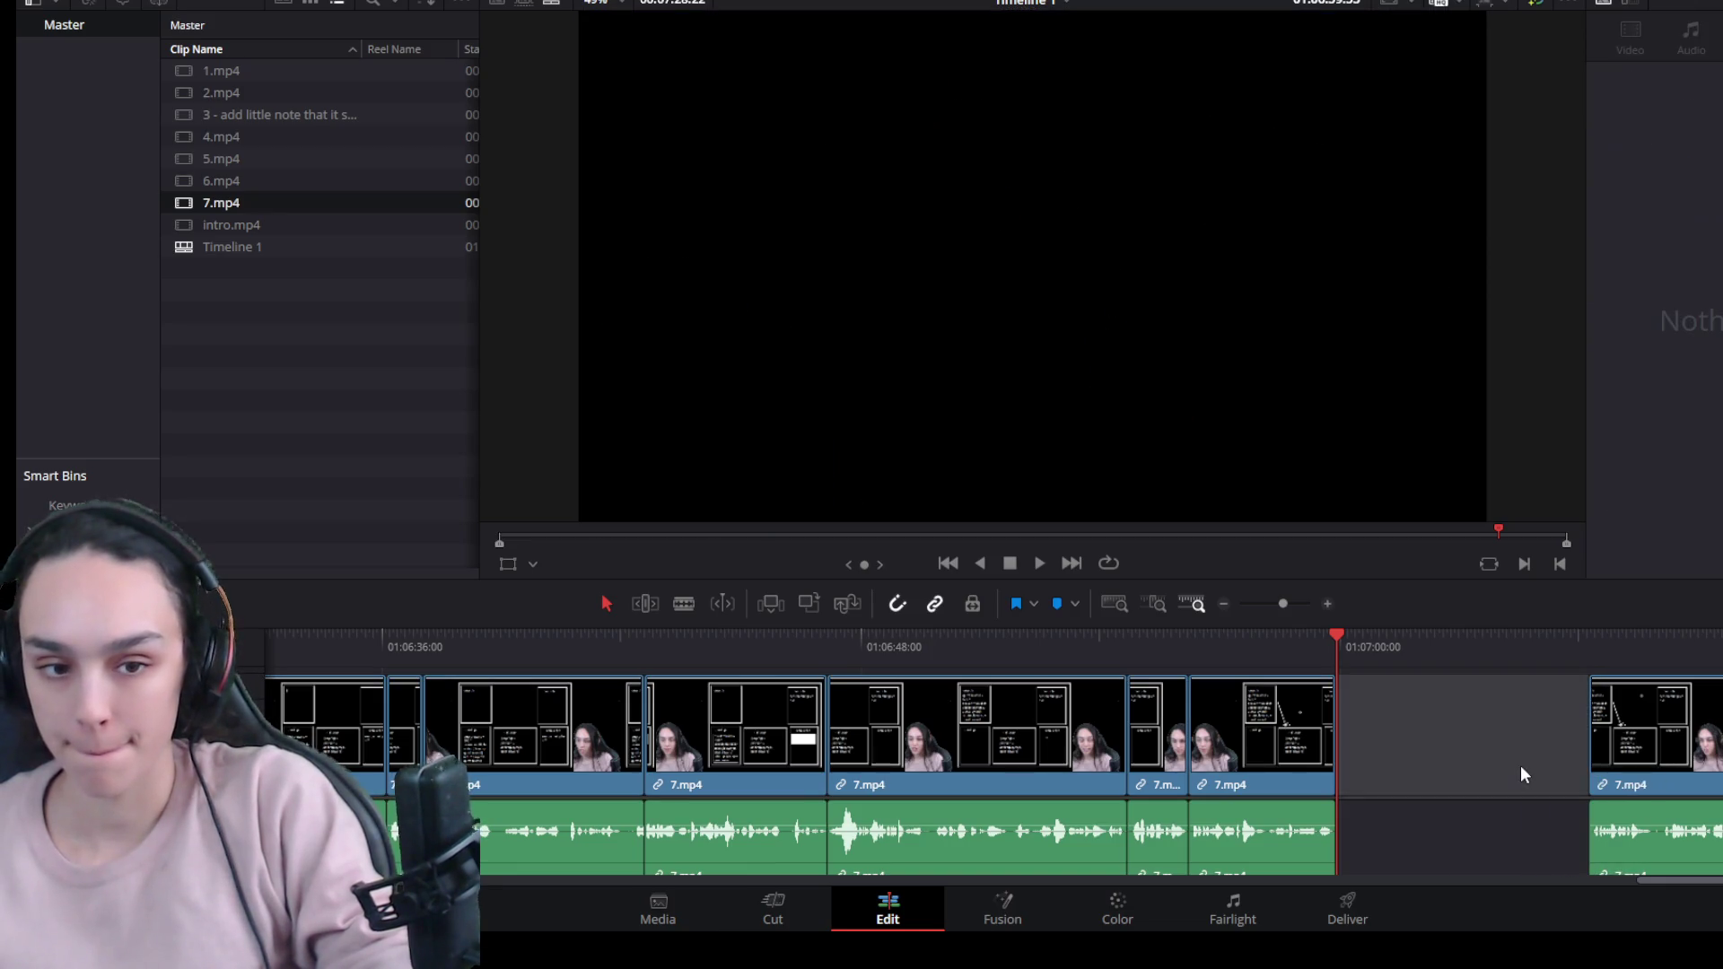
click(1477, 759)
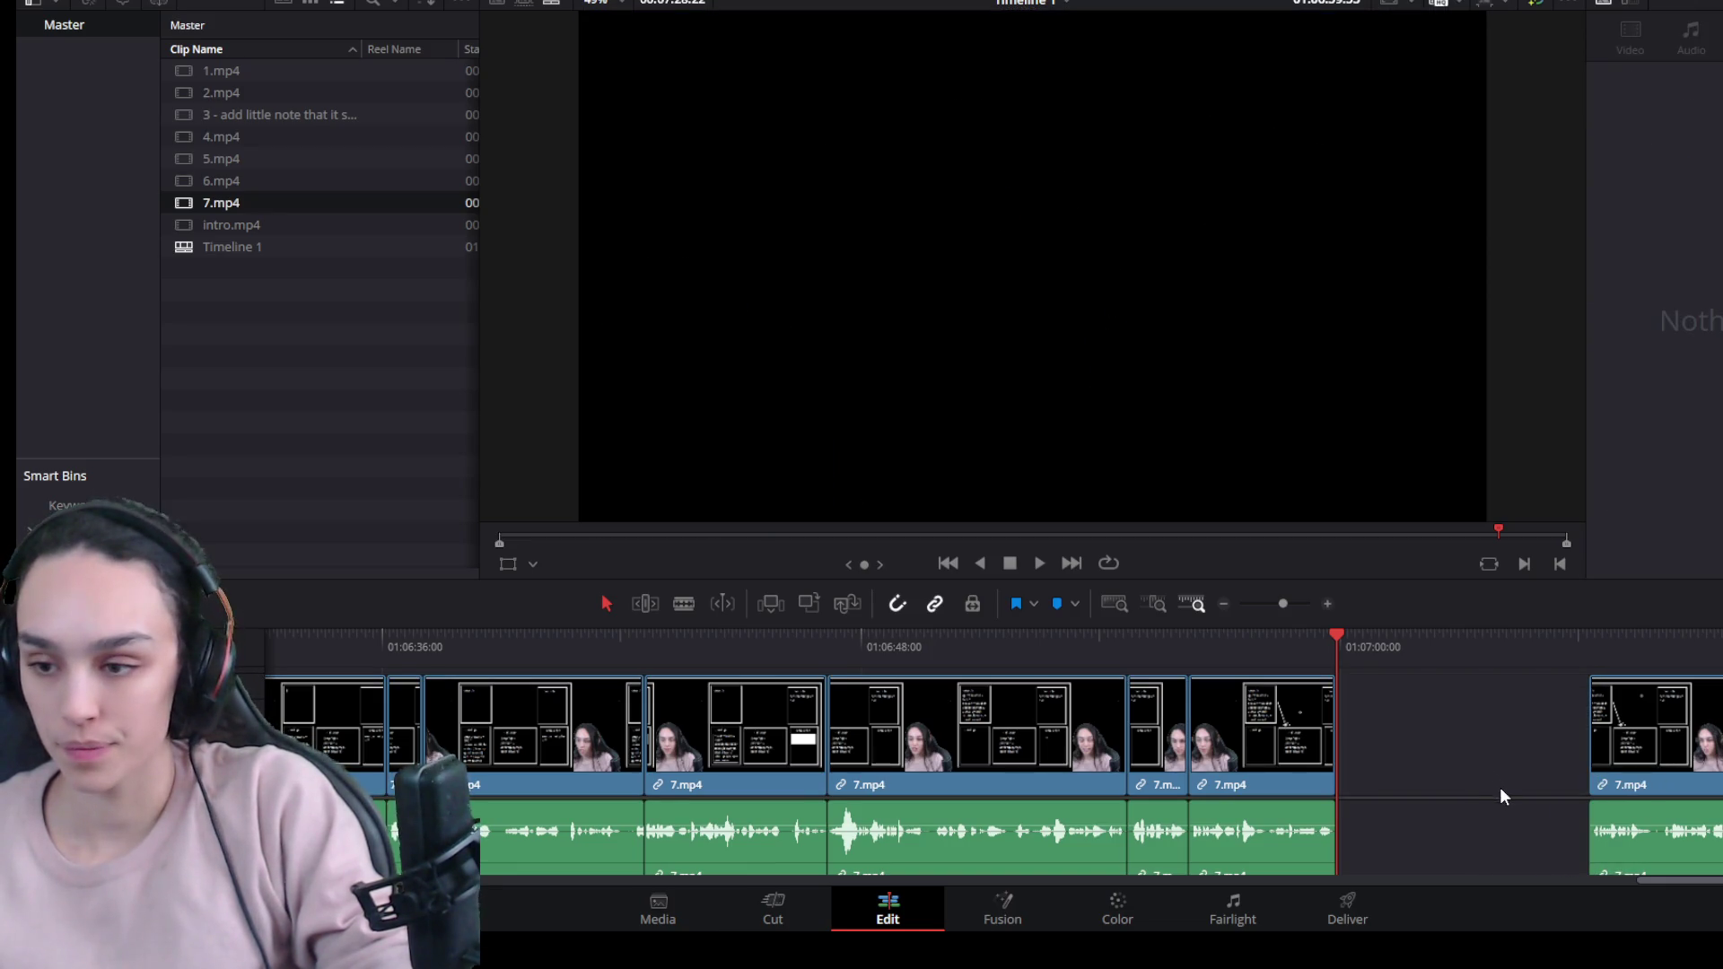
click(1454, 749)
key(Delete)
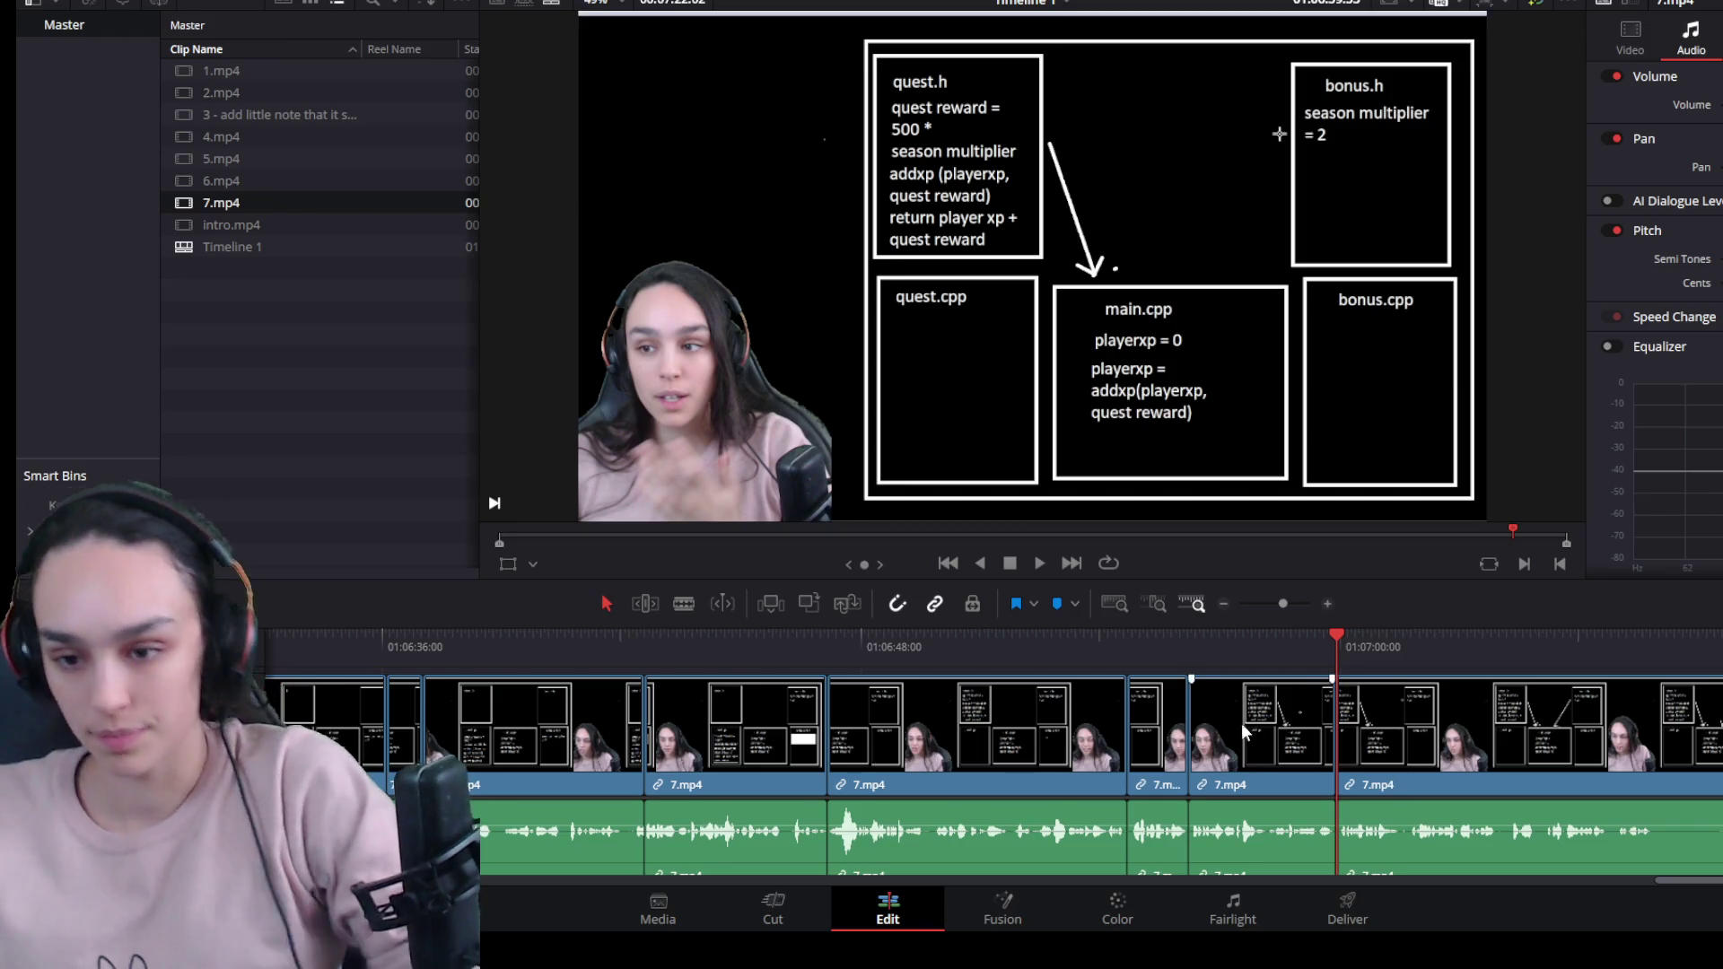
click(1199, 608)
Review the edits, then split and trim out one more pause in 7.mp4, closing the gap.
drag(1121, 637, 1076, 637)
scroll(1185, 718, up, 3)
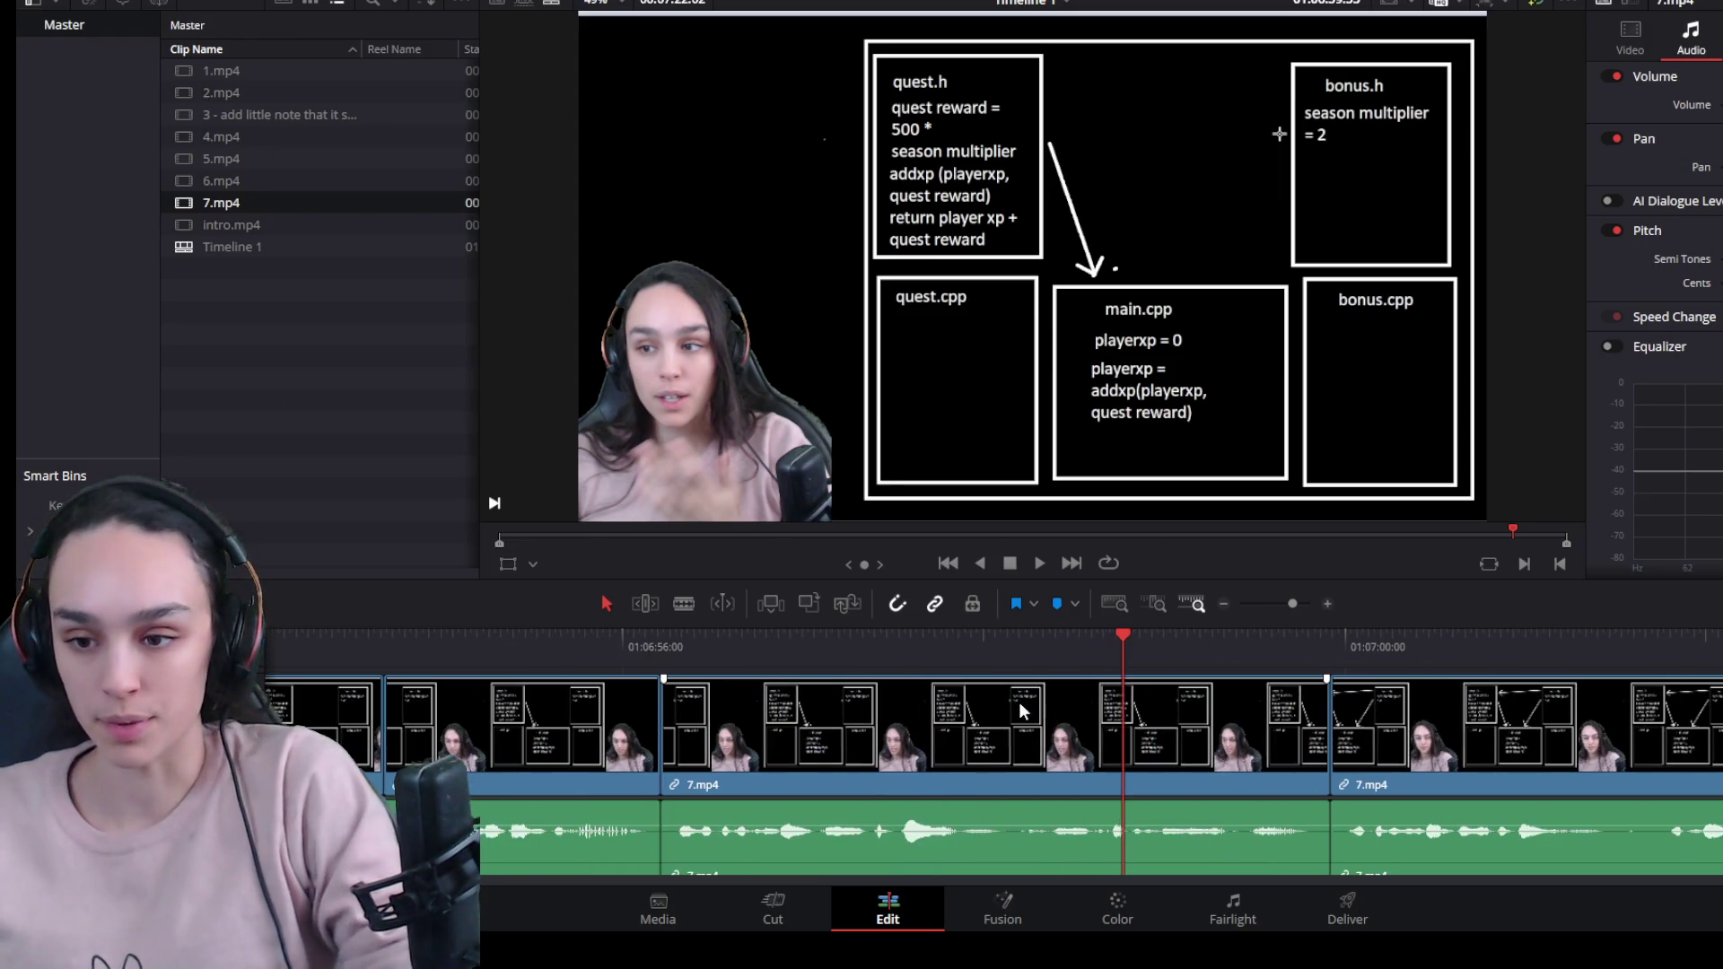
drag(1108, 631, 1140, 636)
key(space)
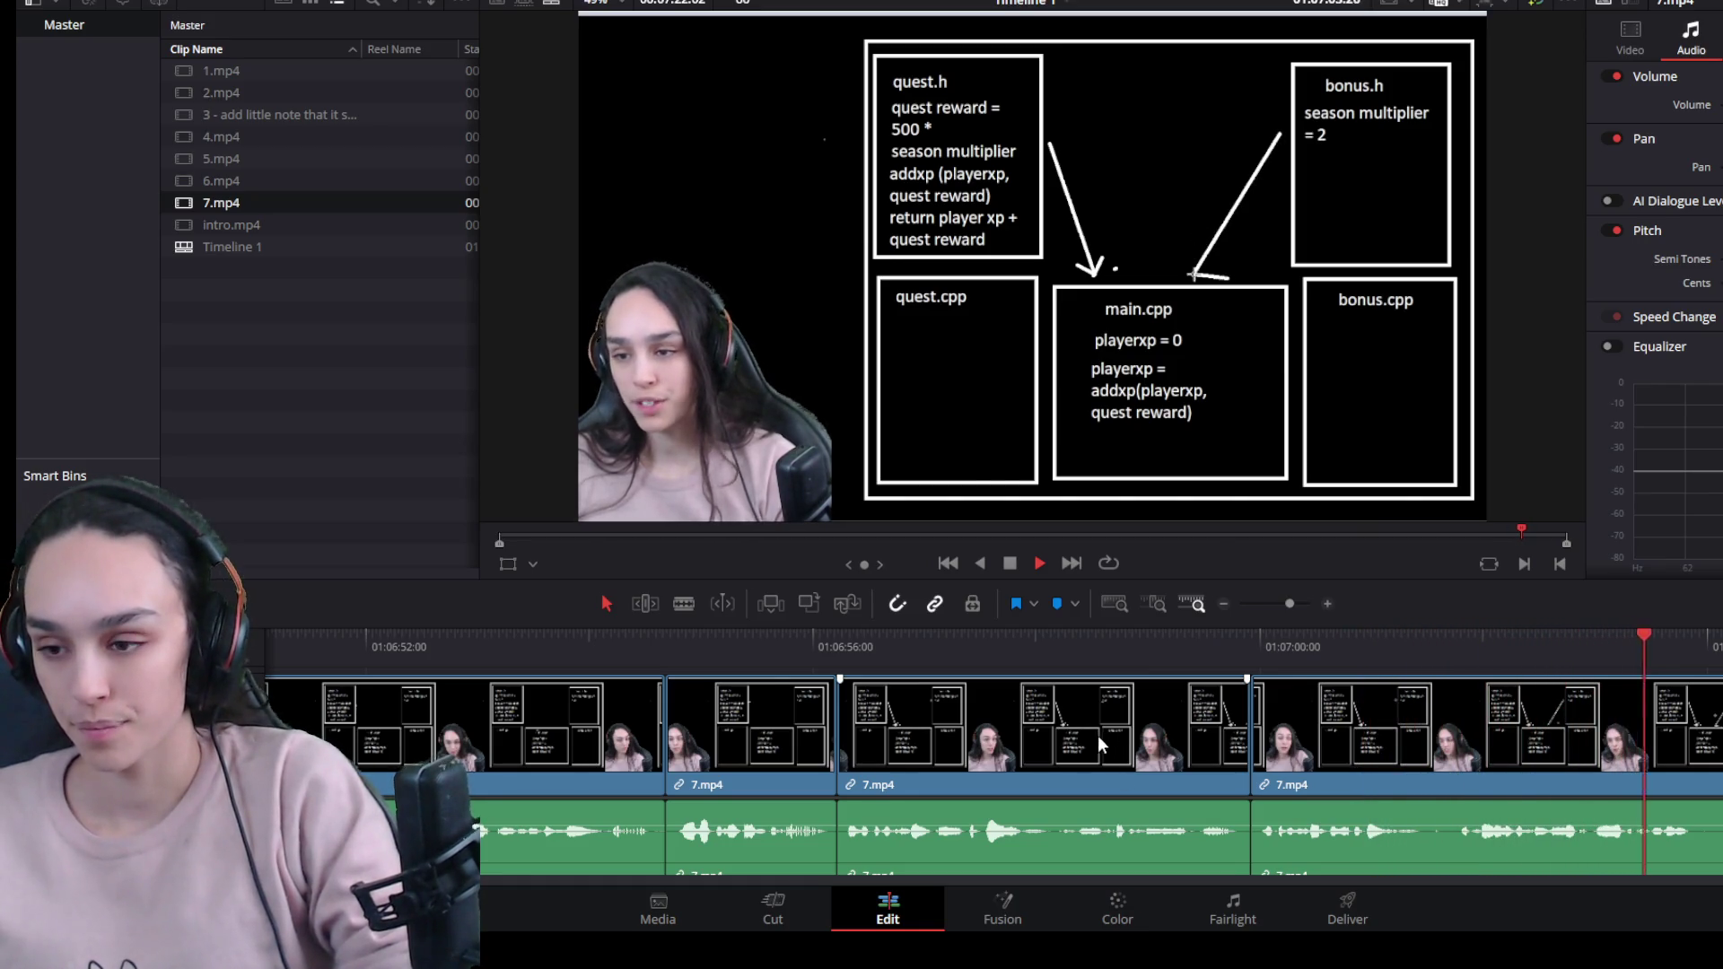
key(ctrl+minus)
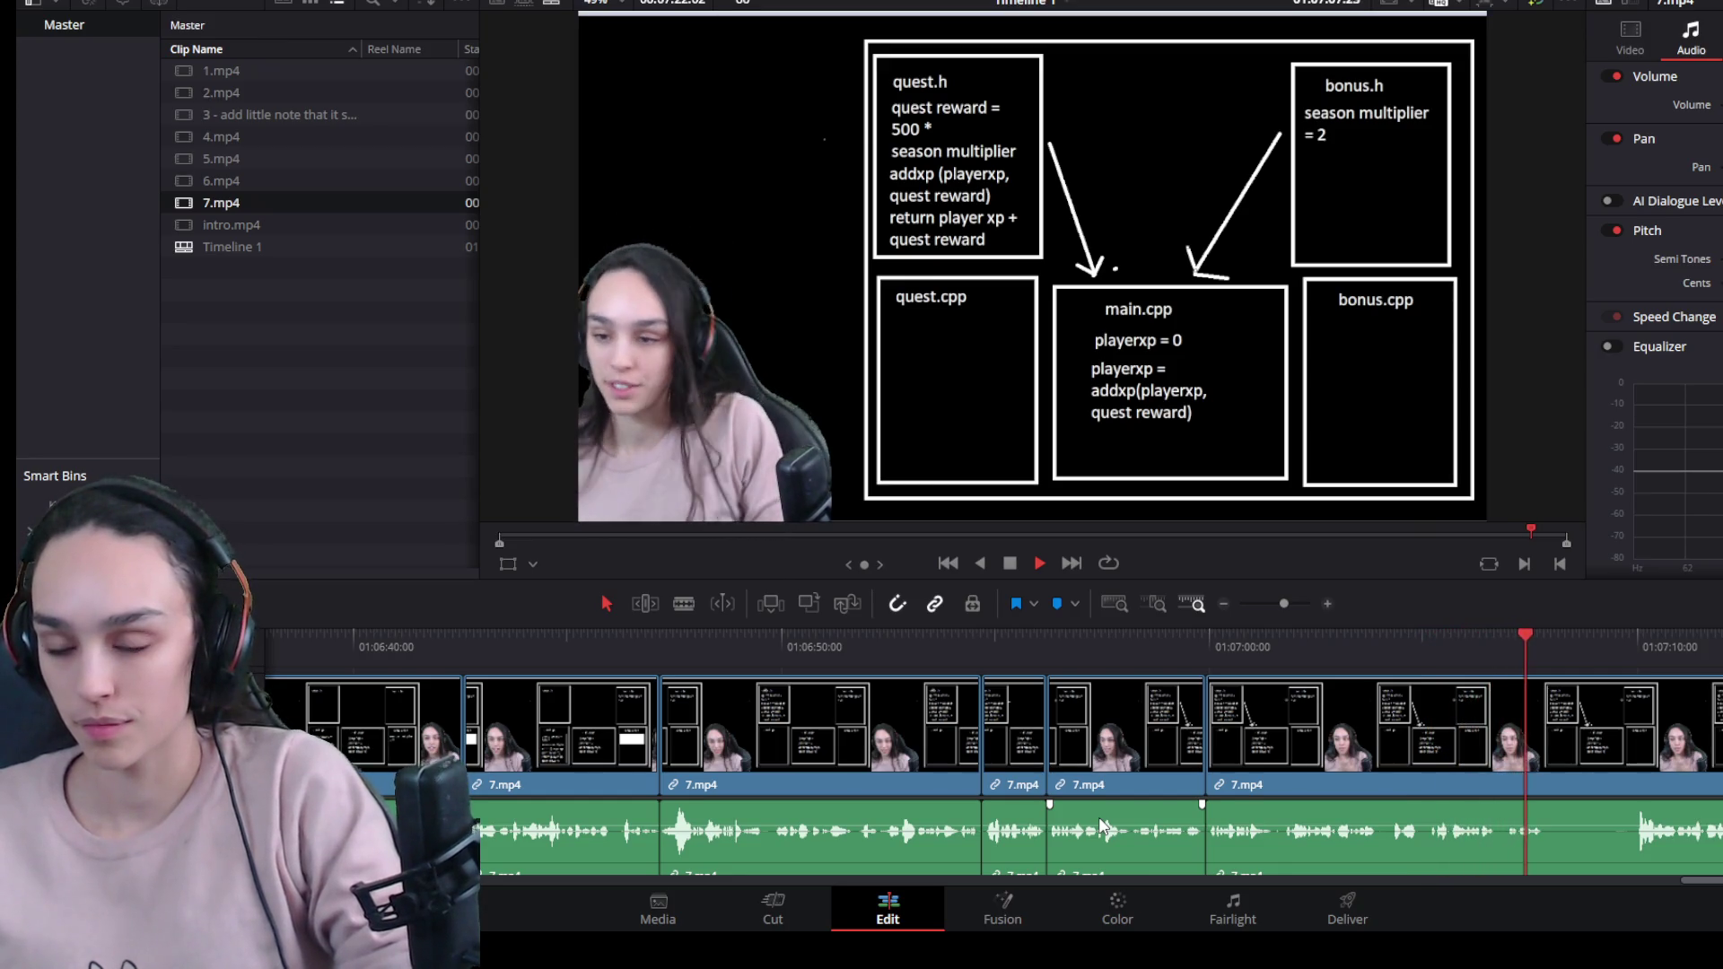
key(space)
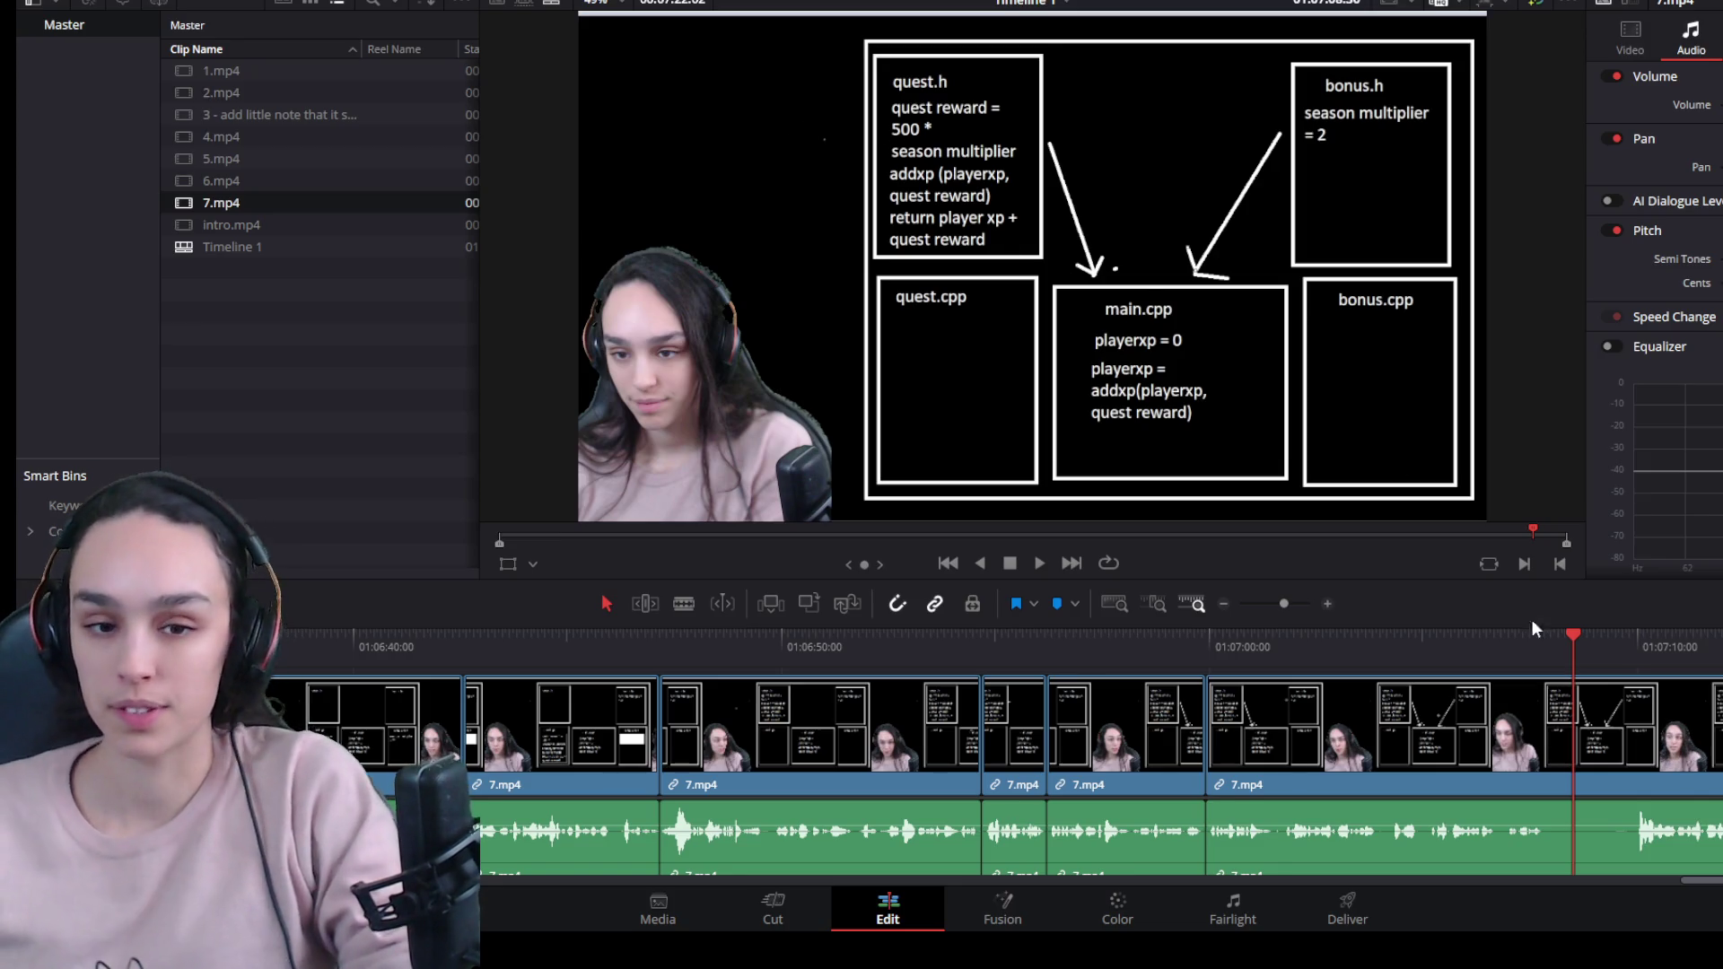
key(ctrl+equal)
click(1041, 735)
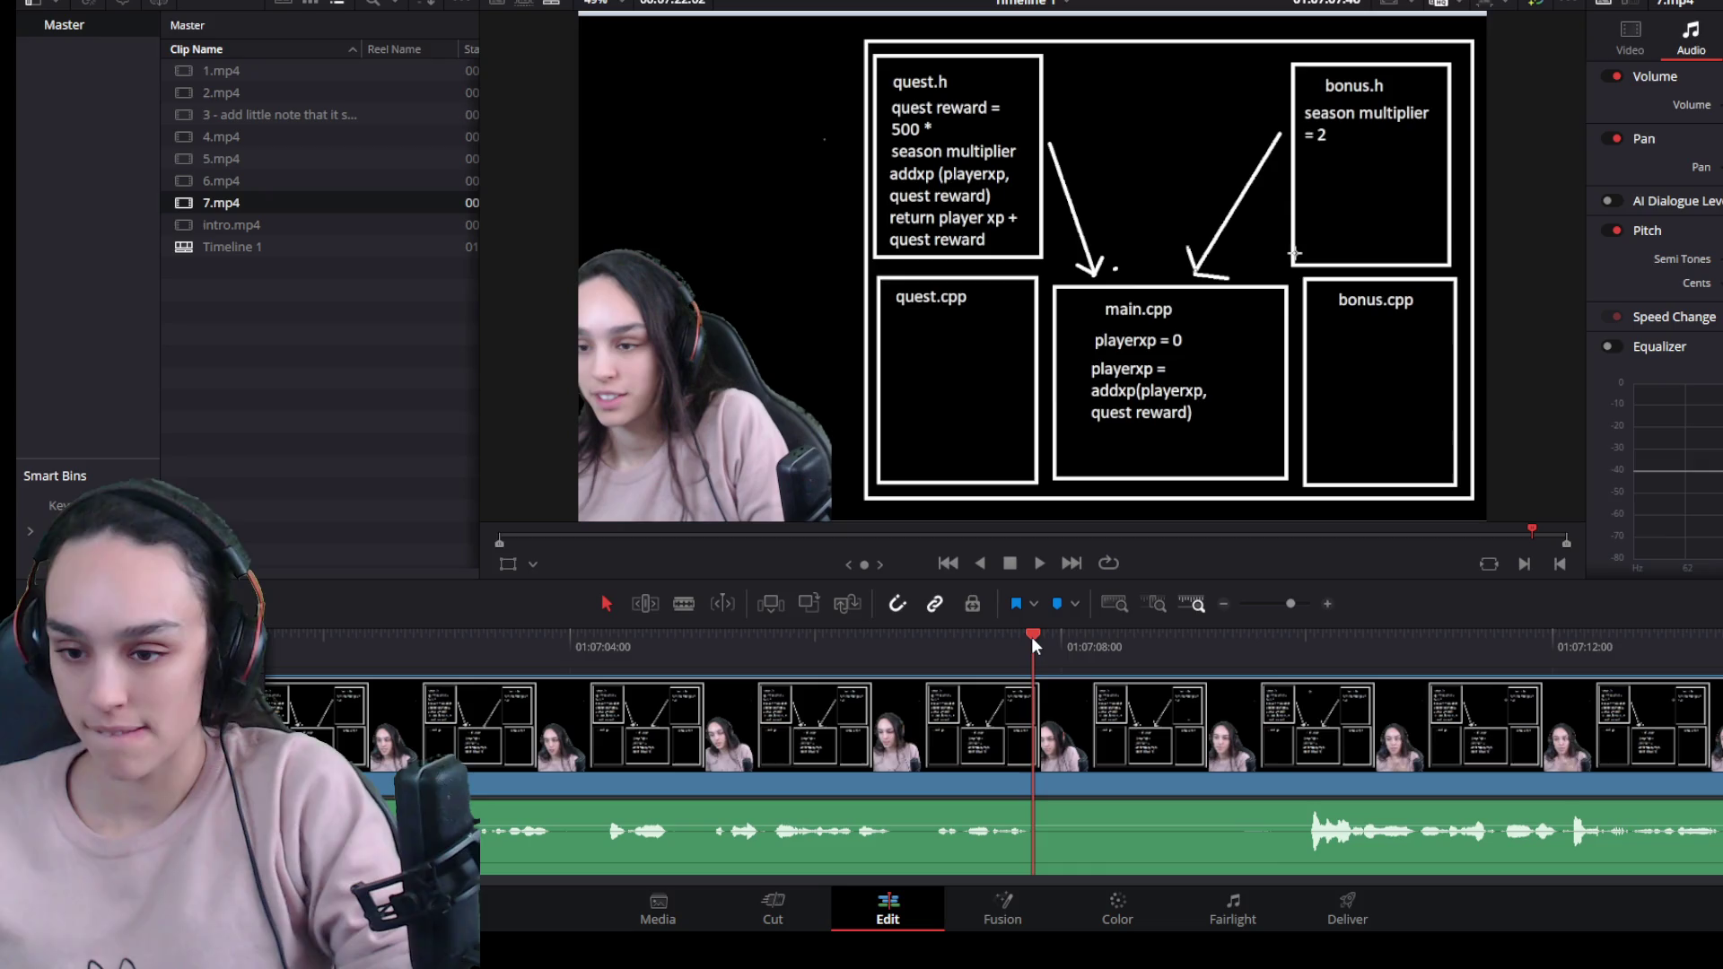
key(ctrl+b)
drag(1043, 779, 1319, 779)
click(1250, 769)
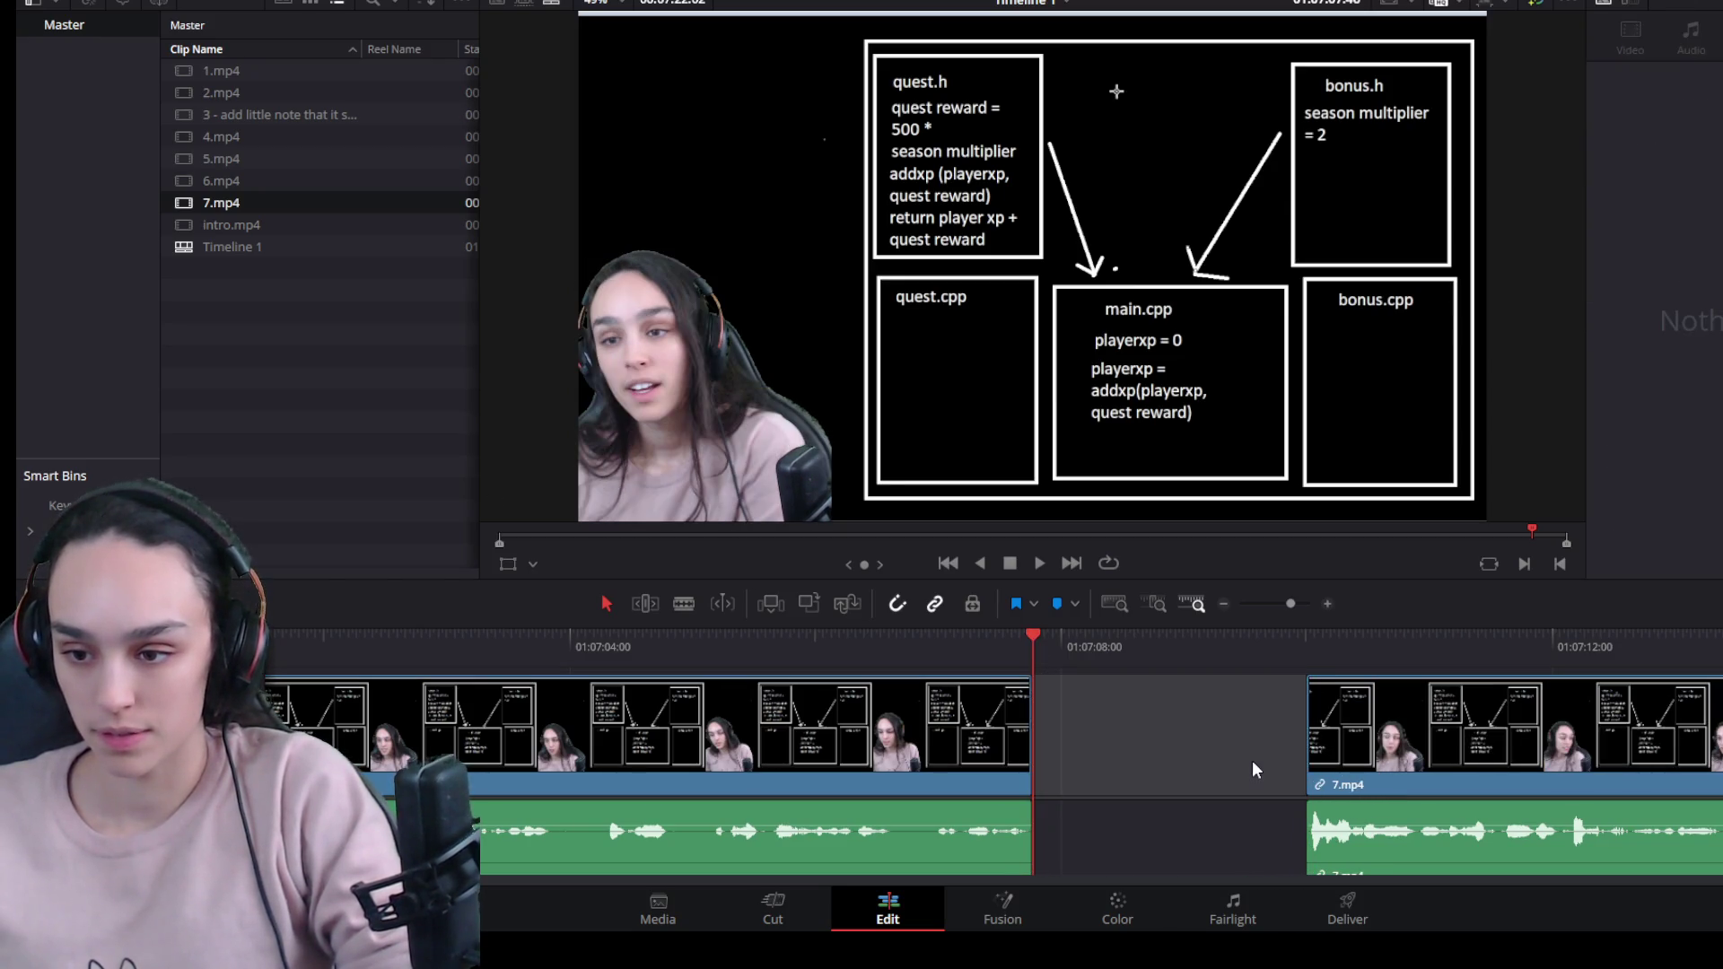
key(BackSpace)
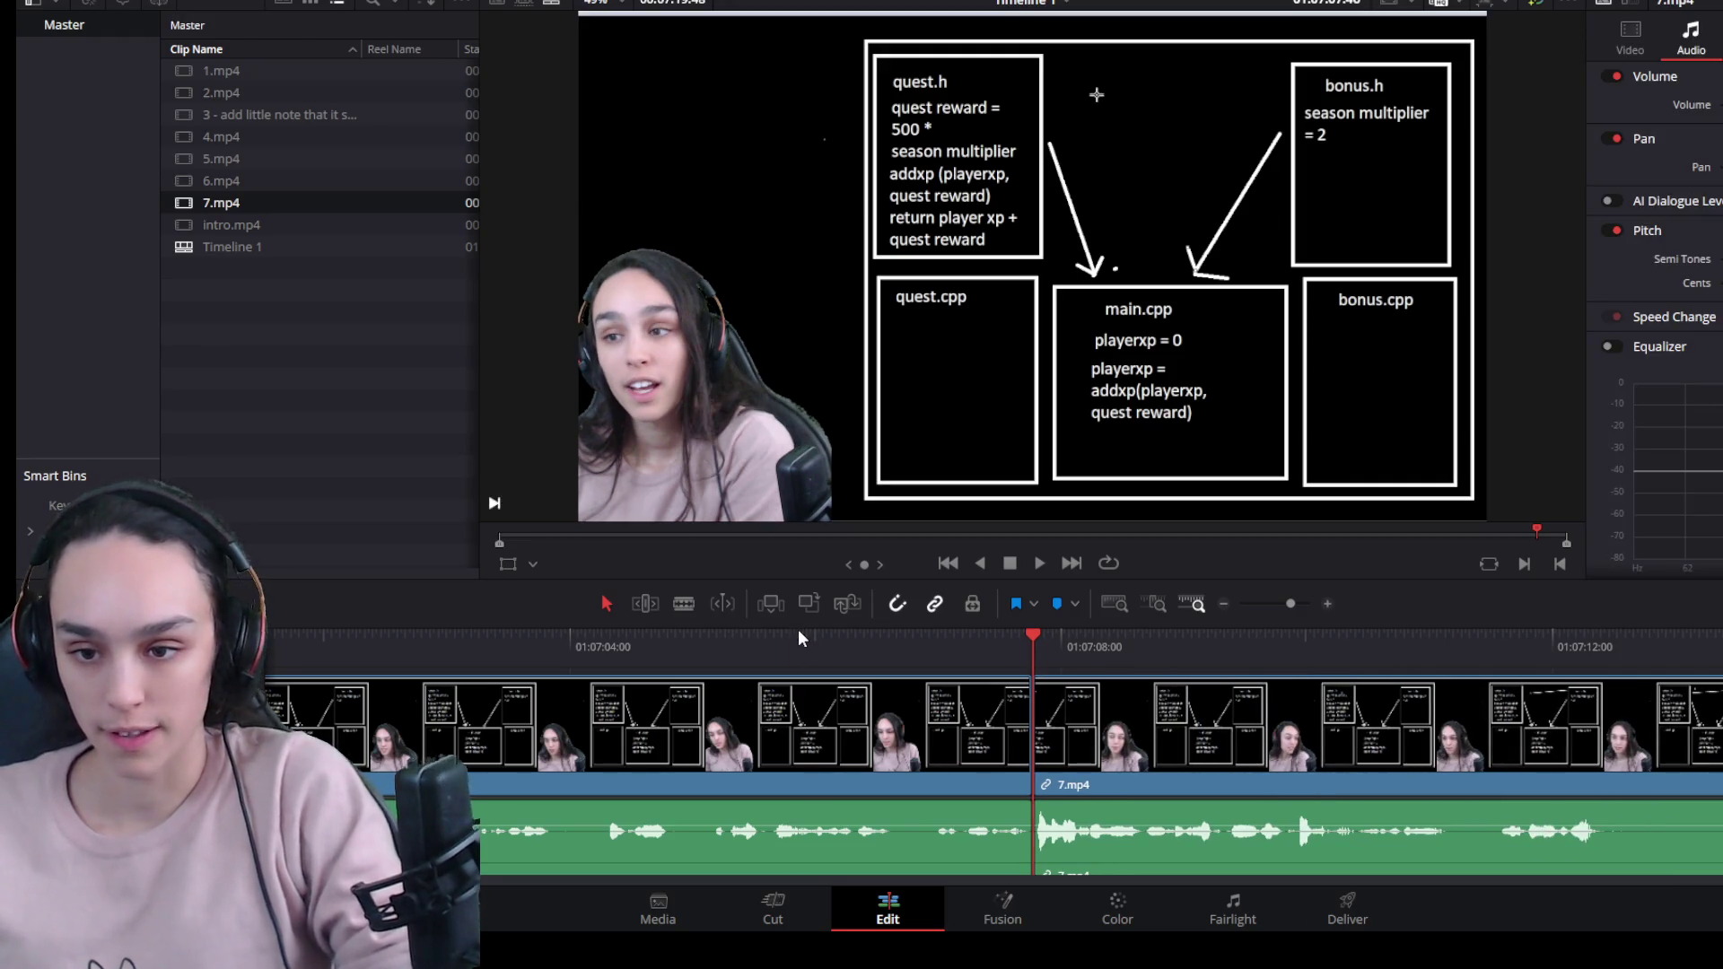
Delete the leftover final piece of 7.mp4 and drop 8.mp4 after the last 7.mp4 clip.
click(802, 637)
key(space)
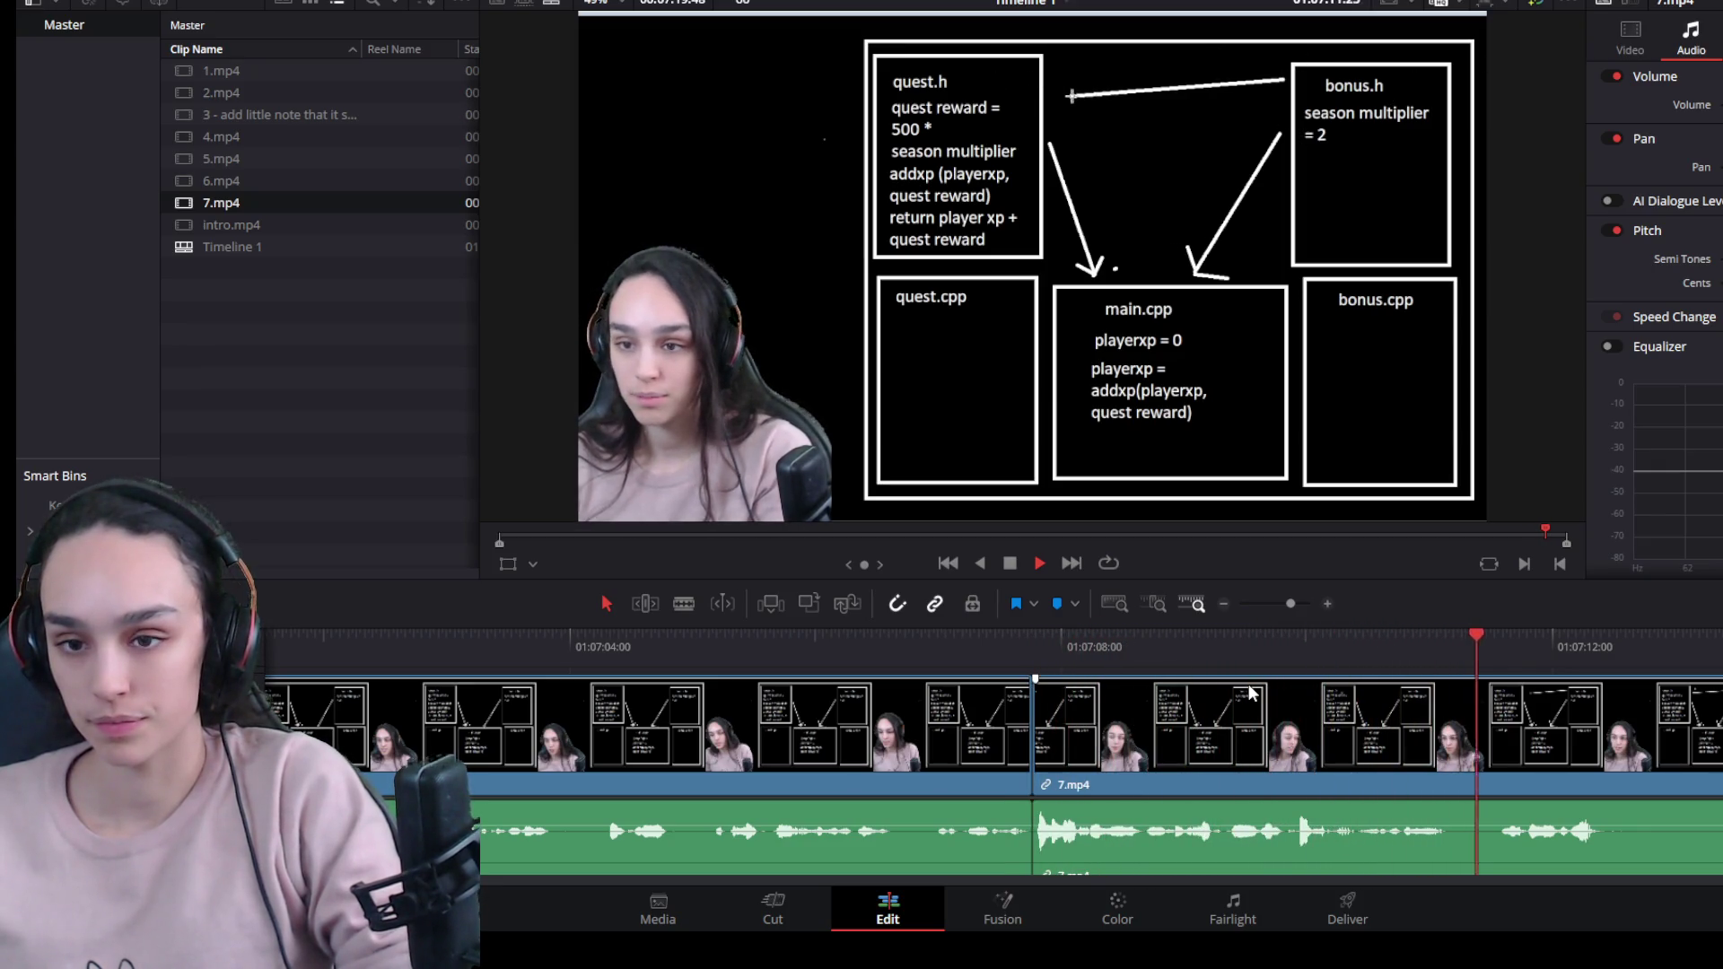
key(space)
click(1635, 723)
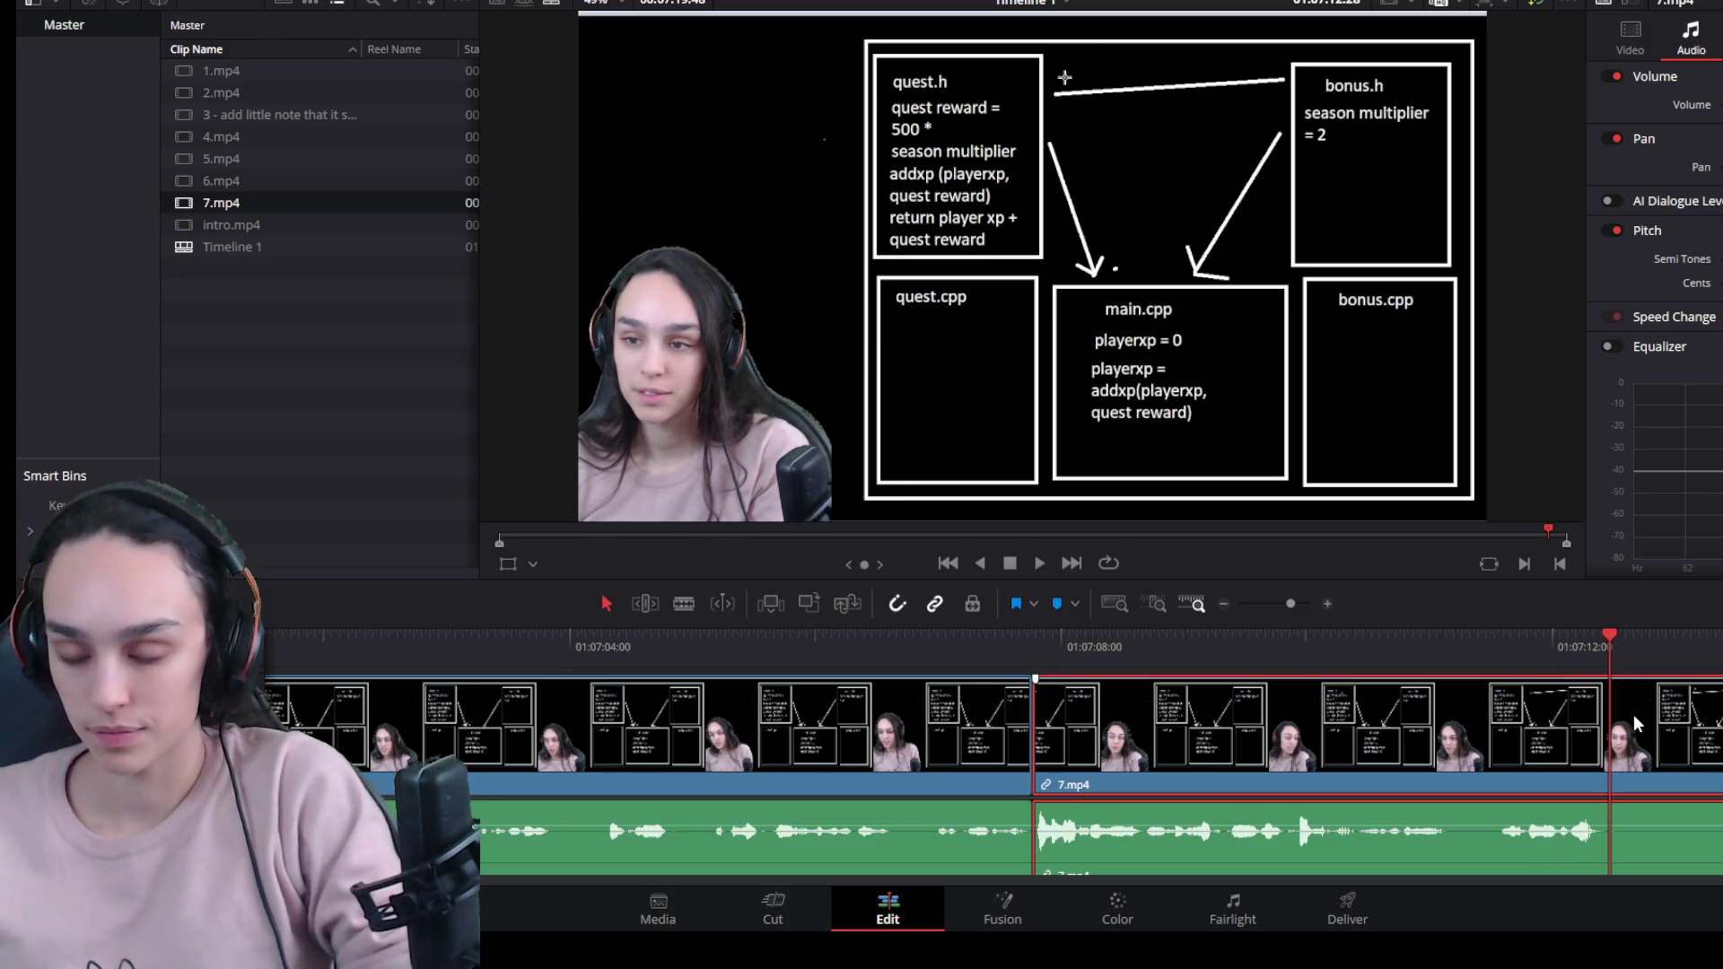
scroll(1481, 820, down, 3)
click(1225, 746)
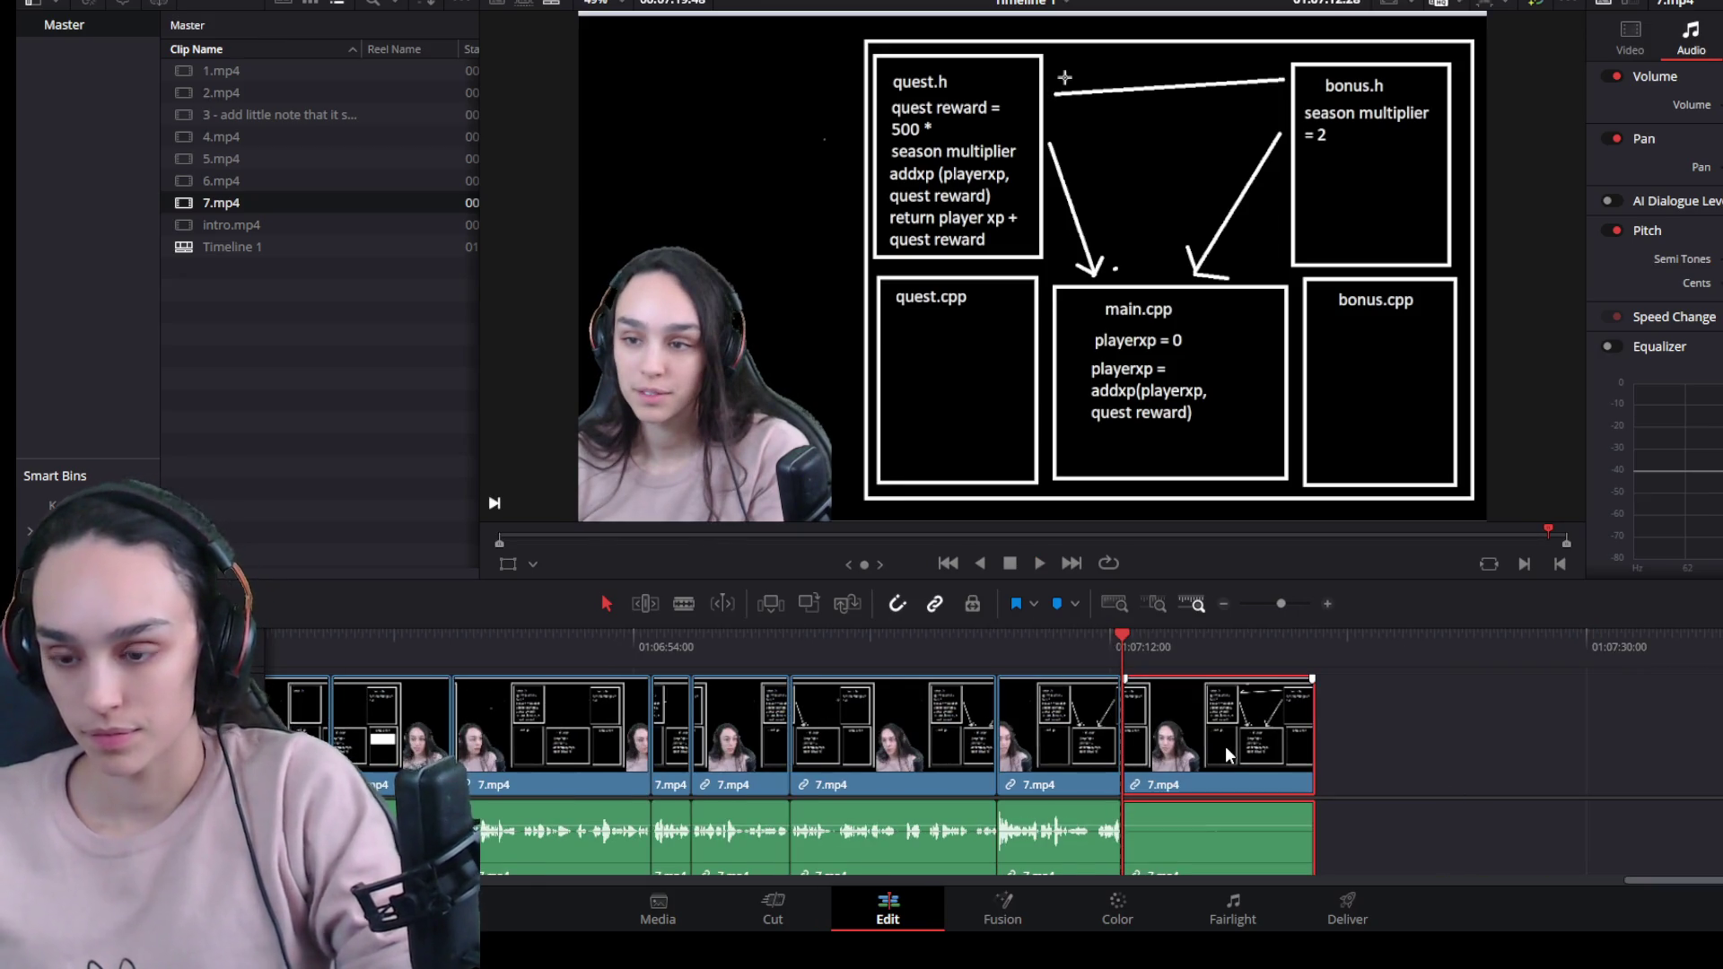
key(Delete)
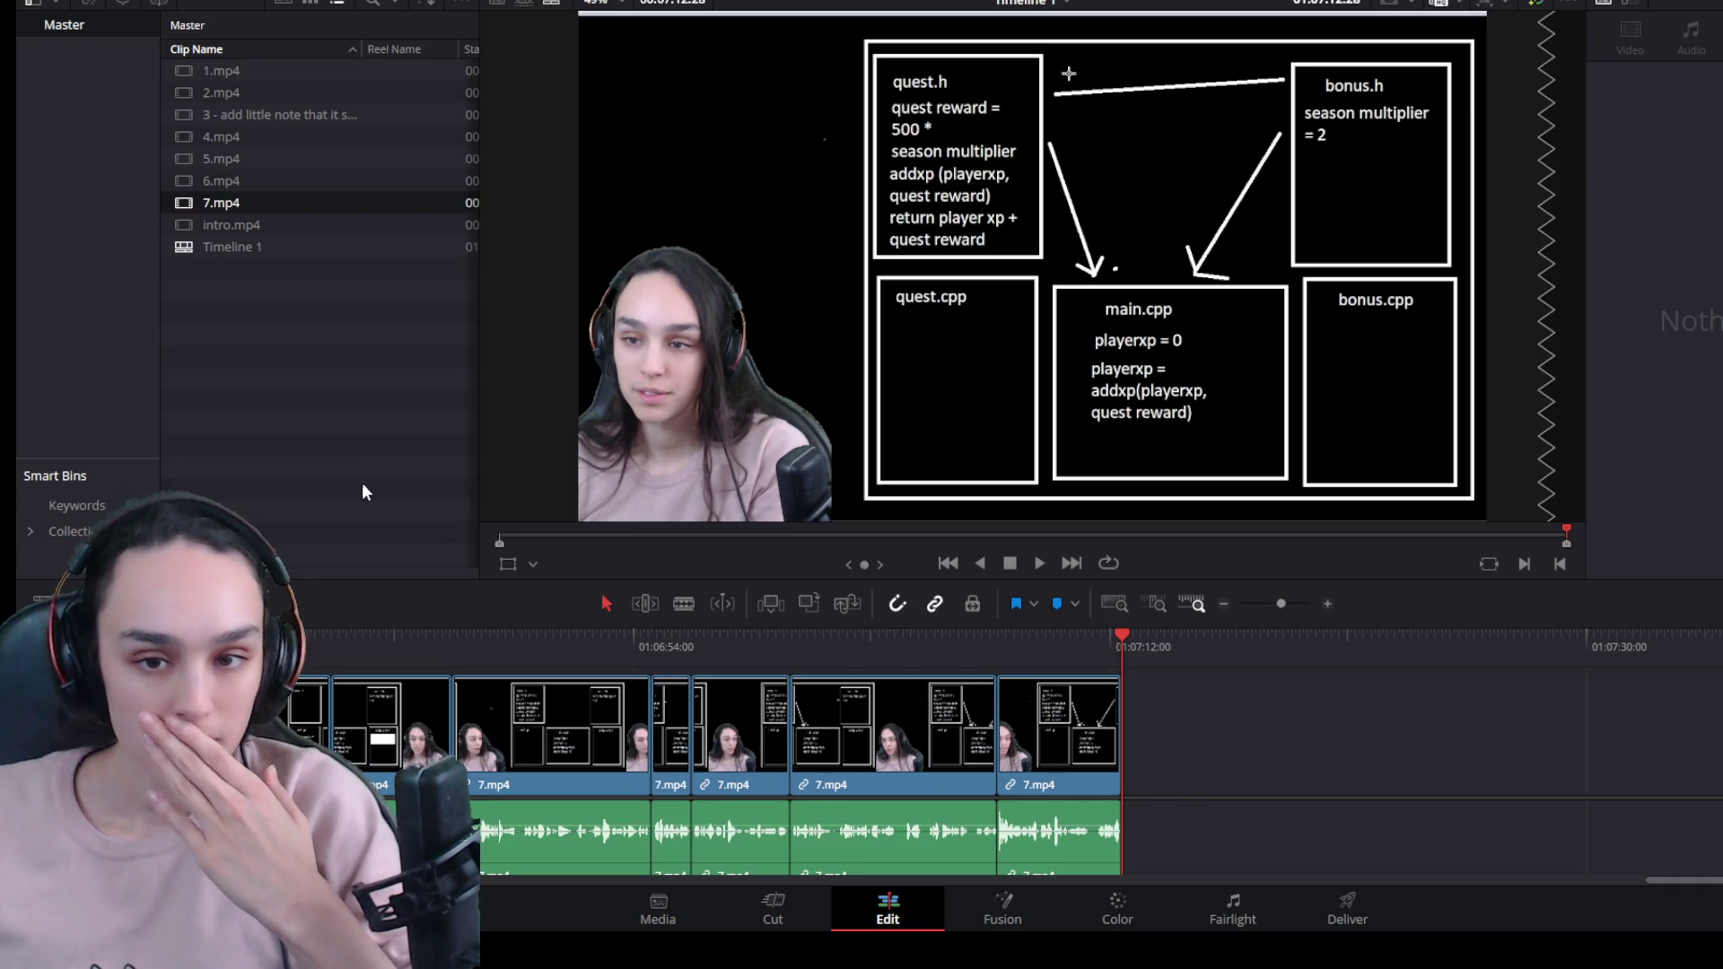
mouse_move(225, 235)
mouse_down()
mouse_move(1215, 685)
mouse_move(1193, 735)
mouse_up()
Enlarge the timeline tracks and undo the stray audio moves to clear 8.mp4's duplicate audio.
scroll(1312, 762, down, 5)
scroll(1311, 760, up, 5)
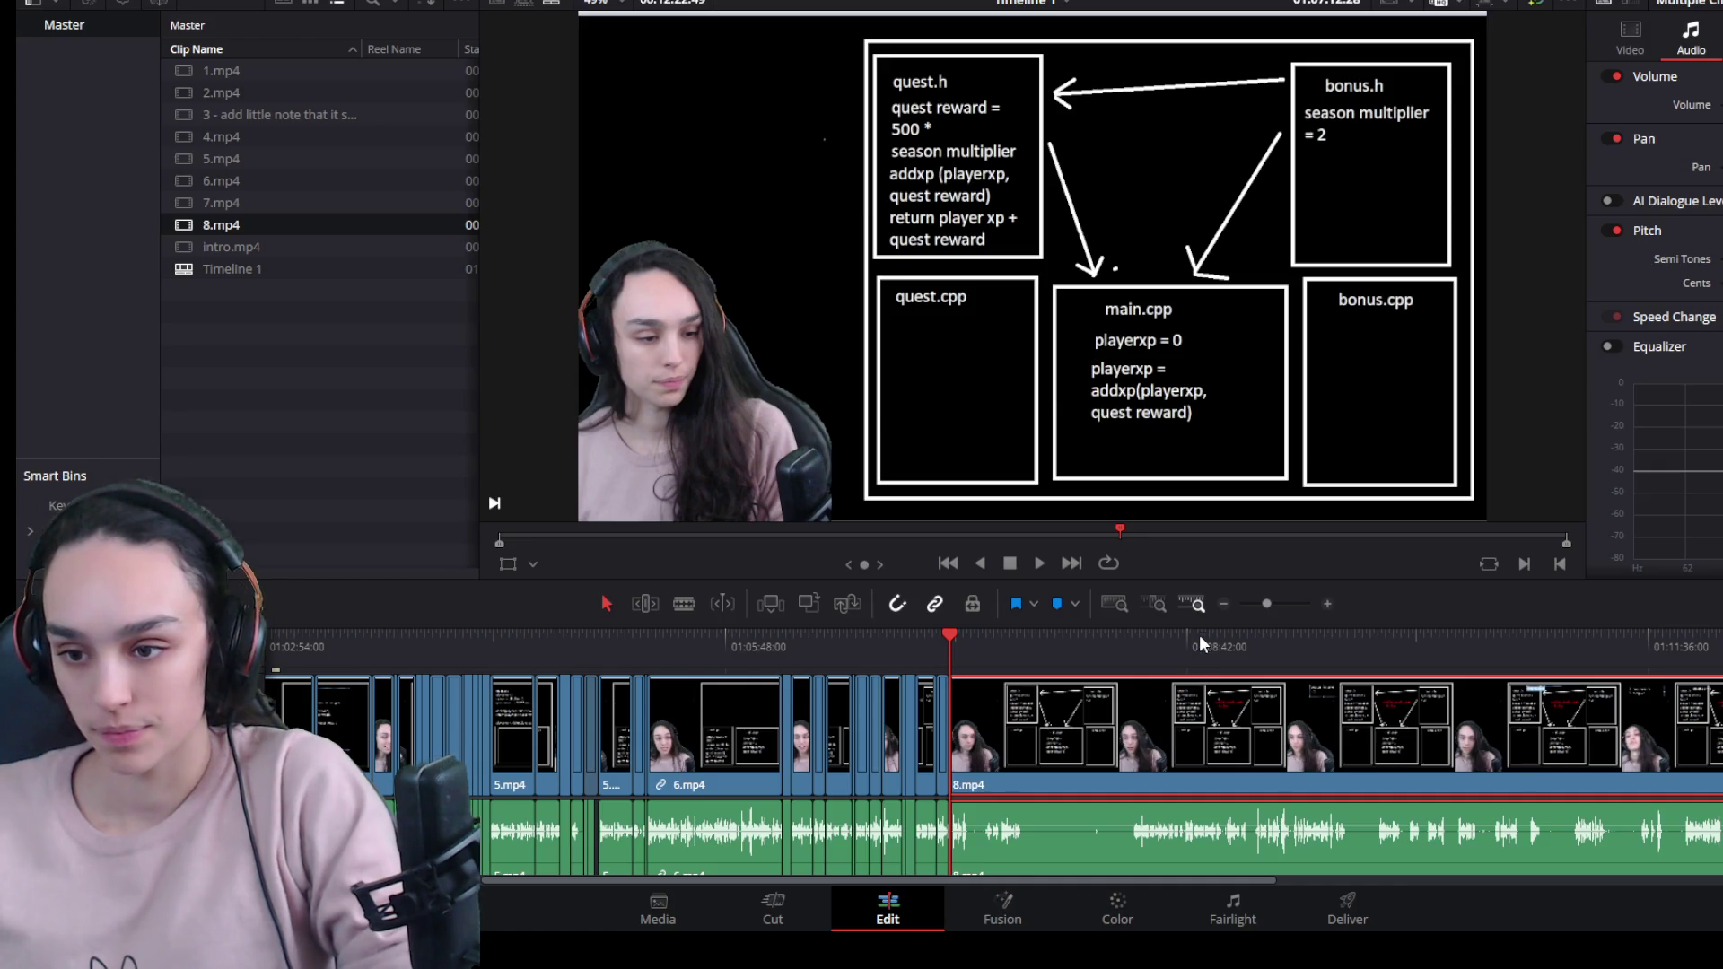
drag(1199, 582, 1199, 441)
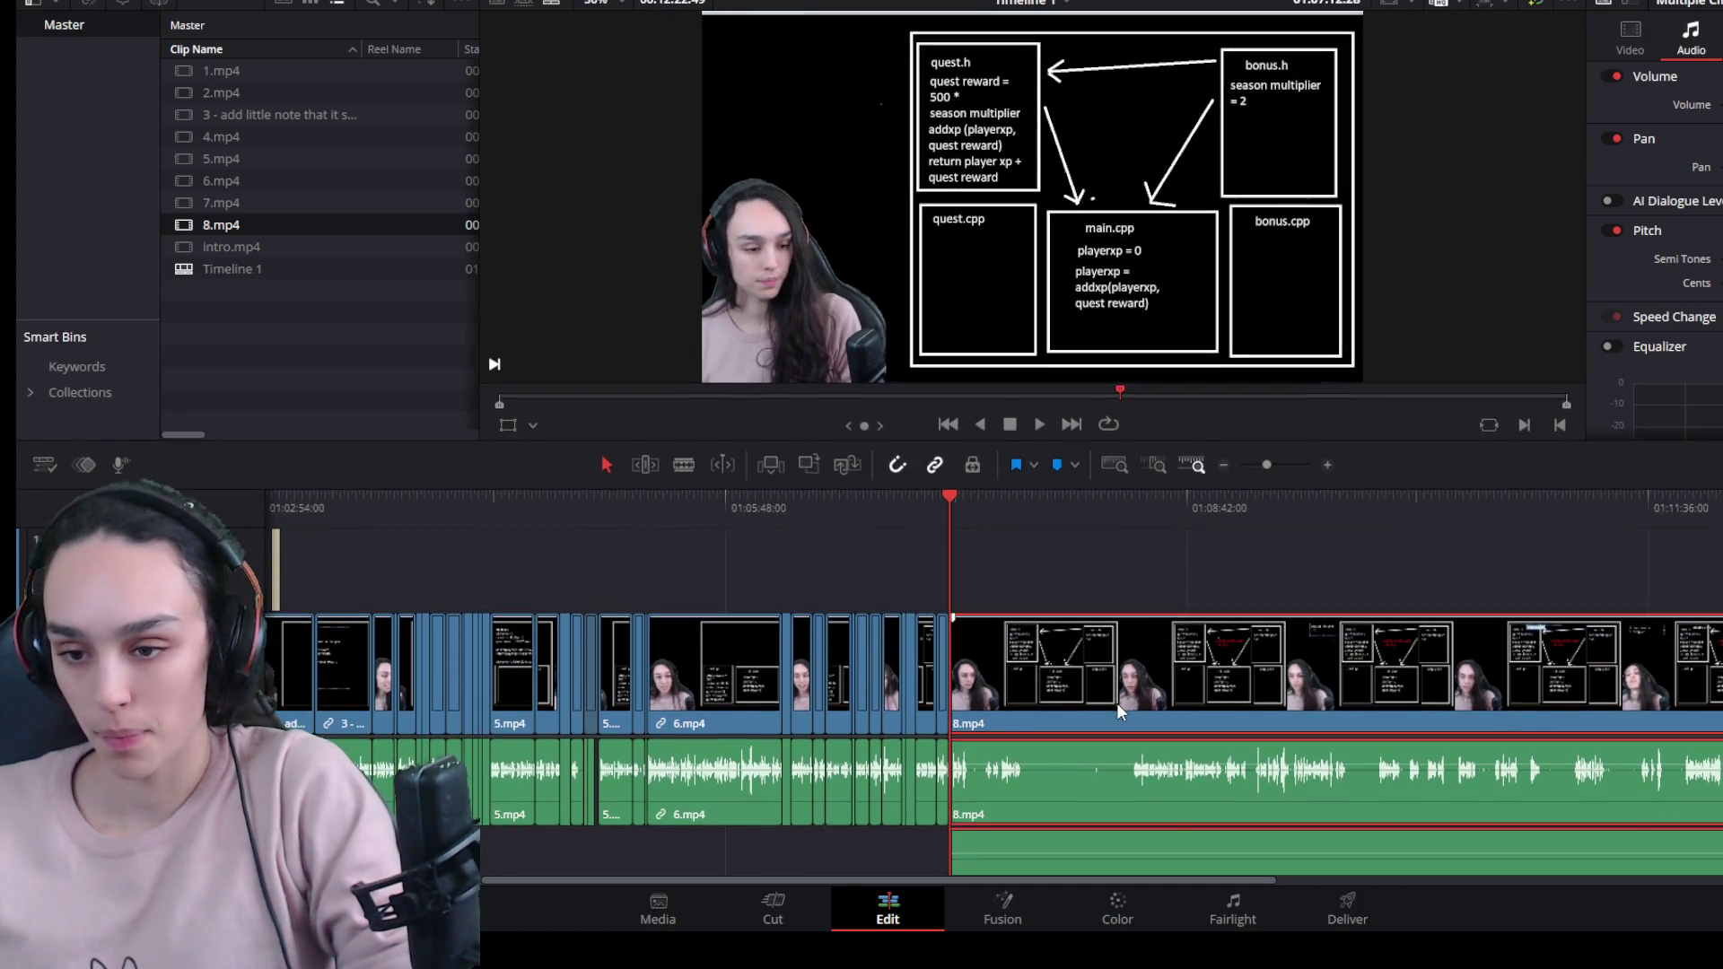
drag(1219, 800, 1219, 812)
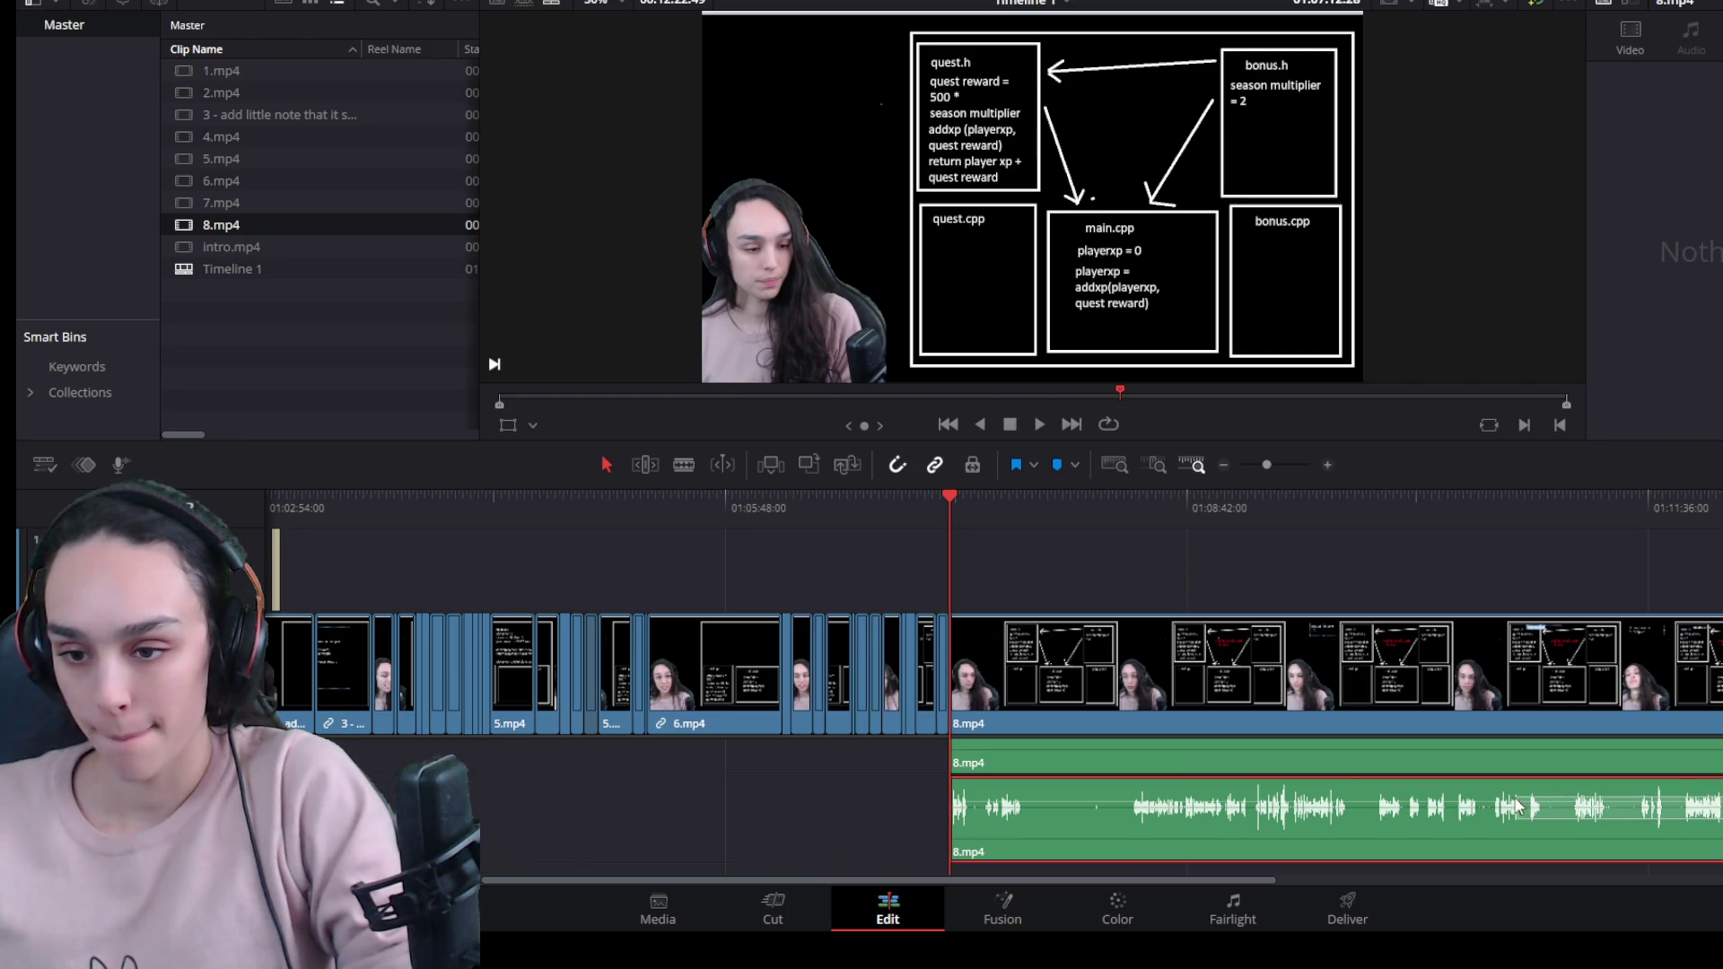
key(ctrl+z)
click(1251, 846)
mouse_move(1145, 845)
mouse_down()
mouse_move(1718, 844)
mouse_move(1213, 834)
mouse_up()
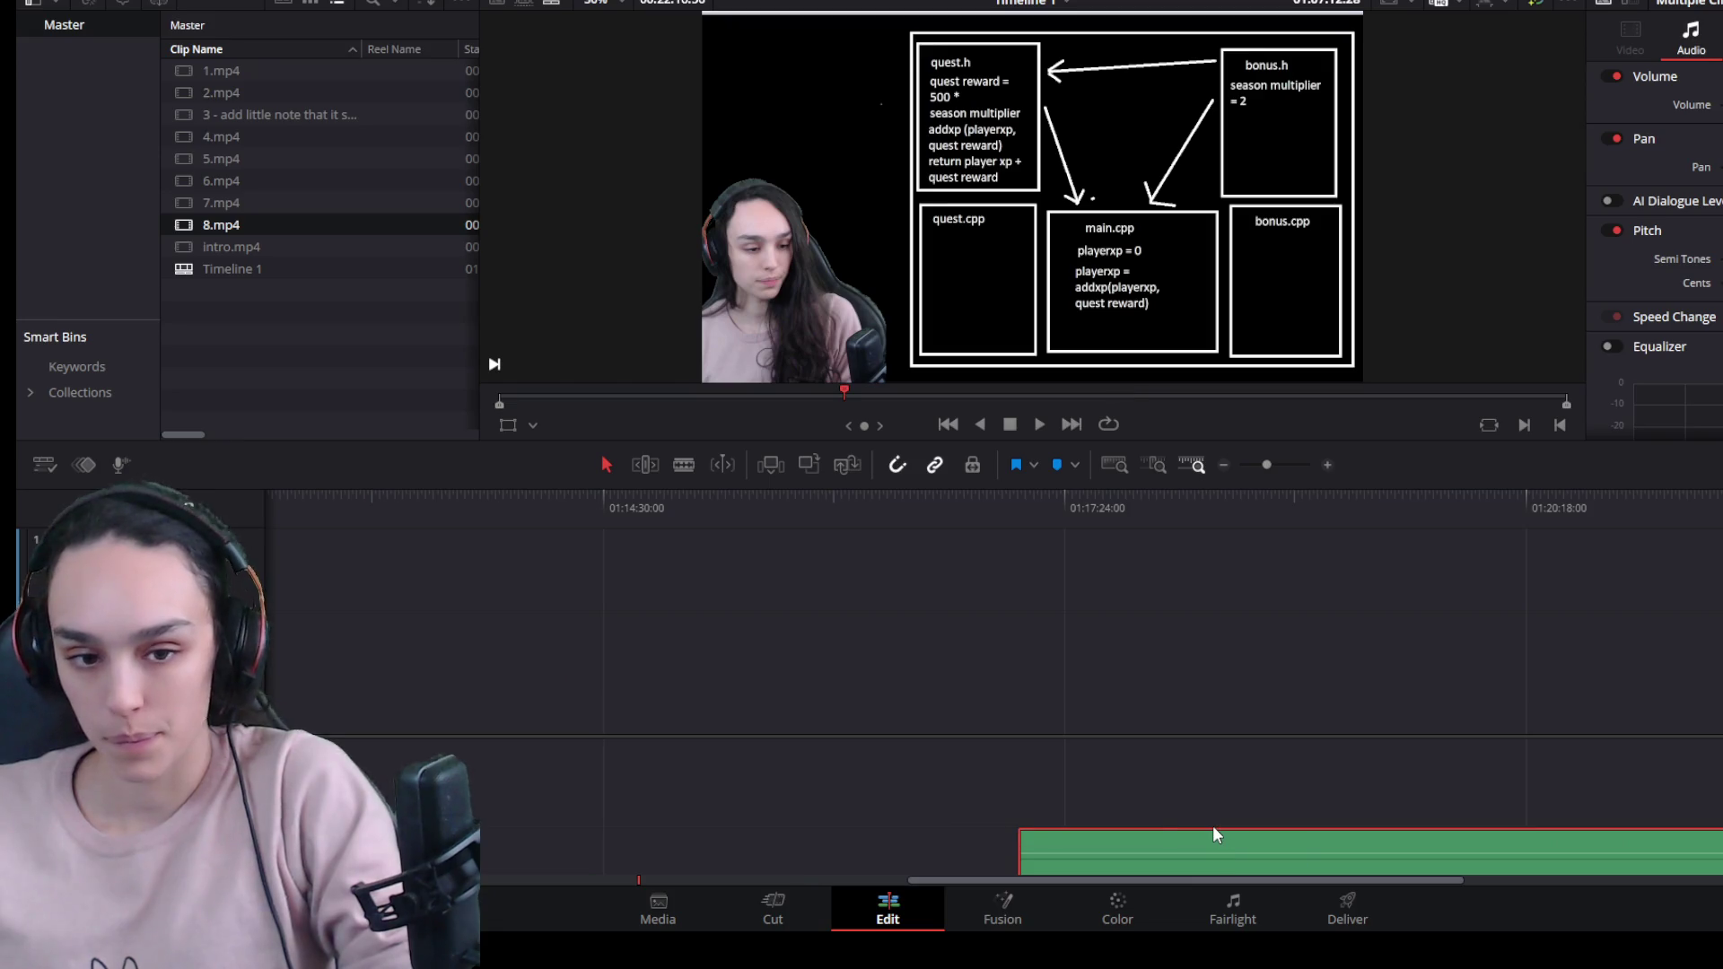
key(ctrl+z)
Move the playhead into 8.mp4, select the clip and zoom in on the timeline.
click(1126, 498)
click(1230, 689)
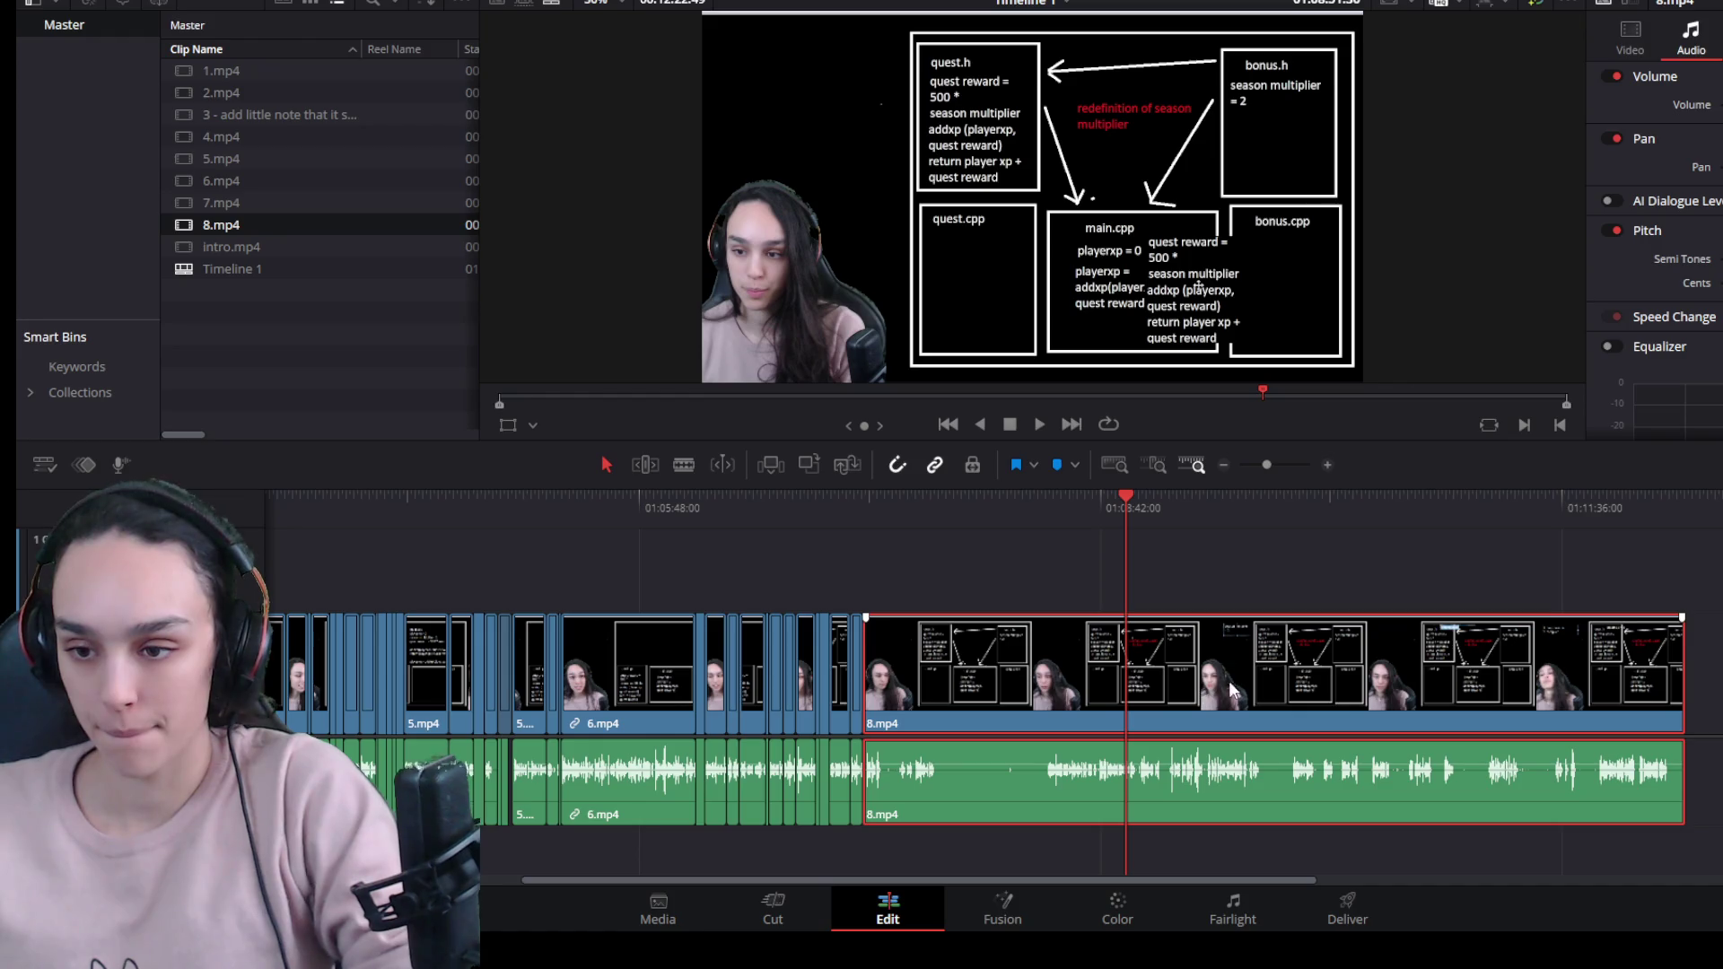
key(ctrl+equal)
drag(1112, 879, 929, 883)
Trim 8.mp4's dead opening to where talking starts and close the gap after 7.mp4.
click(1171, 504)
key(ctrl+equal)
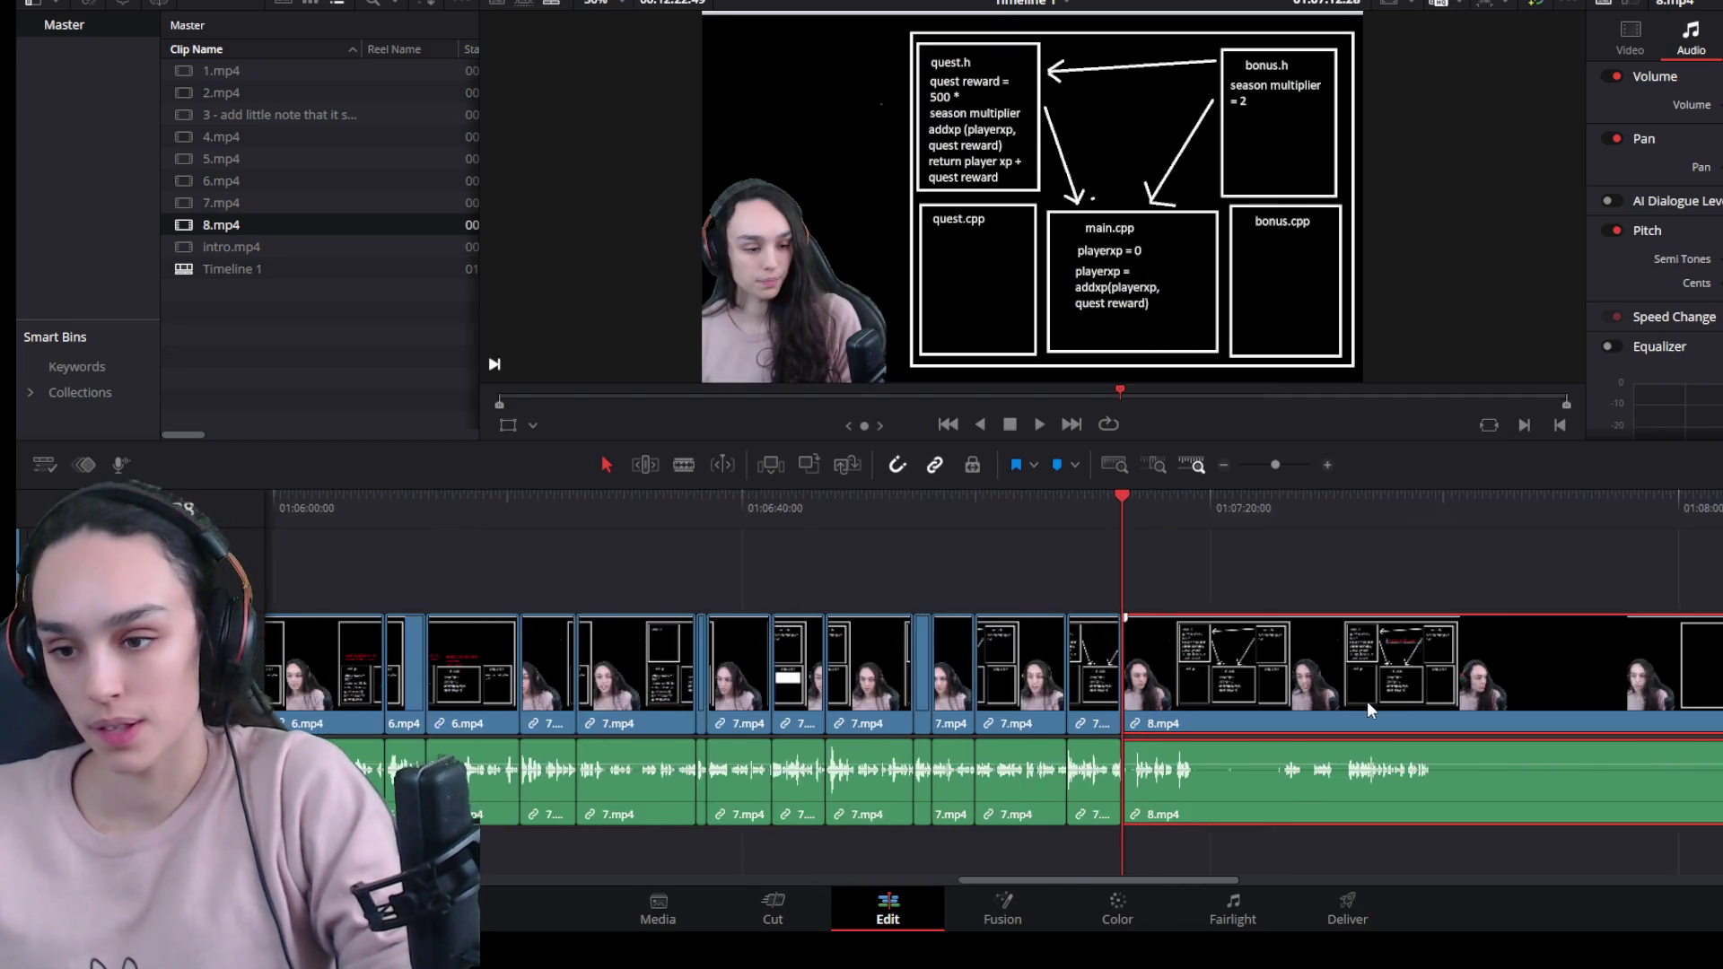
key(space)
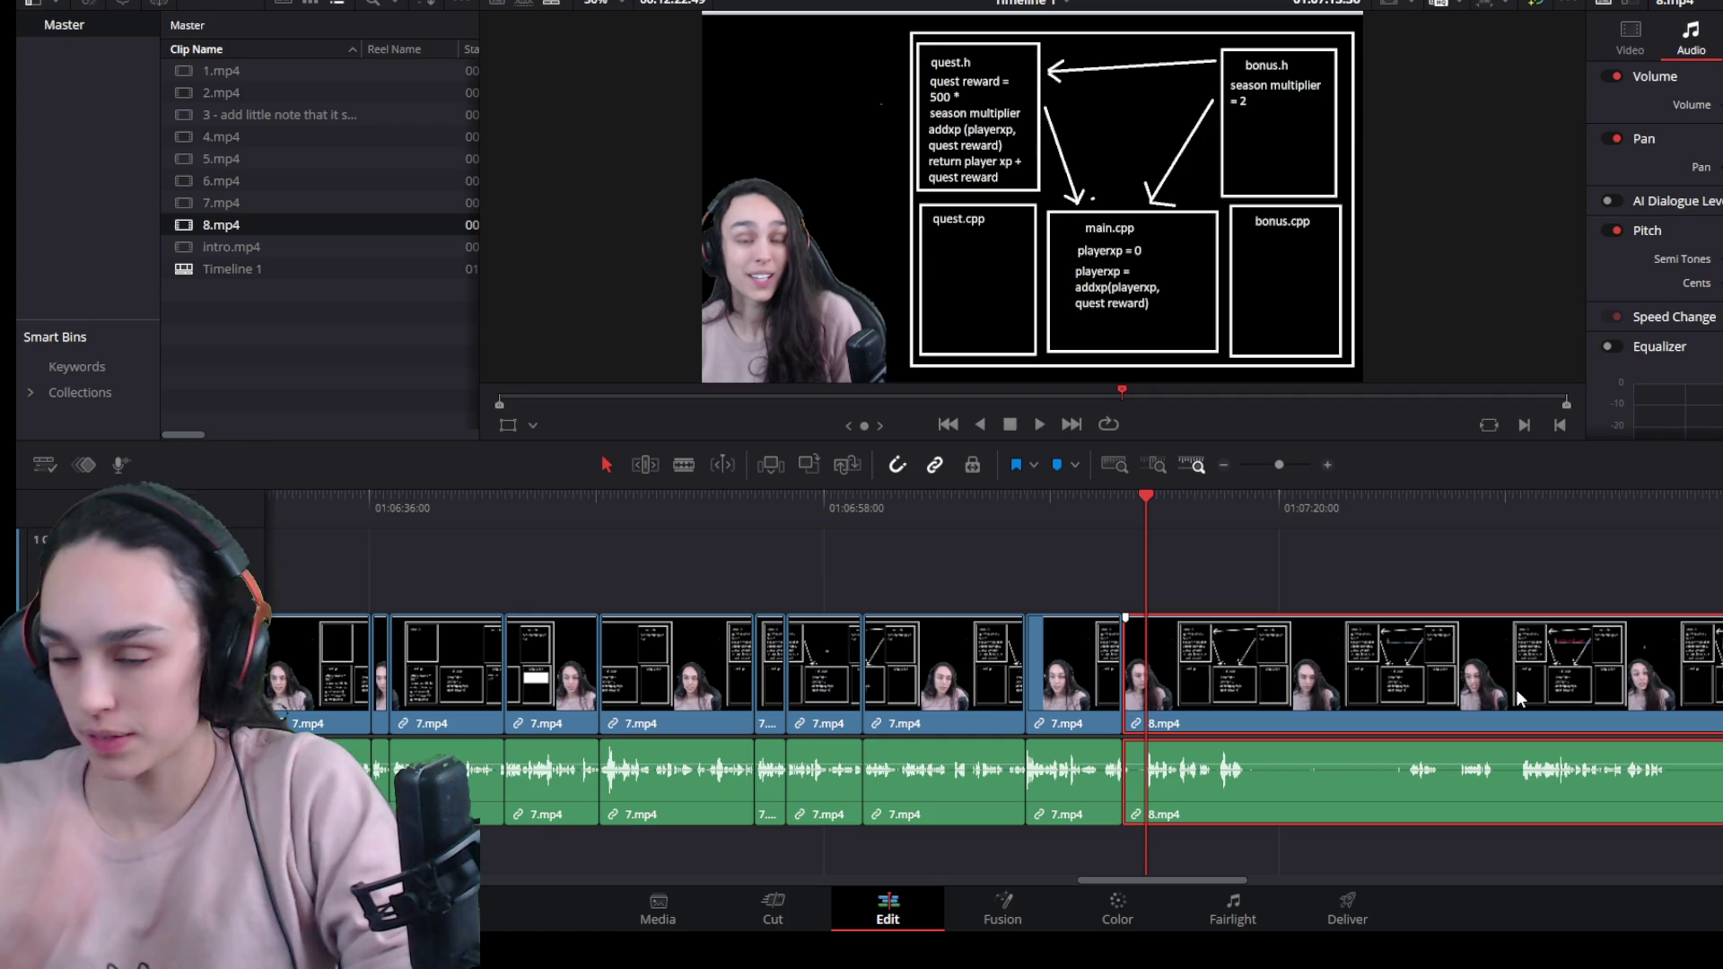
key(ctrl+equal)
mouse_move(1120, 504)
mouse_down()
mouse_move(1182, 504)
mouse_move(1120, 510)
mouse_up()
drag(998, 673, 1118, 682)
click(1086, 709)
key(BackSpace)
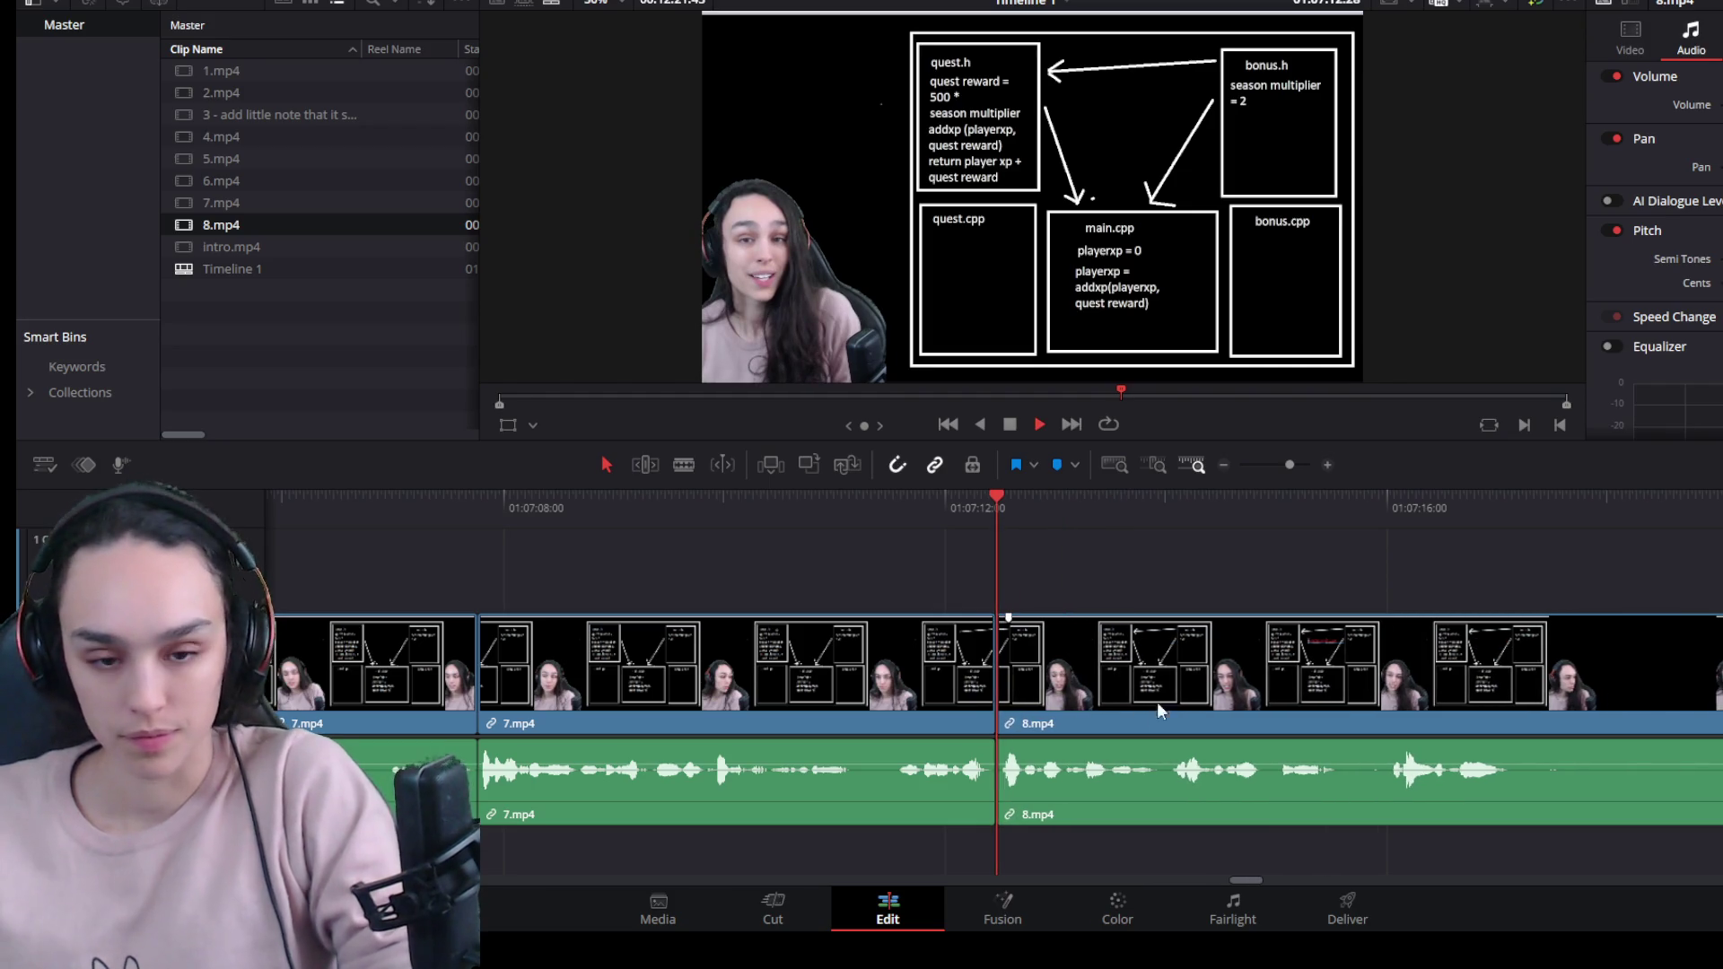
Split 8.mp4 at two dead sections, trim them off, and close the resulting gaps.
key(space)
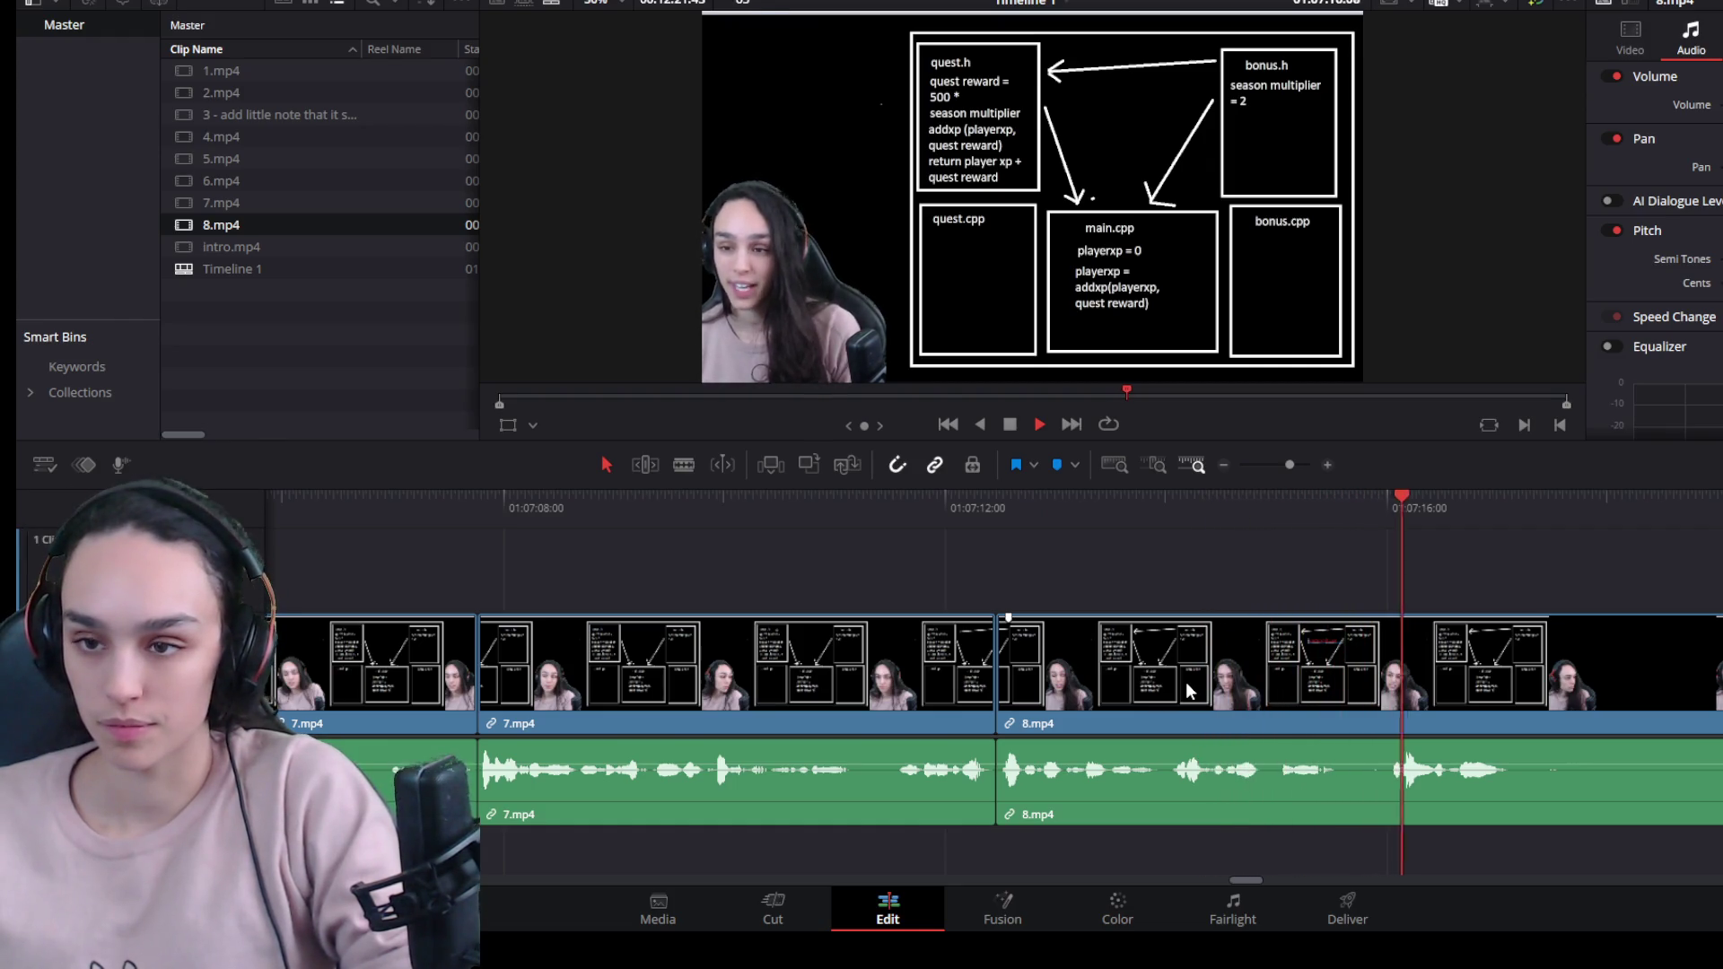
click(1559, 683)
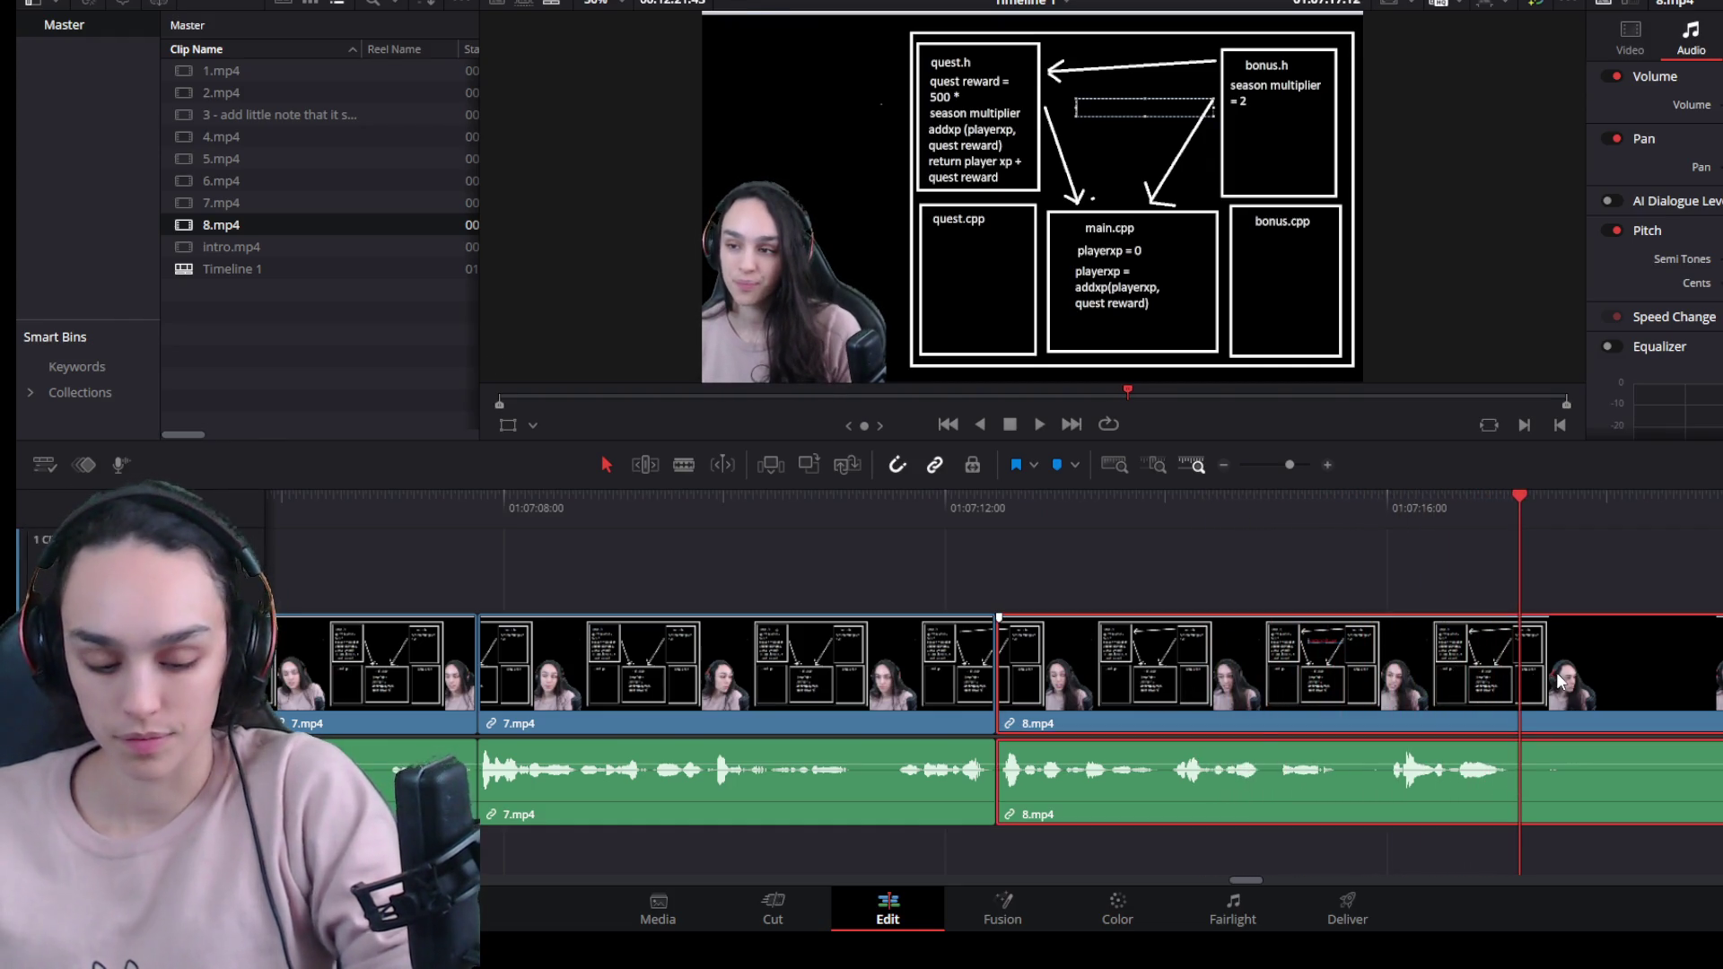
key(ctrl+b)
key(ctrl+minus)
key(ctrl+minus)
drag(1138, 693, 1353, 694)
key(Delete)
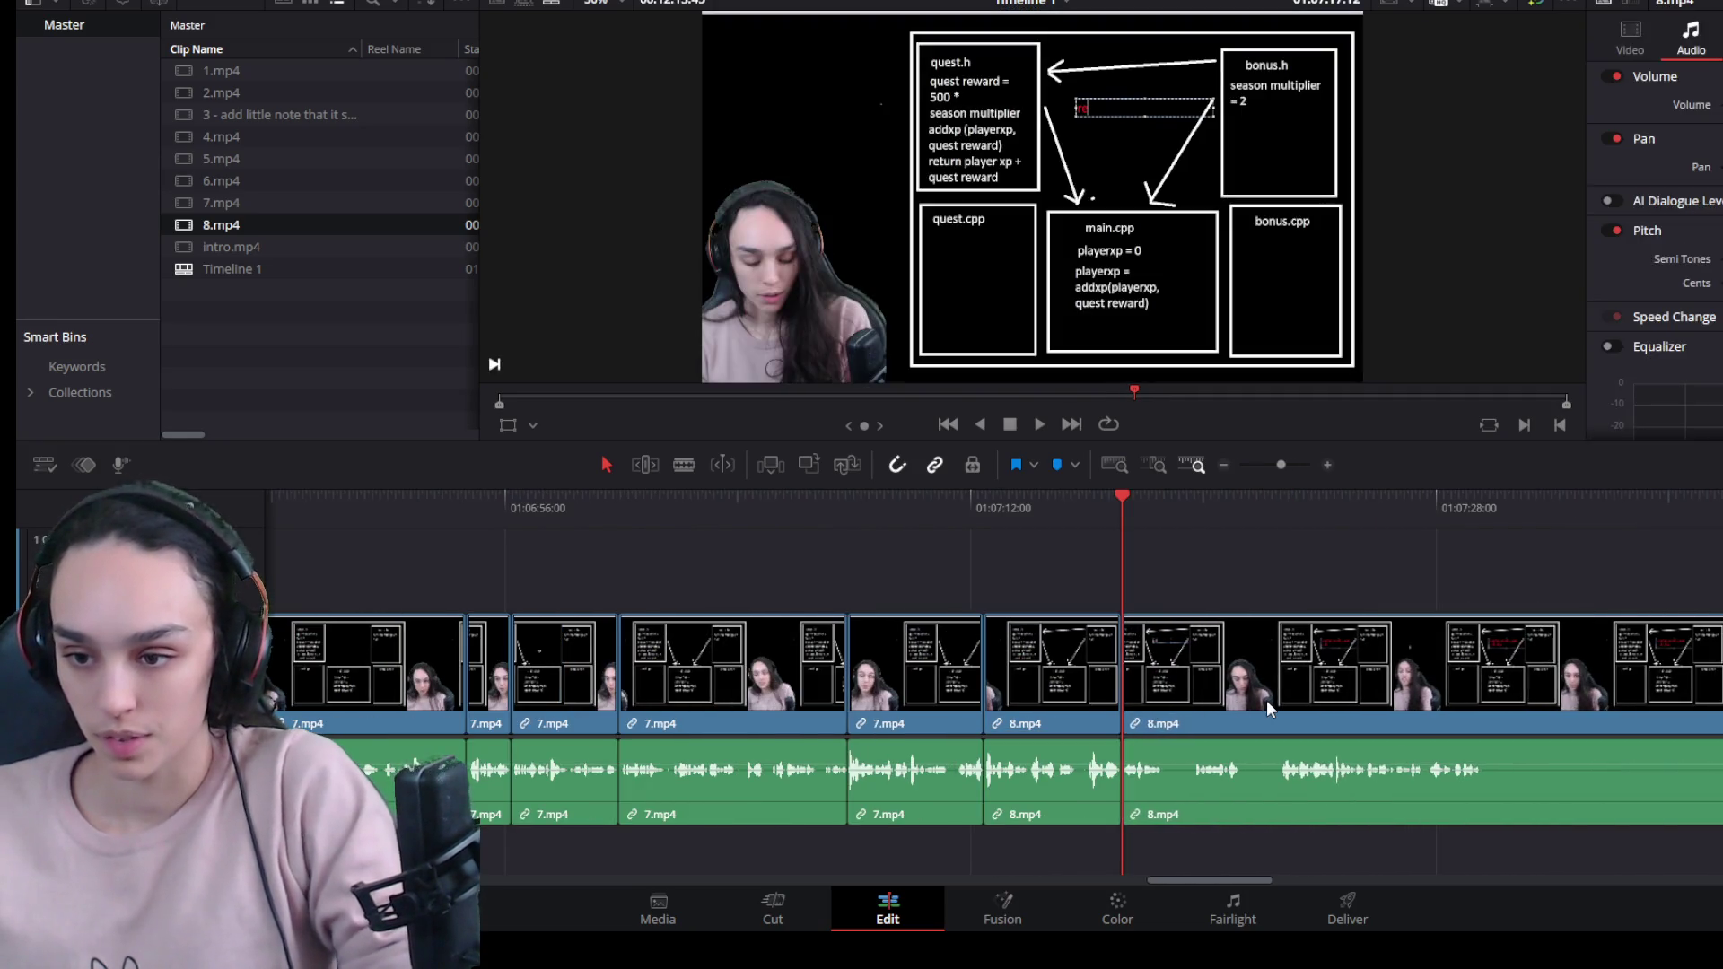
key(space)
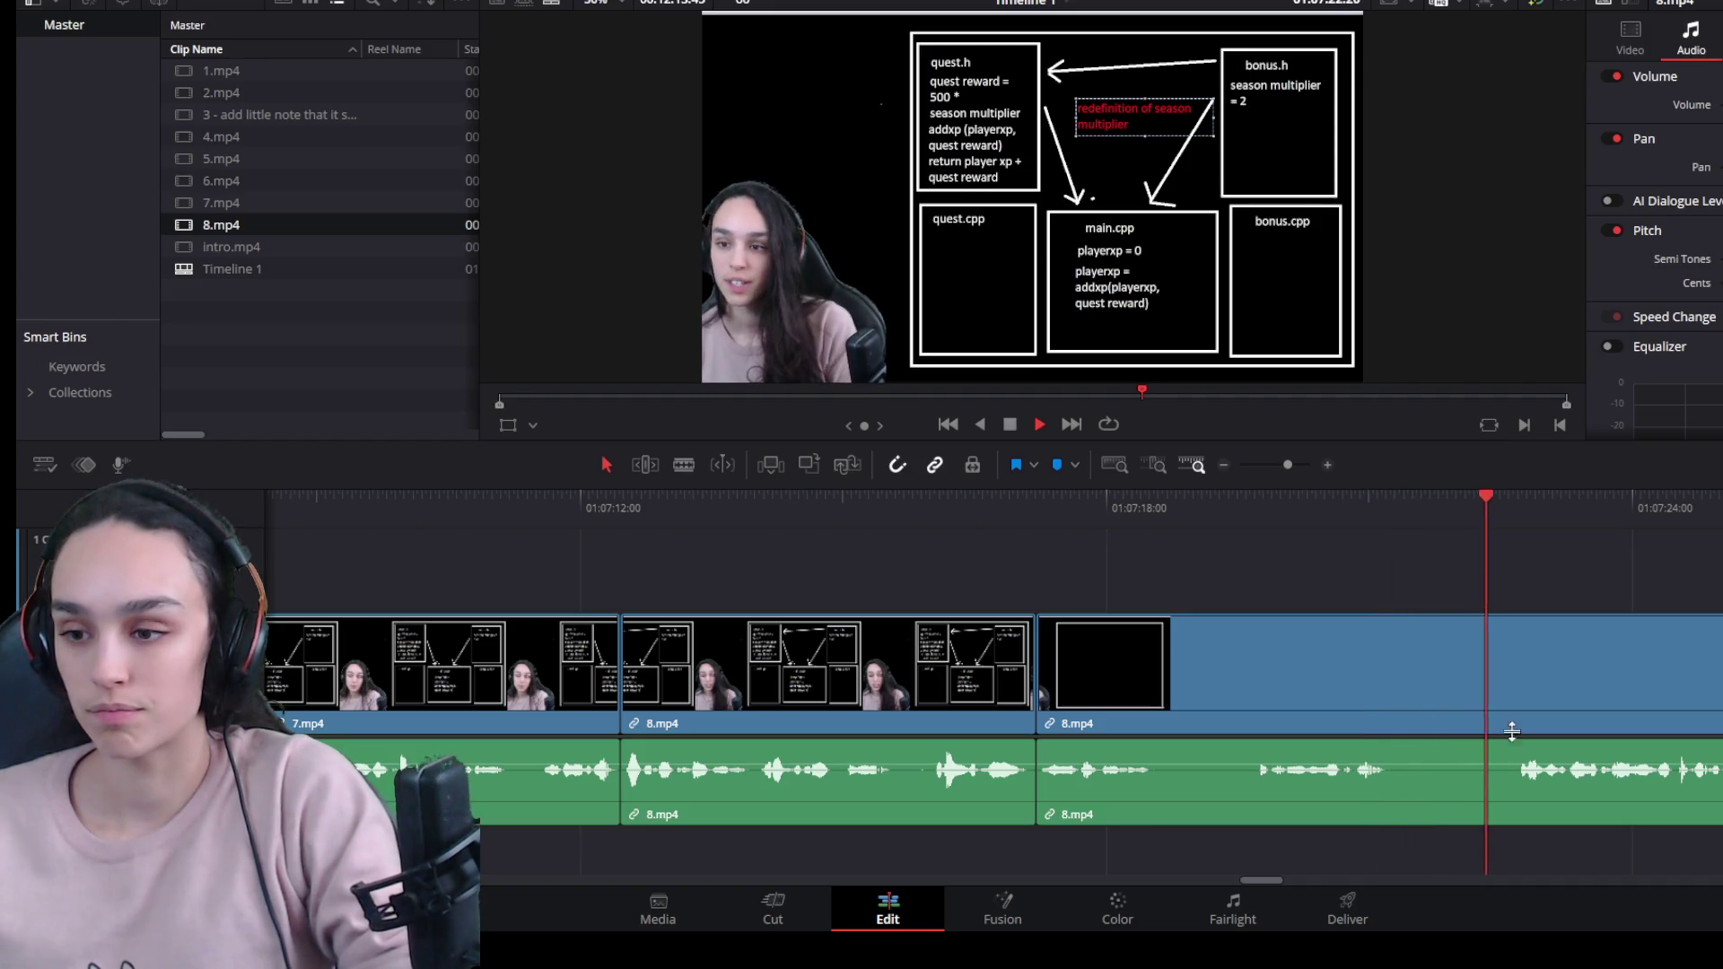
key(space)
key(ctrl+b)
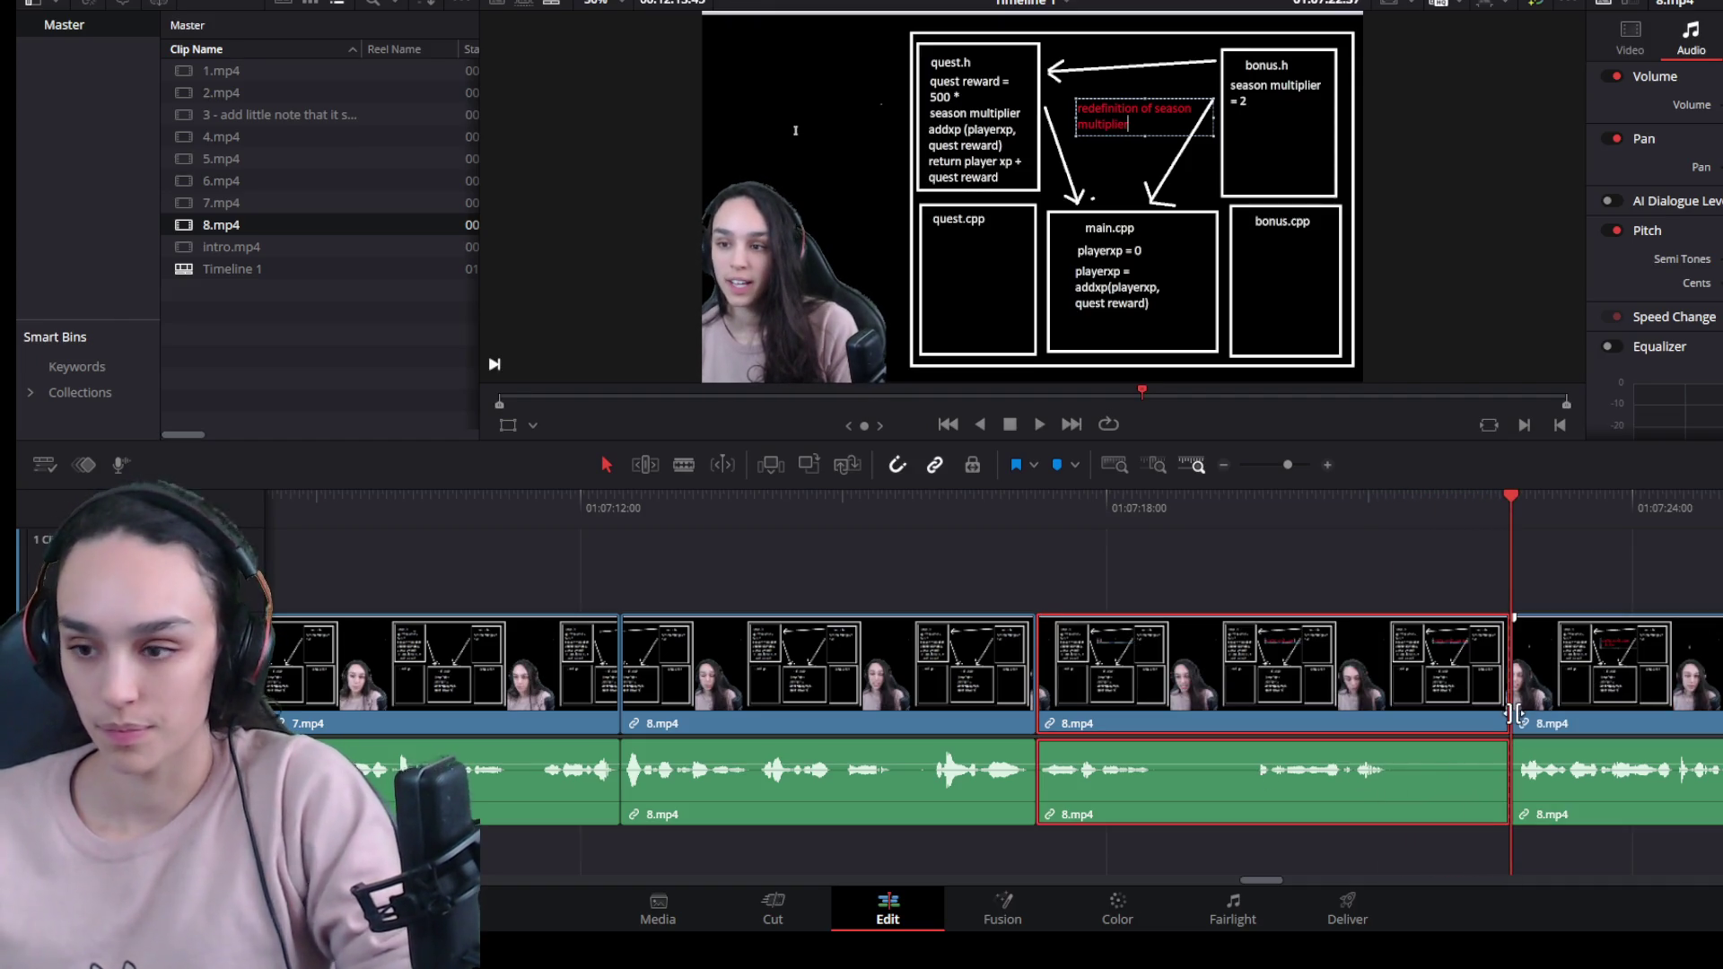
drag(1501, 712, 1386, 707)
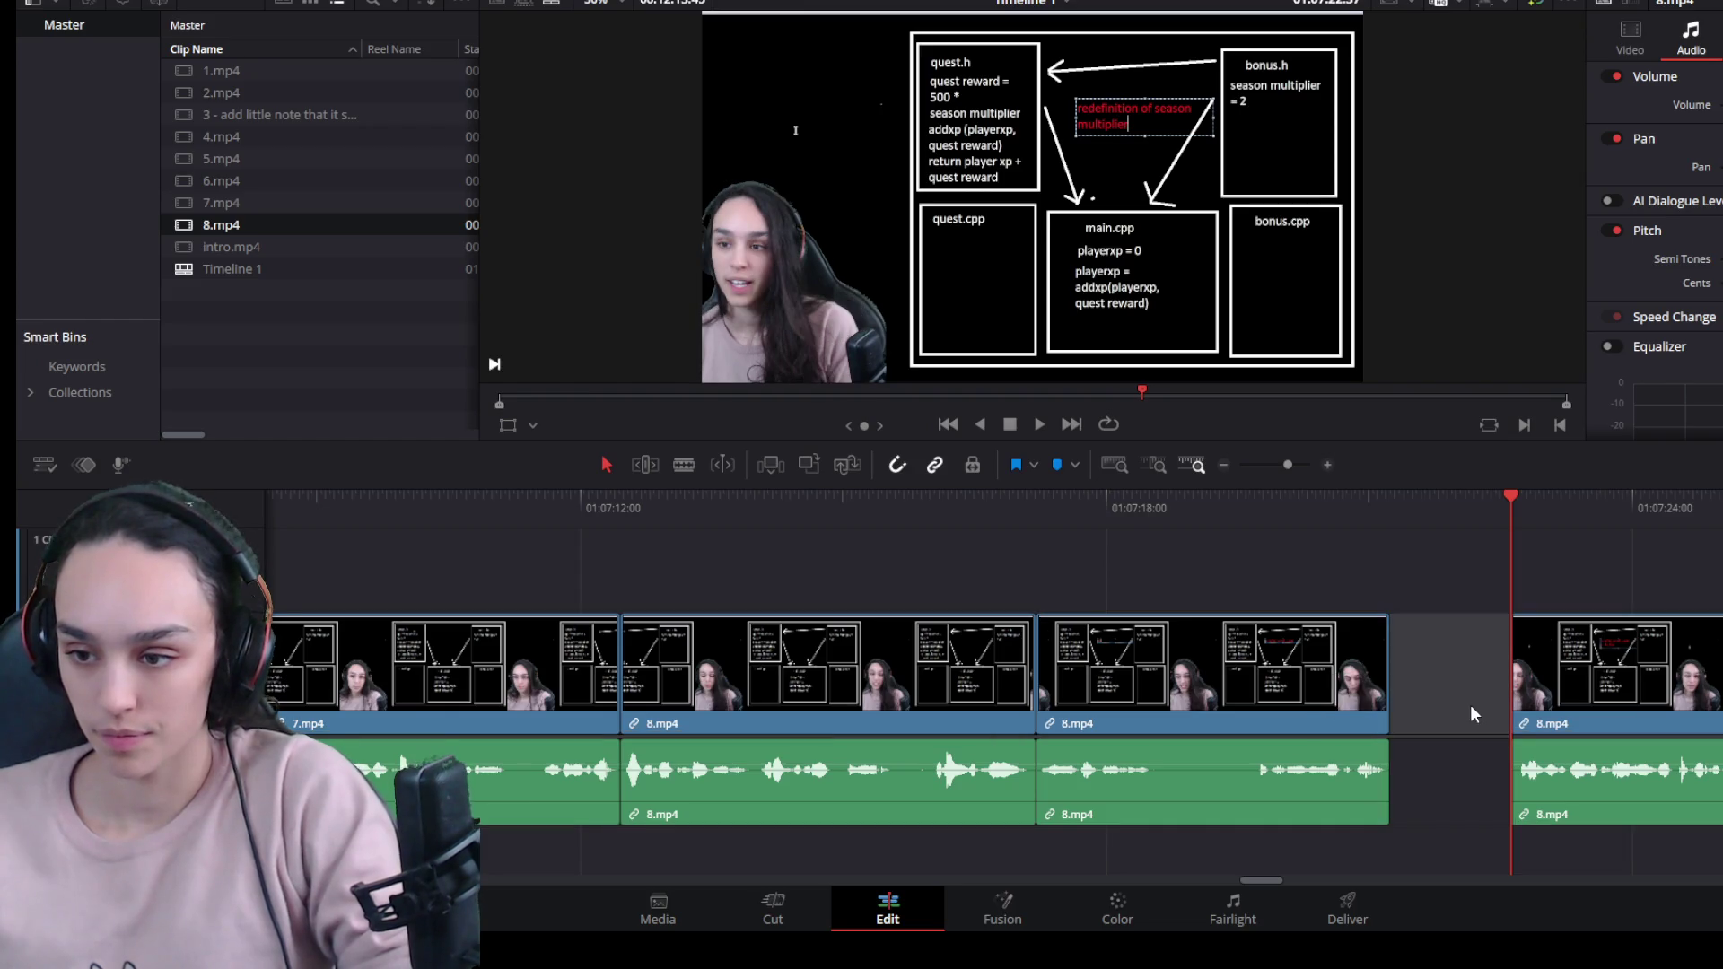
key(BackSpace)
Split 8.mp4 at the playhead and delete the rest, then undo that deletion.
key(space)
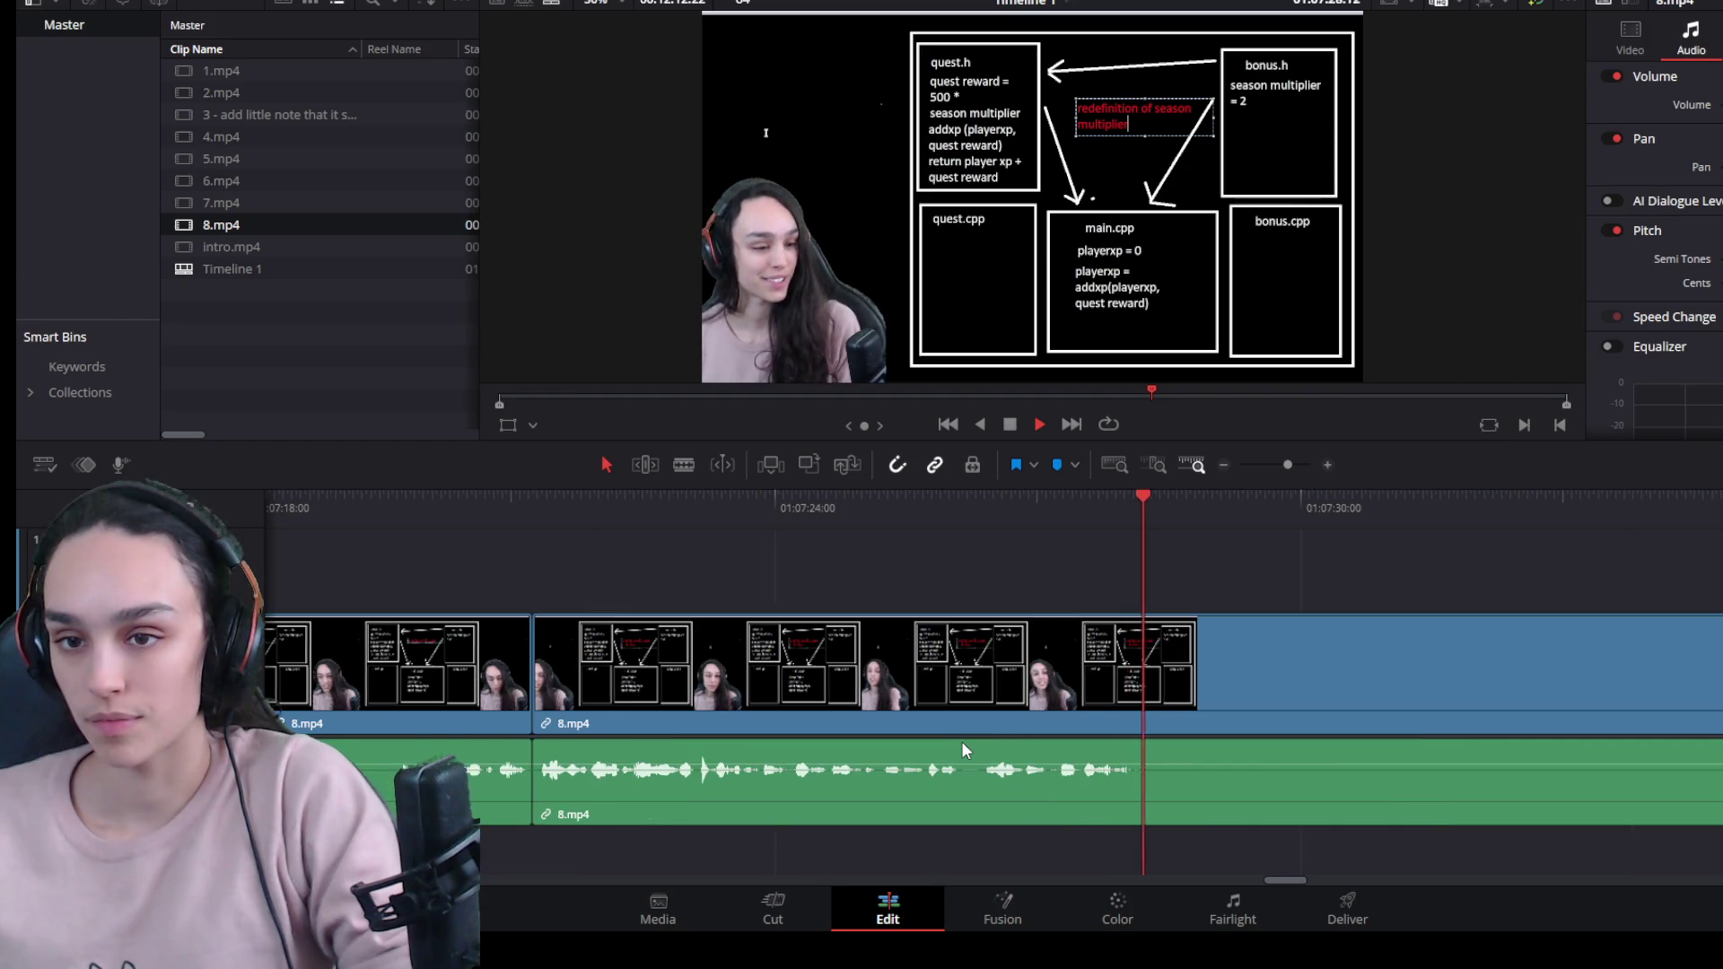
key(space)
drag(1218, 507, 1141, 506)
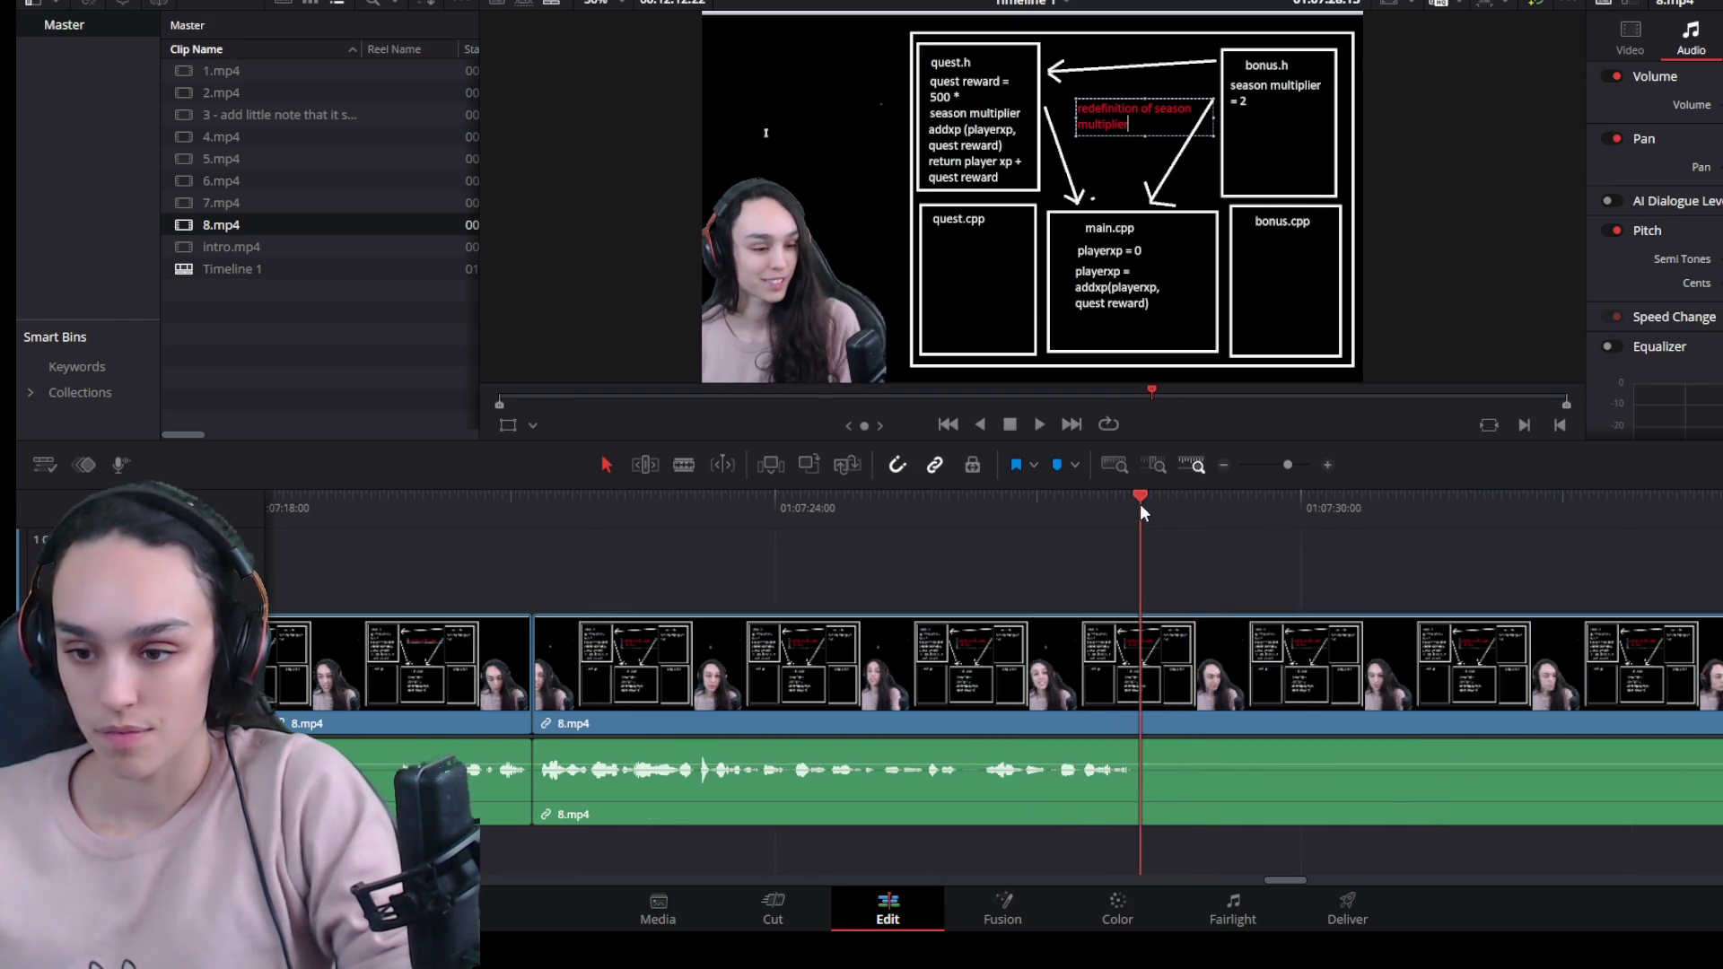
click(1198, 617)
key(ctrl+b)
scroll(1237, 714, down, 3)
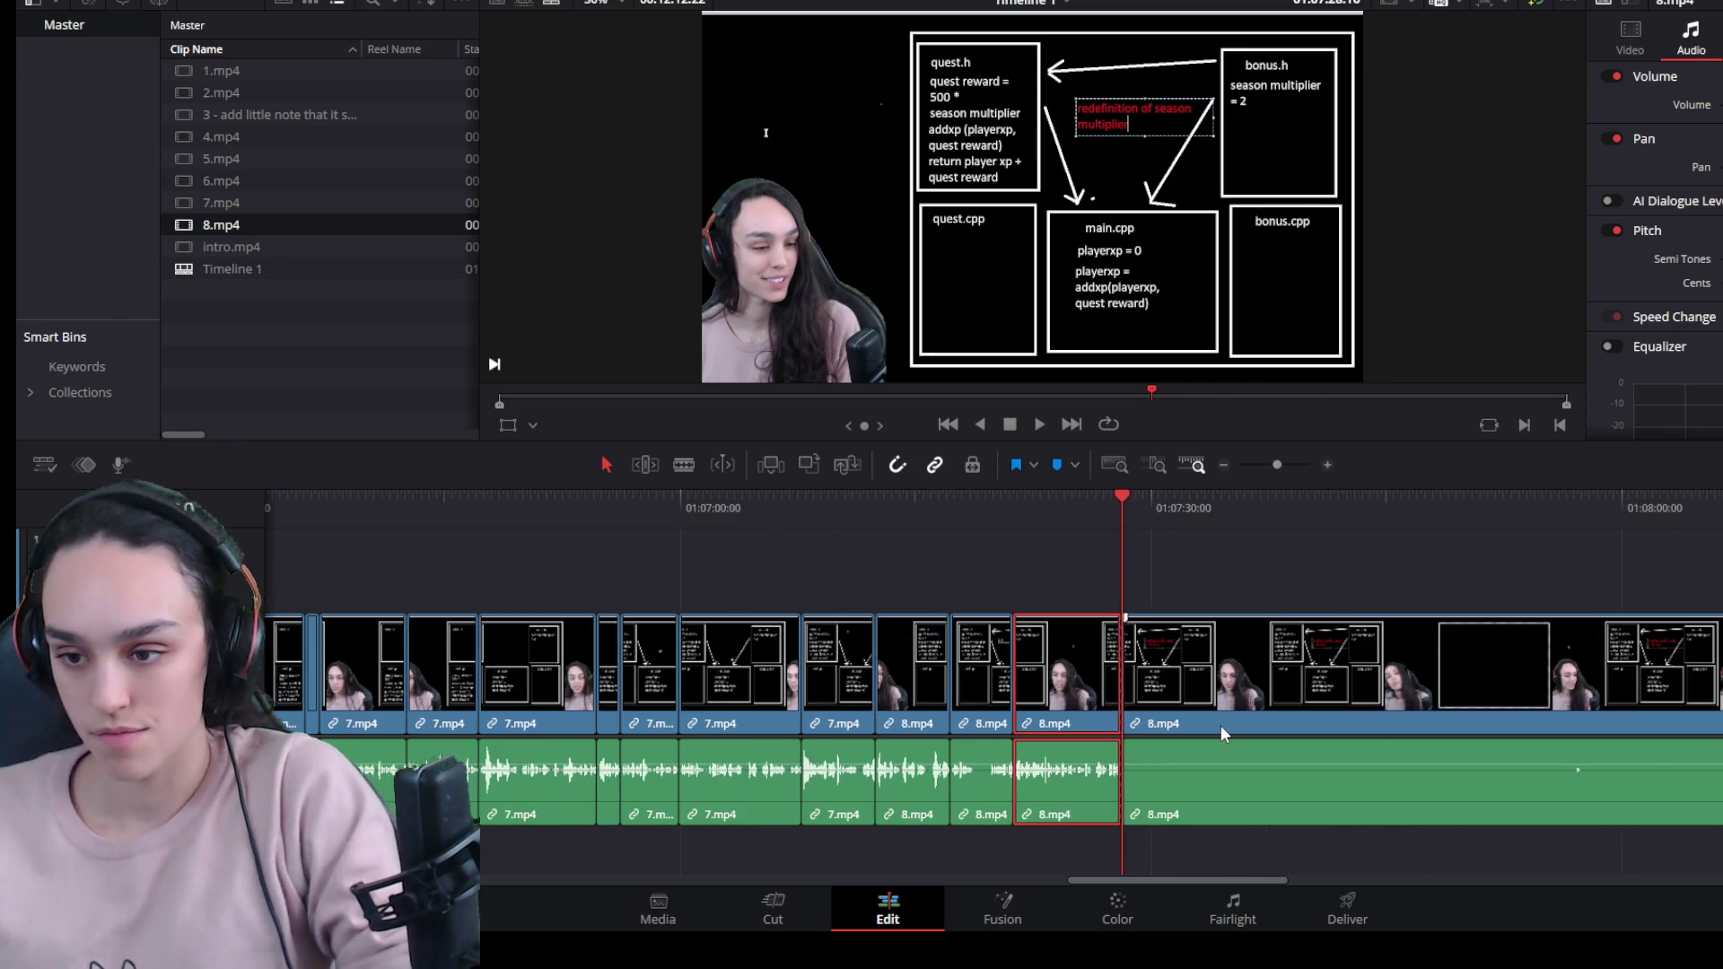
click(1135, 725)
key(Delete)
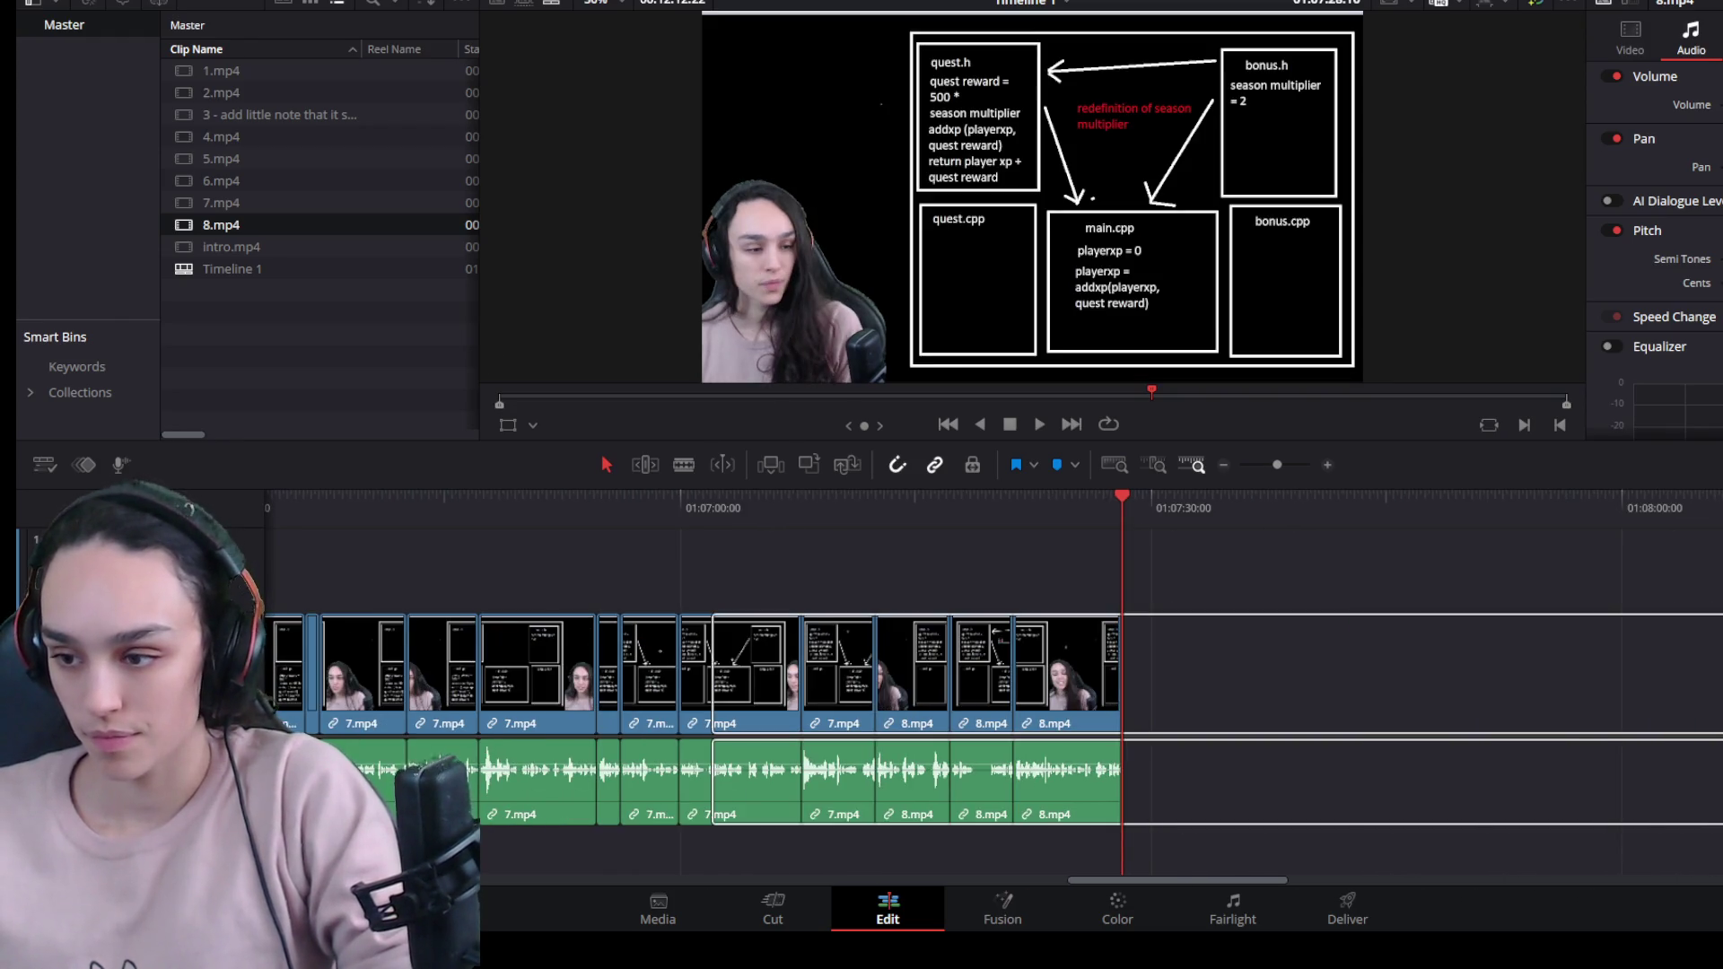
click(1598, 688)
key(ctrl+z)
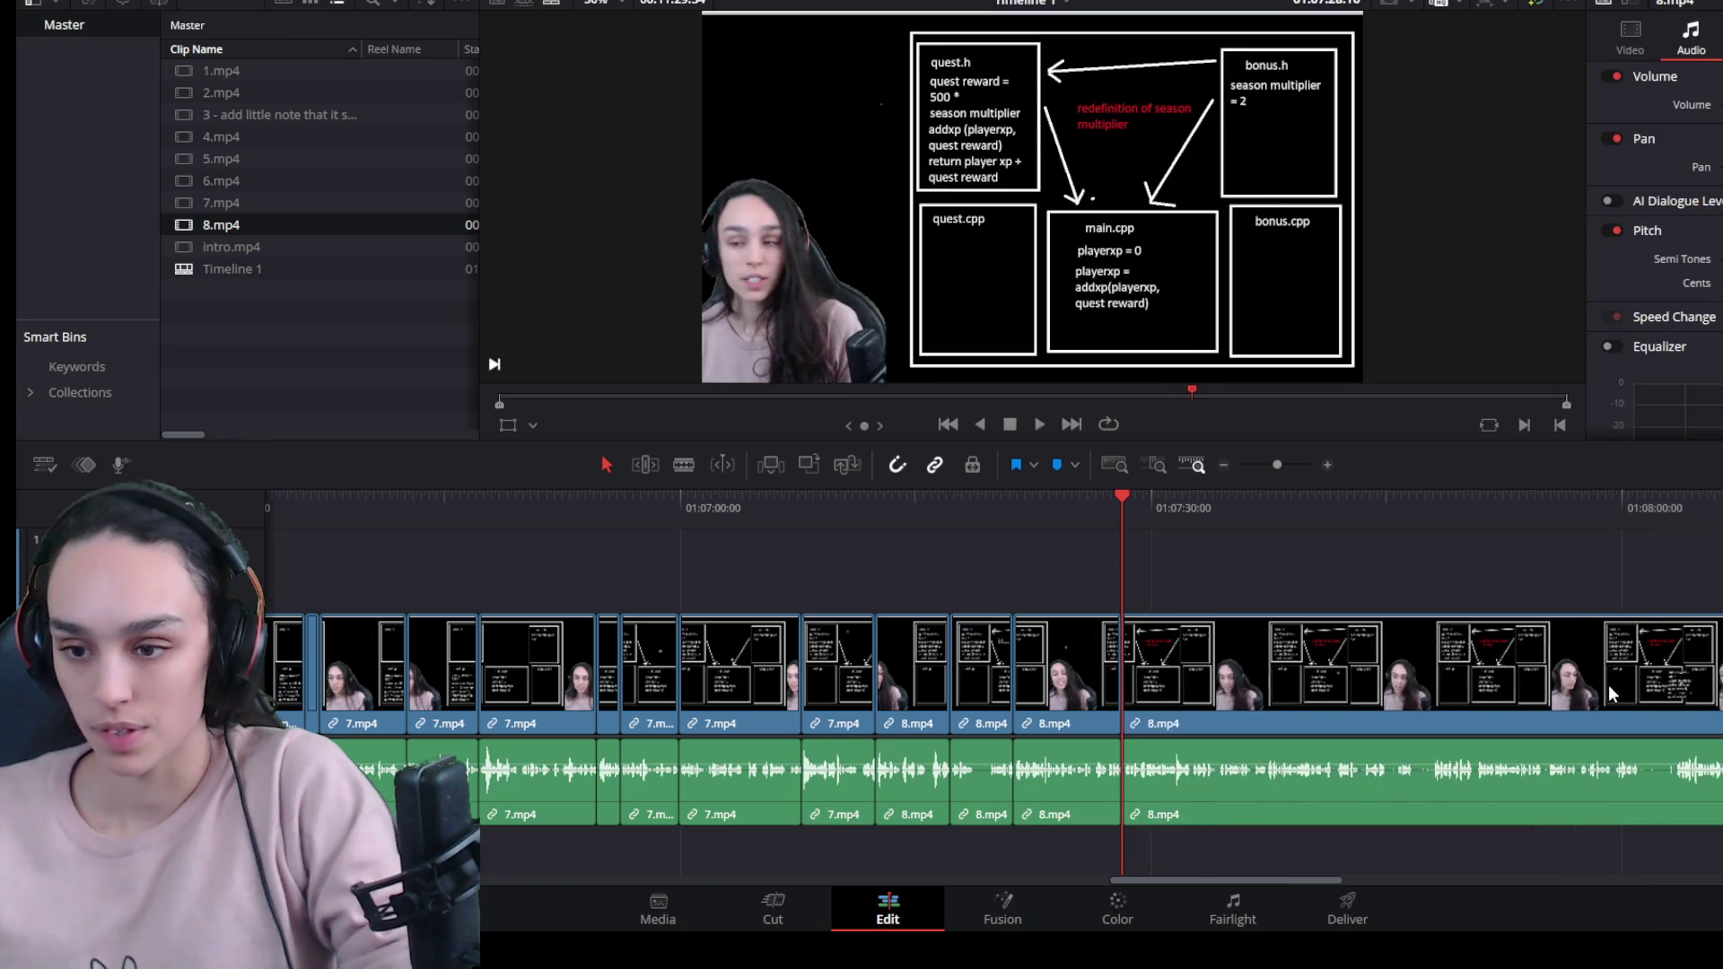
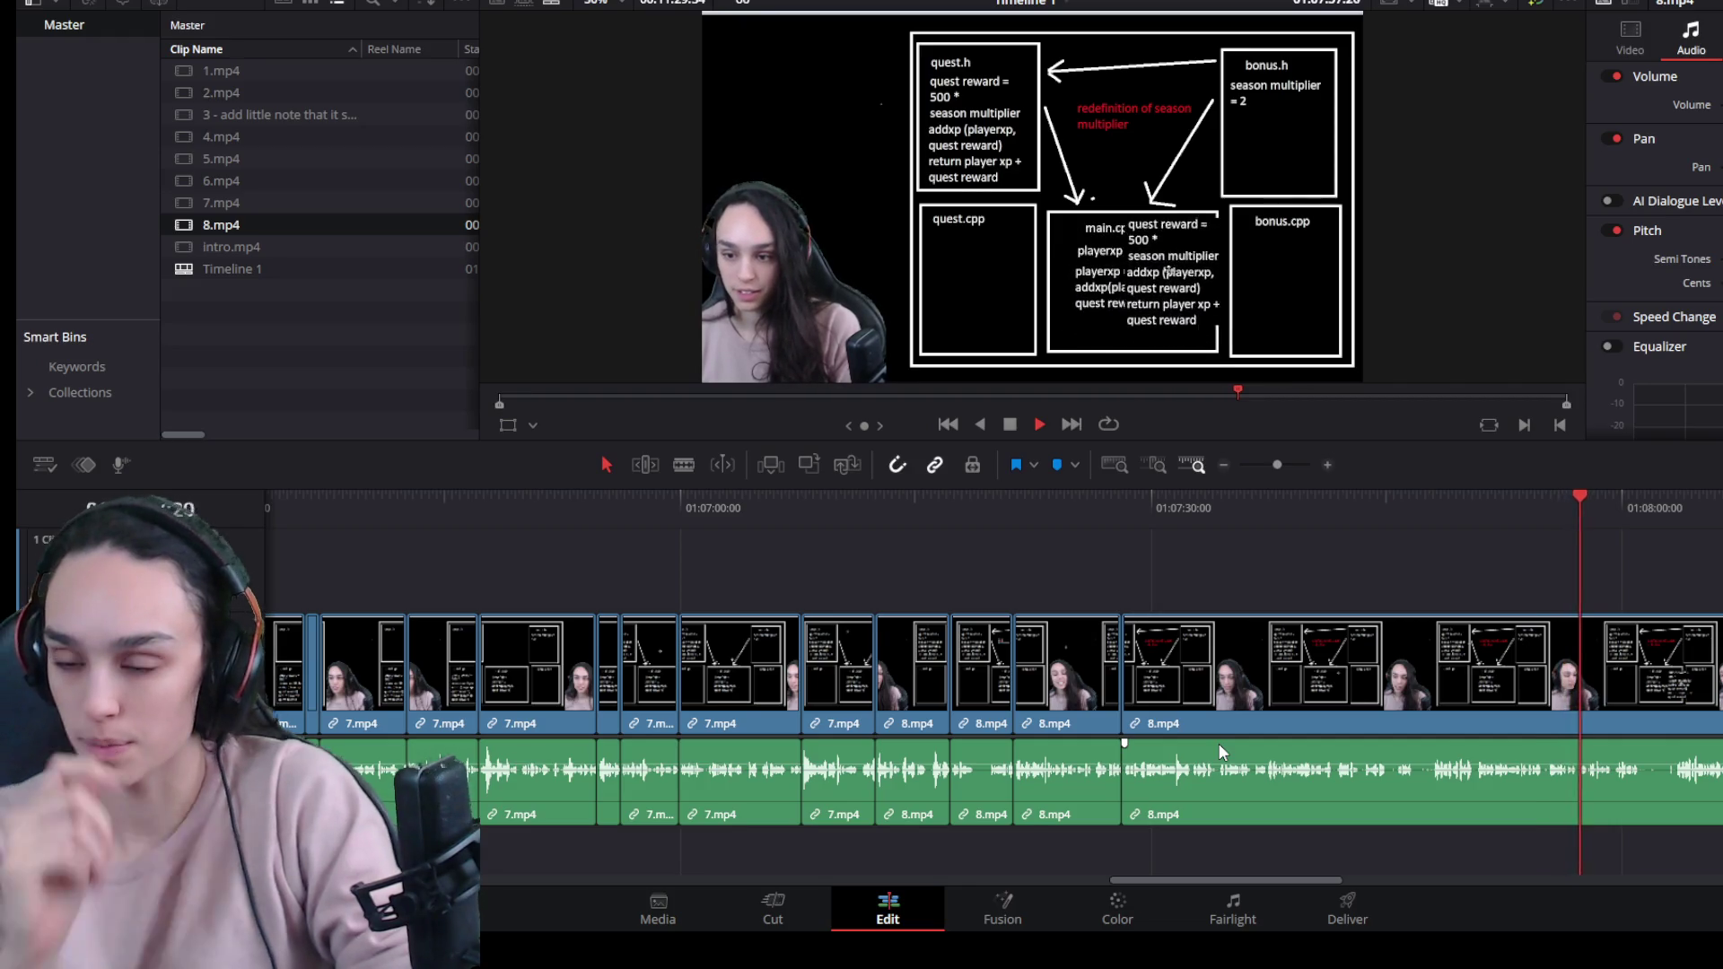
Split 8.mp4 where the first pause starts, trim it off the next piece, ripple-delete the gap, and review.
scroll(1627, 698, up, 1)
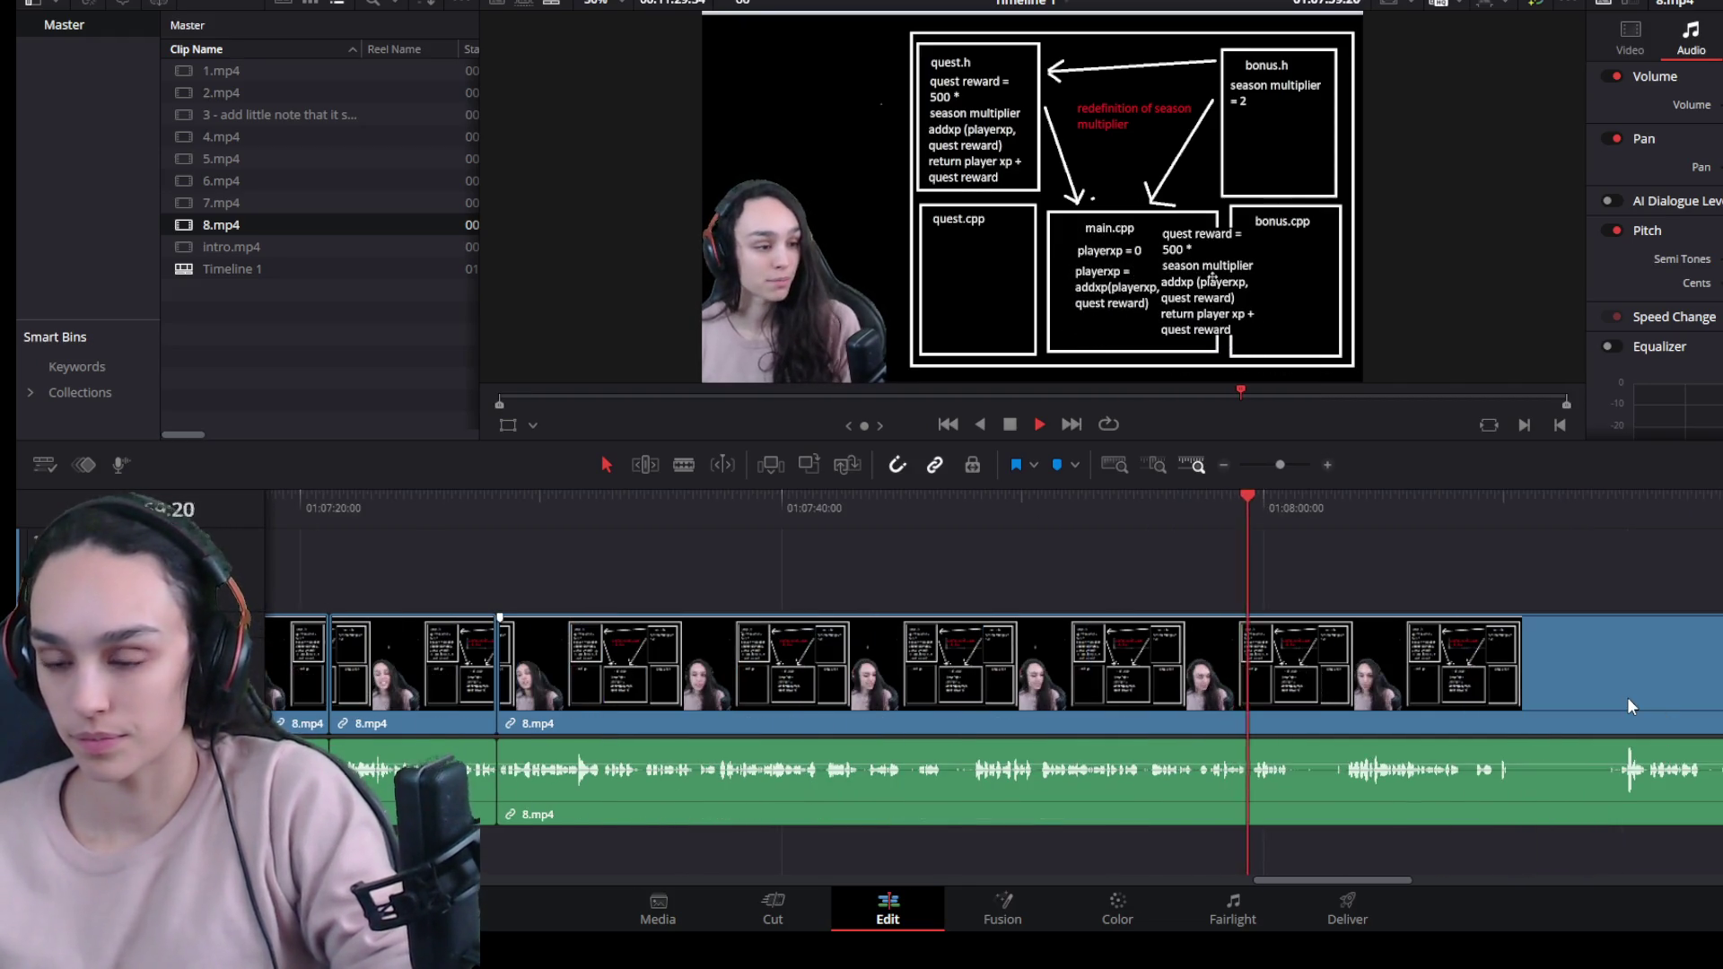
scroll(1423, 721, up, 1)
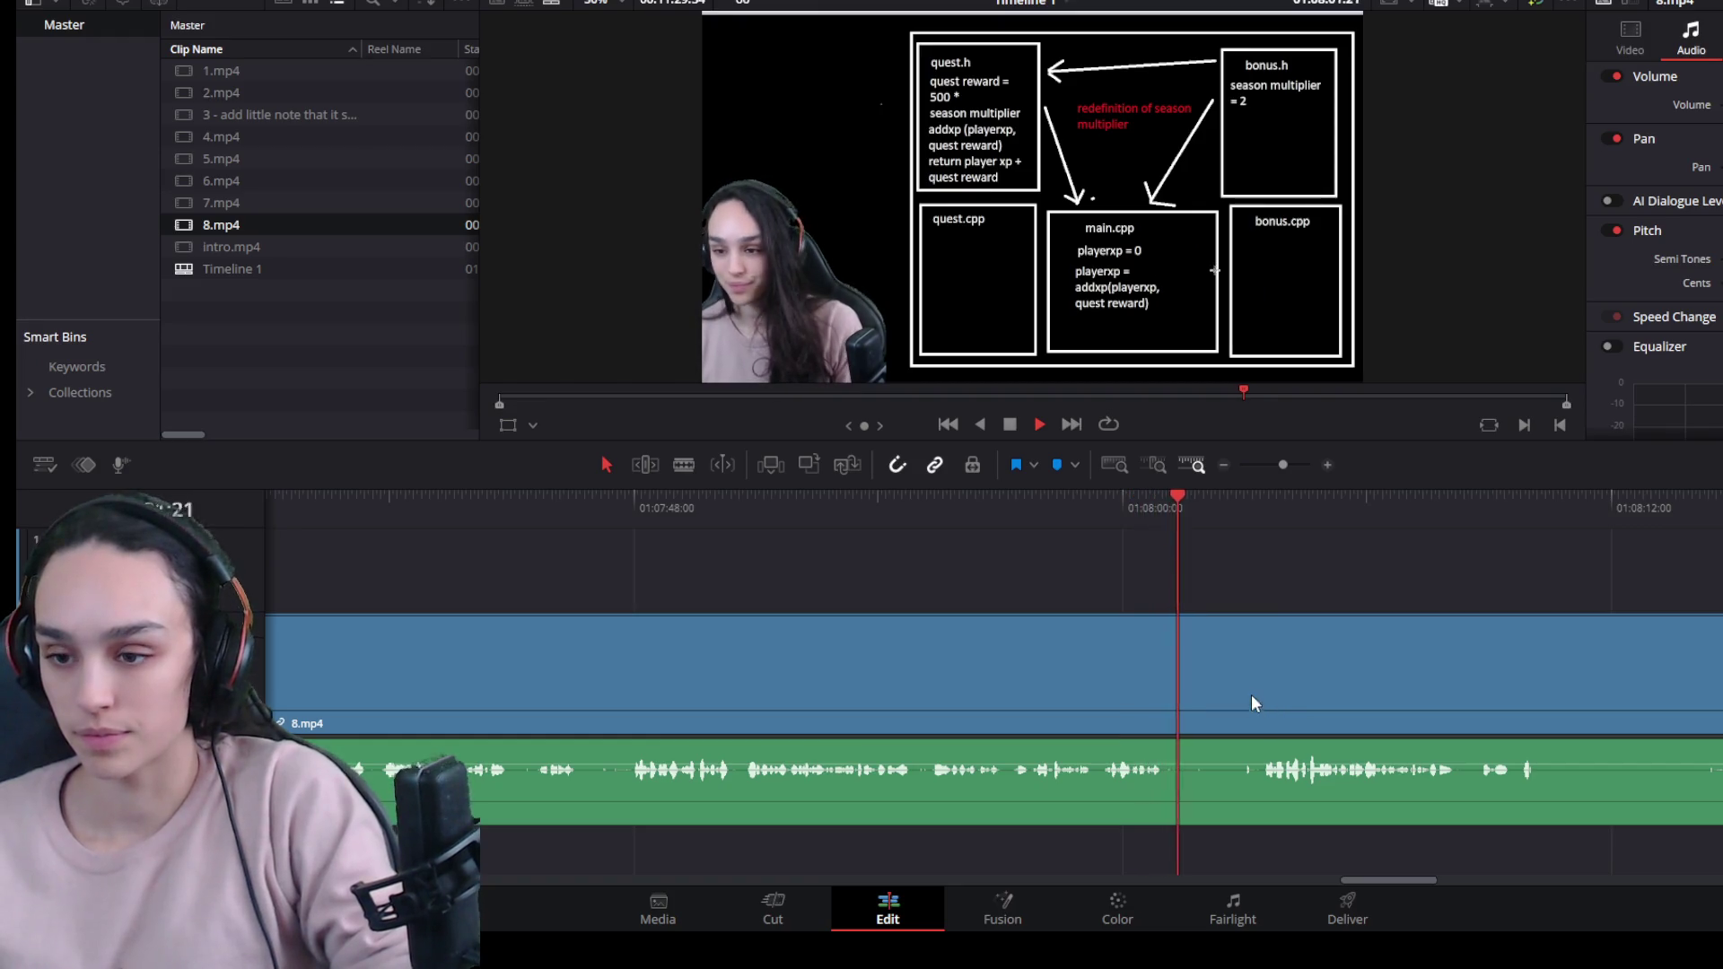
drag(1213, 519, 1165, 509)
key(ctrl+b)
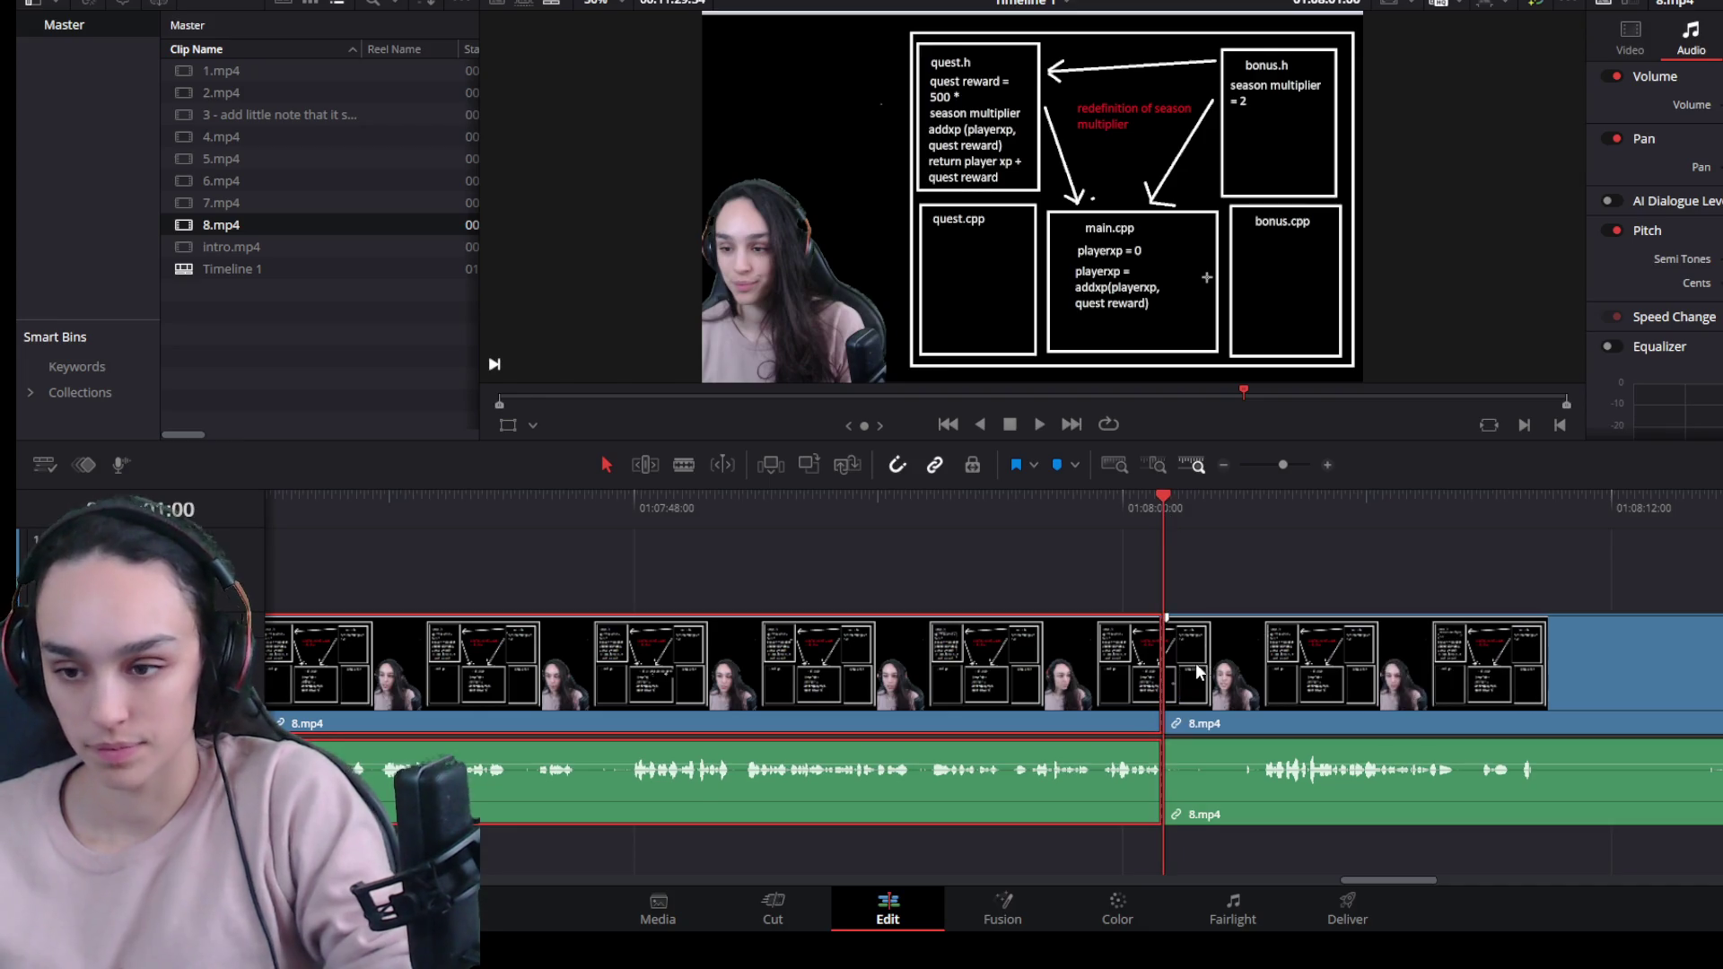
drag(1176, 687, 1263, 687)
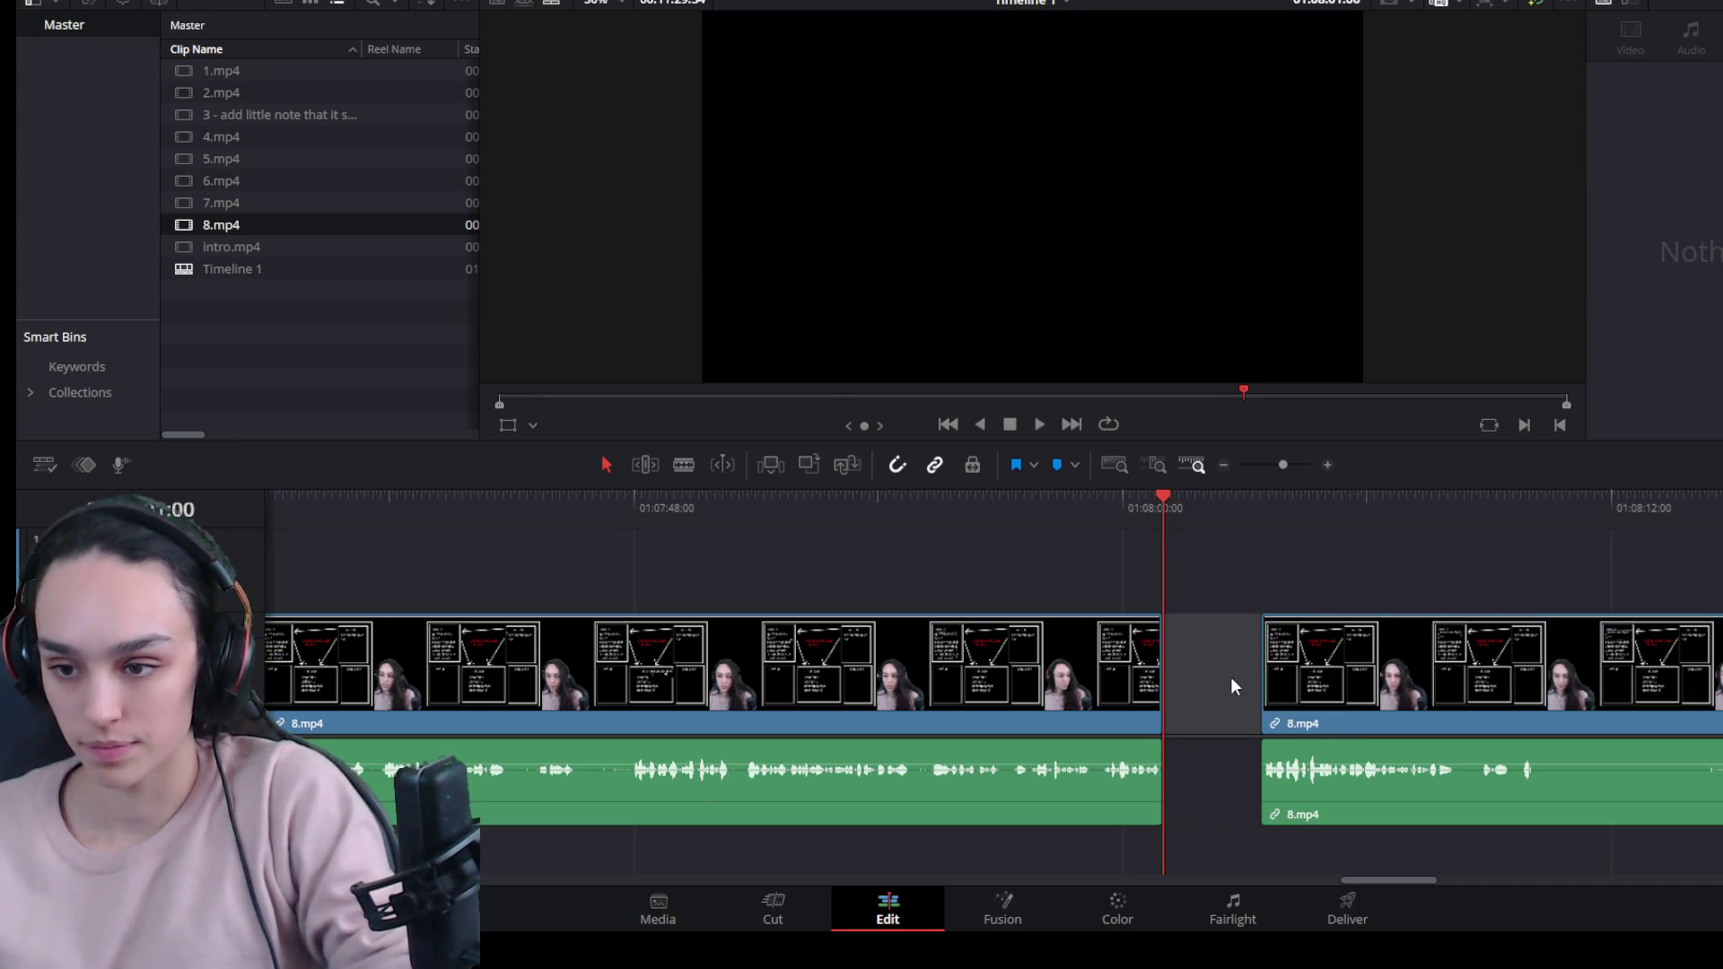
click(1249, 697)
key(Delete)
key(space)
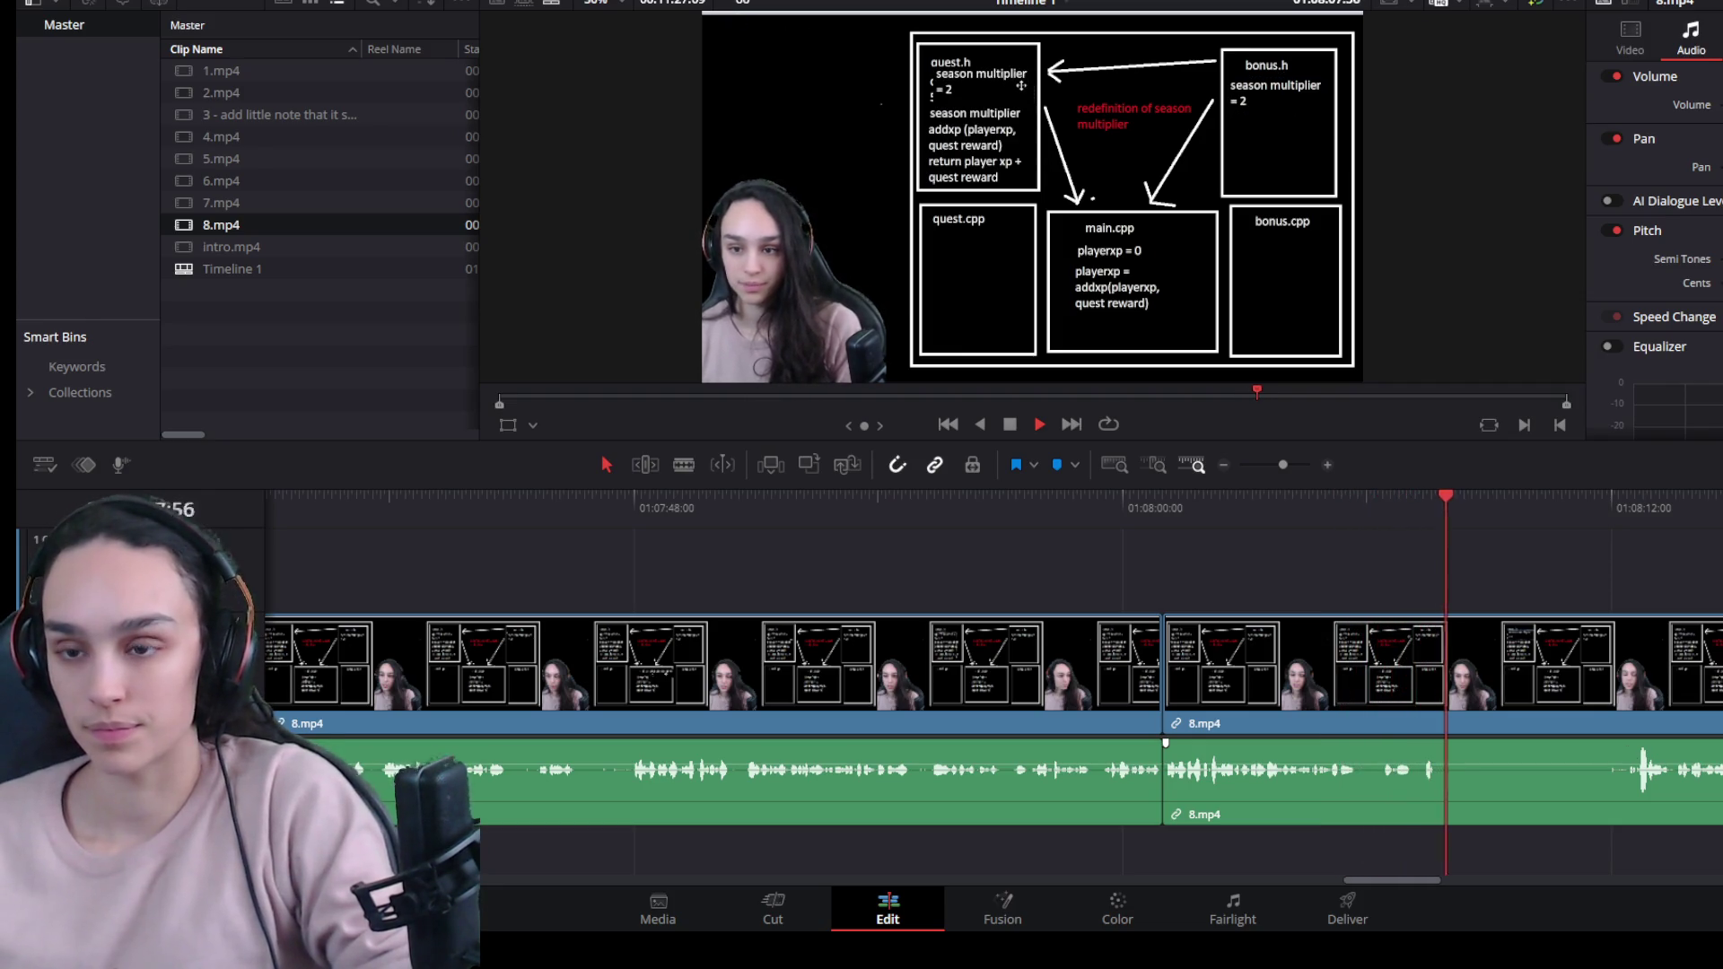
key(space)
Split the second 8.mp4 clip, trim the pause off the right piece, and ripple-delete the gap.
click(1546, 686)
key(ctrl+b)
drag(1466, 705, 1628, 705)
click(1572, 690)
key(Delete)
key(space)
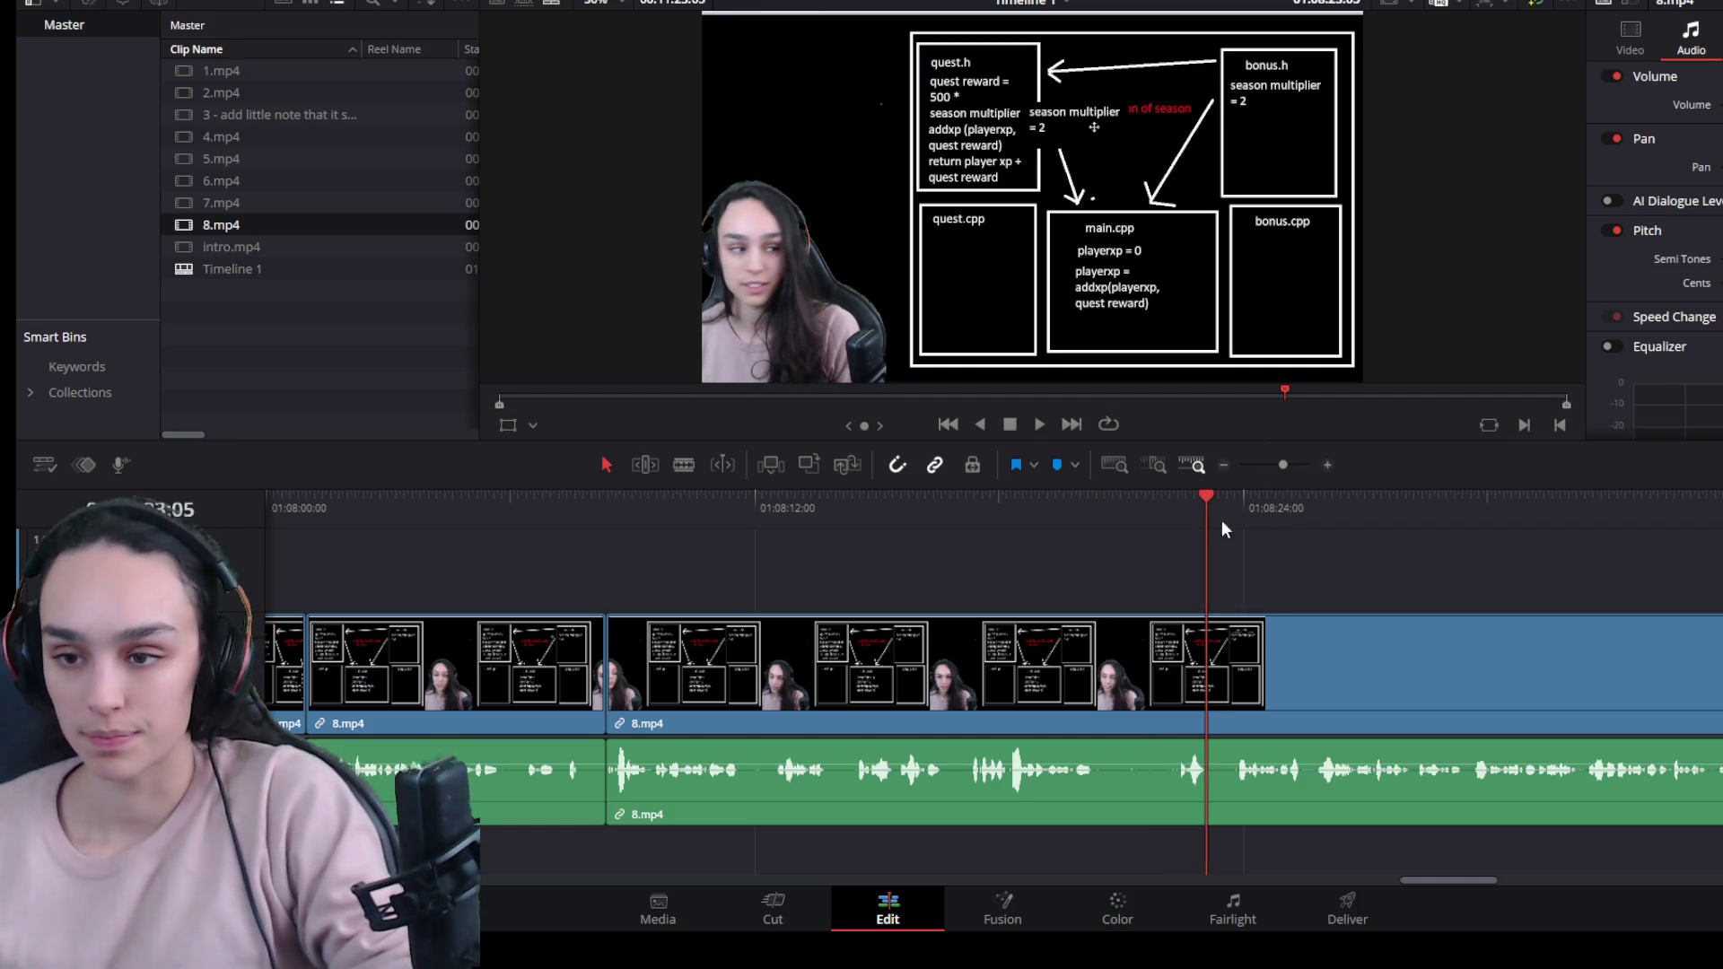
Split 8.mp4 at the sentence end, trim the pause off the left piece, and close the gap.
click(1158, 509)
click(1173, 509)
key(ctrl+b)
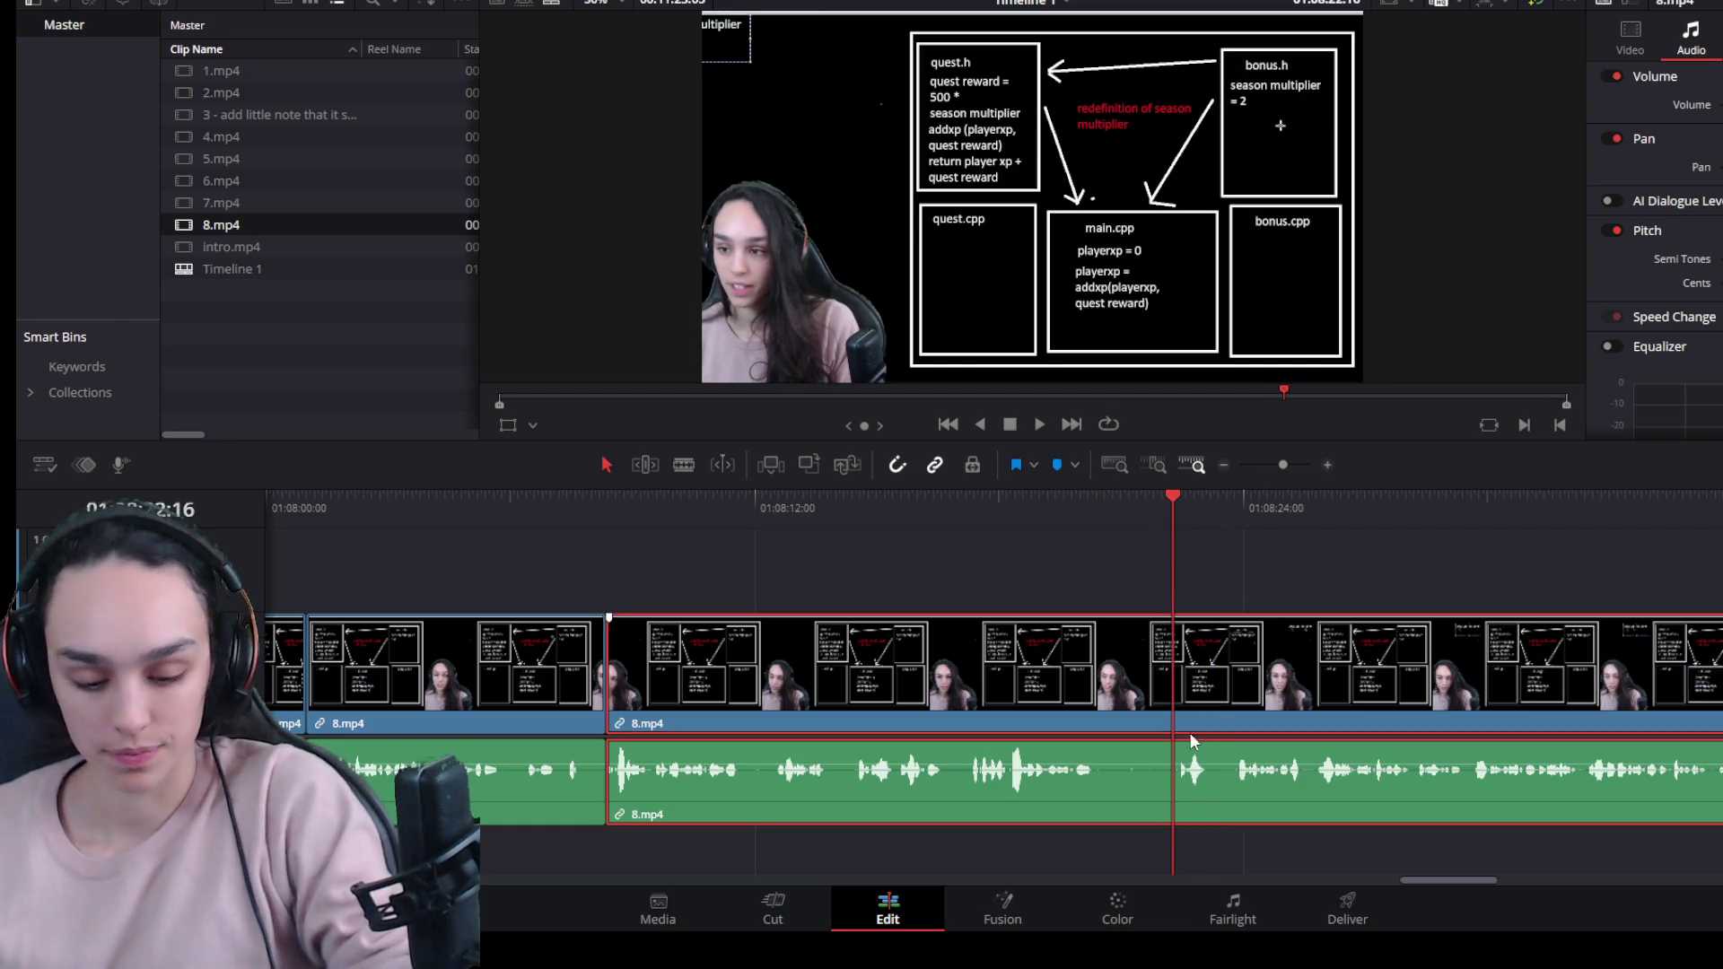
drag(1166, 722, 1094, 723)
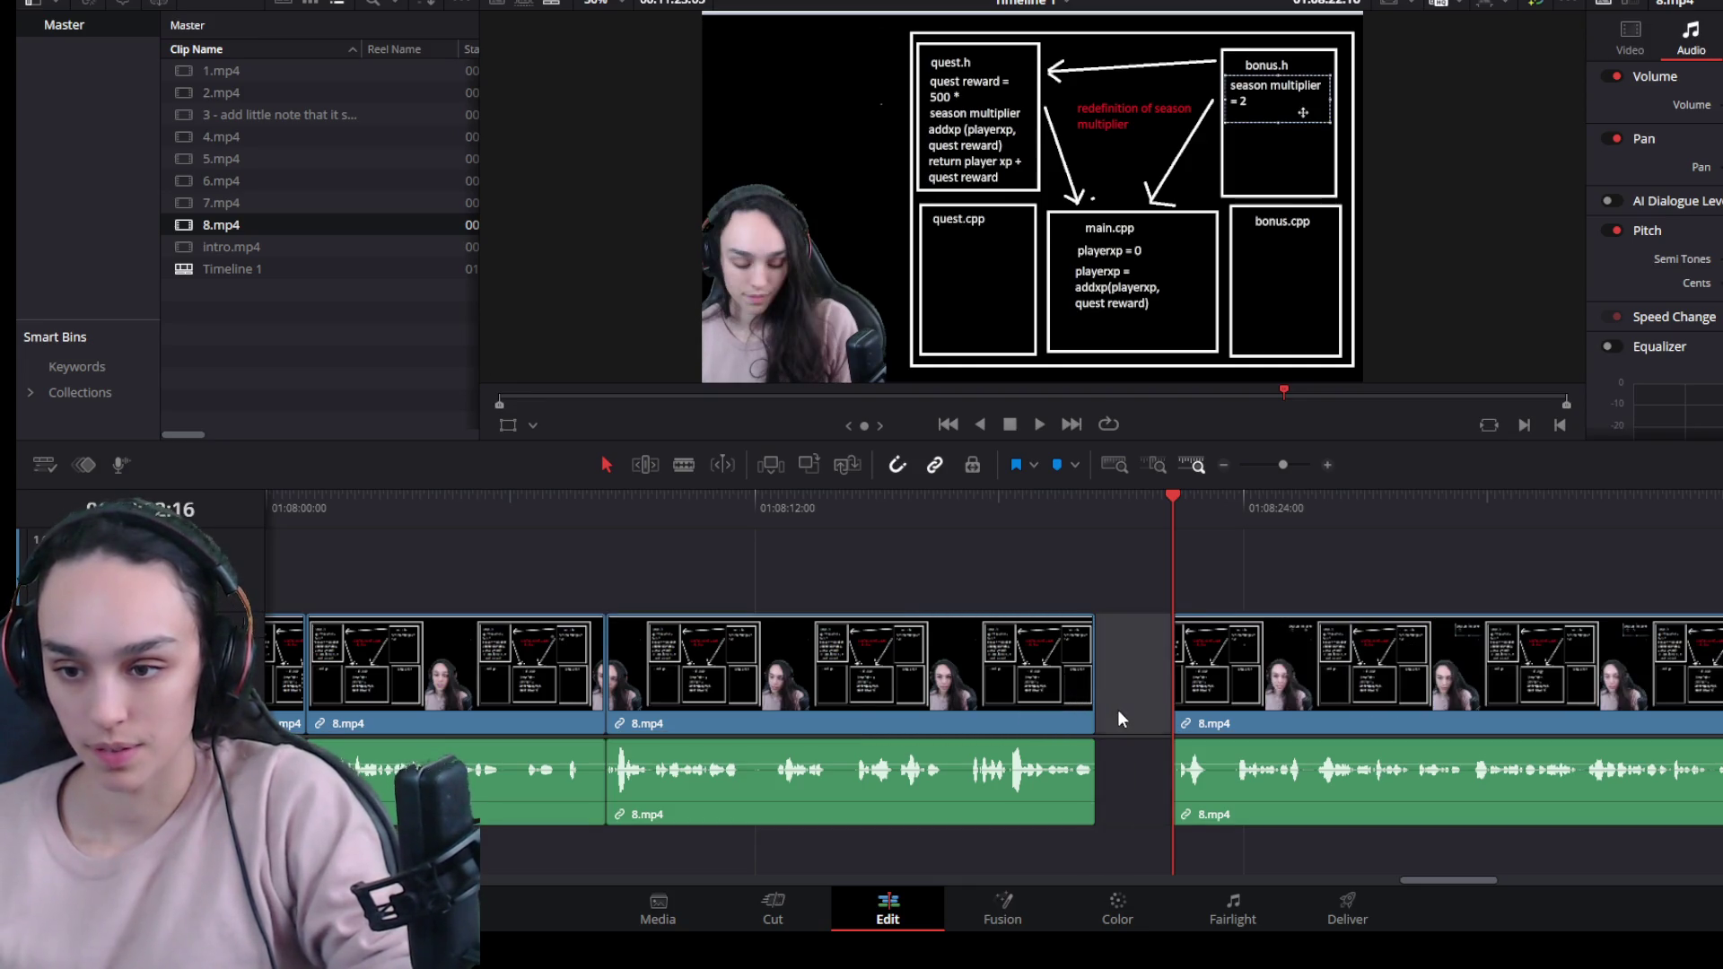
click(1143, 724)
key(BackSpace)
key(space)
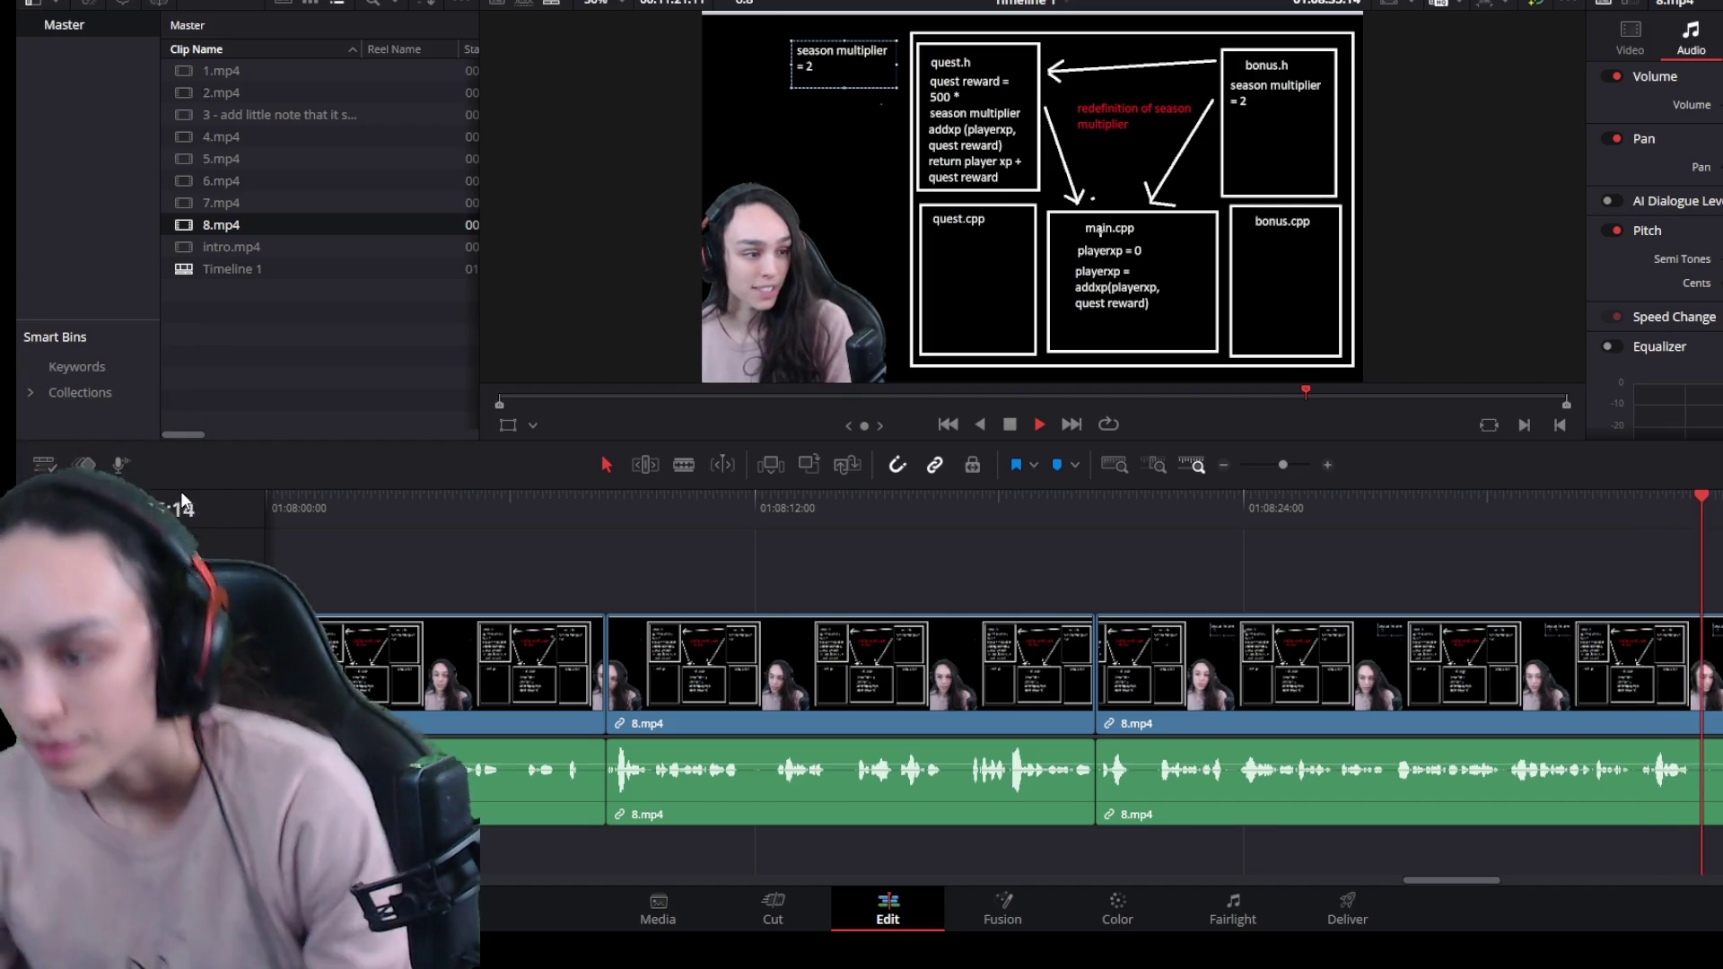
key(space)
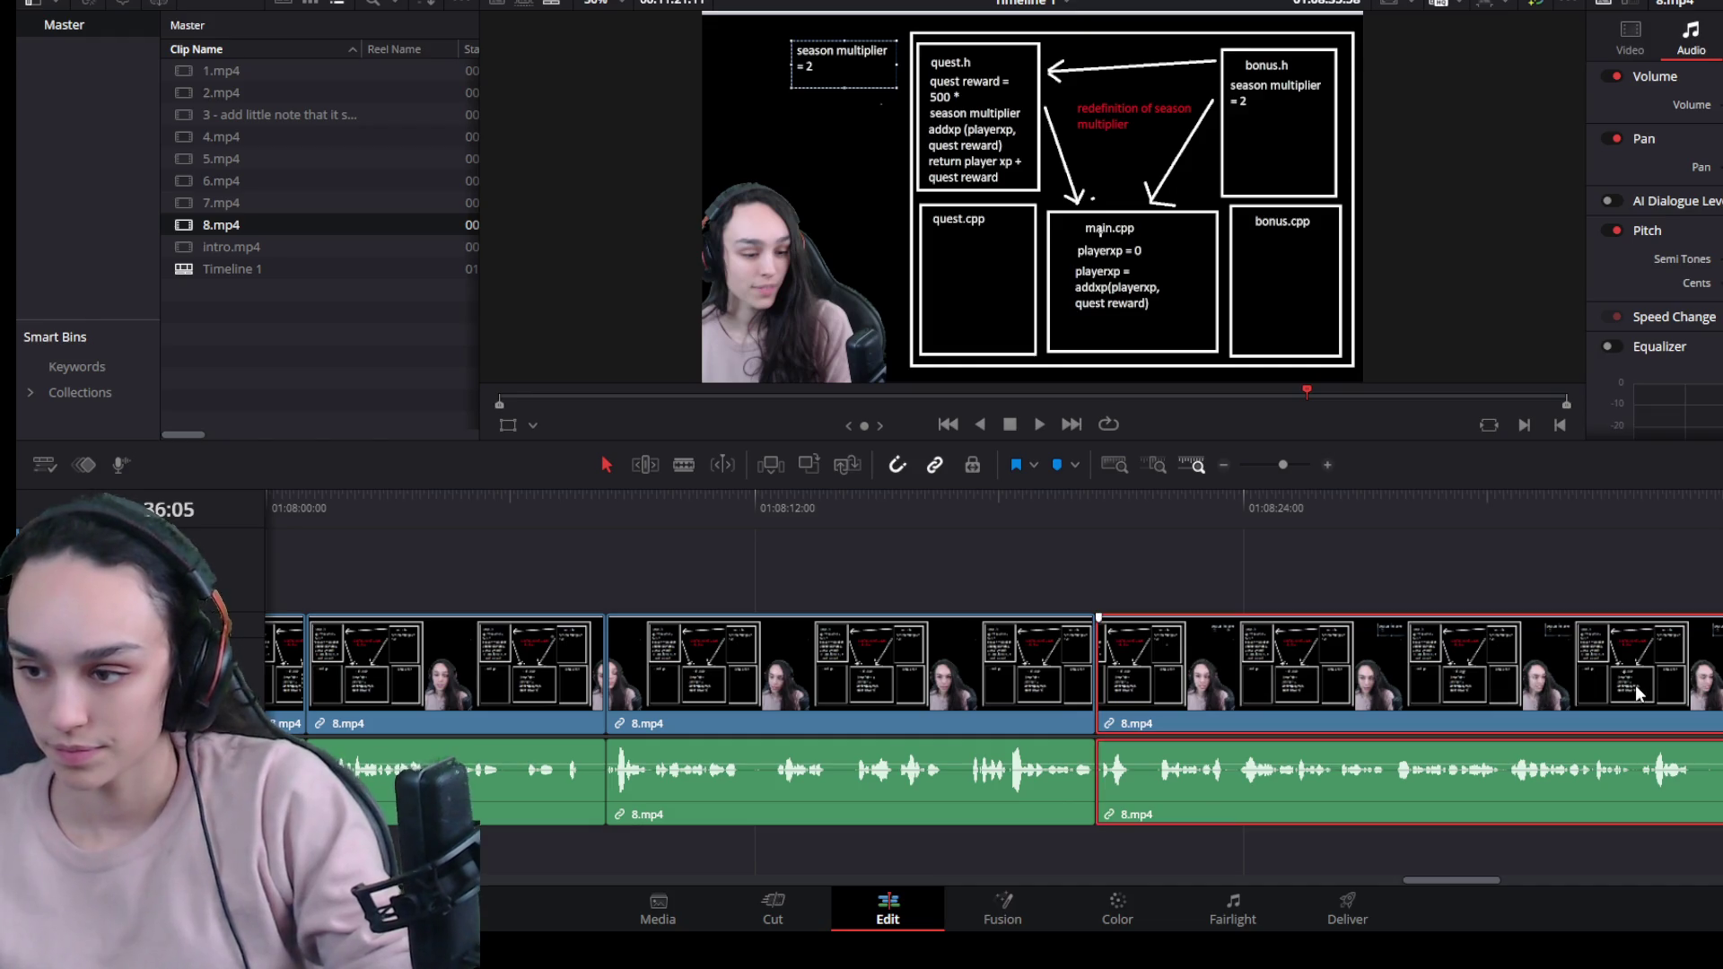
Trim the silent tail off the right 8.mp4 clip and play on past it.
drag(1720, 683, 1692, 682)
key(space)
scroll(1400, 717, right, 5)
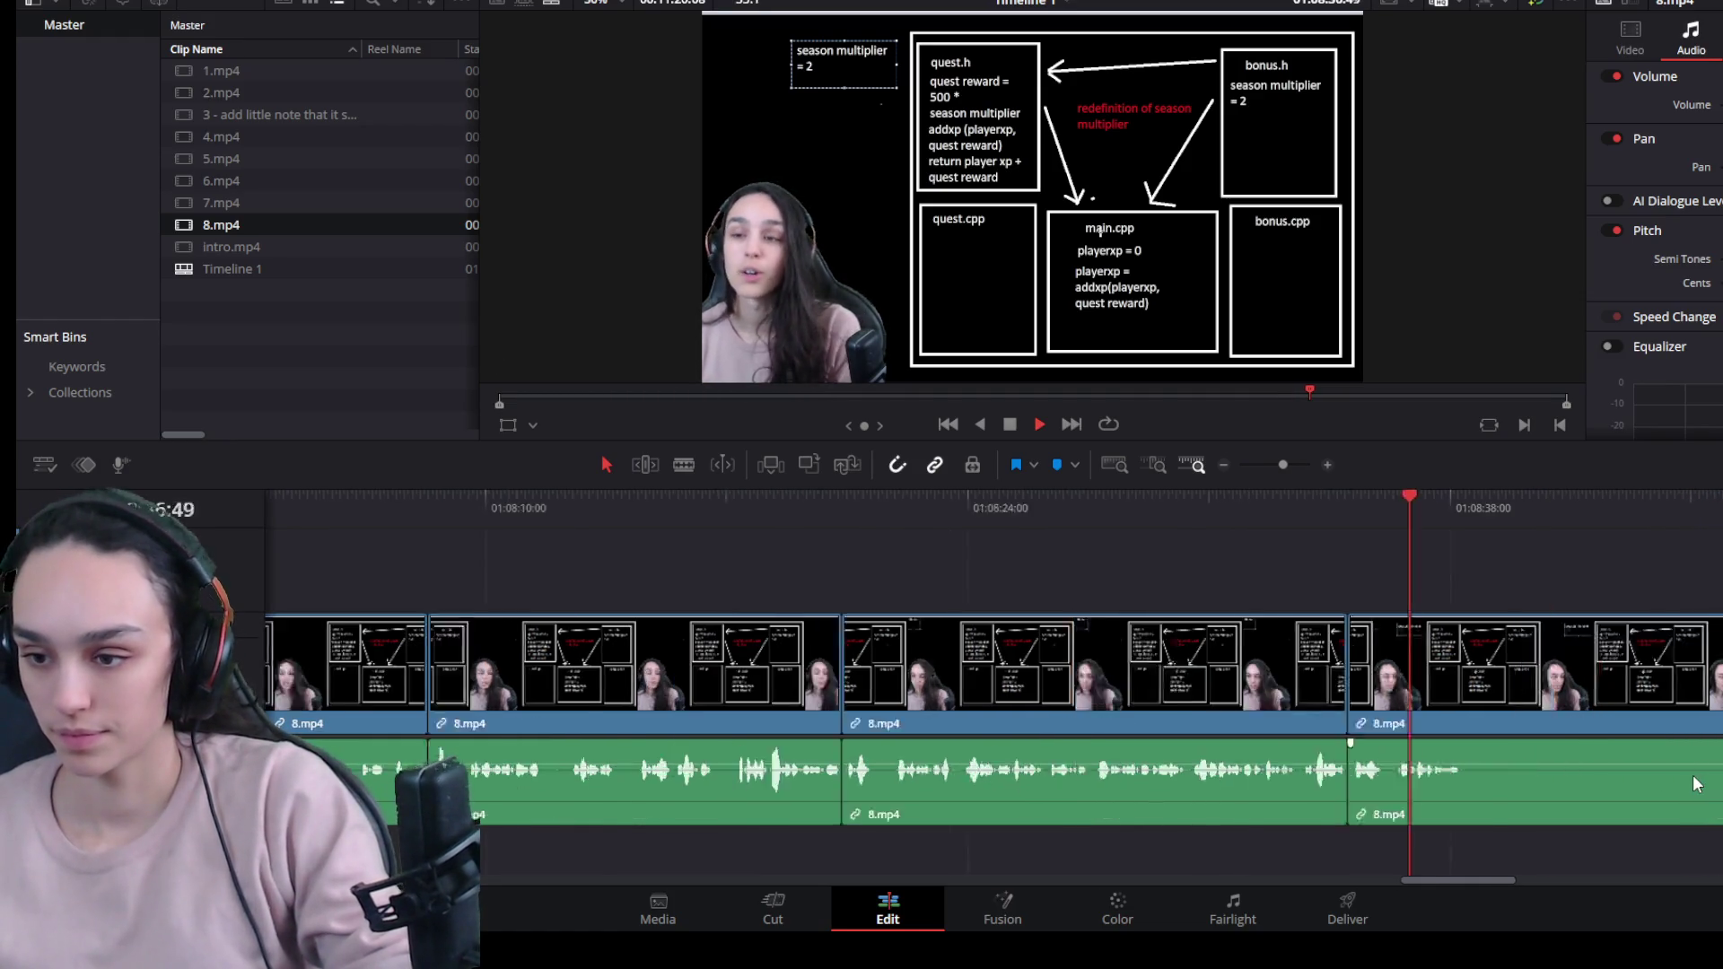
key(space)
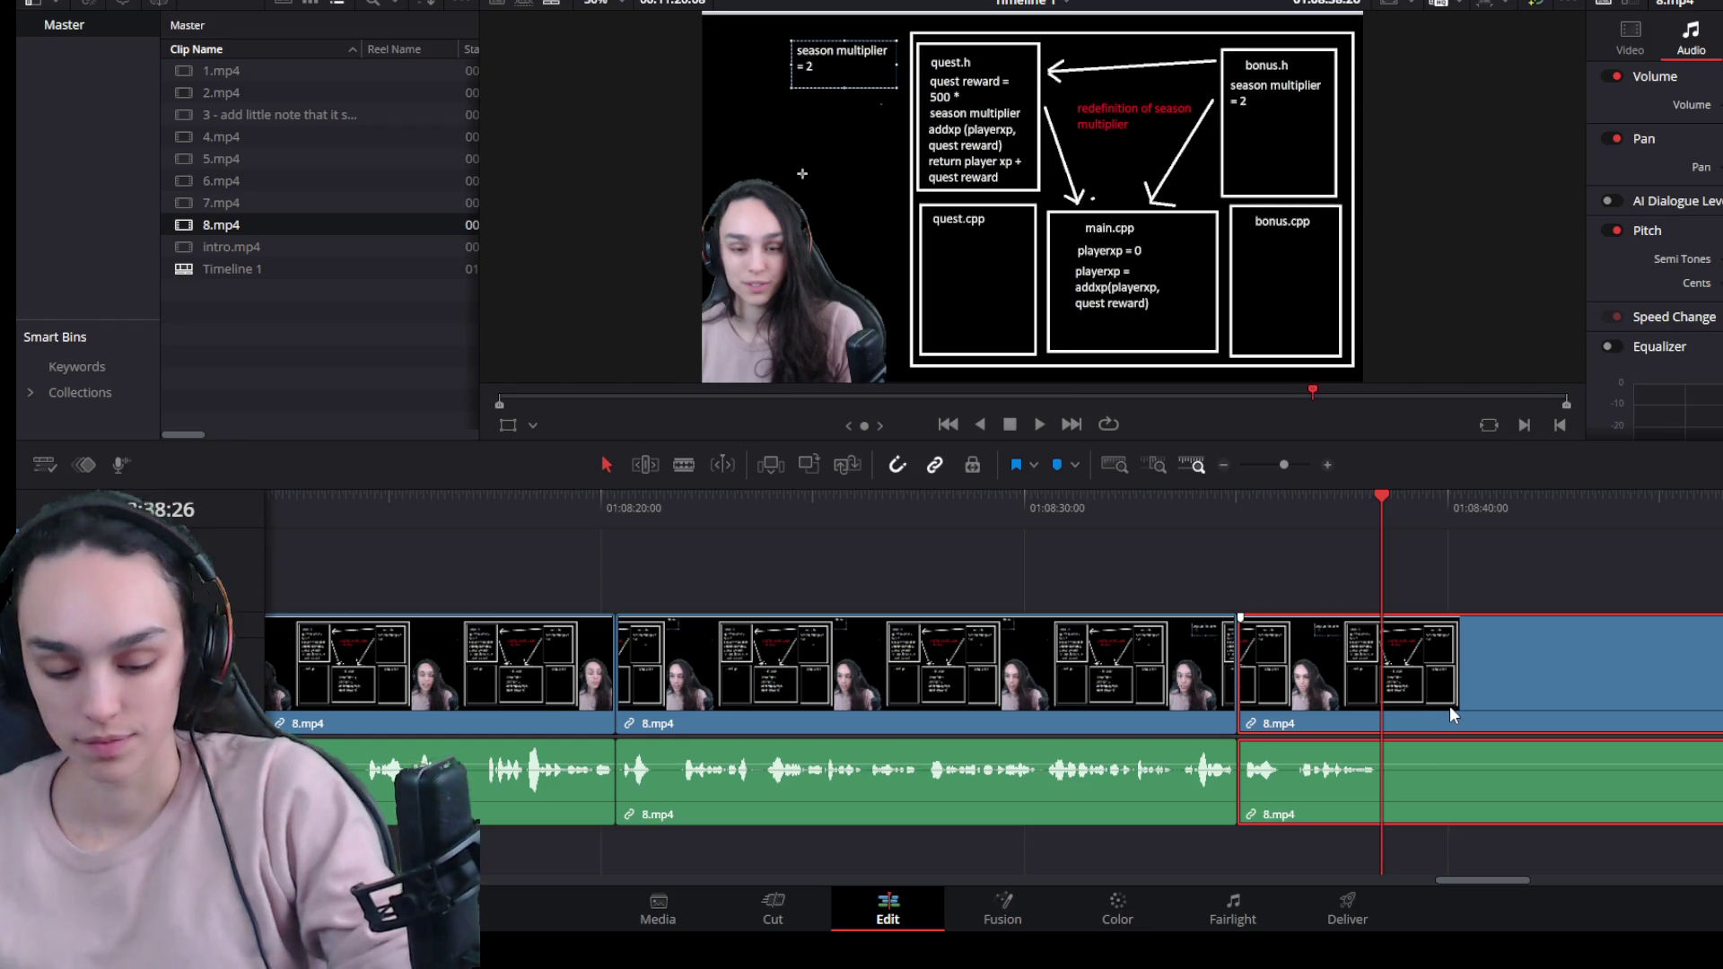
Cut the pause near 01:08:40 from the next clip's start and ripple-delete the gap.
key(ctrl+b)
key(ctrl+minus)
drag(1497, 521, 1515, 521)
click(1214, 717)
drag(1209, 717, 1516, 718)
key(Delete)
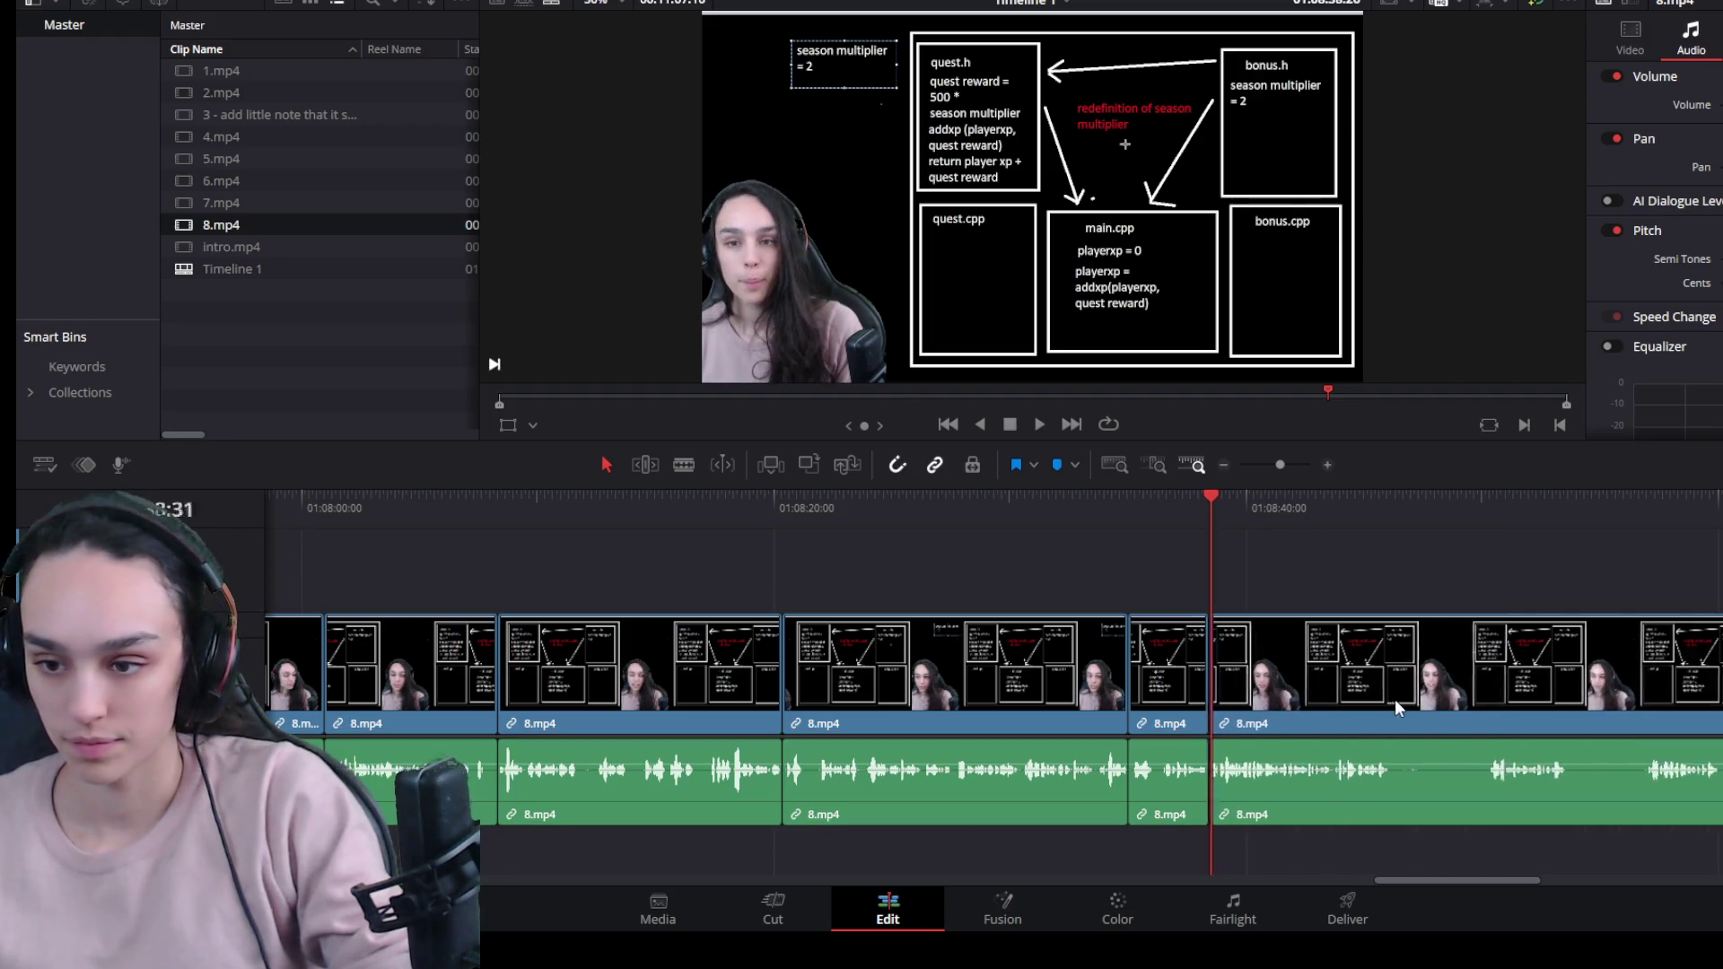
key(space)
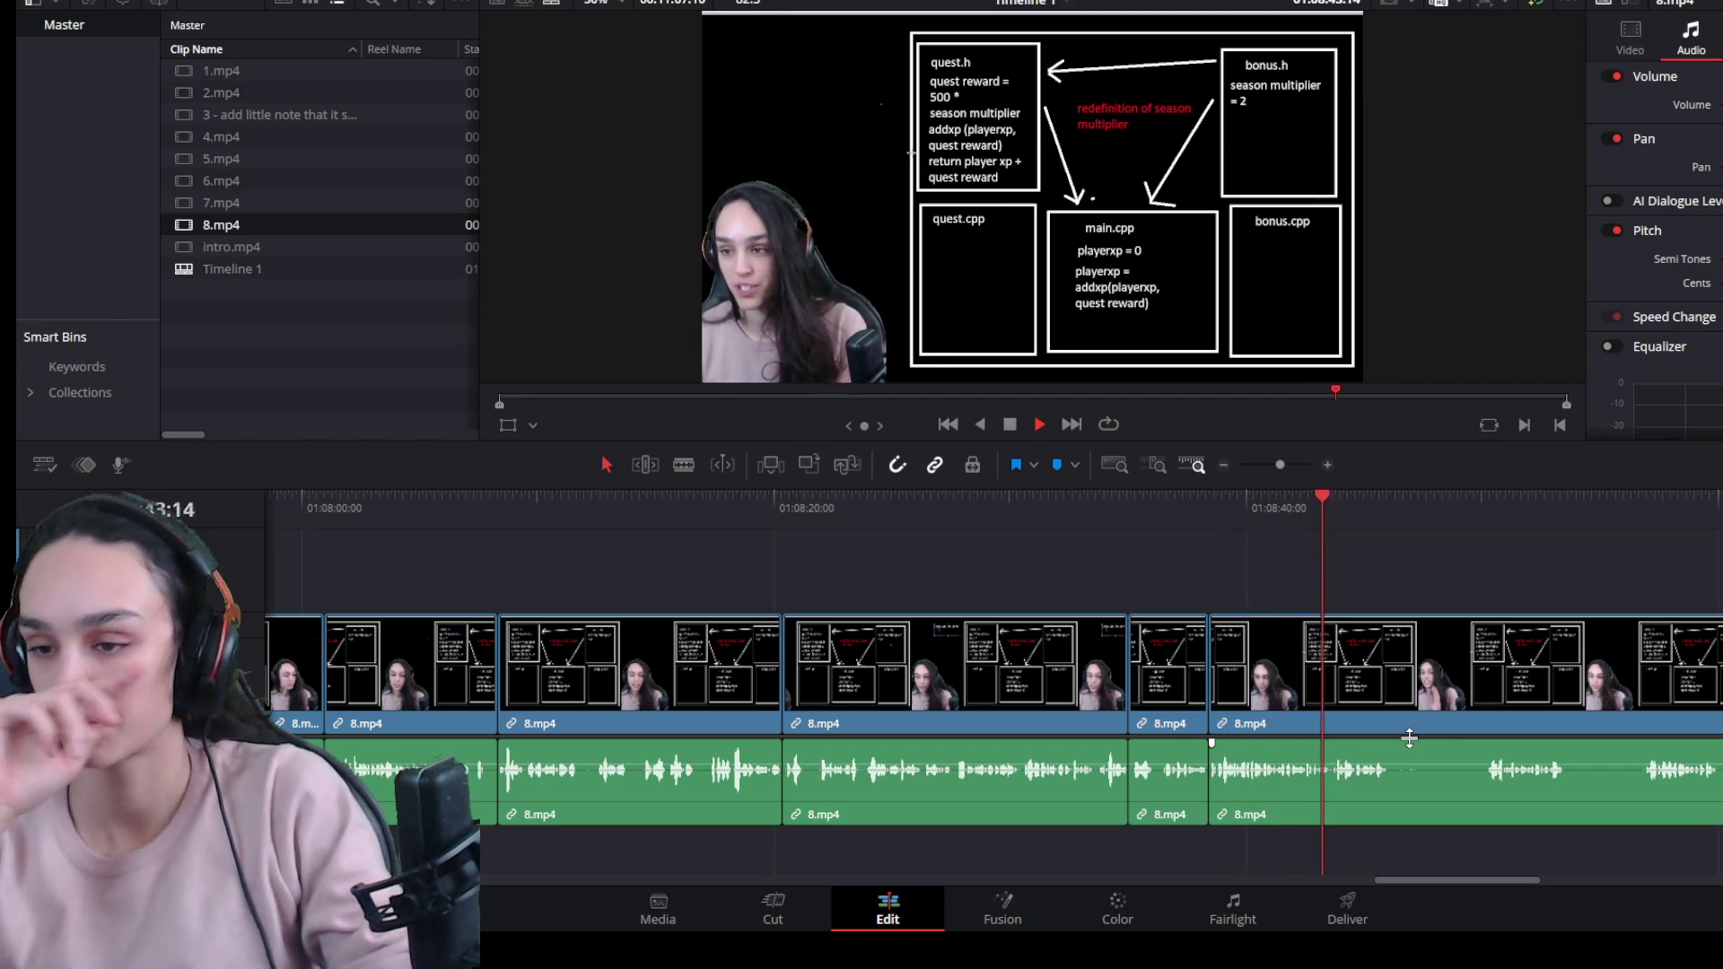
scroll(1509, 831, up, 2)
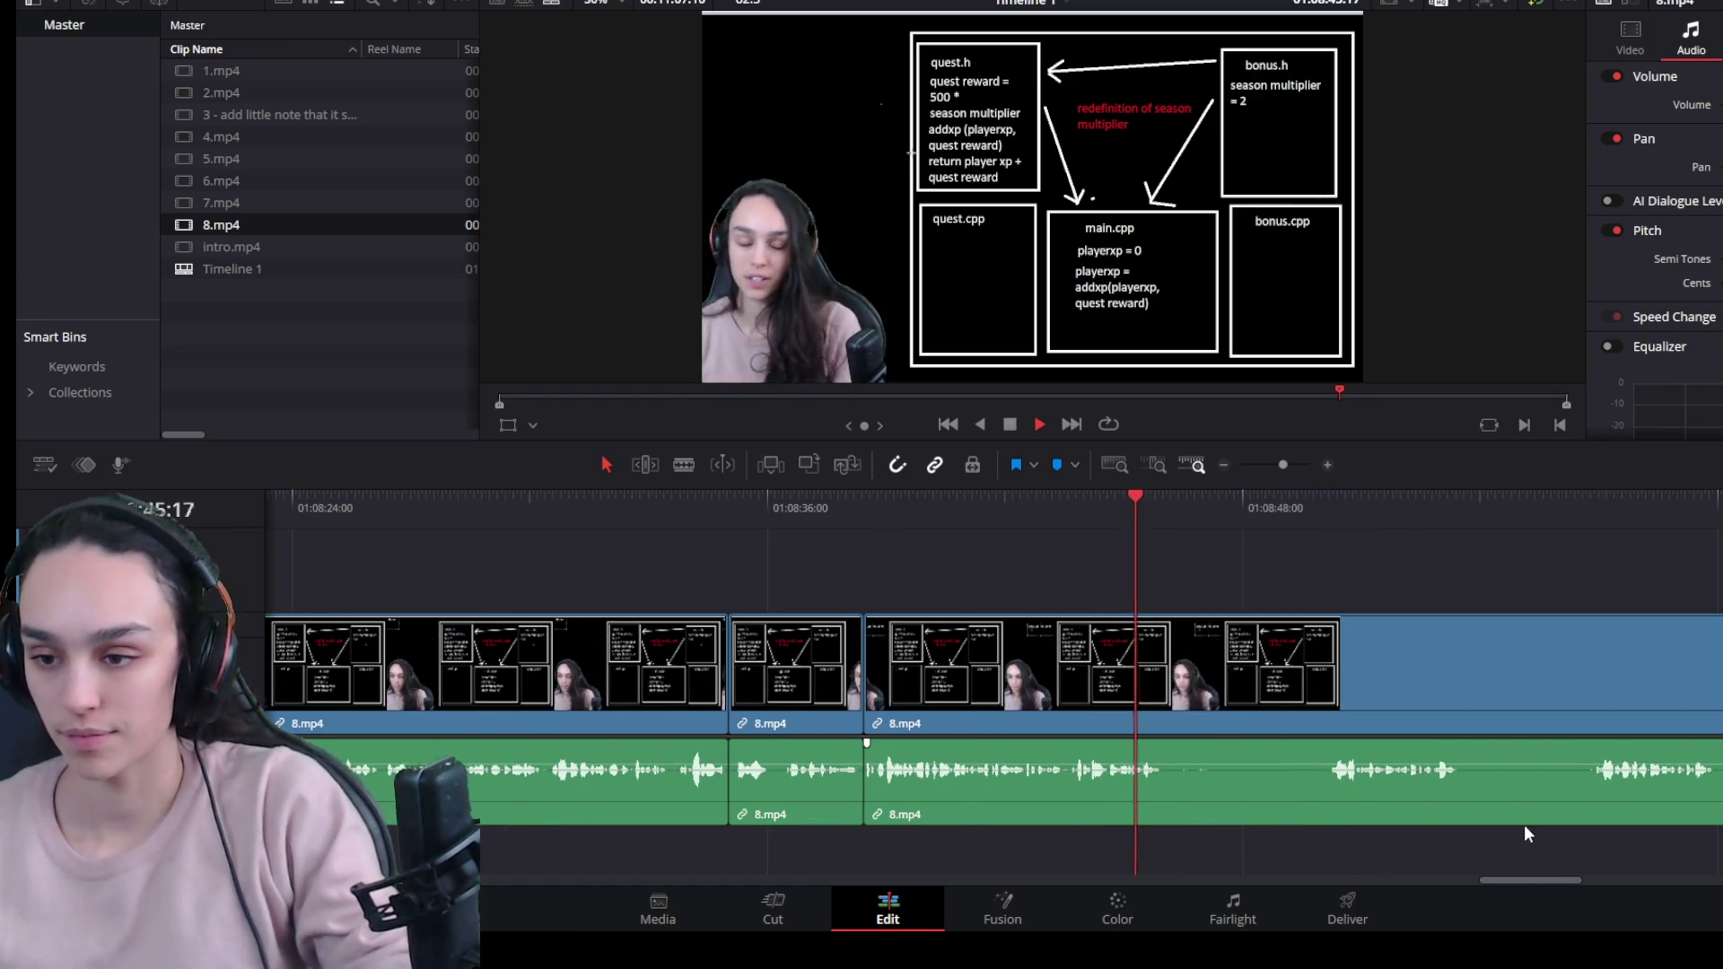
Split 8.mp4, trim the pause off the next clip's start, and ripple-delete the gap.
key(space)
key(ctrl+b)
drag(1172, 728, 1328, 728)
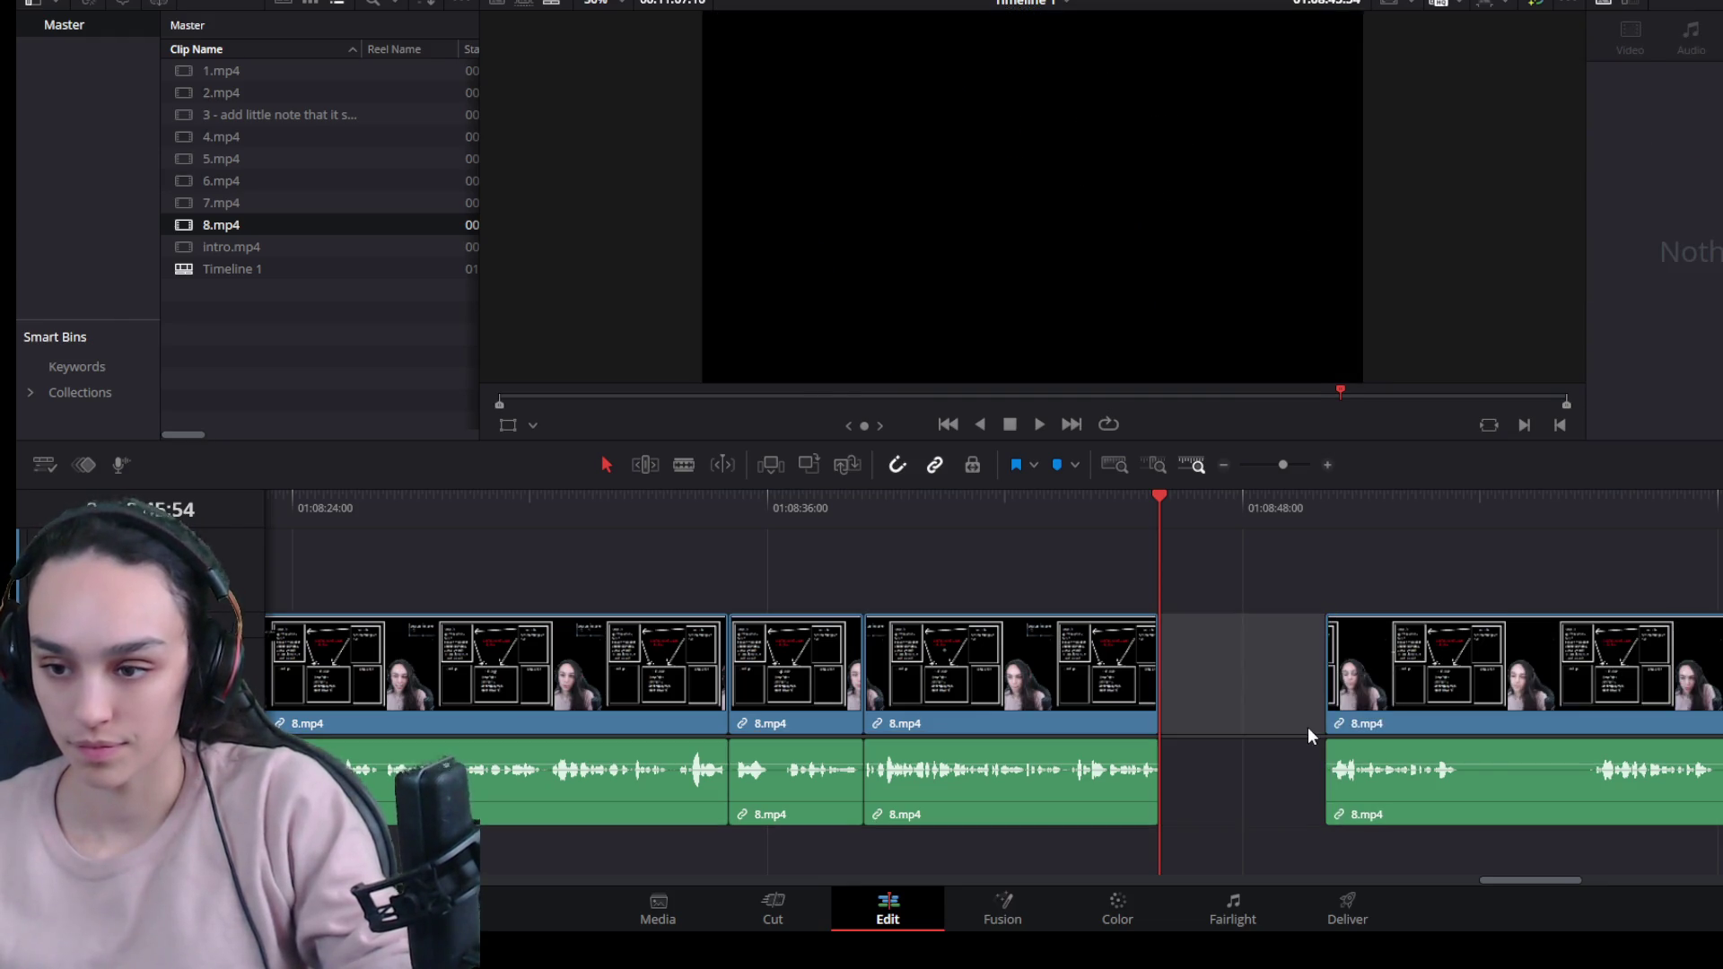
key(Delete)
key(space)
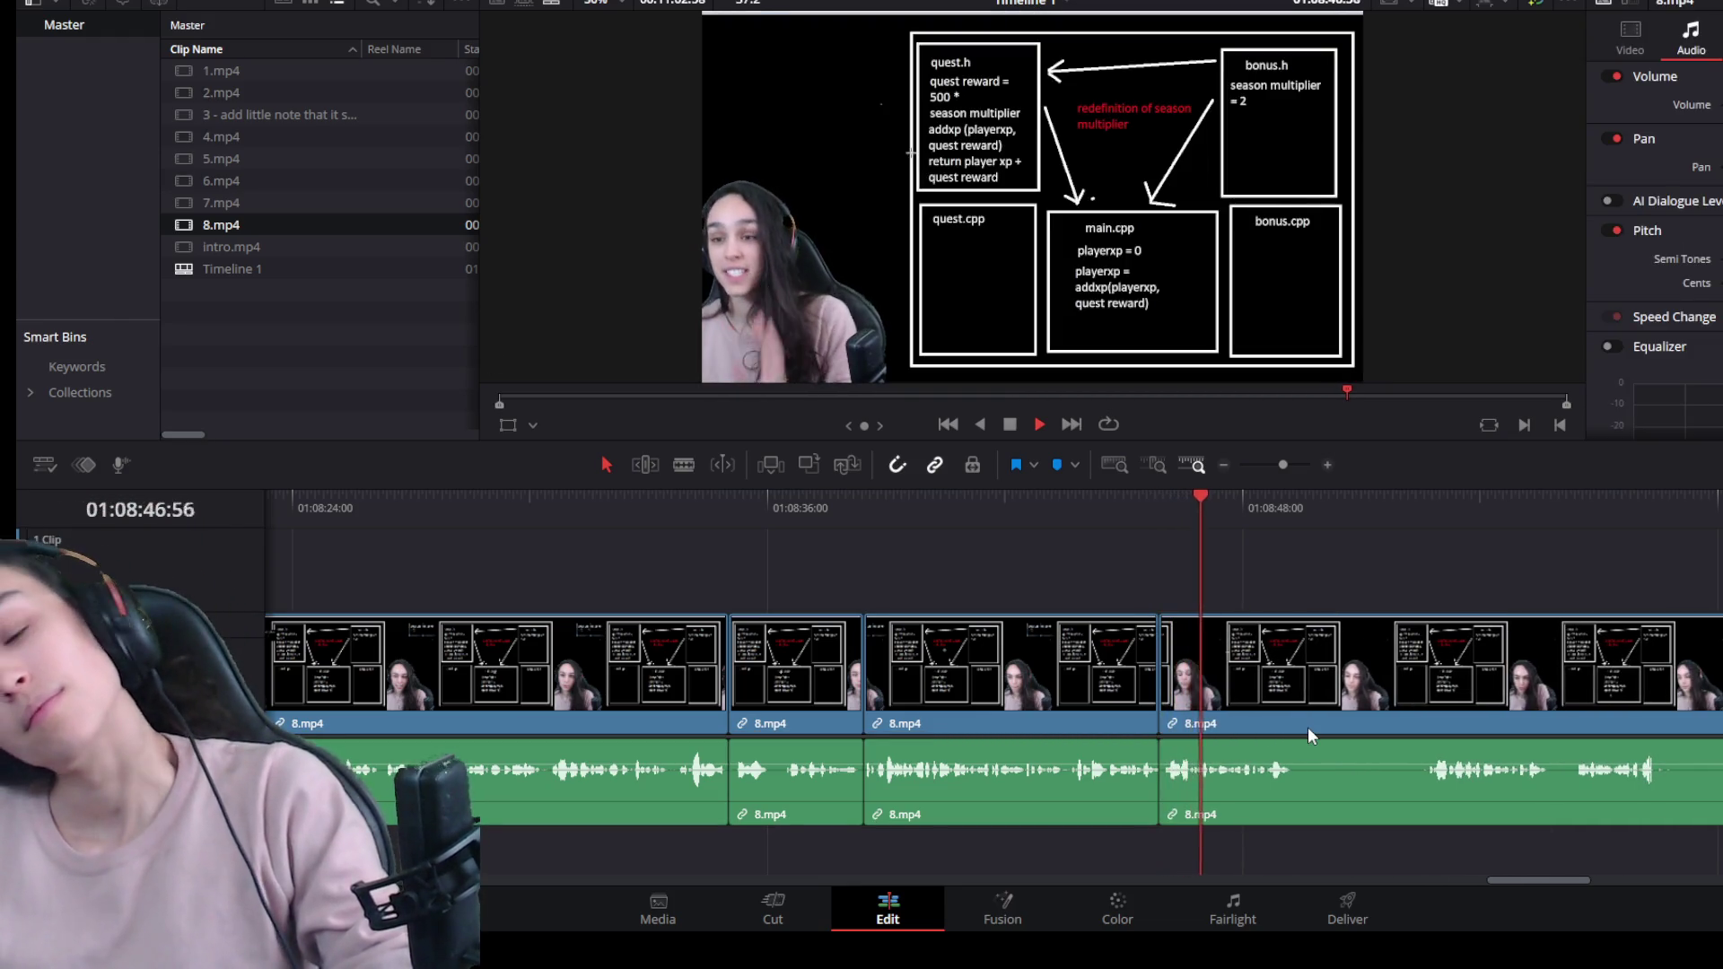
key(space)
Split the following clip, remove the pause from the right piece's start, and close the gap.
click(1323, 697)
key(ctrl+b)
drag(1298, 727, 1433, 727)
click(1395, 713)
key(Delete)
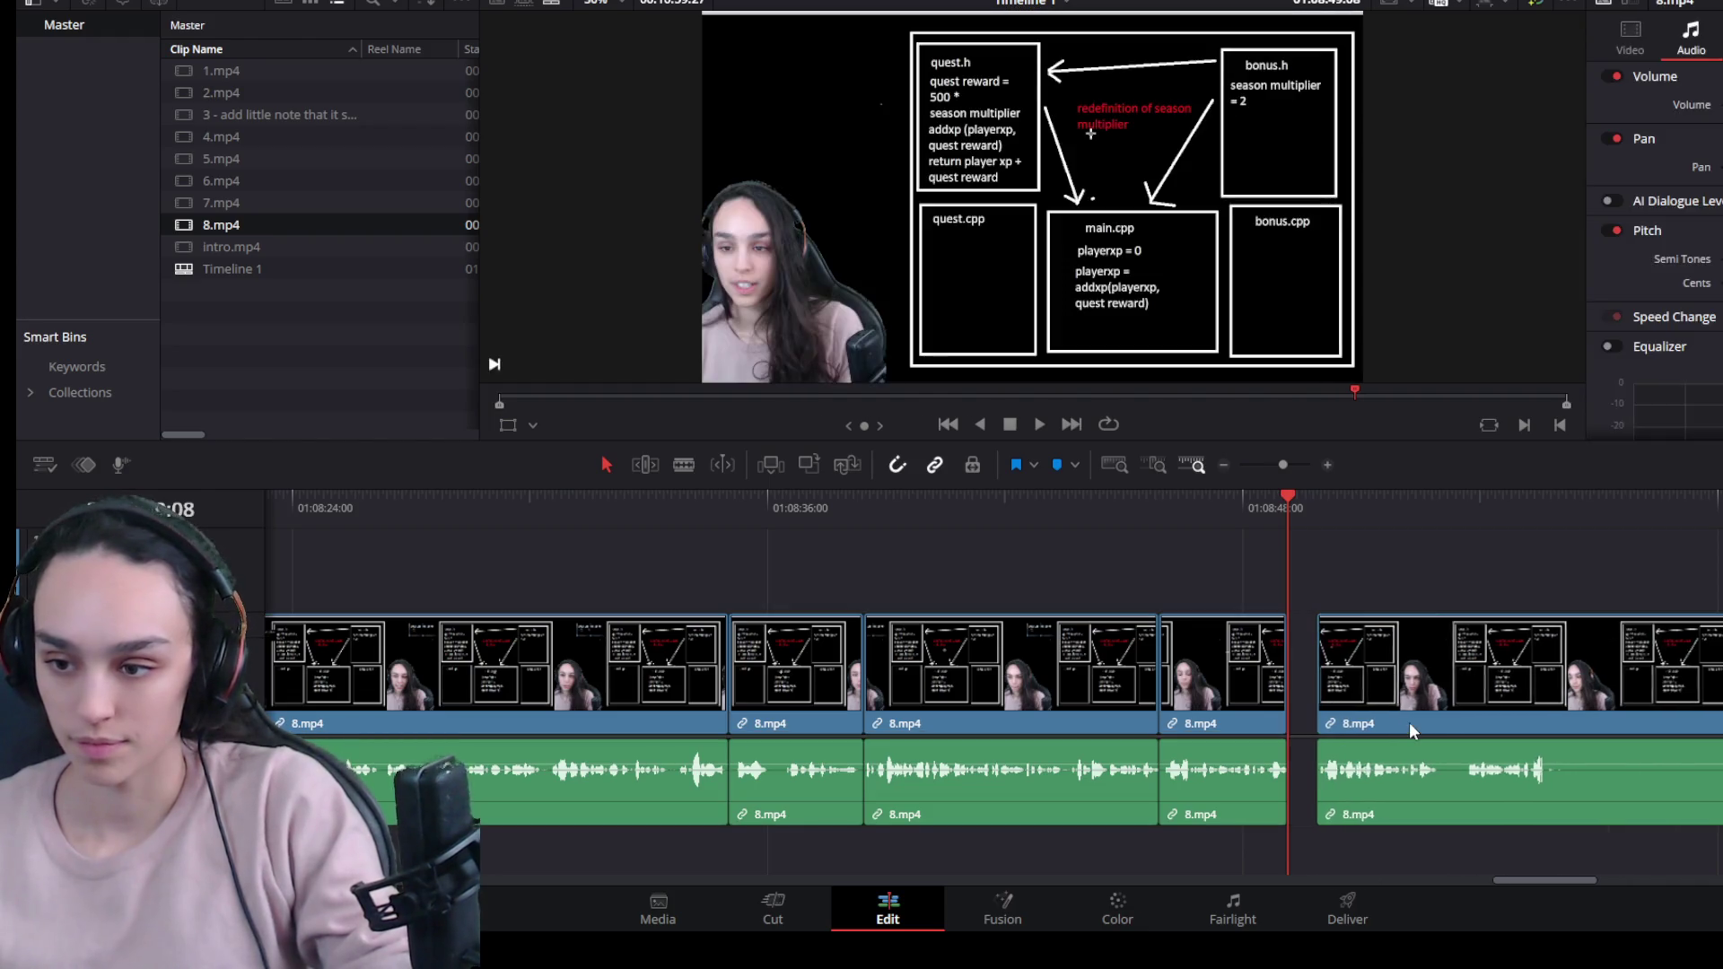
key(space)
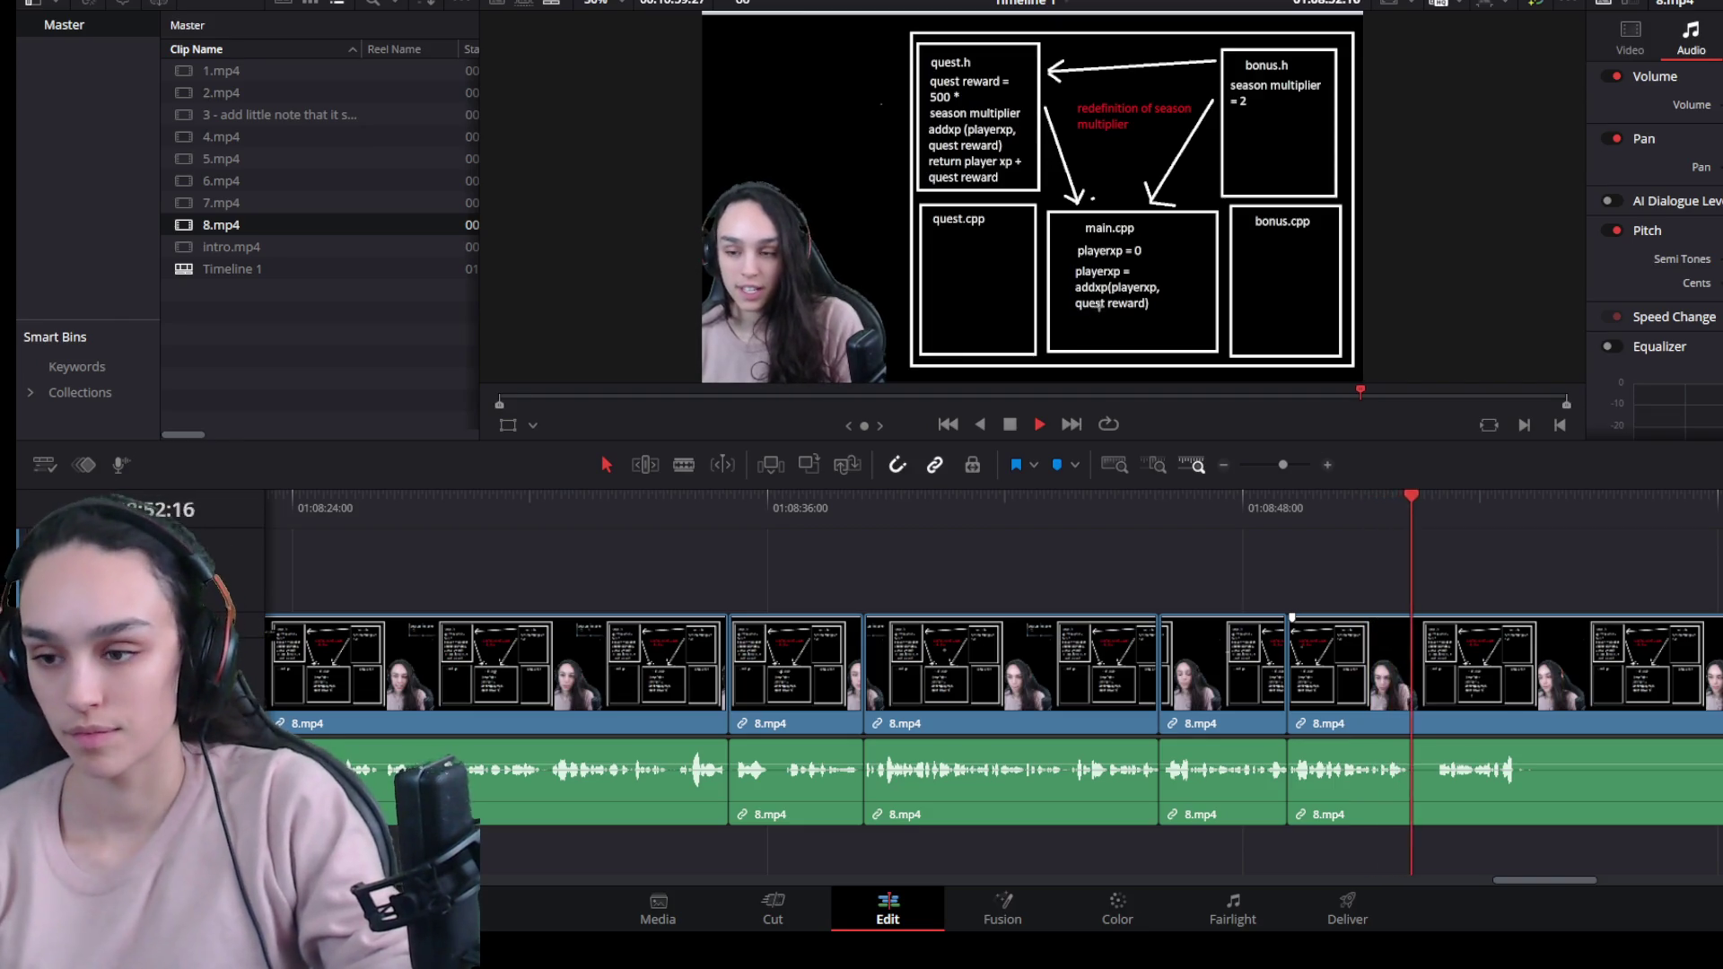
key(space)
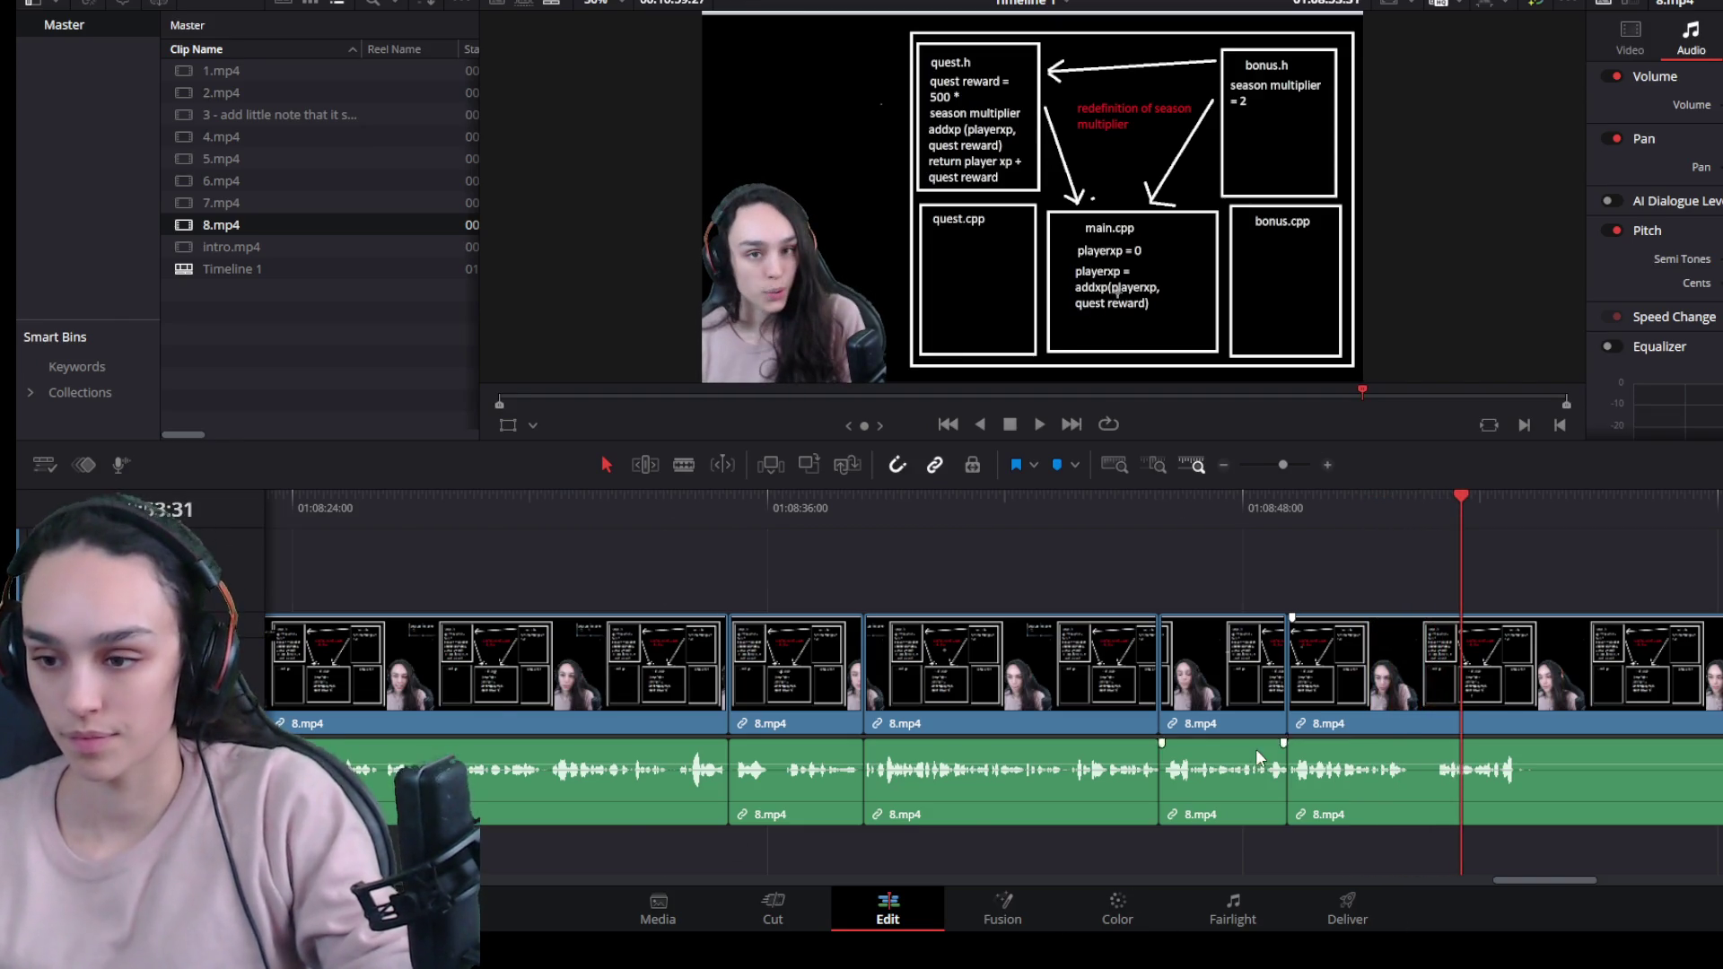
Split back at an earlier pause, trim it off the left piece's end, and ripple-delete the gap.
scroll(1256, 748, up, 3)
drag(1076, 505, 1056, 504)
click(1002, 616)
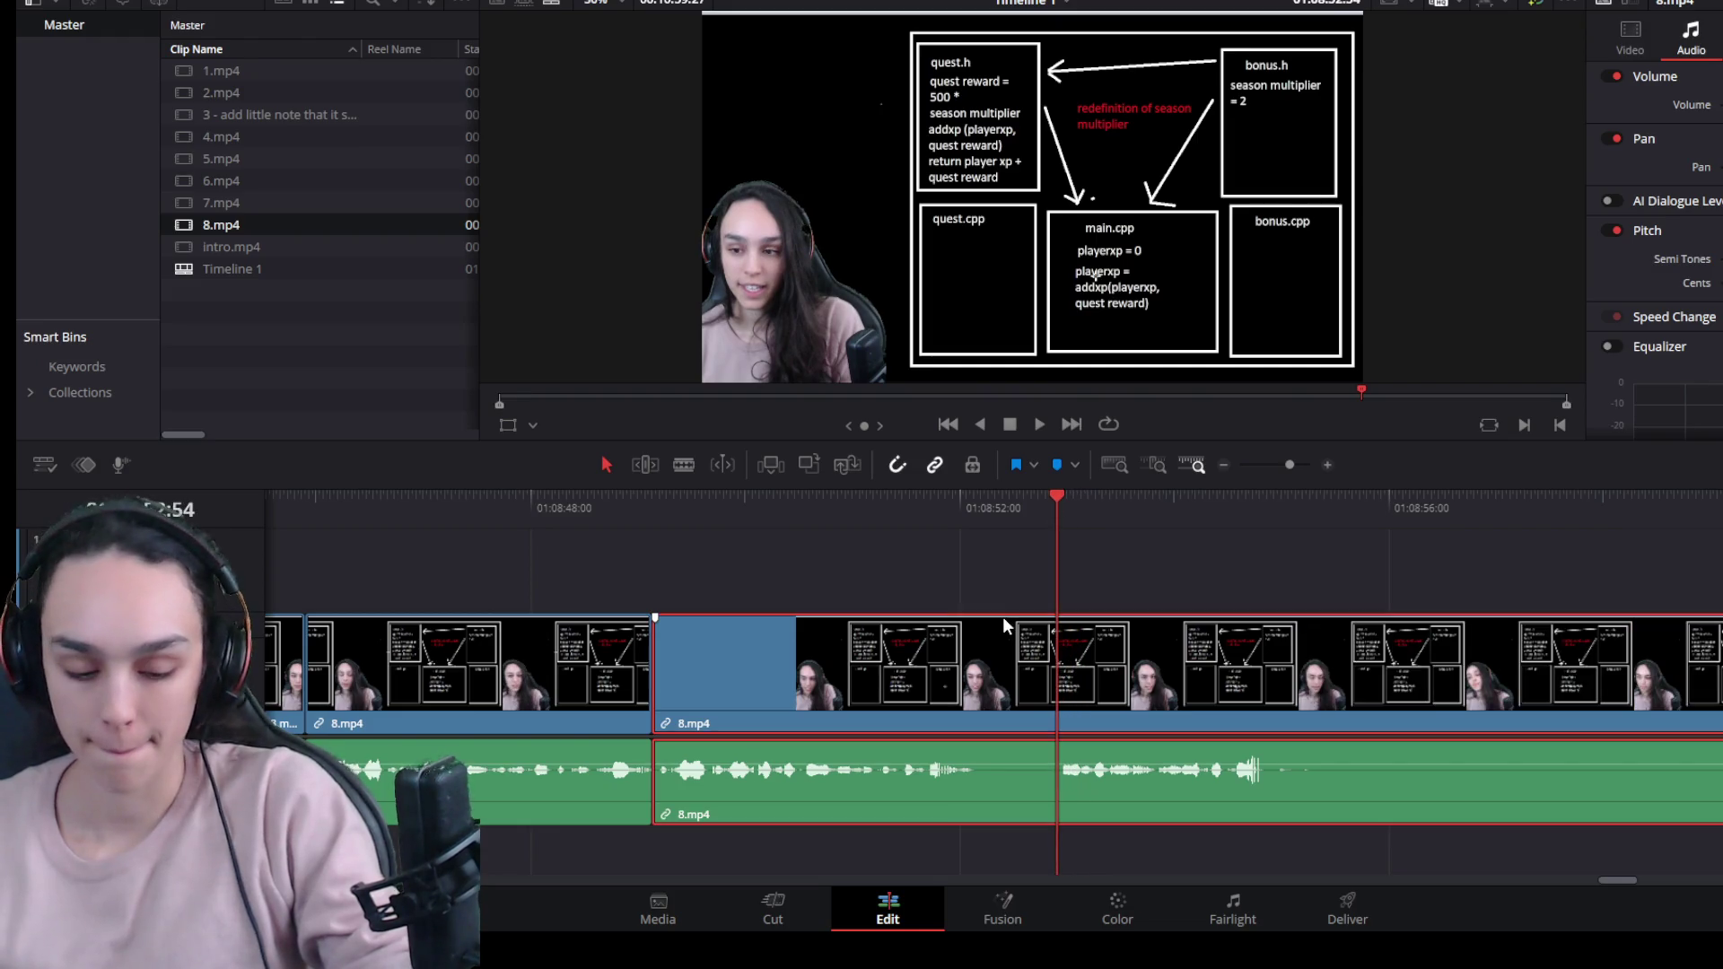
key(ctrl+b)
drag(1056, 676, 973, 678)
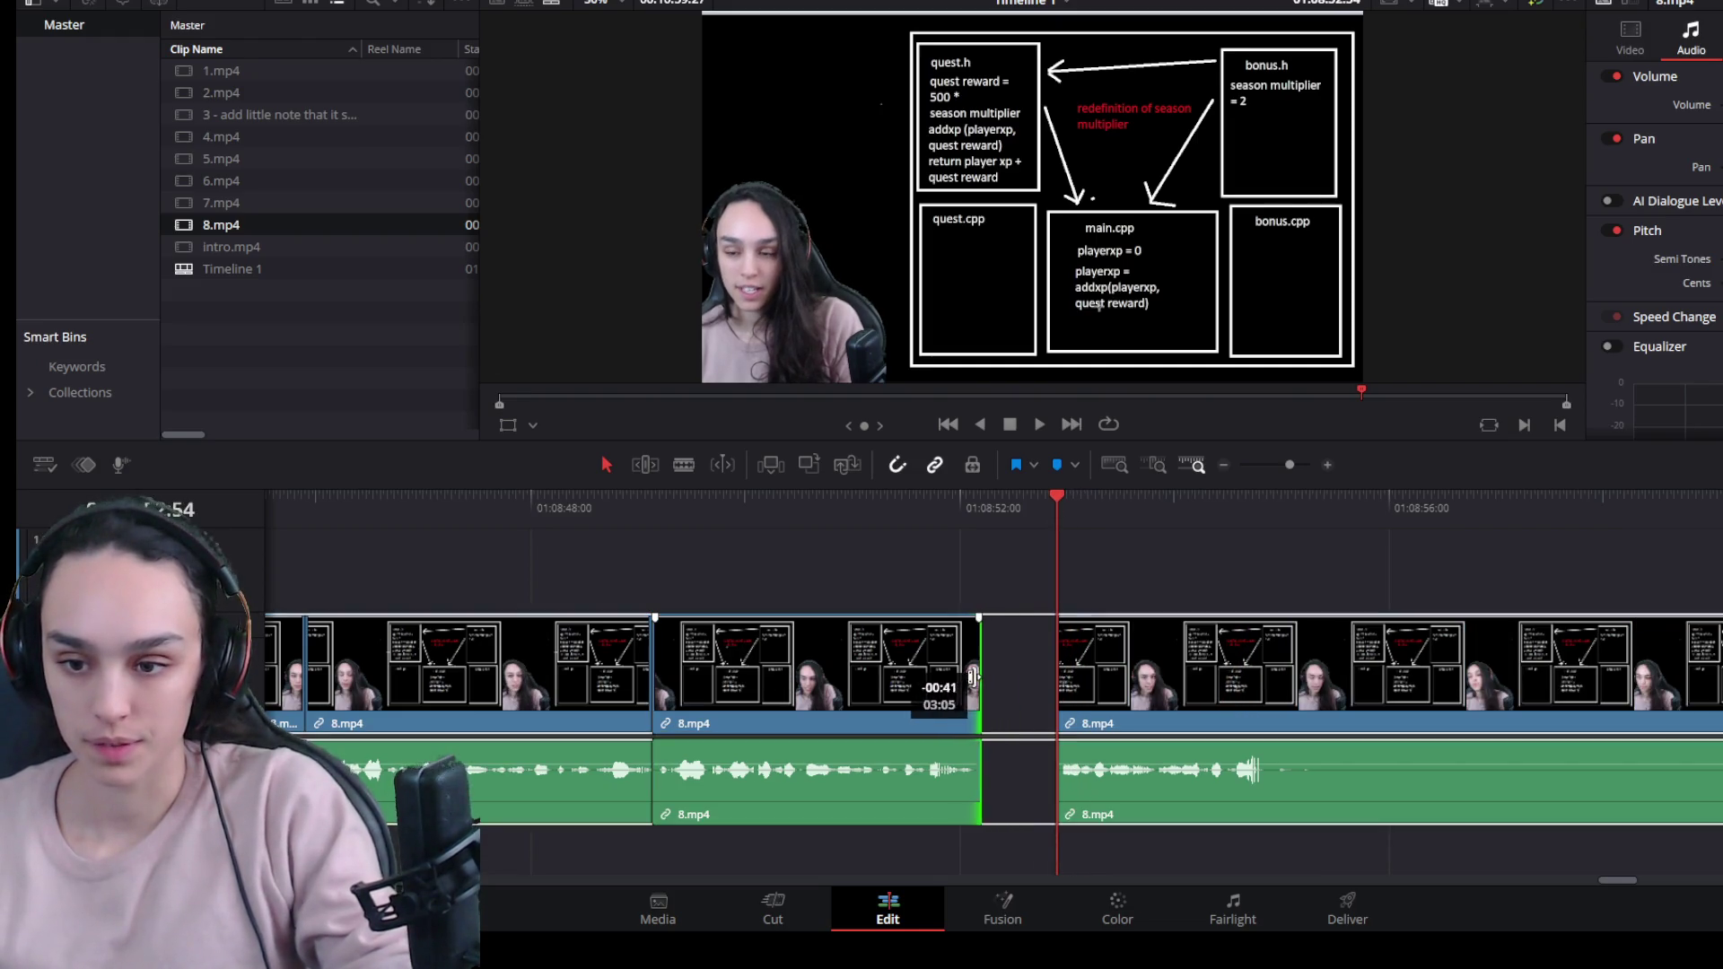
click(1008, 677)
key(Delete)
key(space)
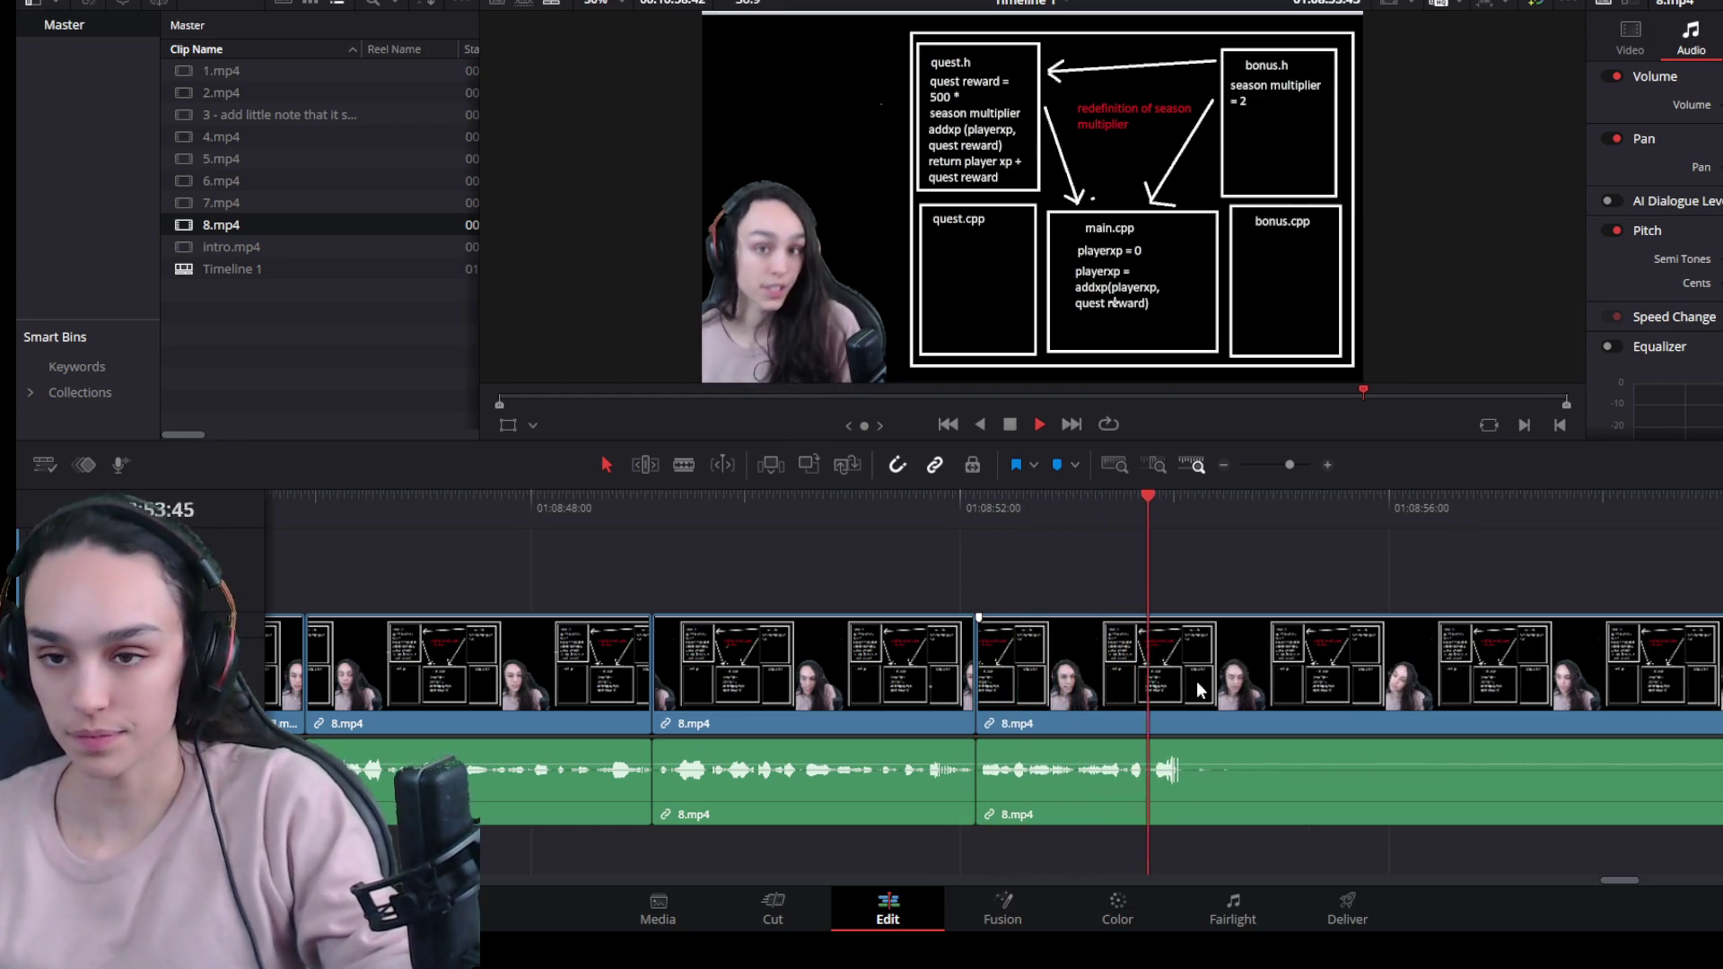
key(space)
Split a few frames earlier and cut the long pause from the next clip, closing the gap.
key(Left)
key(Left)
key(Left)
key(ctrl+b)
scroll(1222, 675, down, 1)
drag(1130, 704, 1562, 703)
click(1458, 653)
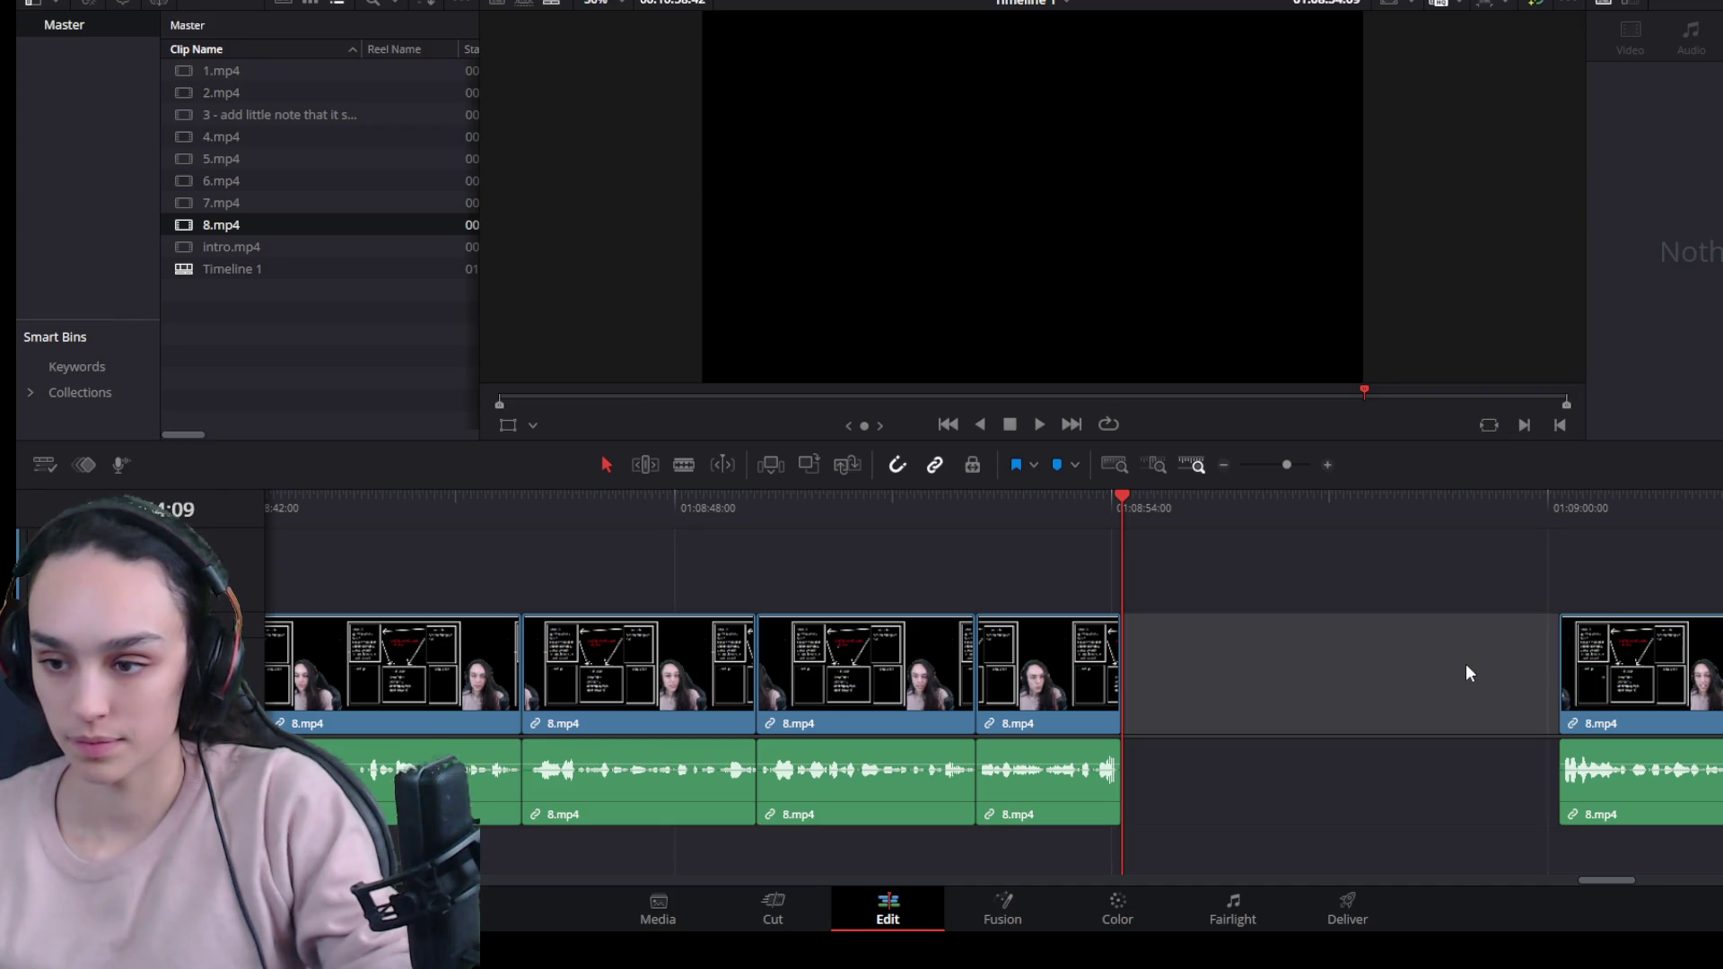
key(BackSpace)
key(space)
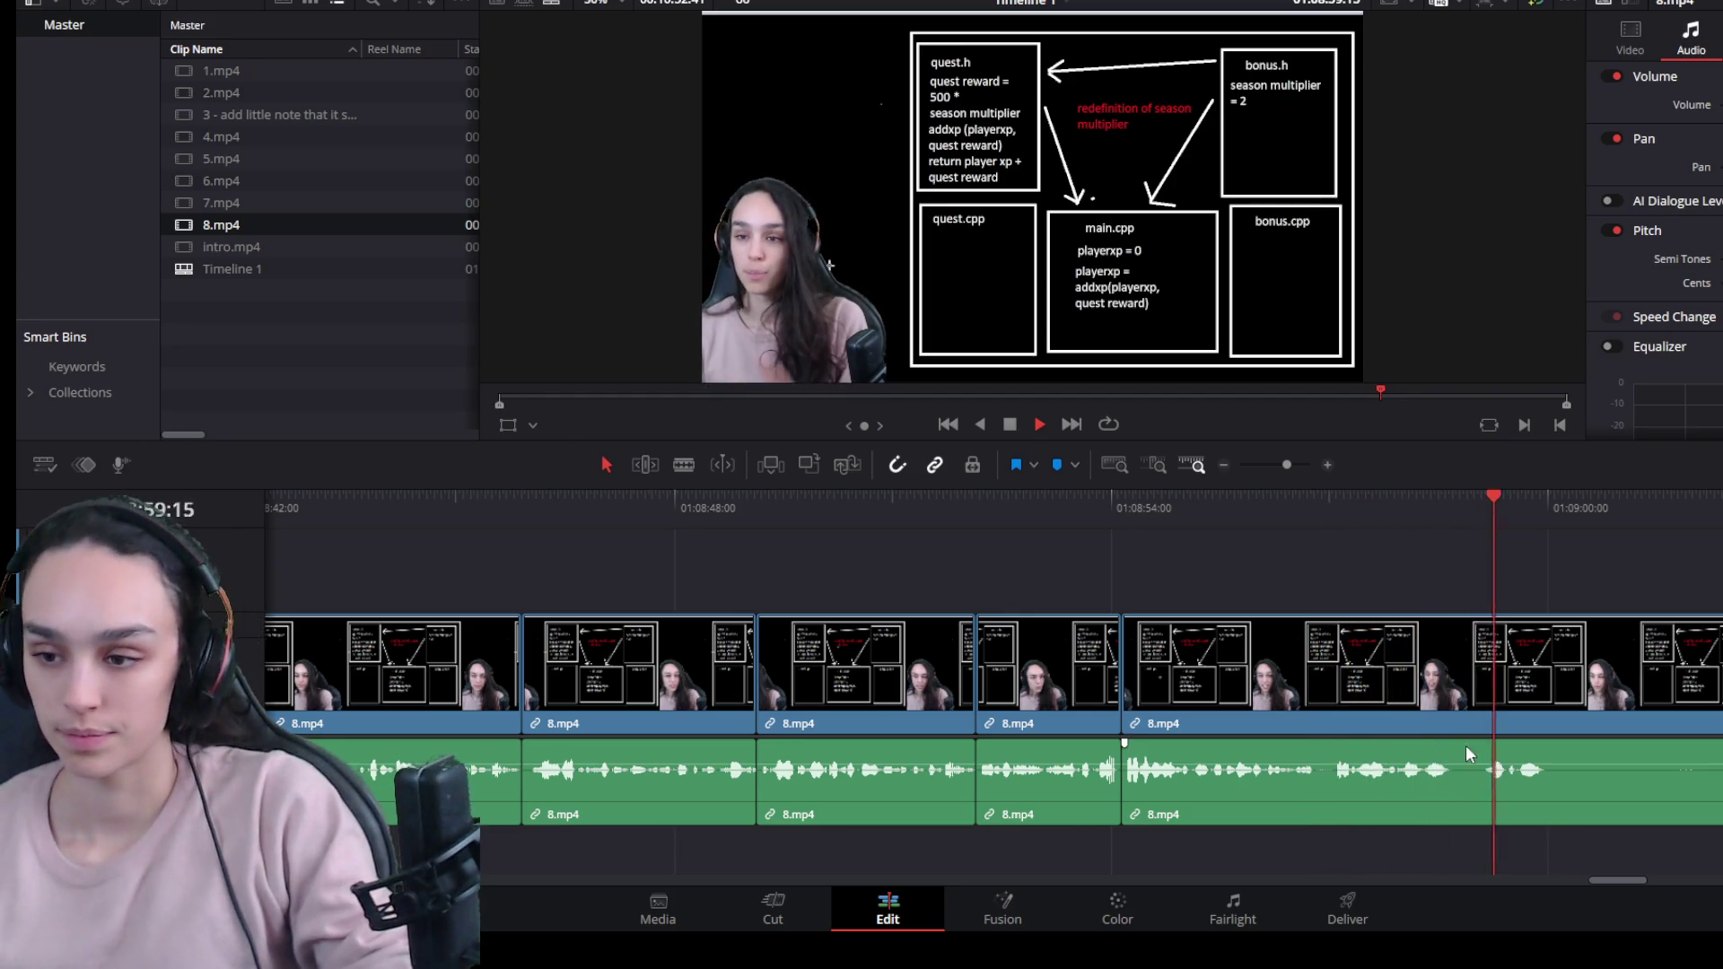
Split the right clip at 01:09:00:00, trim the pause before speech resumes, ripple-delete, and replay.
click(1576, 693)
key(space)
key(ctrl+b)
scroll(1525, 700, down, 3)
click(1269, 530)
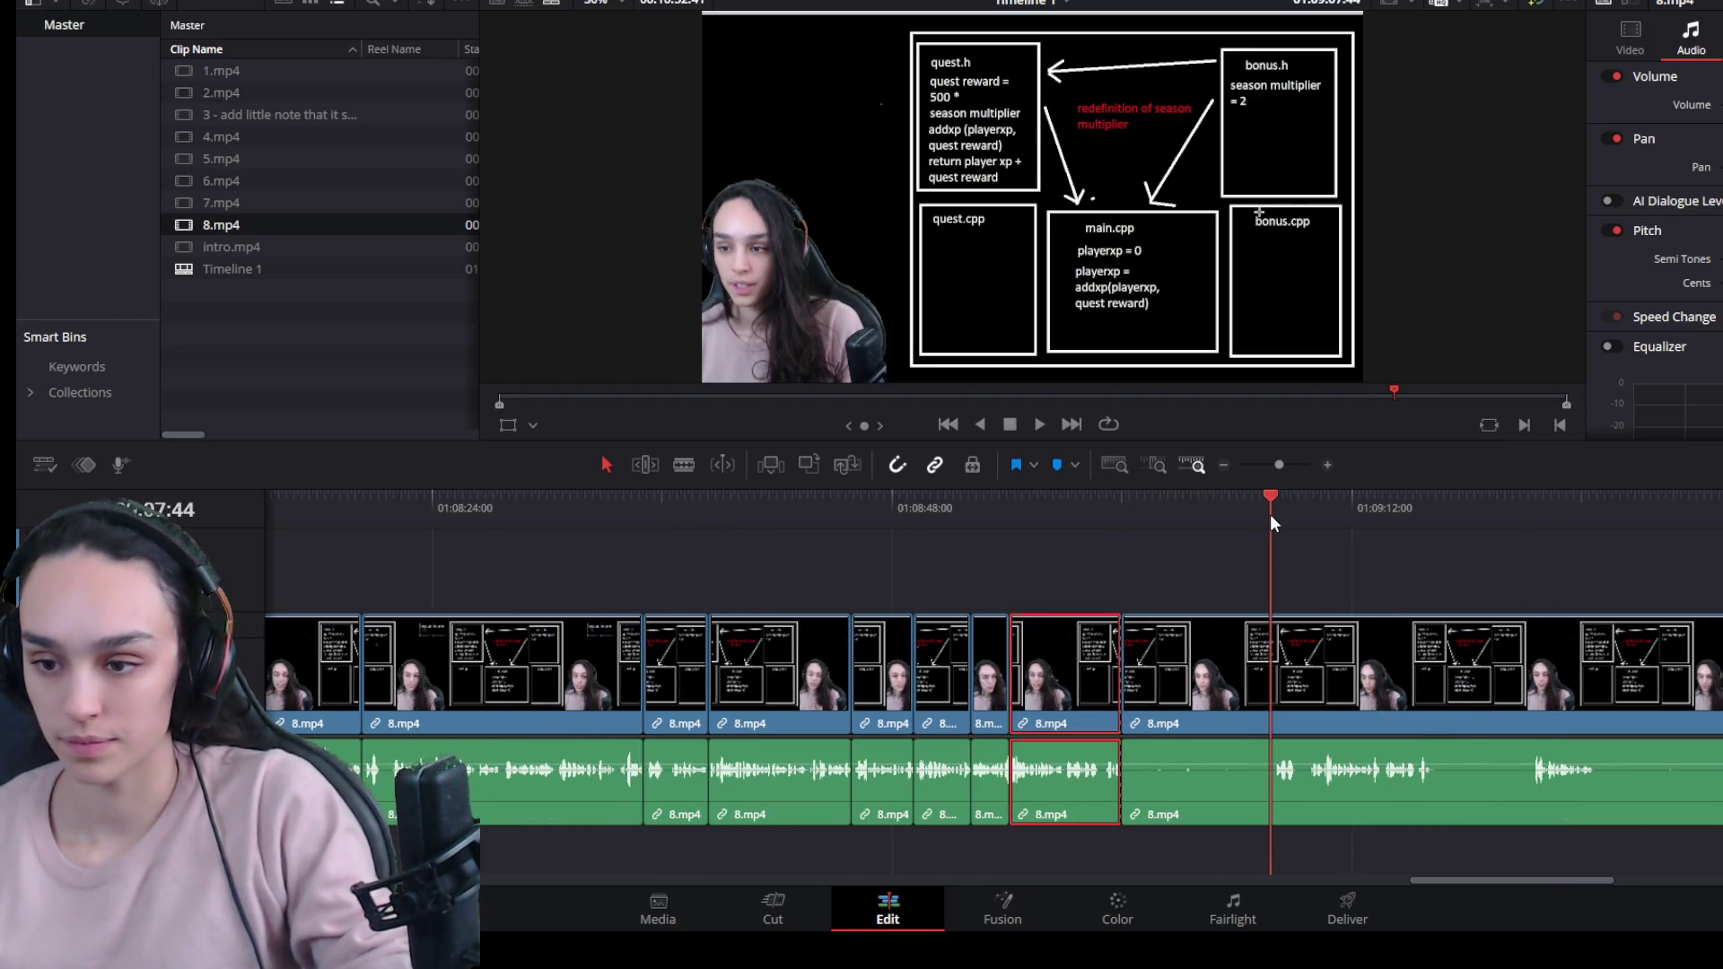
mouse_move(1123, 712)
mouse_down()
mouse_move(1254, 711)
mouse_move(1249, 697)
mouse_up()
click(1212, 687)
key(Delete)
scroll(1286, 787, up, 3)
key(space)
scroll(1251, 781, up, 3)
click(541, 512)
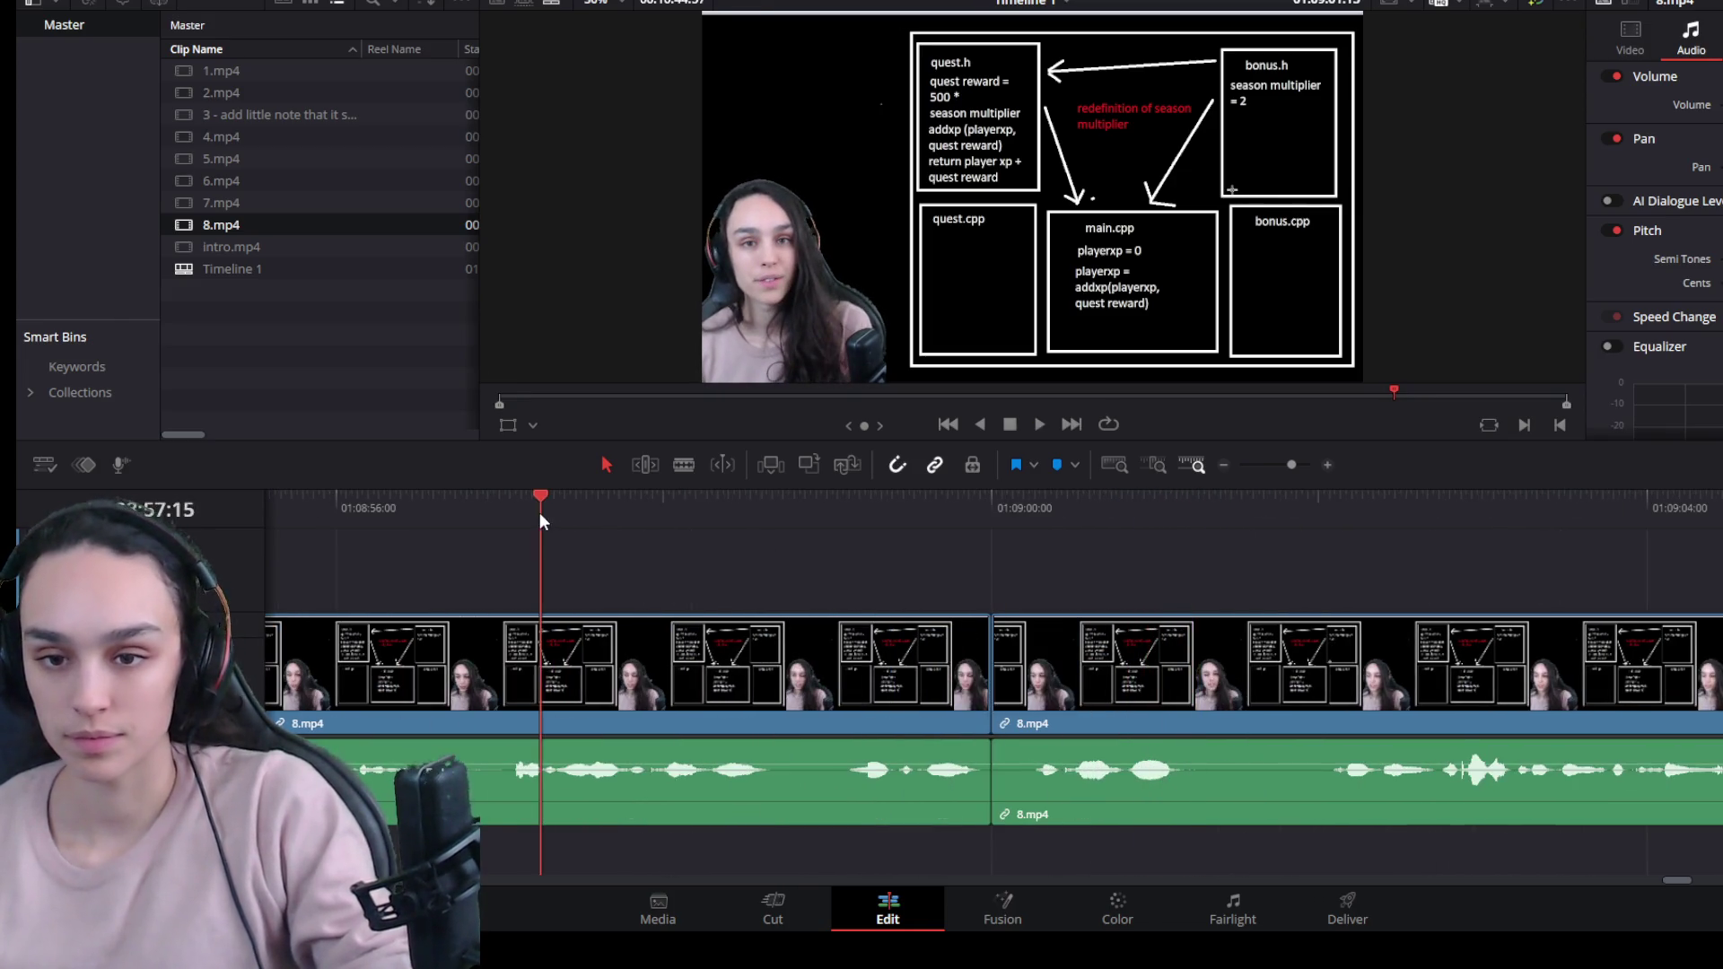
Replay the last edit and scrub 8.mp4 to locate the start of the next pause.
key(space)
click(1028, 507)
key(space)
key(space)
click(1307, 511)
key(space)
click(384, 506)
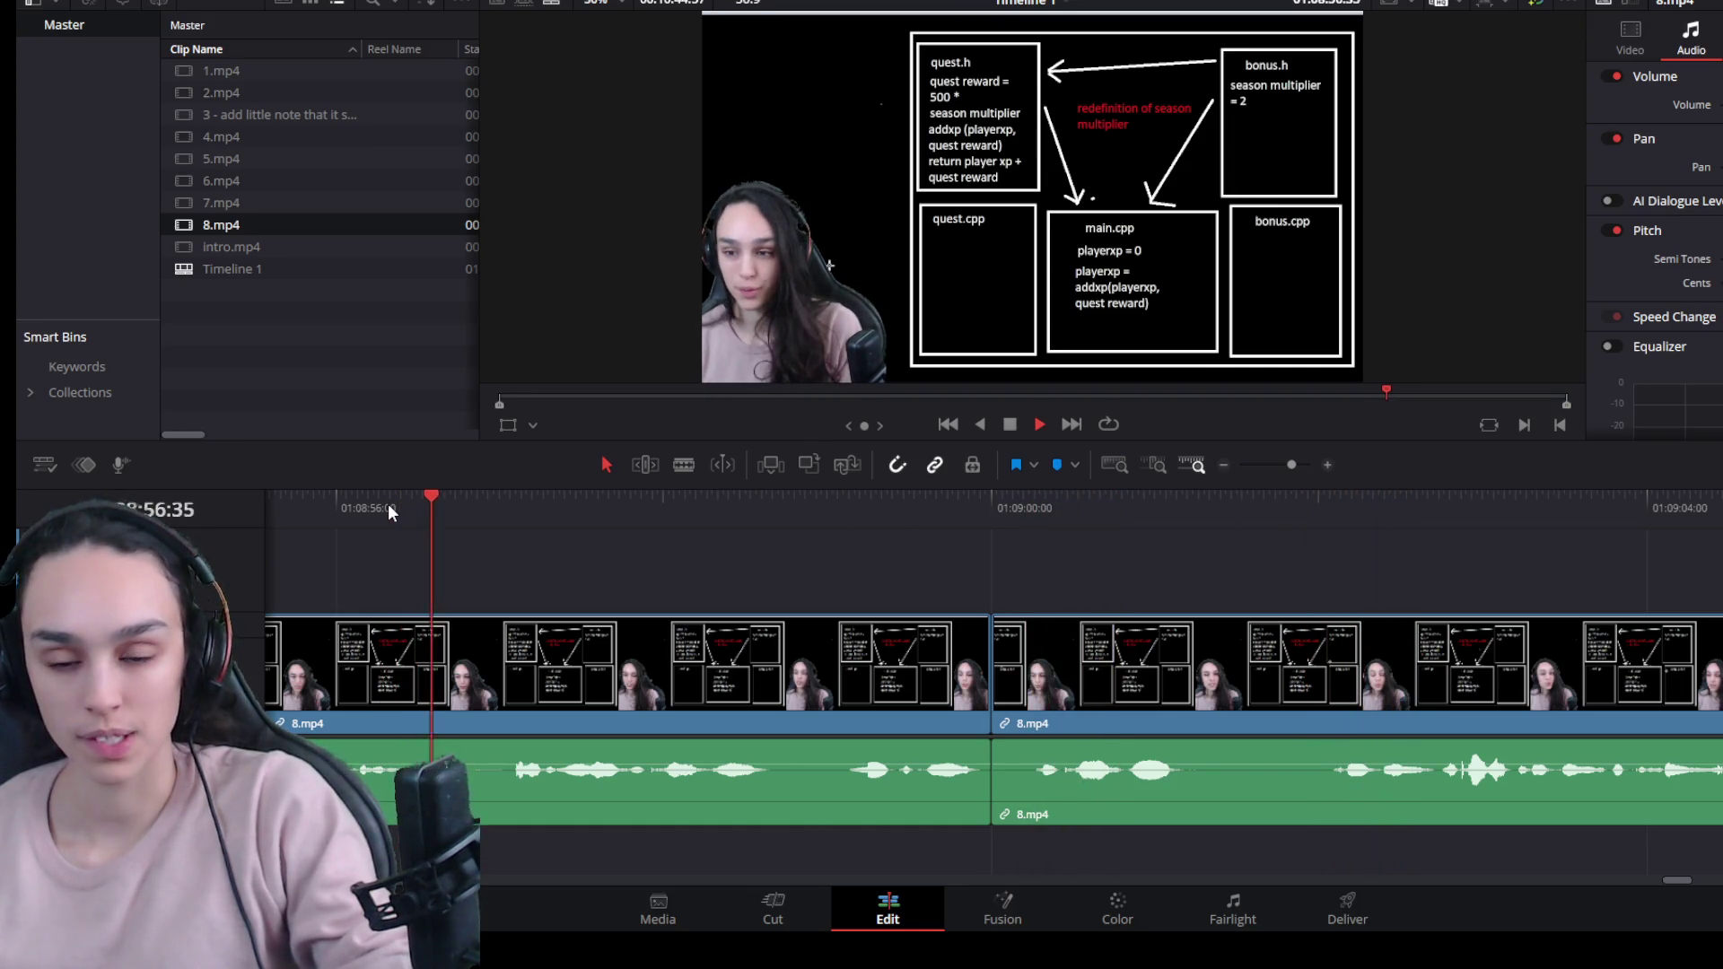
key(space)
click(478, 497)
drag(478, 498, 543, 500)
key(space)
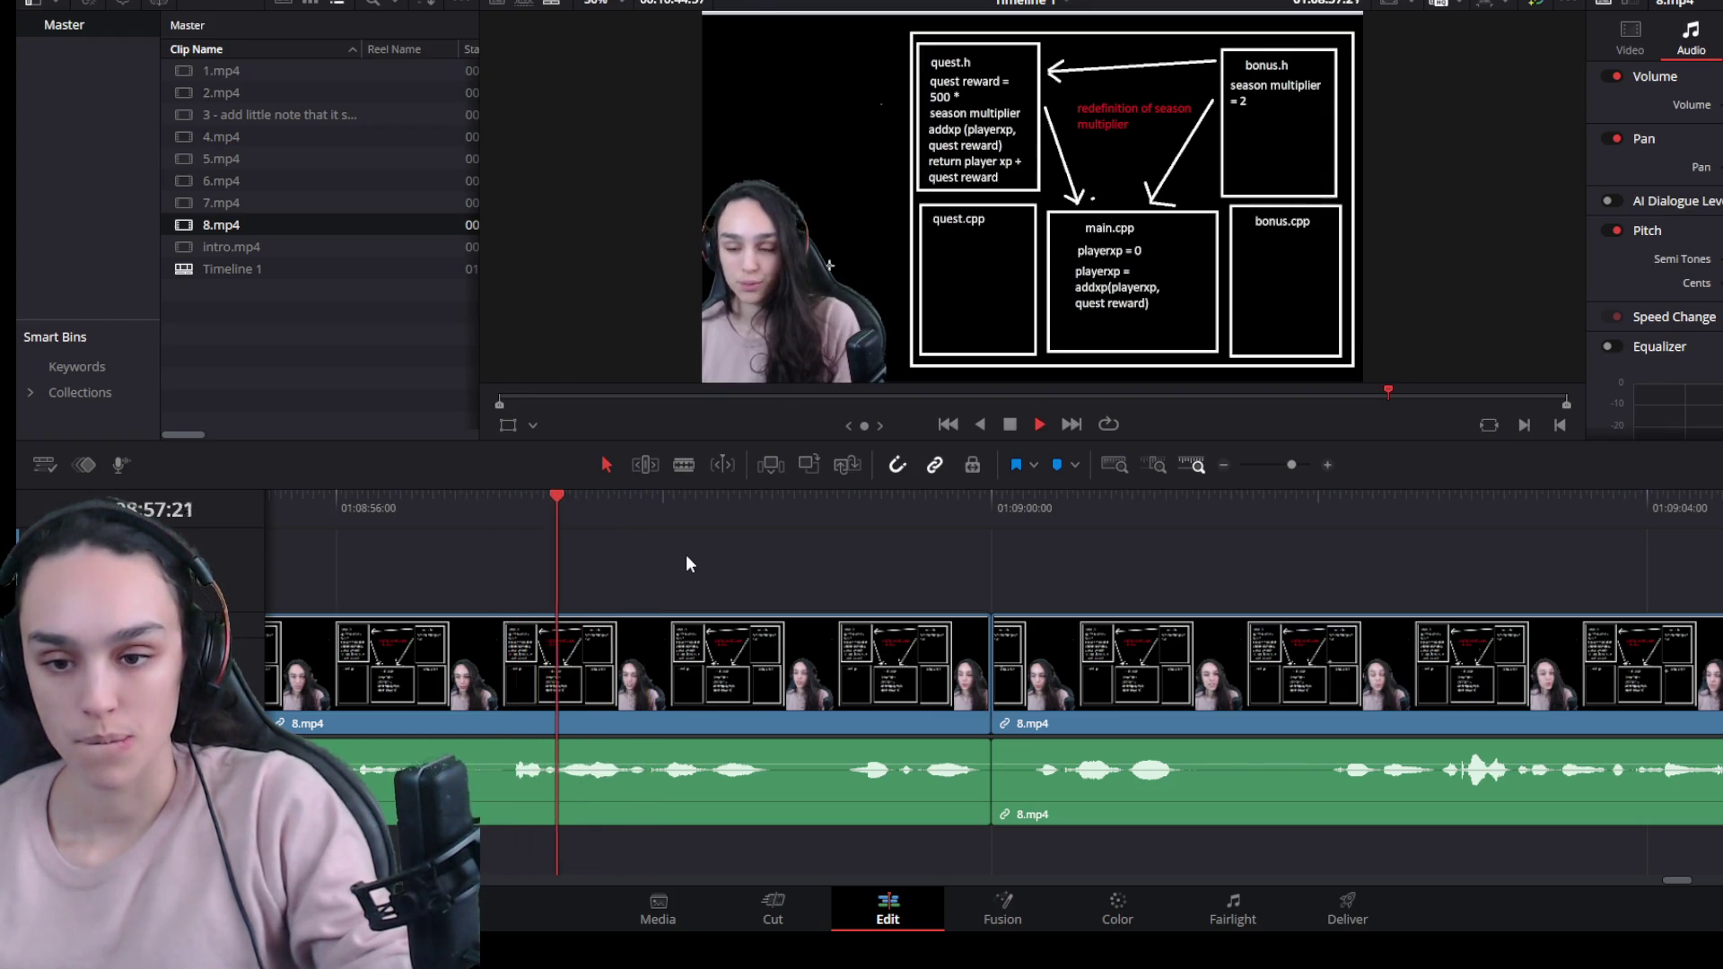
drag(648, 494, 624, 500)
Split at the pause, delete the pause piece, and close the gap left behind.
key(ctrl+b)
click(976, 691)
key(BackSpace)
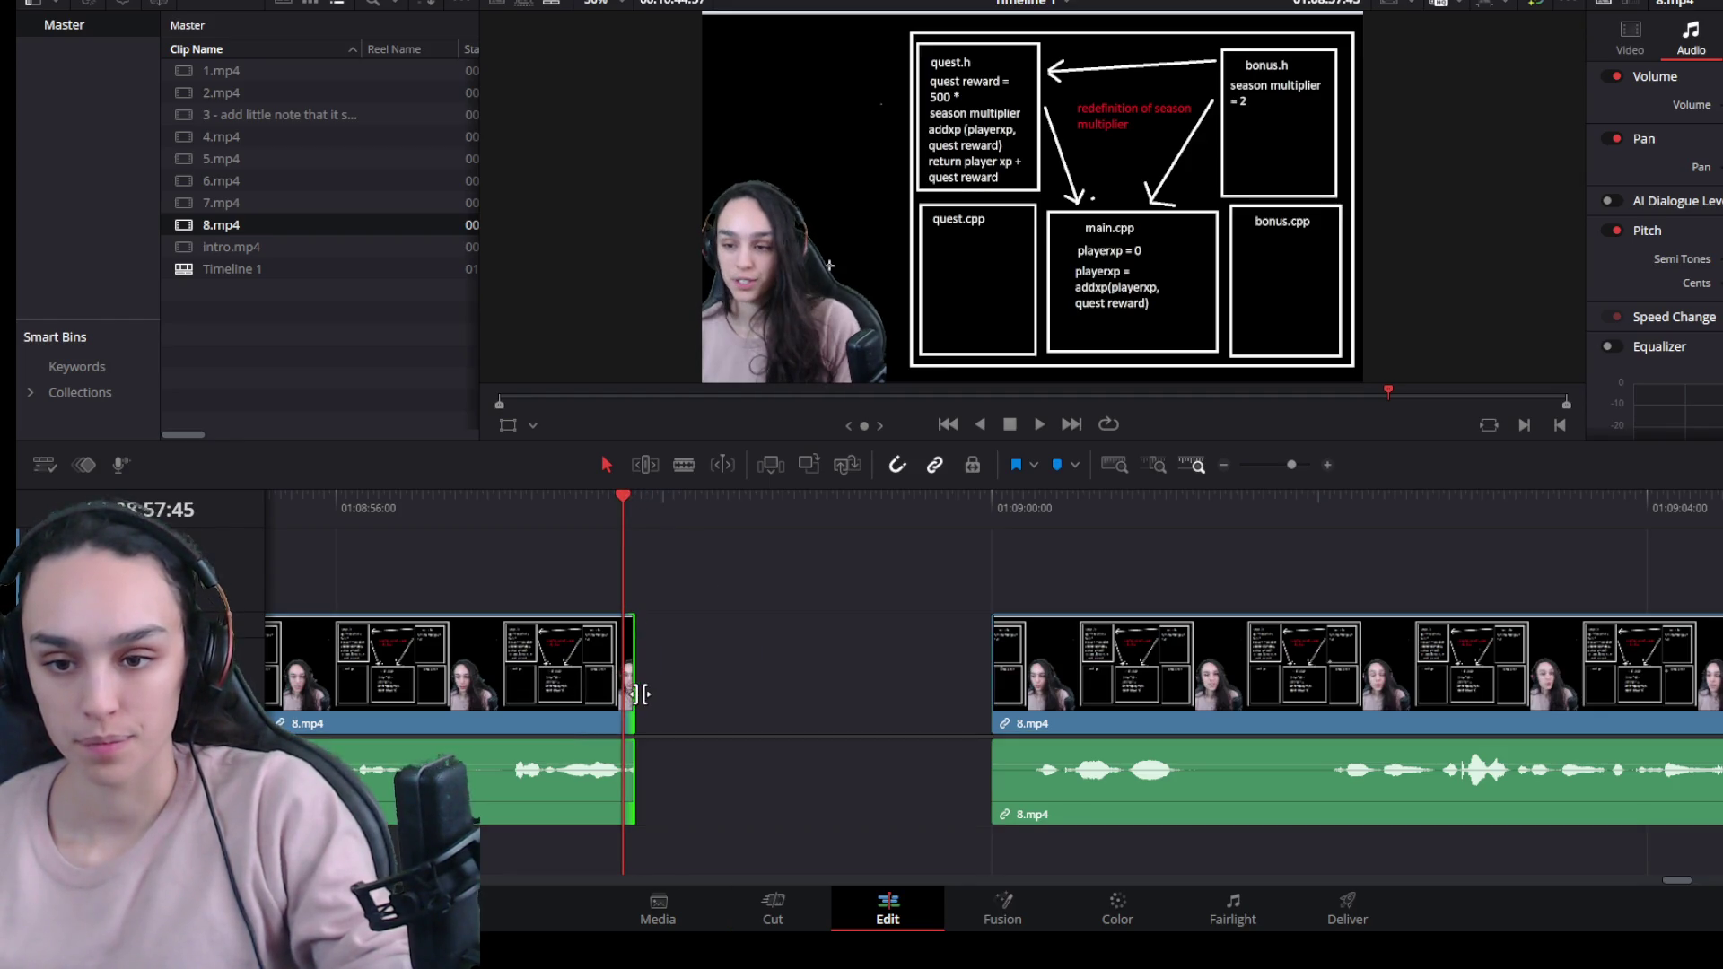
click(647, 691)
key(BackSpace)
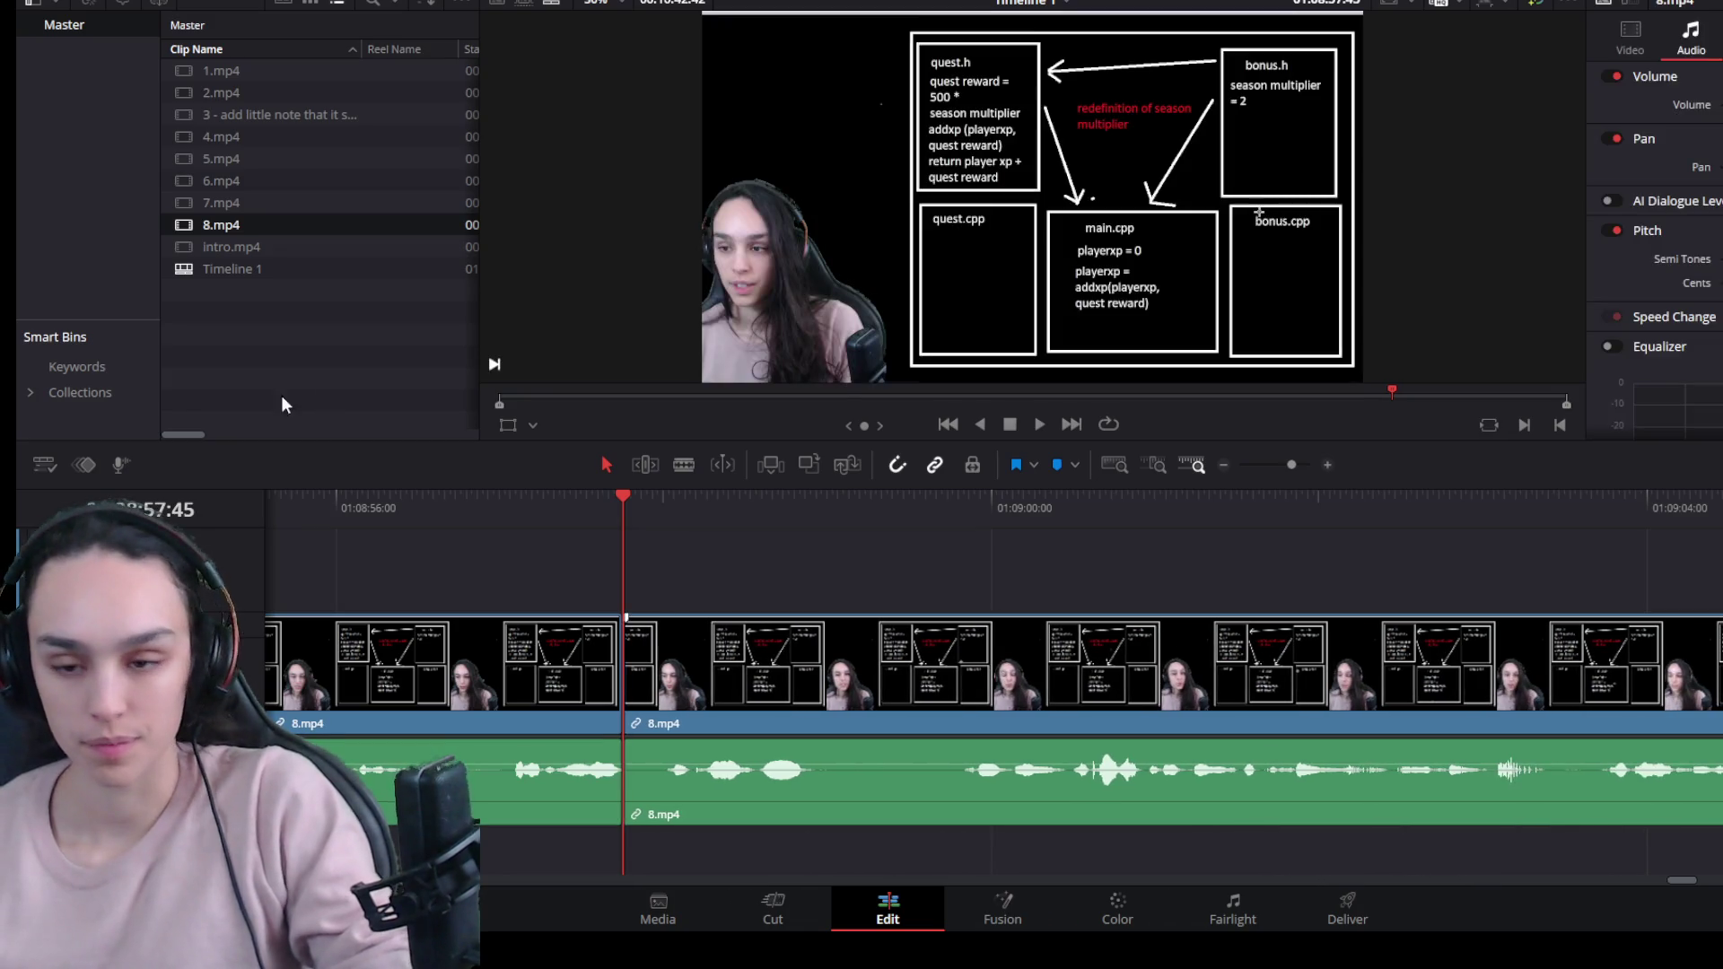
key(space)
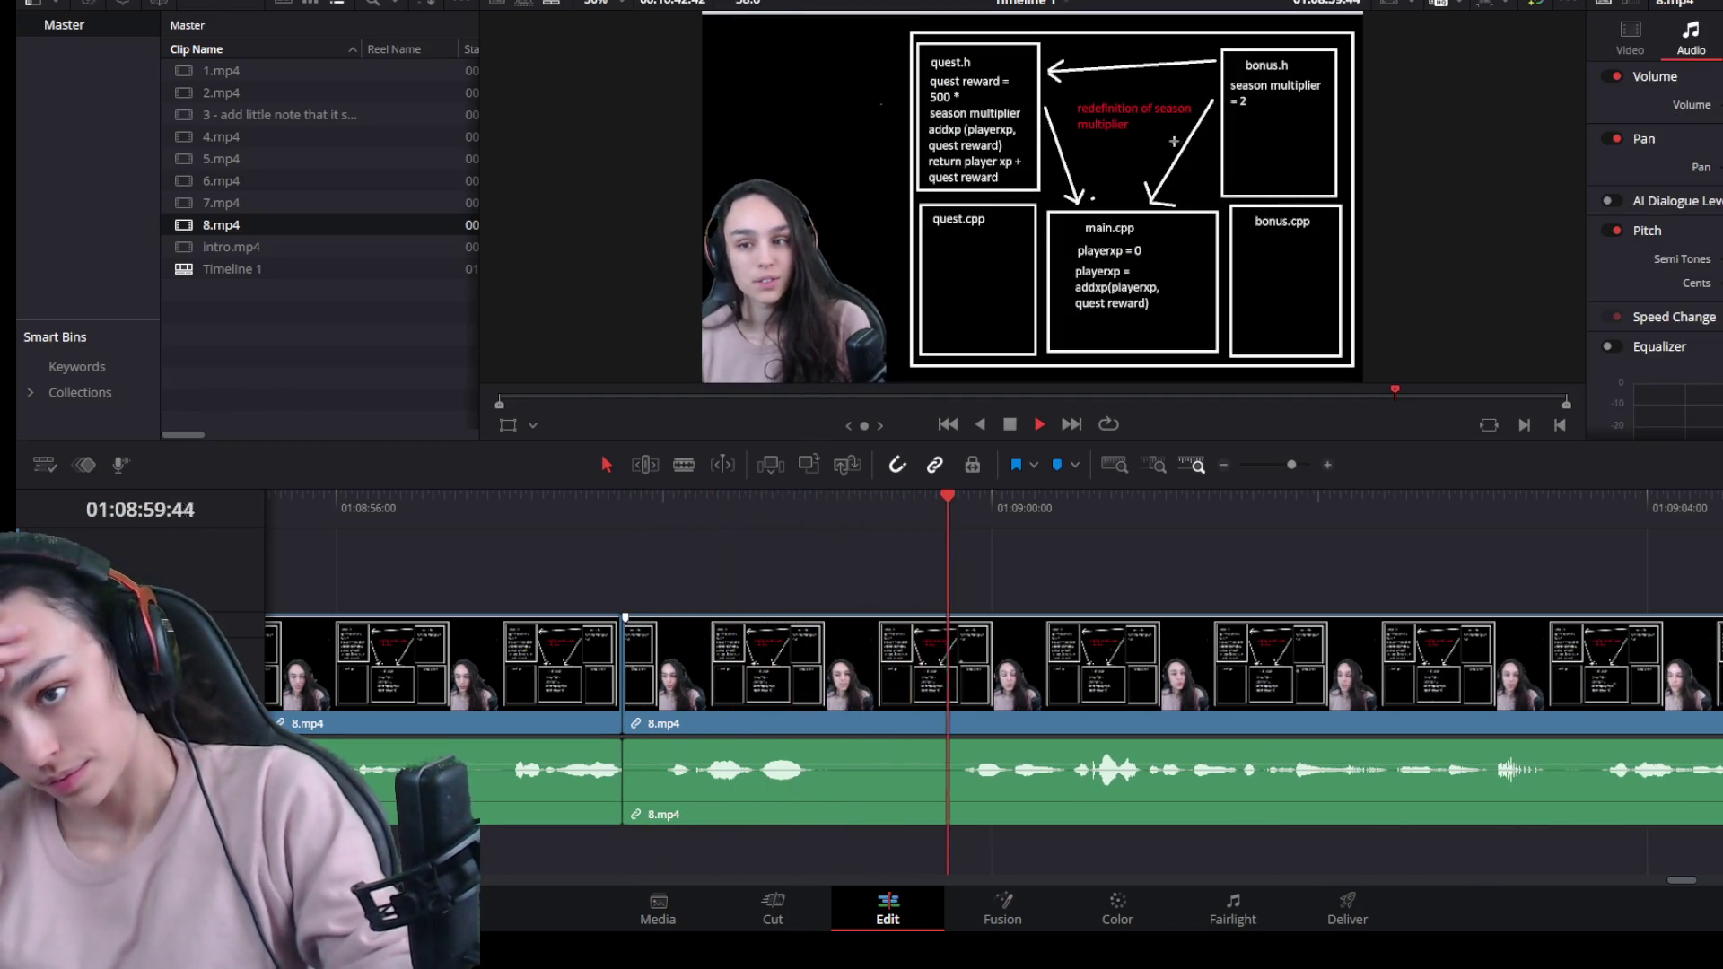
Split at the next pause, trim it off the preceding piece's end, and close the gap.
click(957, 508)
key(ctrl+b)
click(930, 687)
drag(939, 679, 809, 680)
click(882, 666)
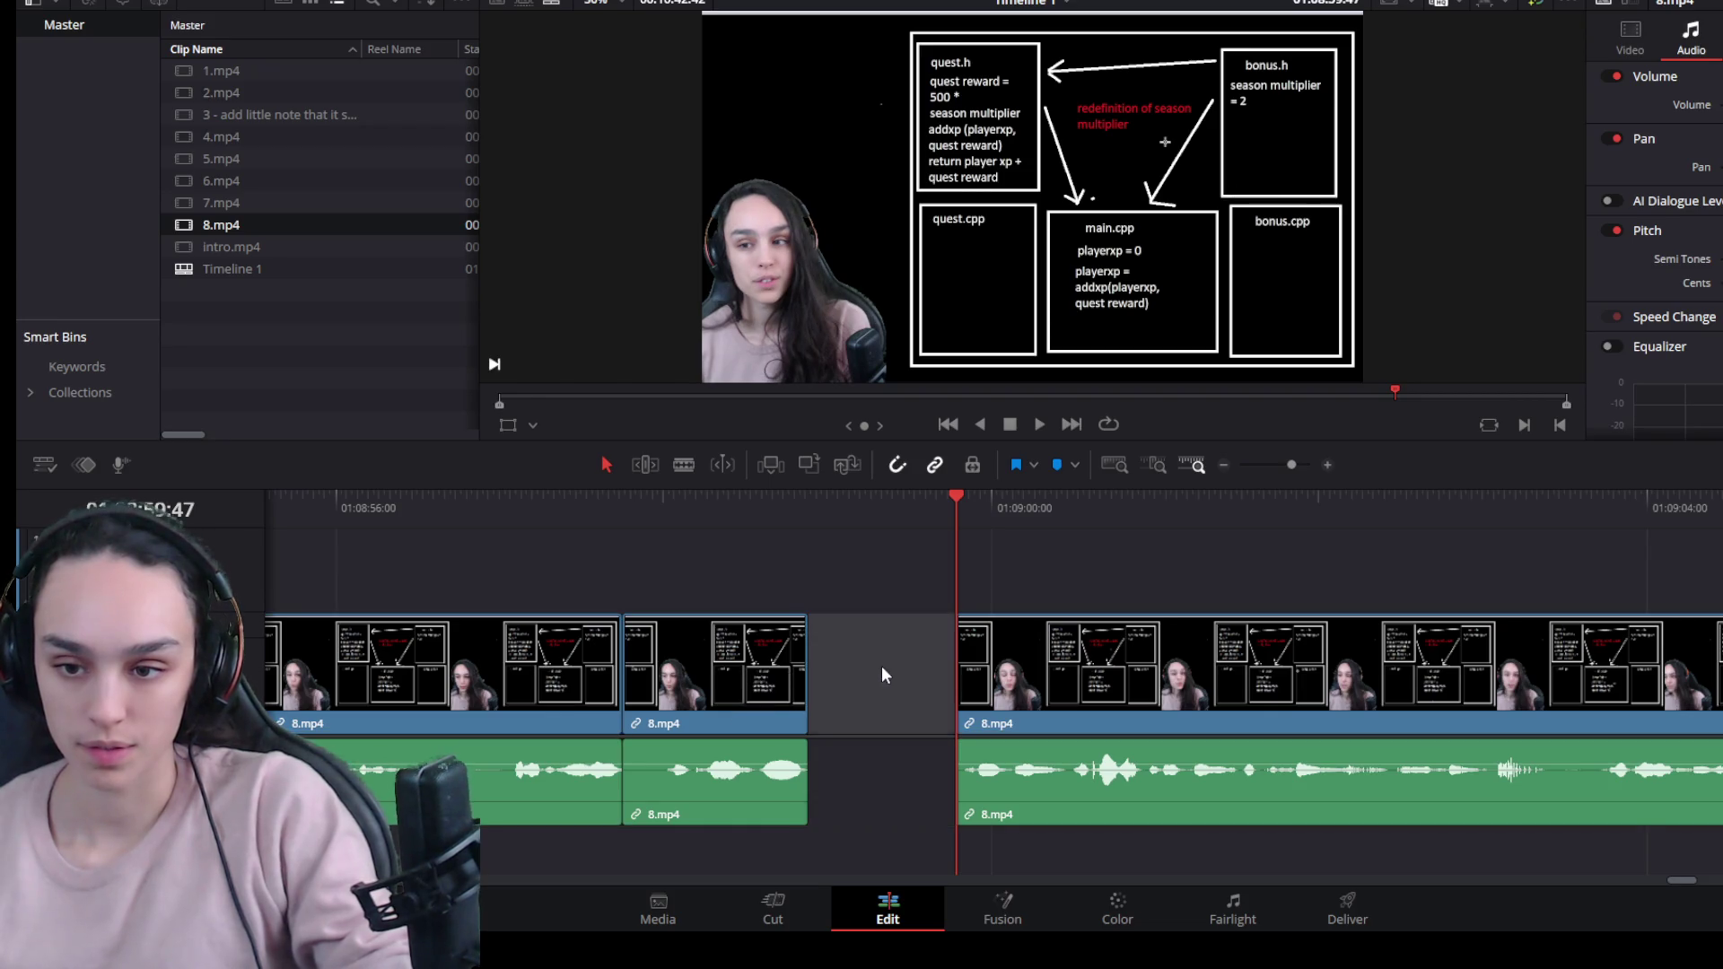
key(Delete)
key(space)
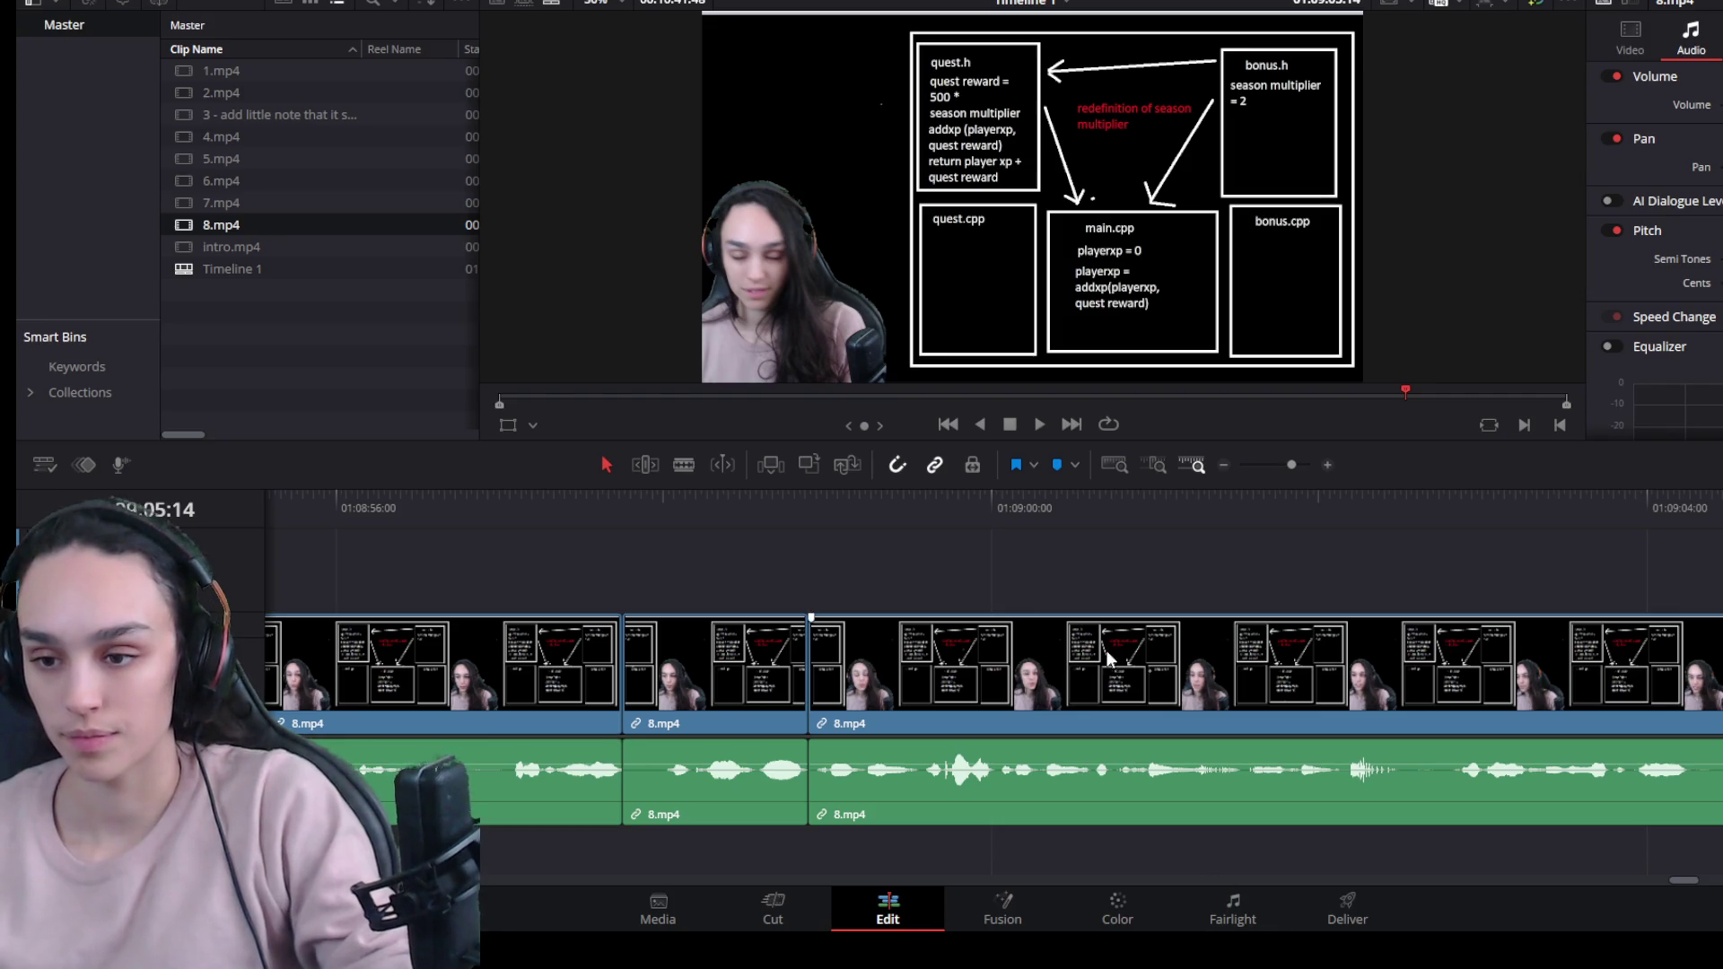
key(ctrl+minus)
key(space)
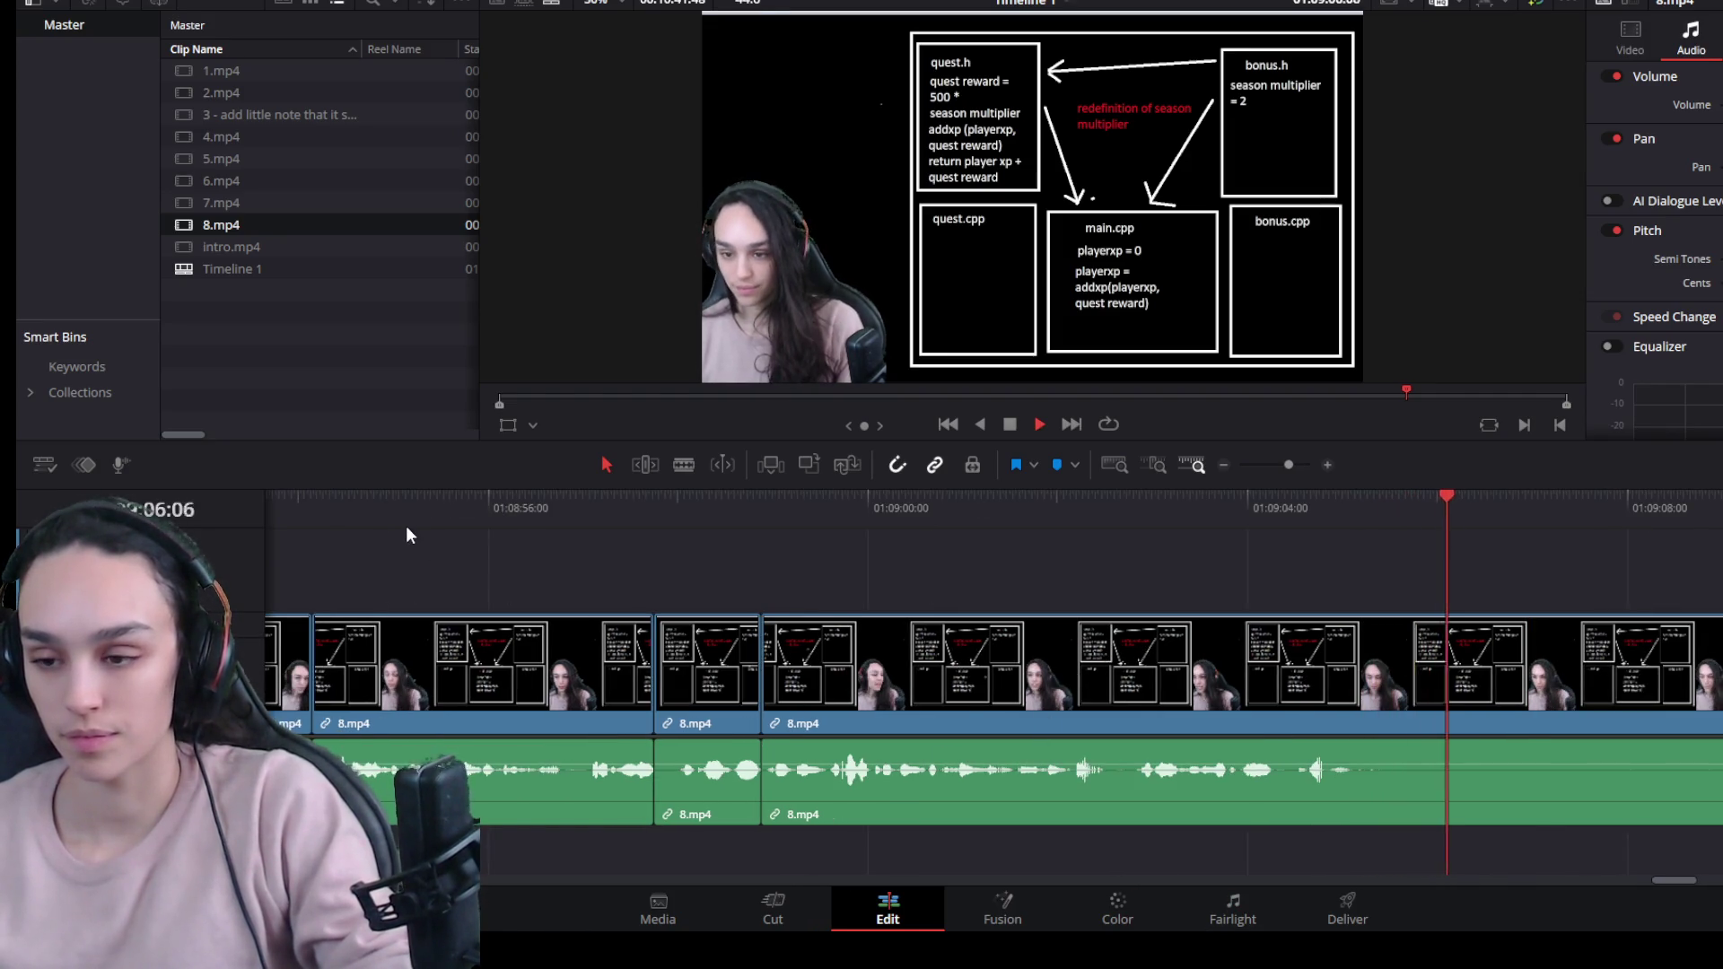
Undo a mistaken removal, then split and trim the next pause off the following piece, closing the gap.
click(1356, 521)
key(ctrl+b)
click(1388, 654)
key(BackSpace)
key(BackSpace)
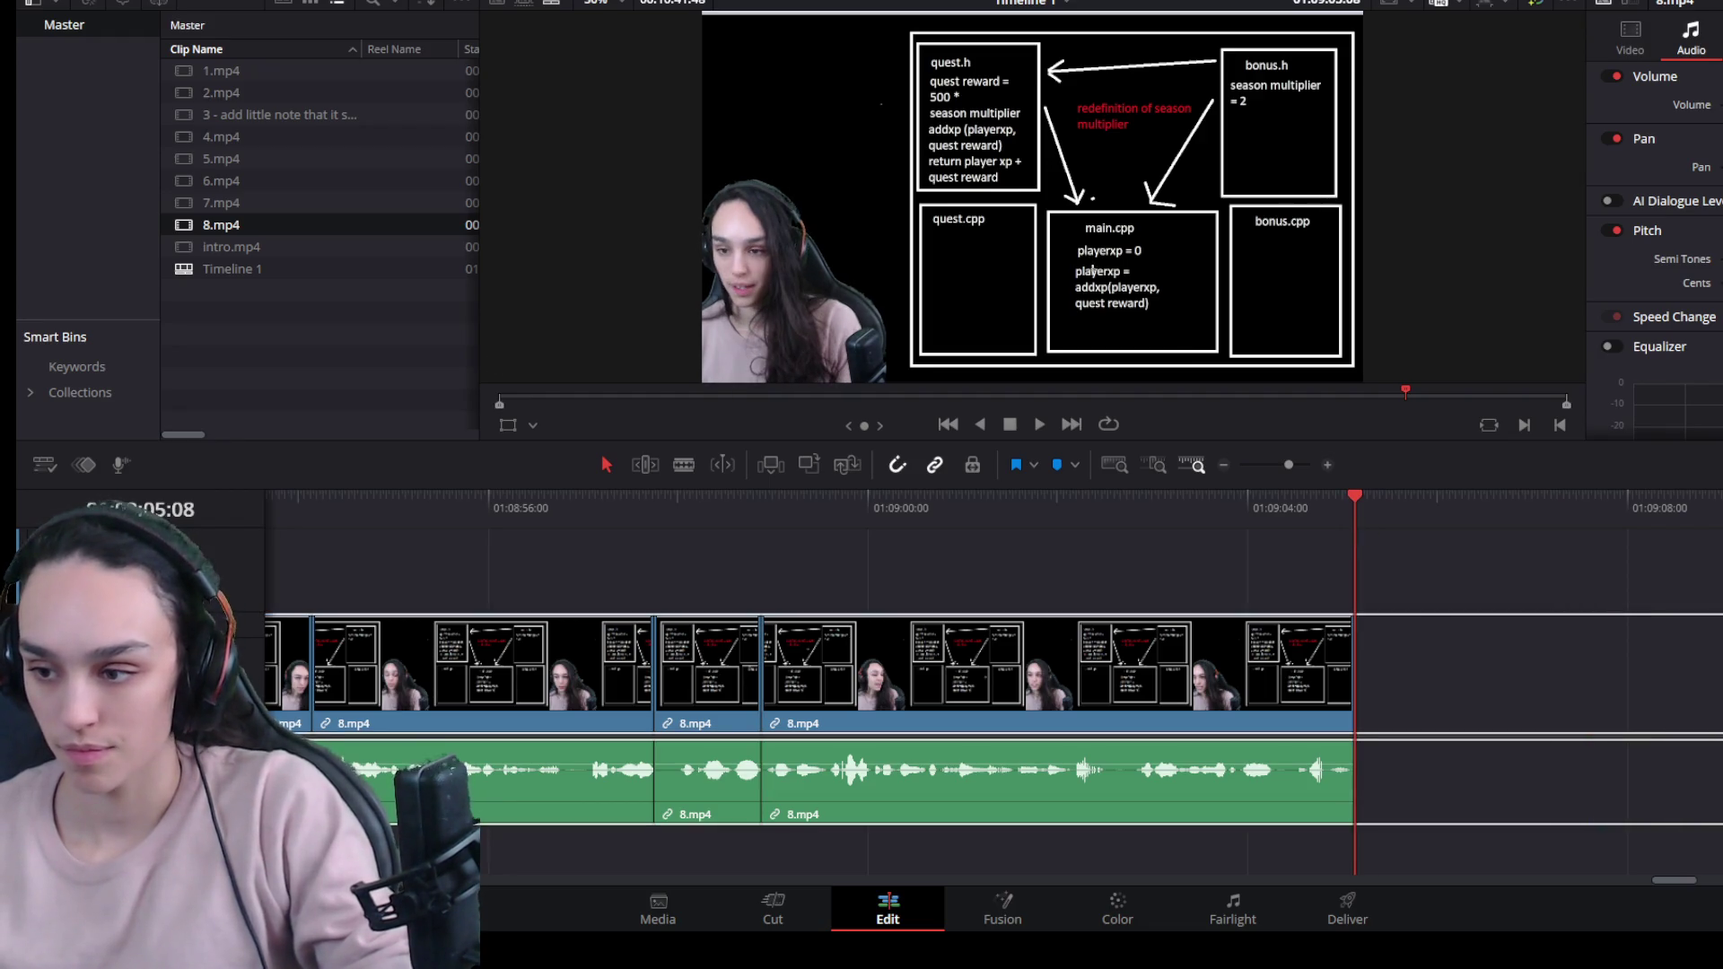
key(ctrl+z)
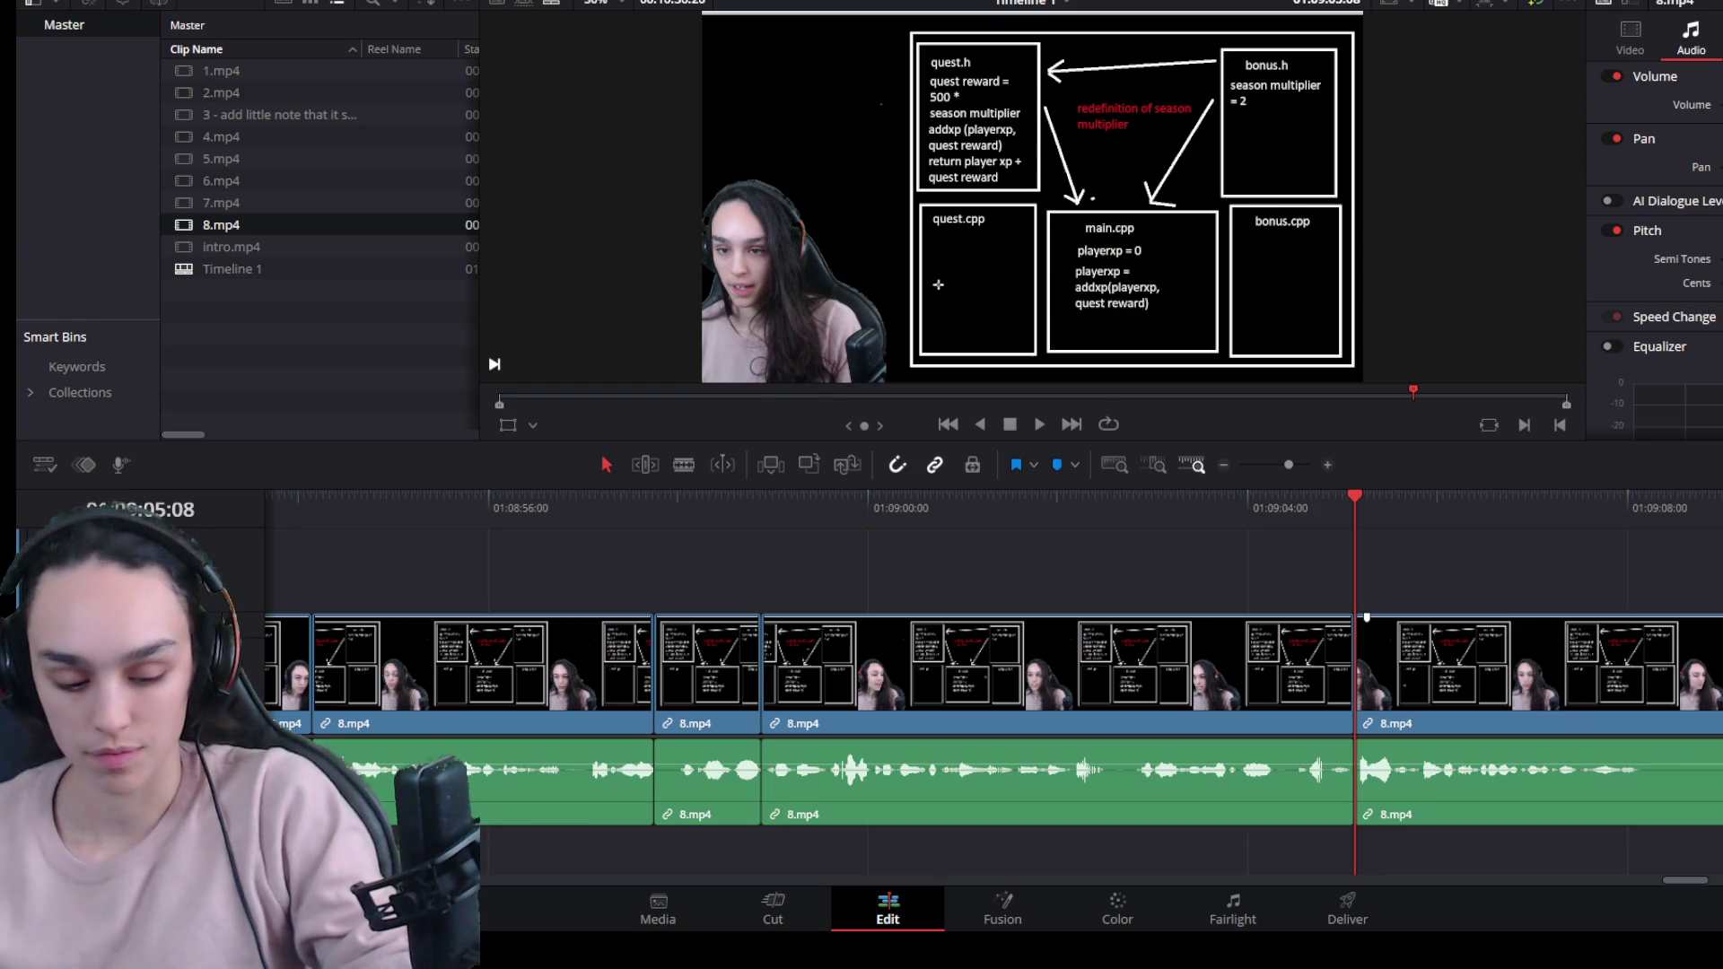
scroll(1402, 702, down, 3)
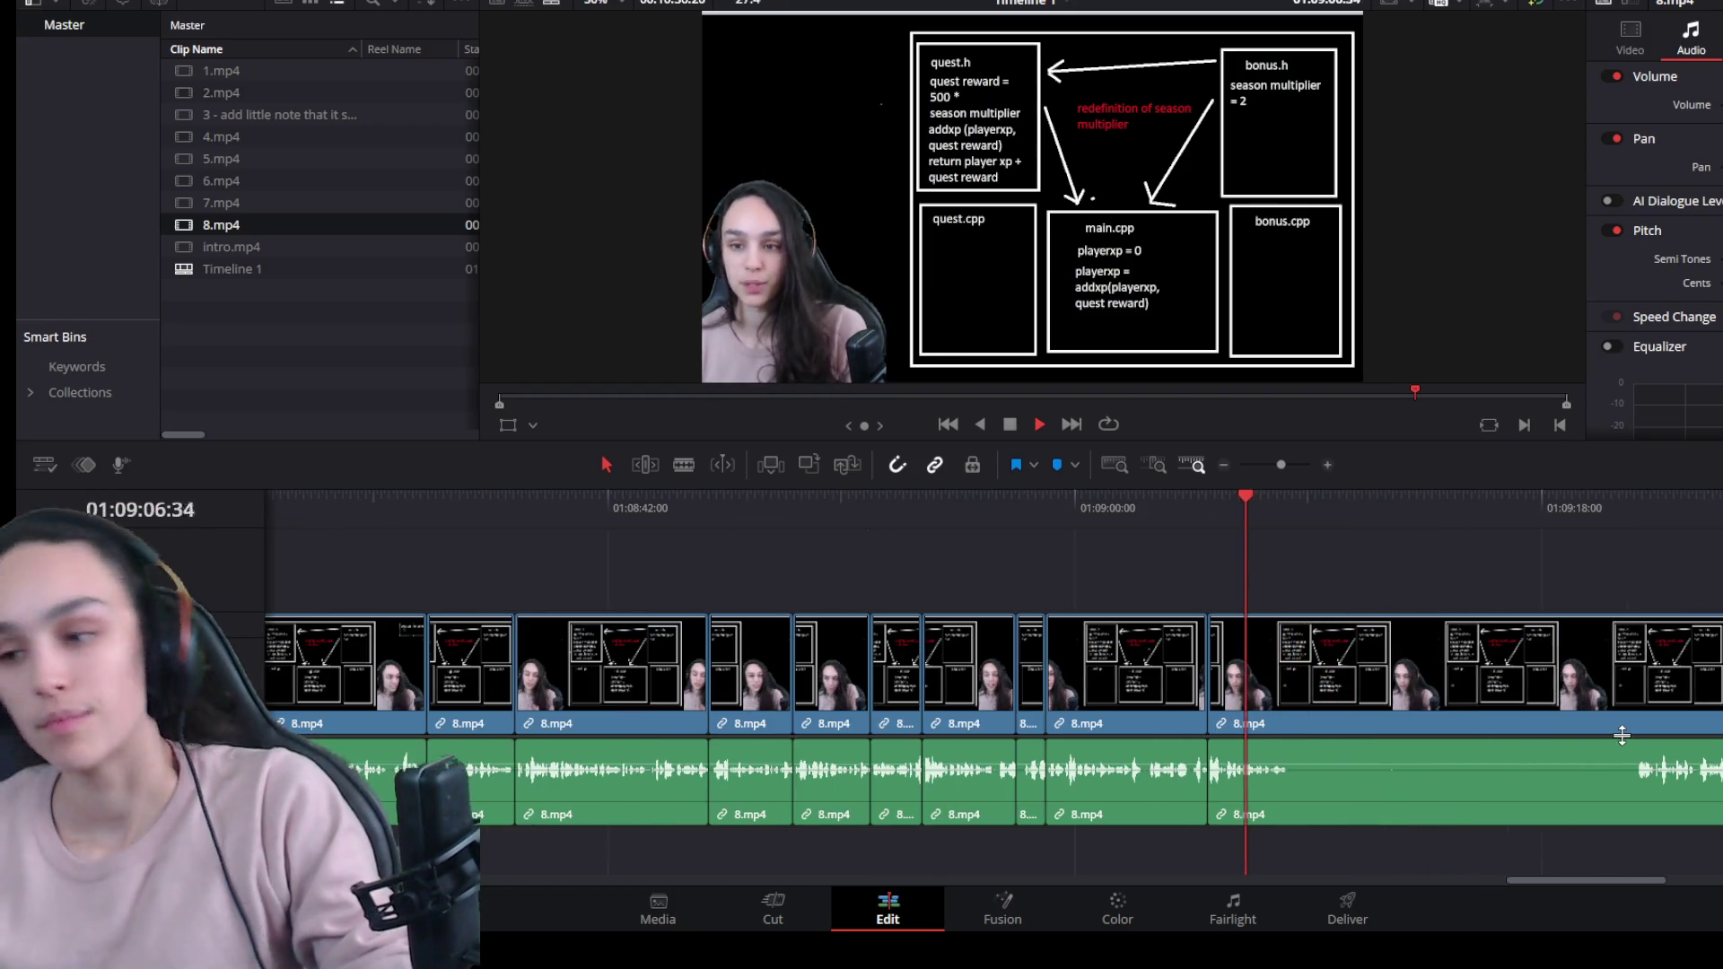
key(space)
key(ctrl+b)
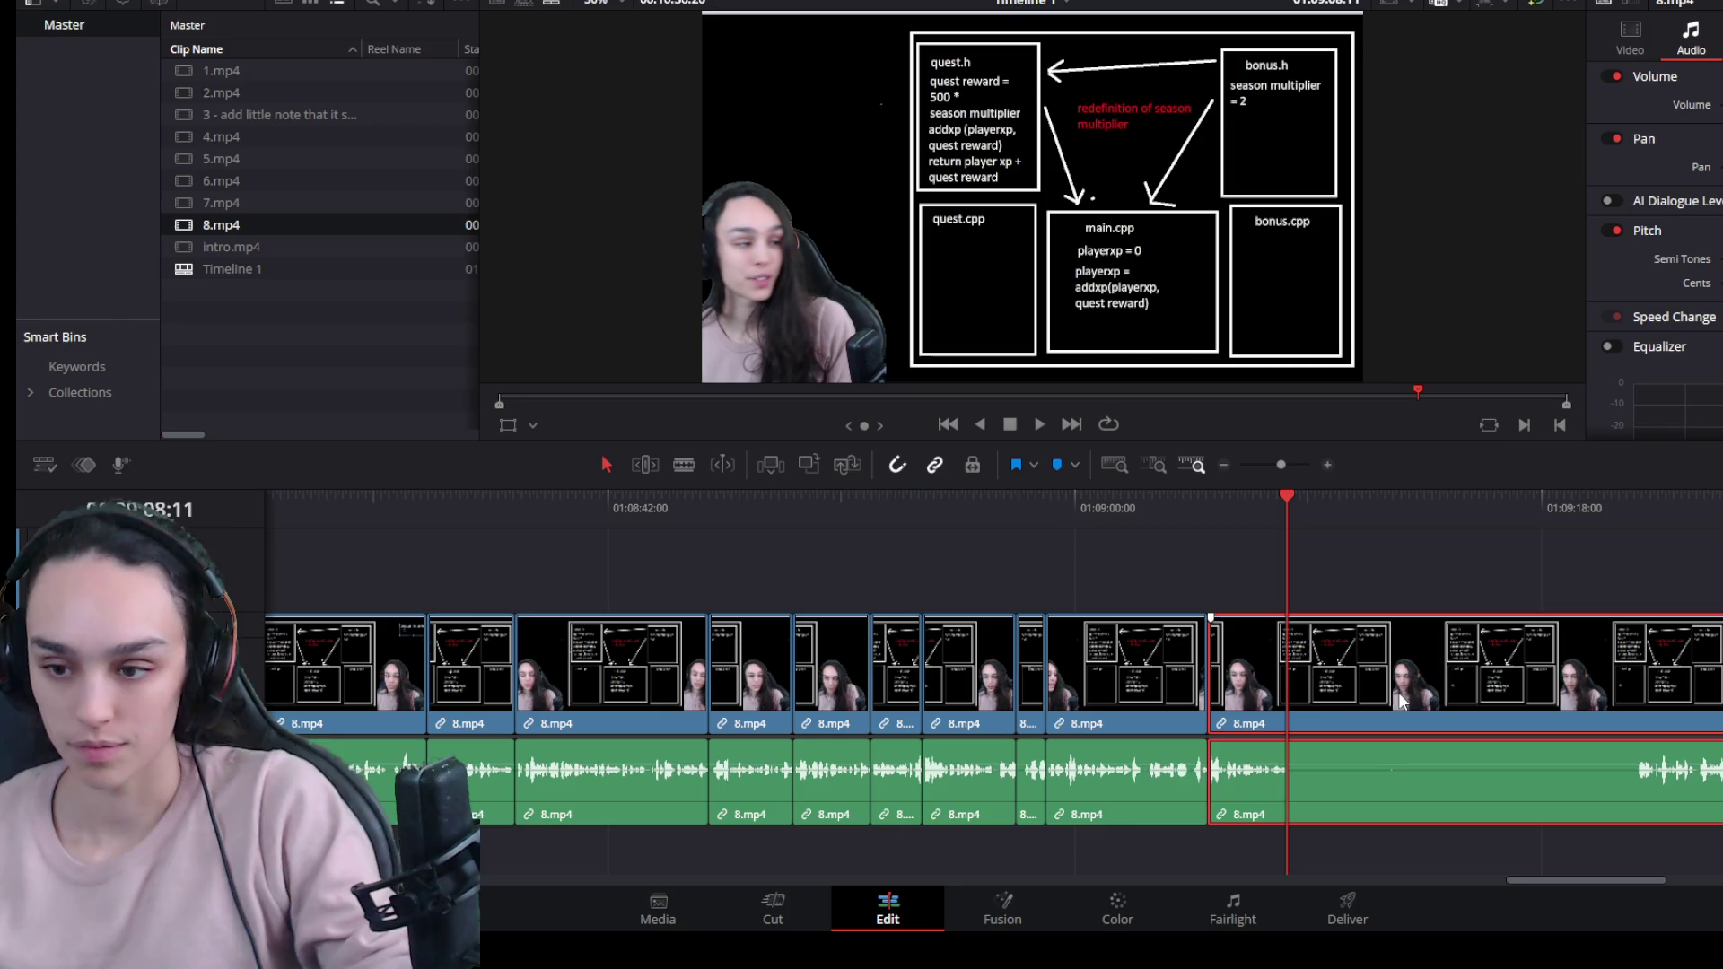
drag(1299, 707, 1634, 707)
click(1542, 696)
key(Delete)
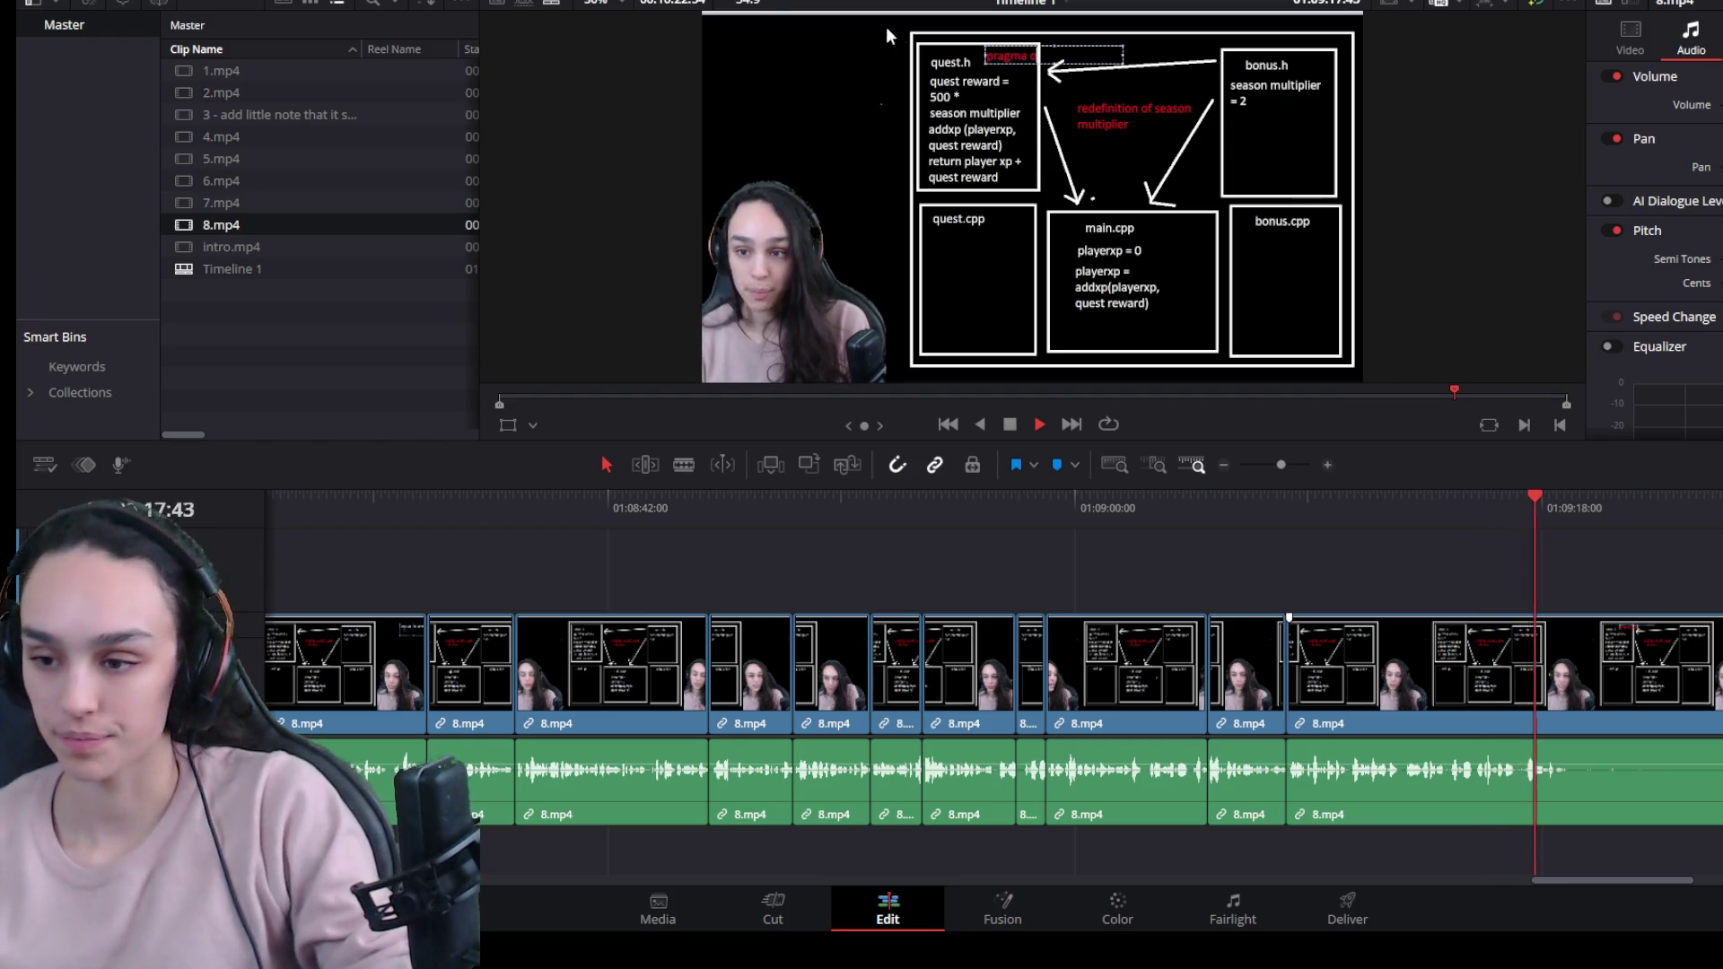
Split the long 8.mp4 clip and zoom the timeline in to review that section.
click(1617, 670)
key(space)
key(ctrl+b)
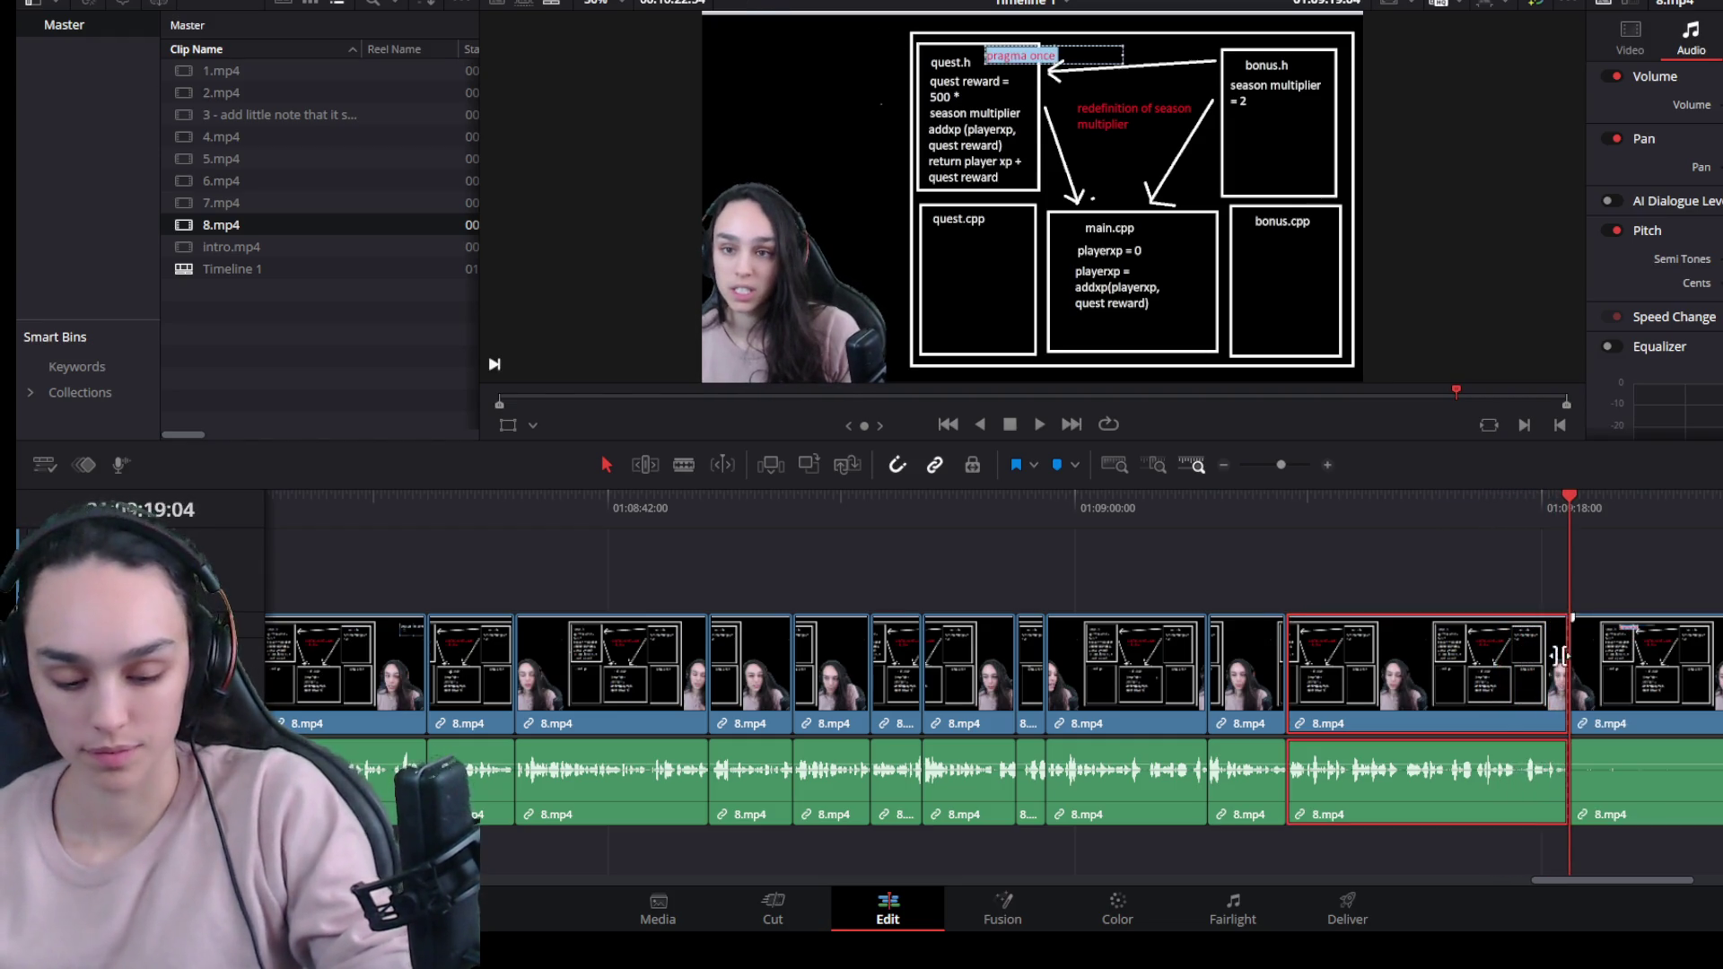
key(ctrl+equal)
click(858, 503)
key(space)
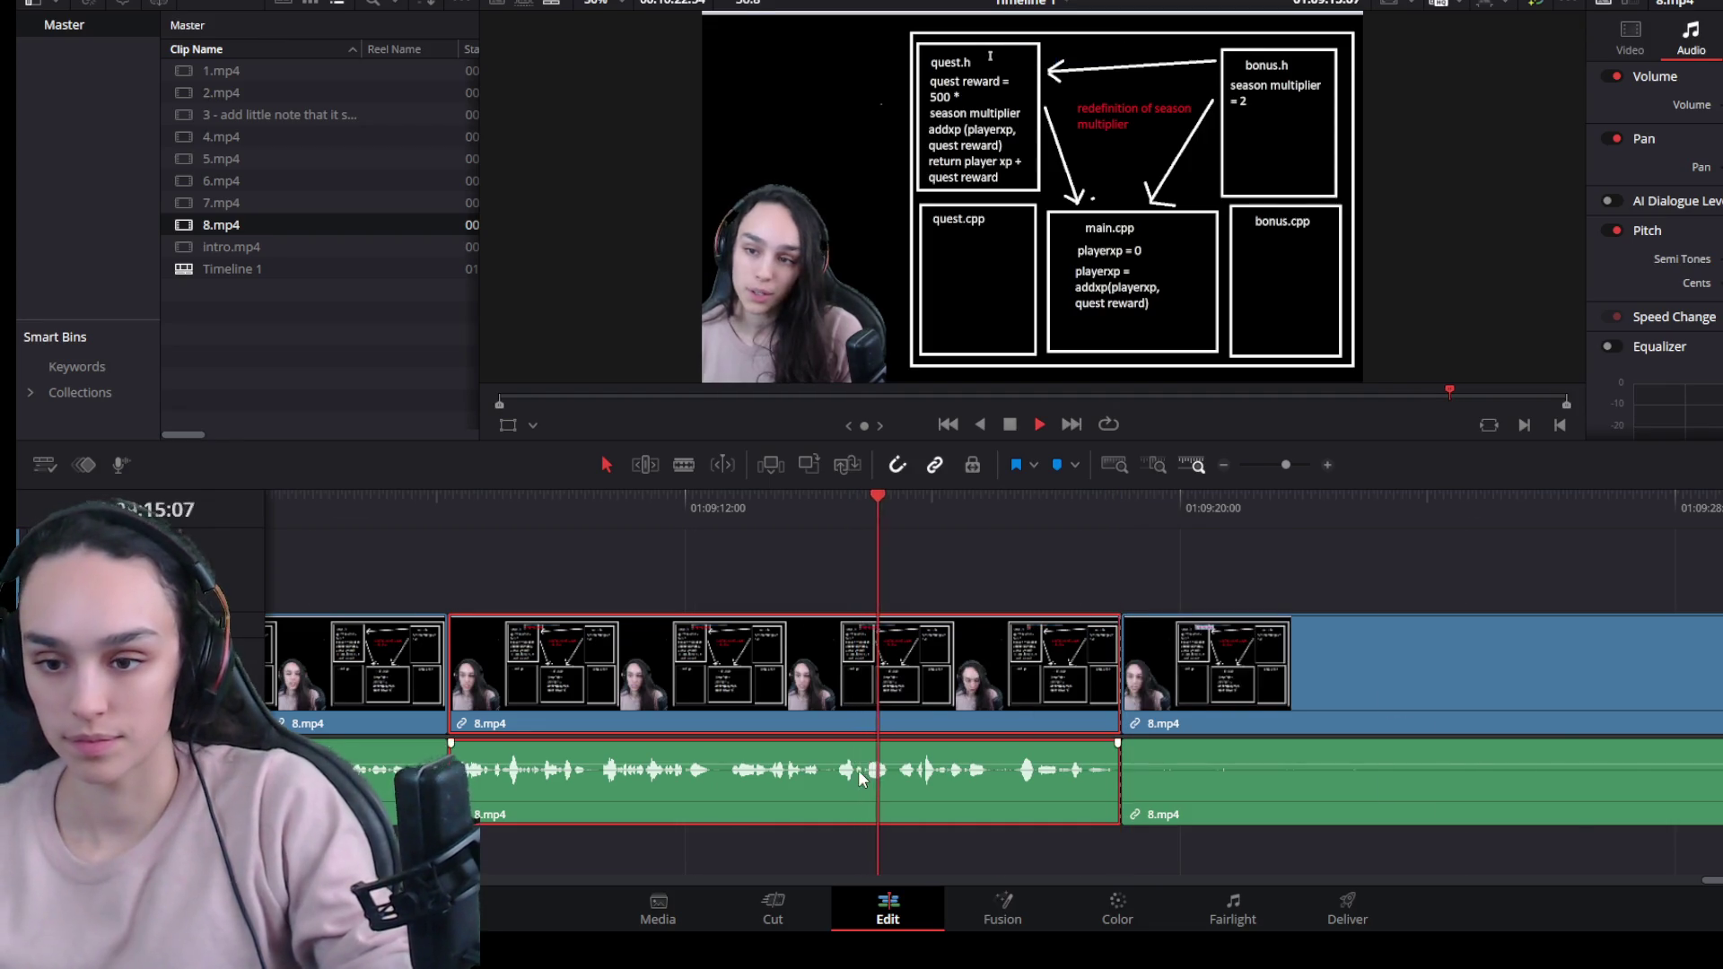
key(ctrl+equal)
click(755, 508)
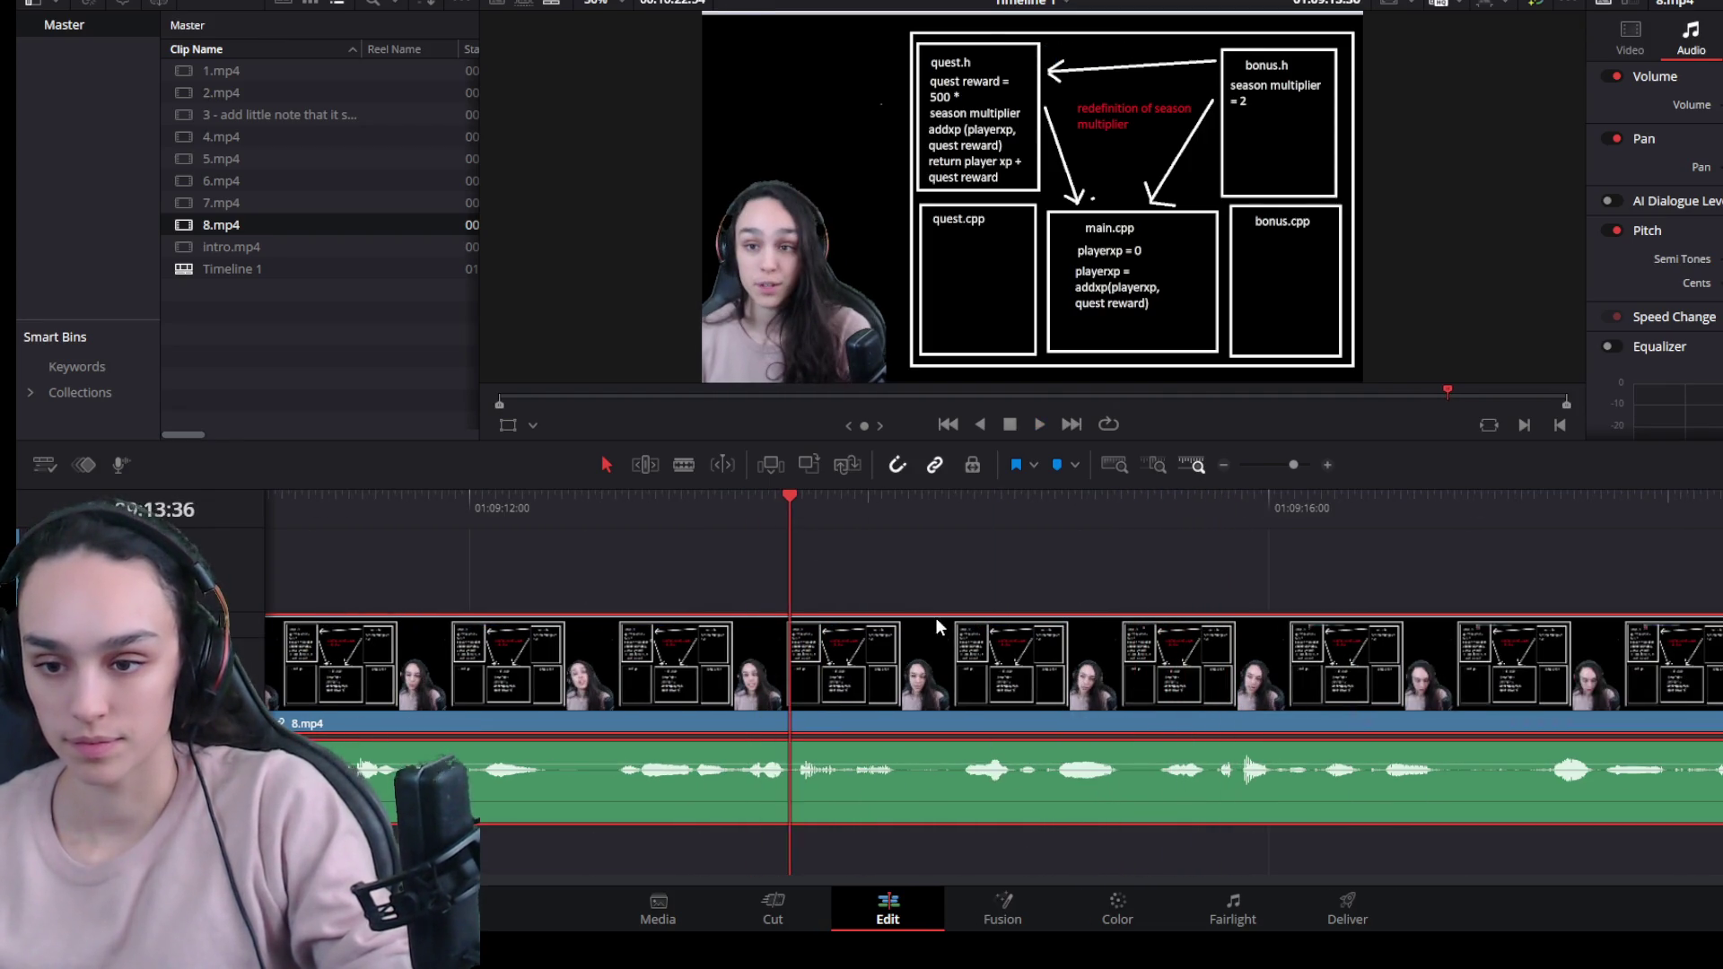
Cut at both ends of the pause and delete the pause segment.
key(ctrl+b)
key(space)
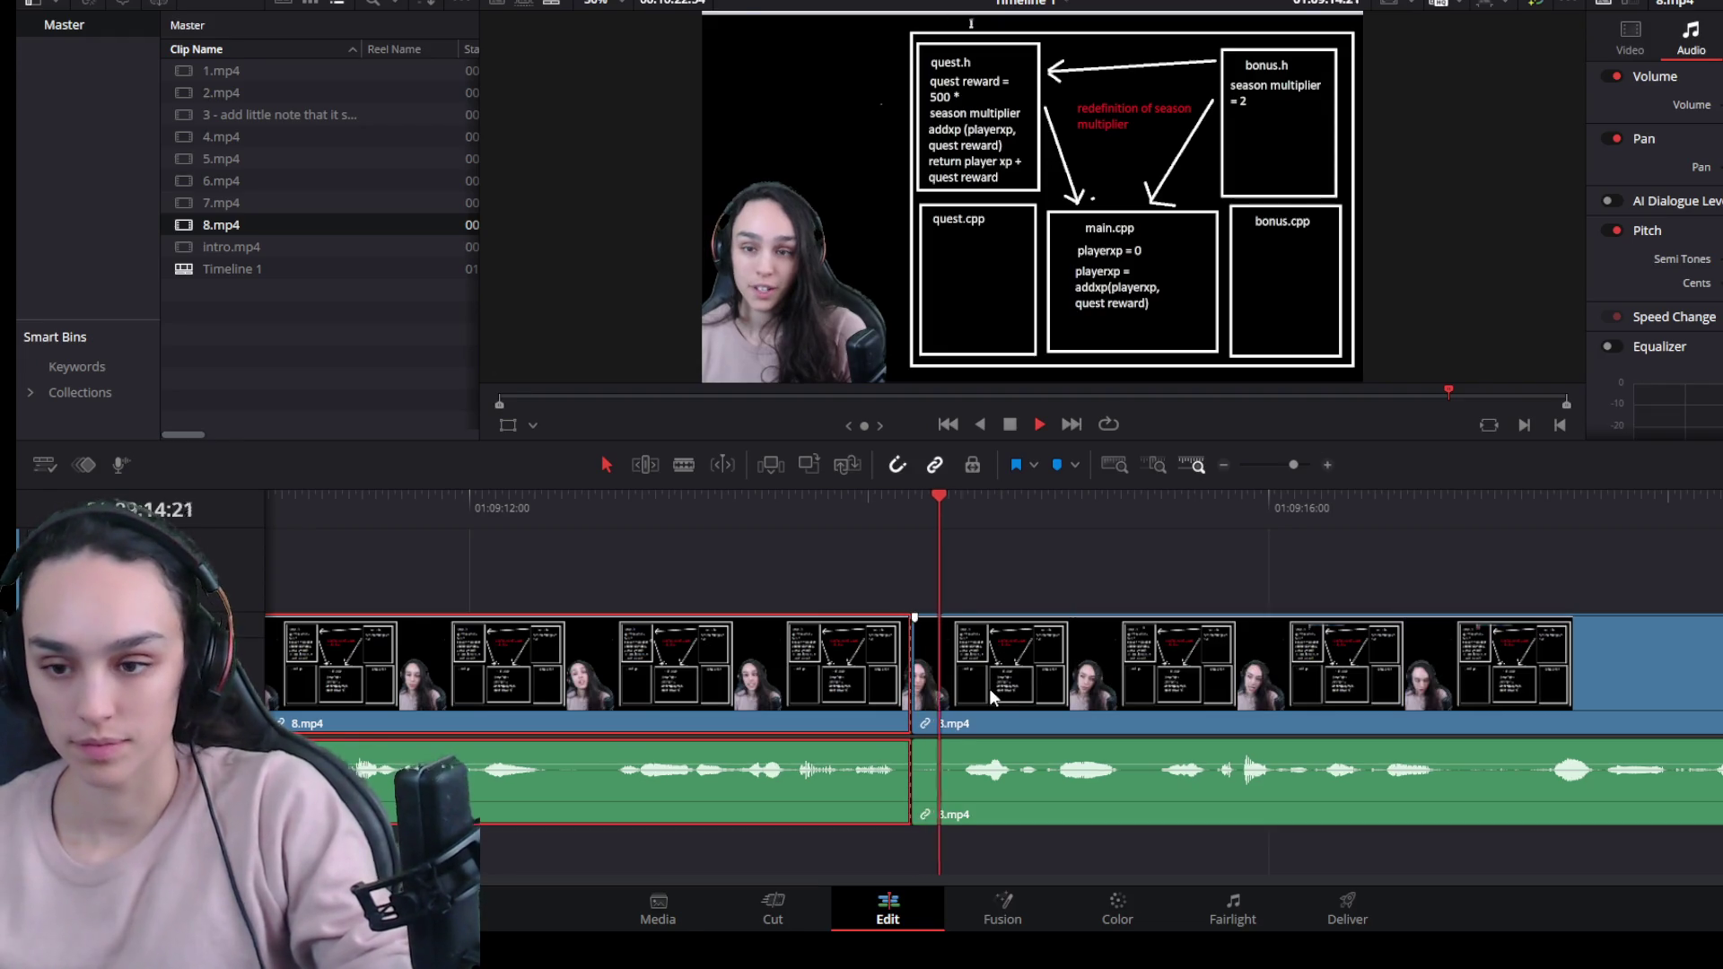
key(space)
key(ctrl+b)
click(1099, 713)
key(Delete)
key(Delete)
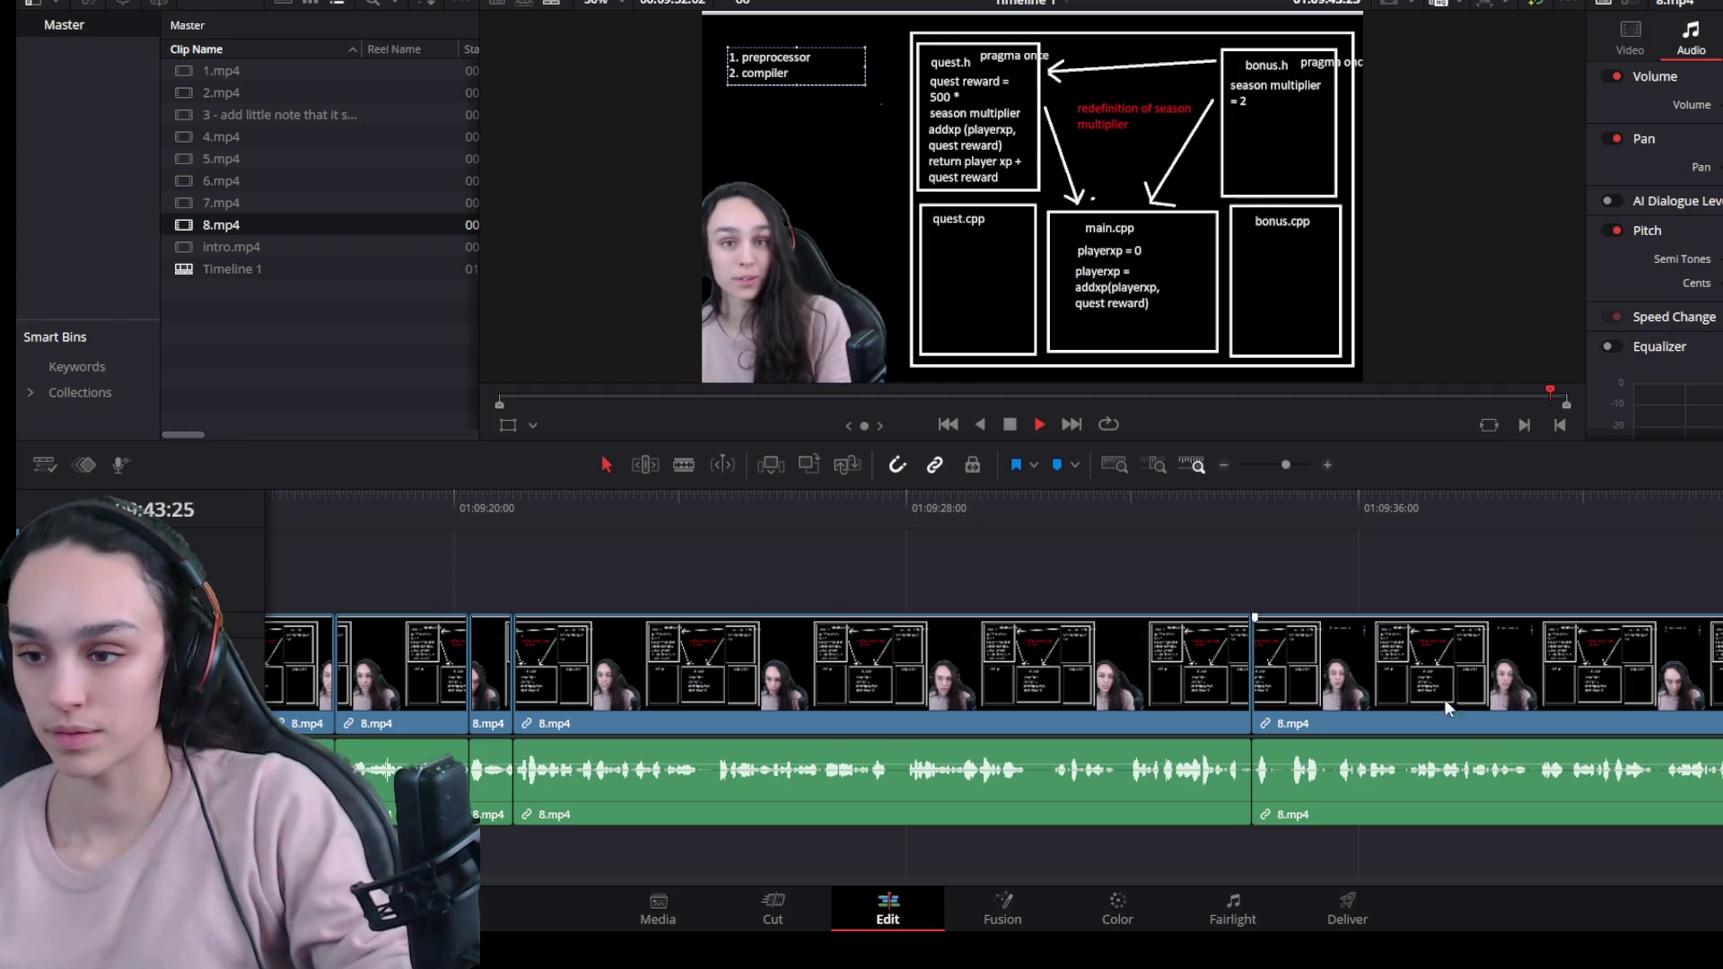
Trim 8.mp4's tail near 01:09:44 and place 9.mp4 on the timeline after it.
scroll(1493, 753, down, 3)
key(space)
drag(1585, 686, 1429, 684)
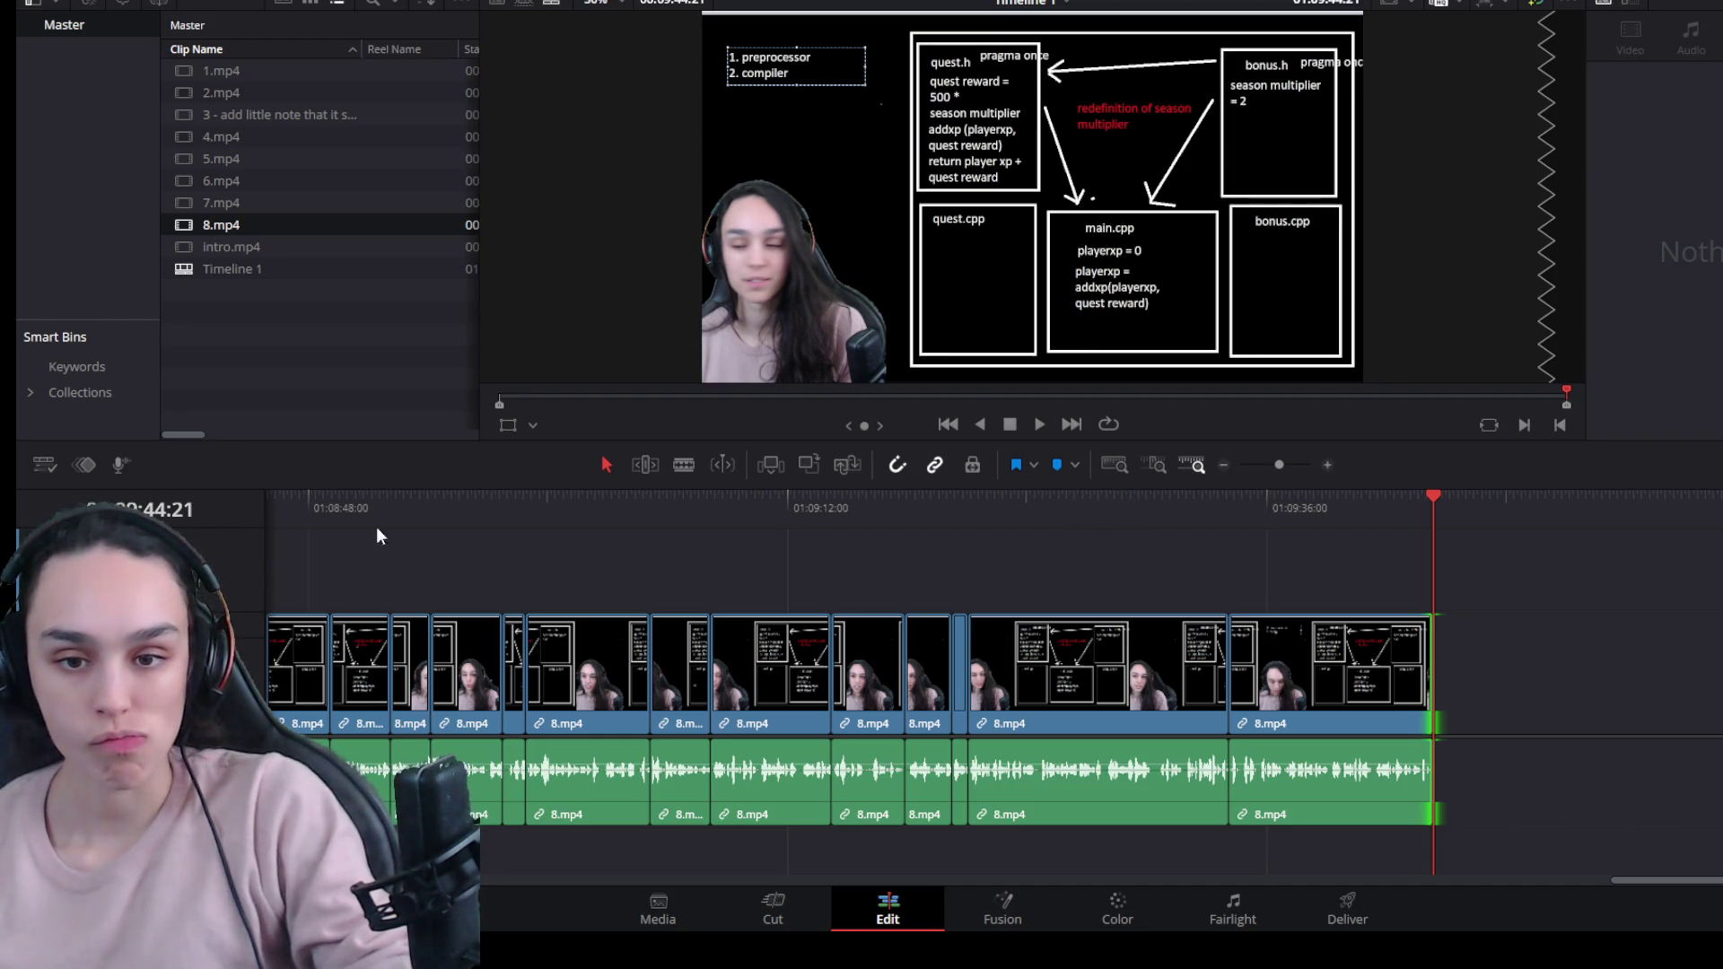
mouse_move(225, 249)
mouse_down()
mouse_move(1564, 727)
mouse_move(1517, 727)
mouse_up()
scroll(1531, 767, down, 5)
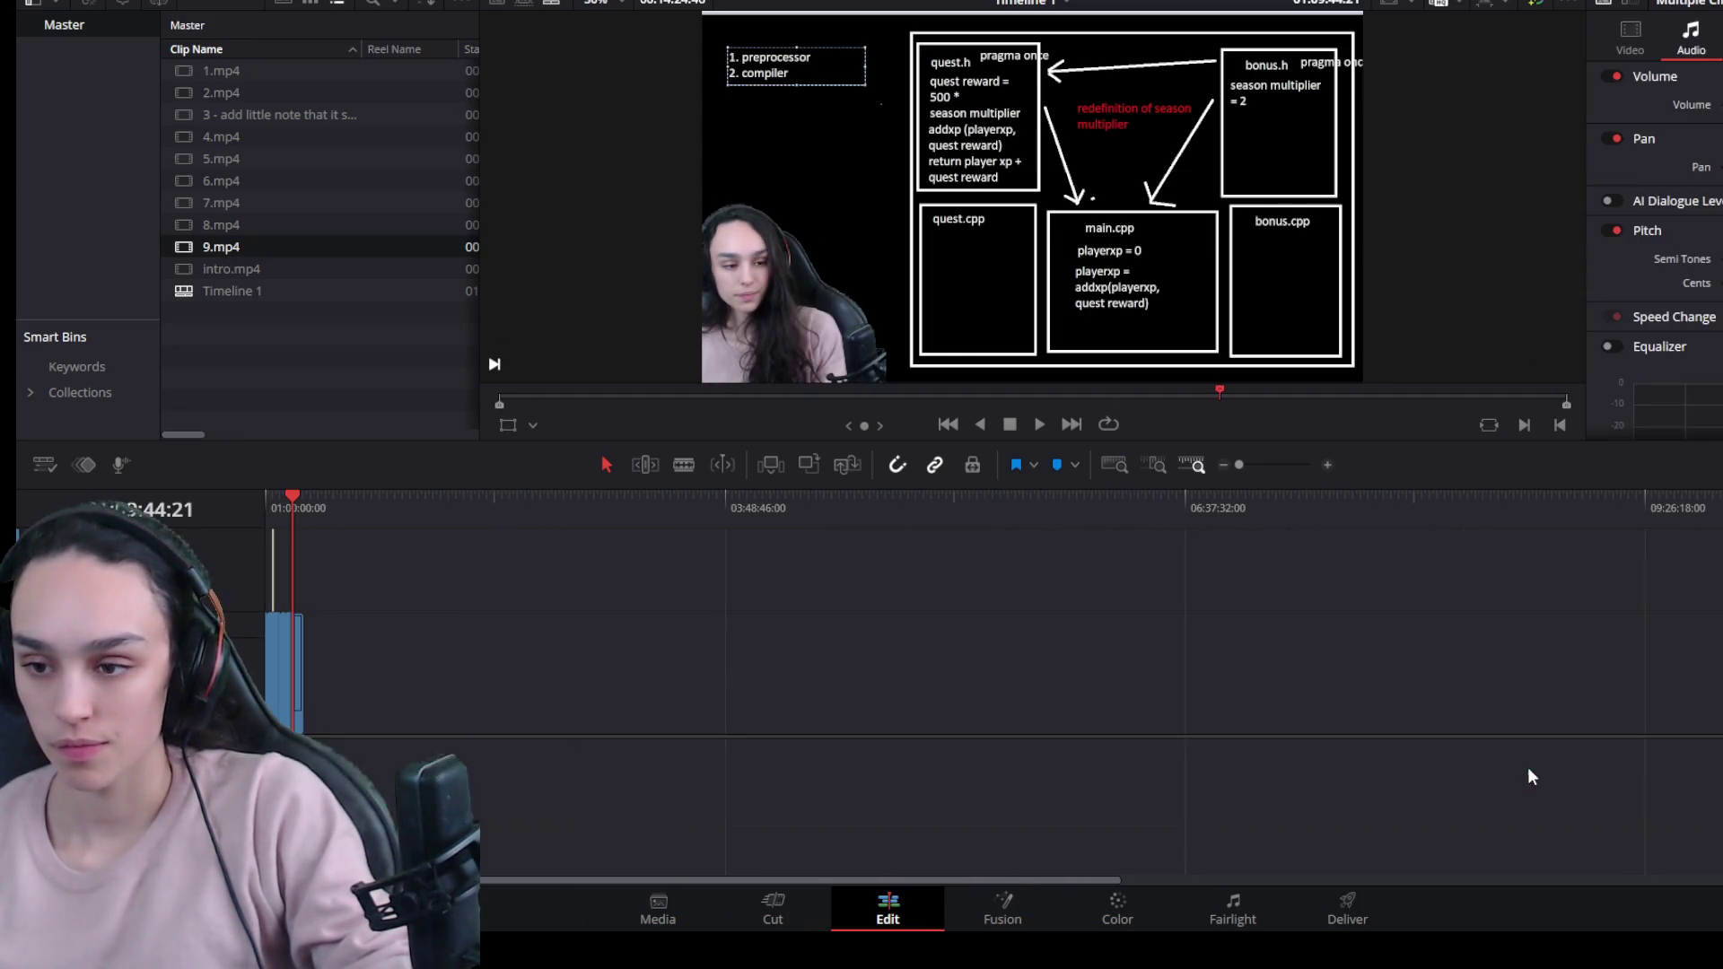
click(1194, 680)
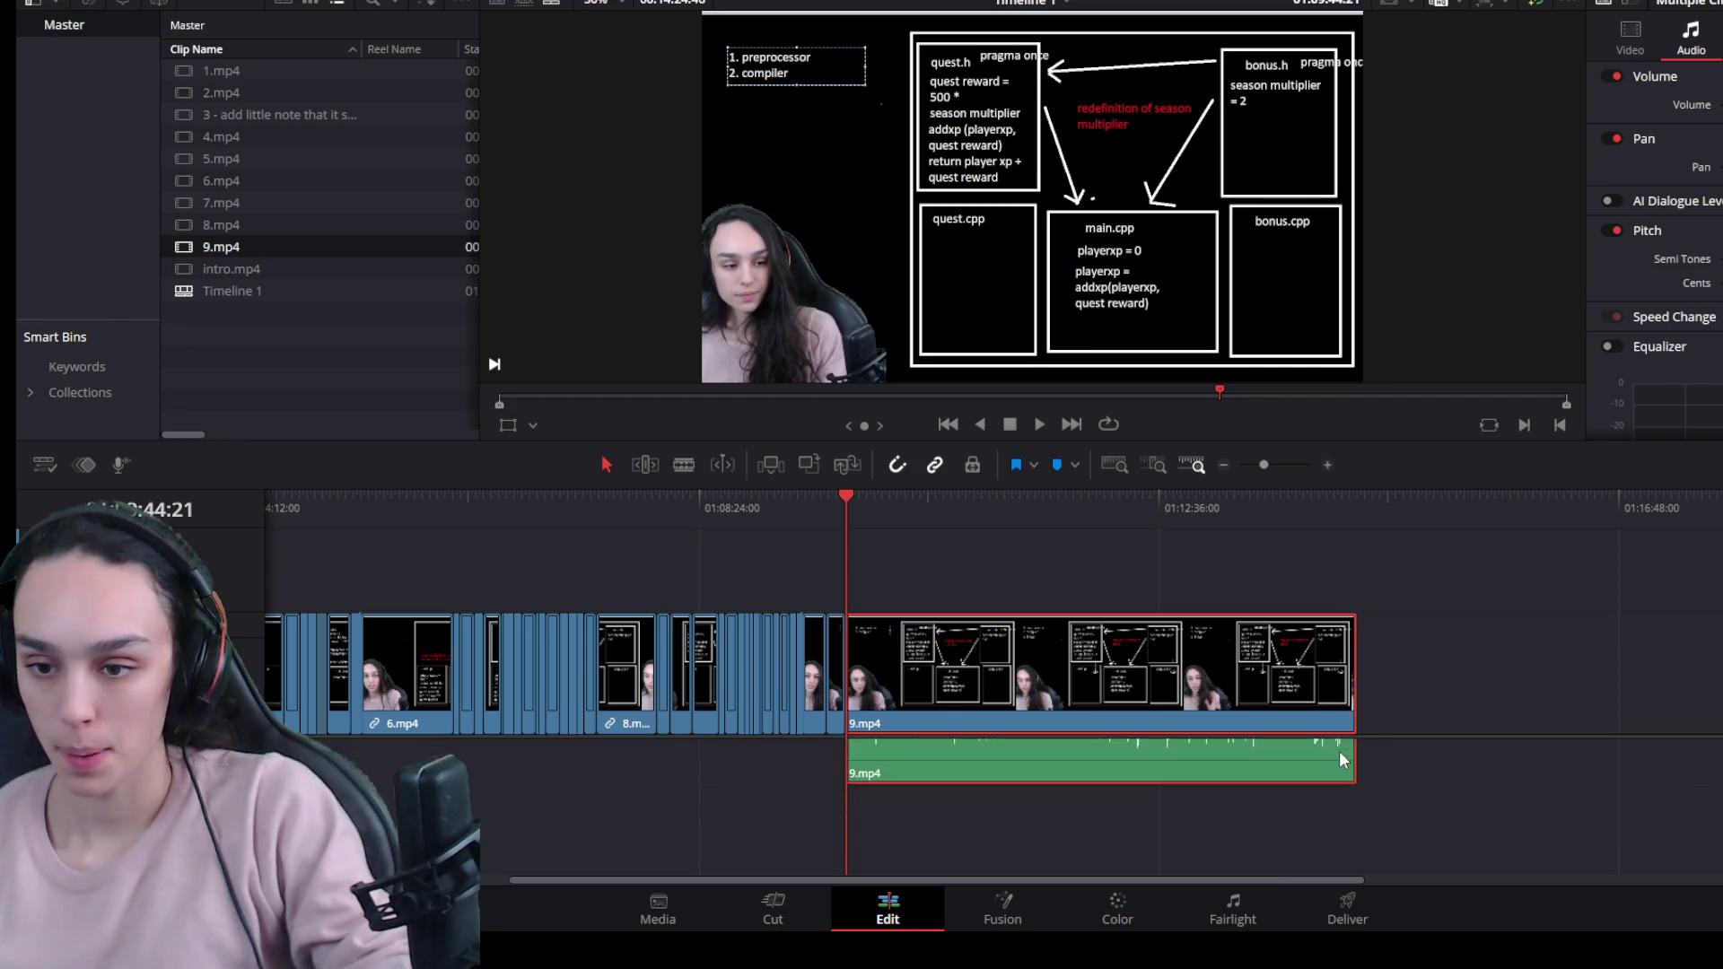
click(1393, 813)
mouse_move(1402, 877)
mouse_down()
mouse_move(1039, 710)
mouse_move(1002, 831)
mouse_move(1073, 850)
mouse_move(1591, 787)
mouse_move(1586, 772)
mouse_up()
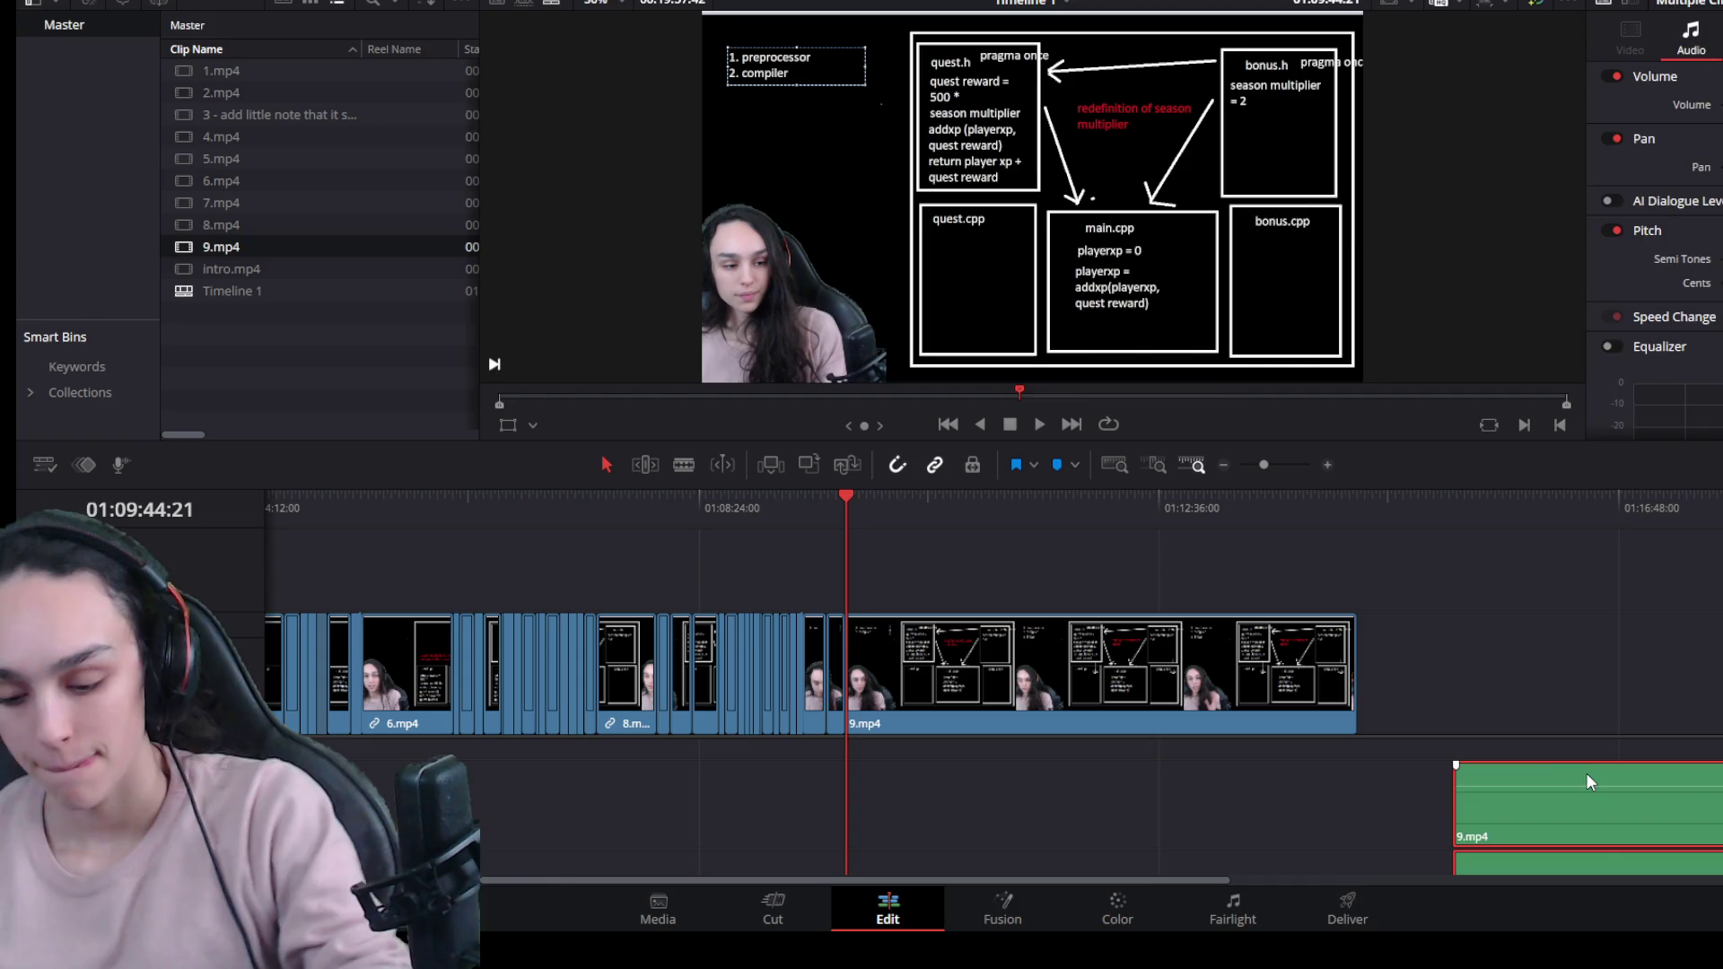
key(ctrl+z)
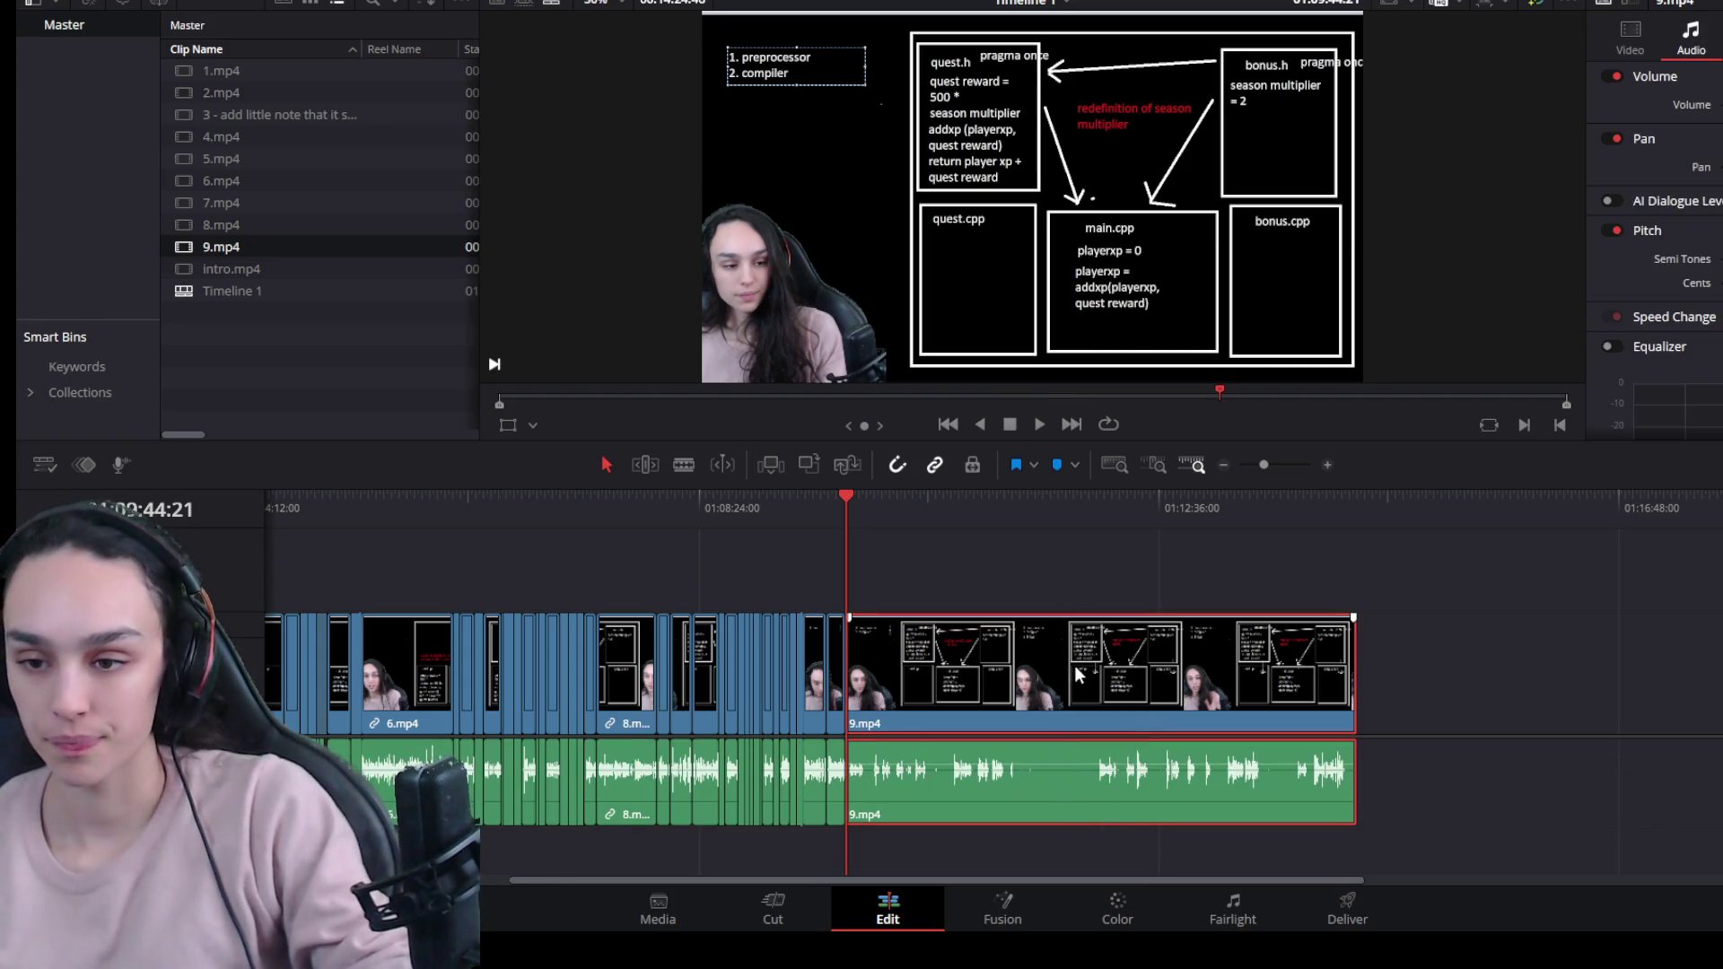
scroll(1071, 722, up, 3)
key(space)
key(space)
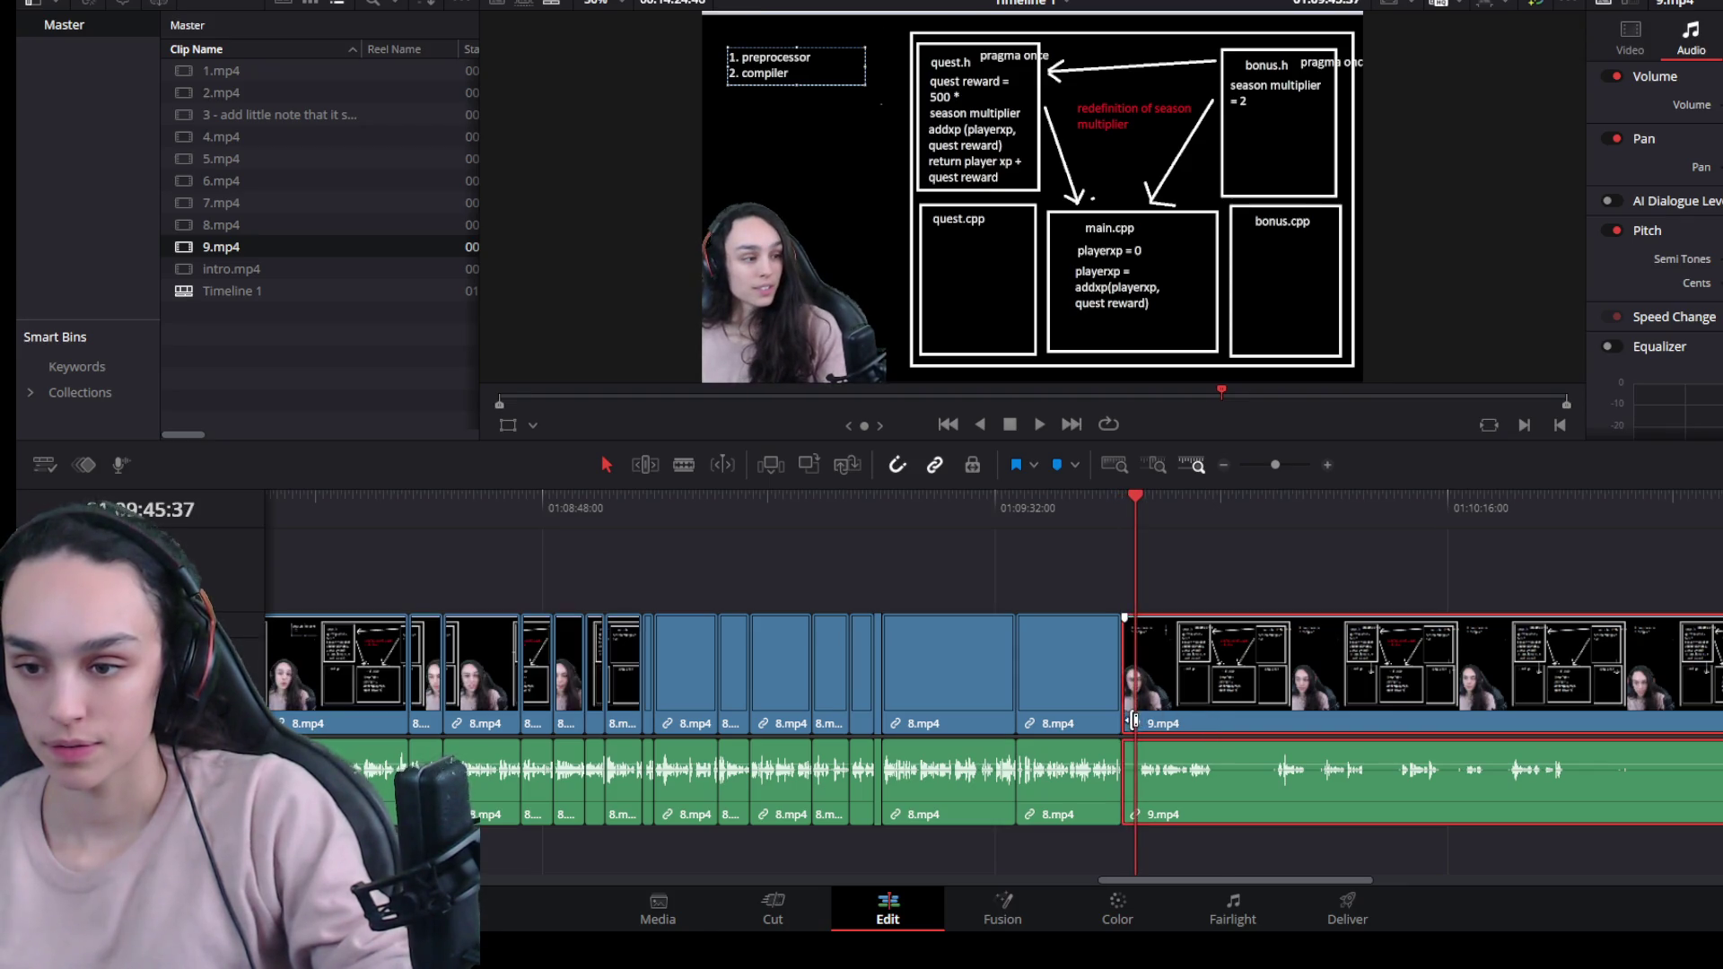
scroll(1126, 734, up, 2)
click(1095, 694)
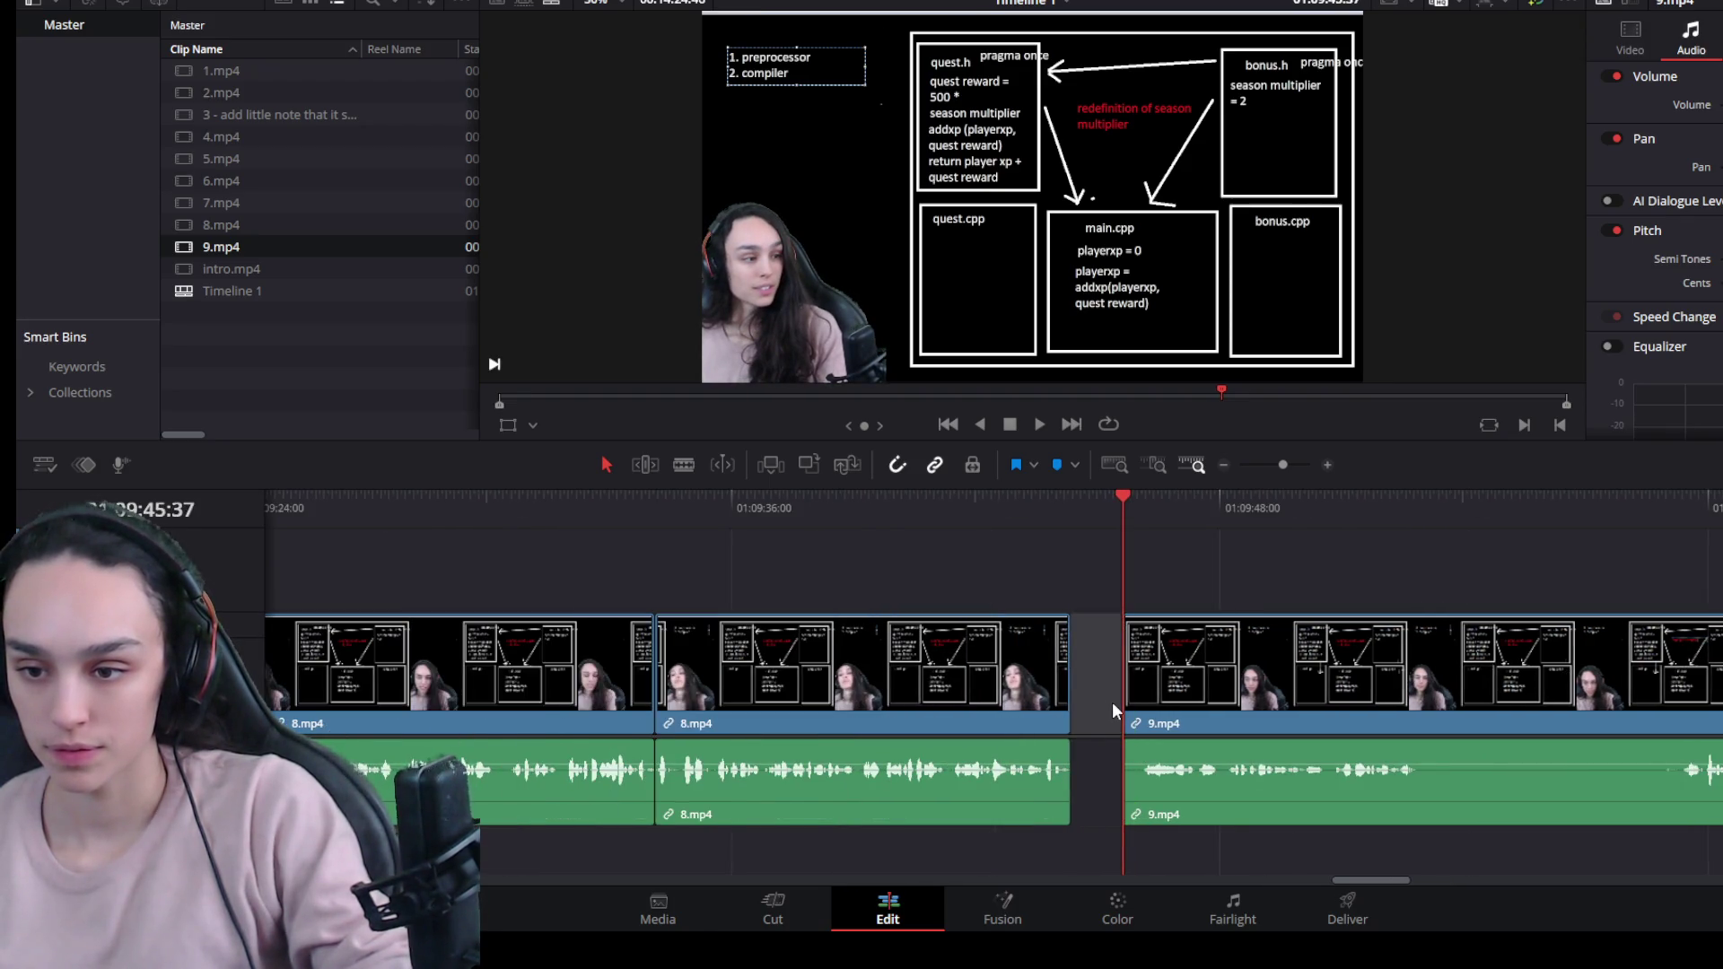
Close the gap after 8.mp4 and trim 9.mp4's opening pause so it butts against 8.mp4.
key(Delete)
key(space)
key(space)
click(1120, 690)
drag(1087, 693, 1089, 696)
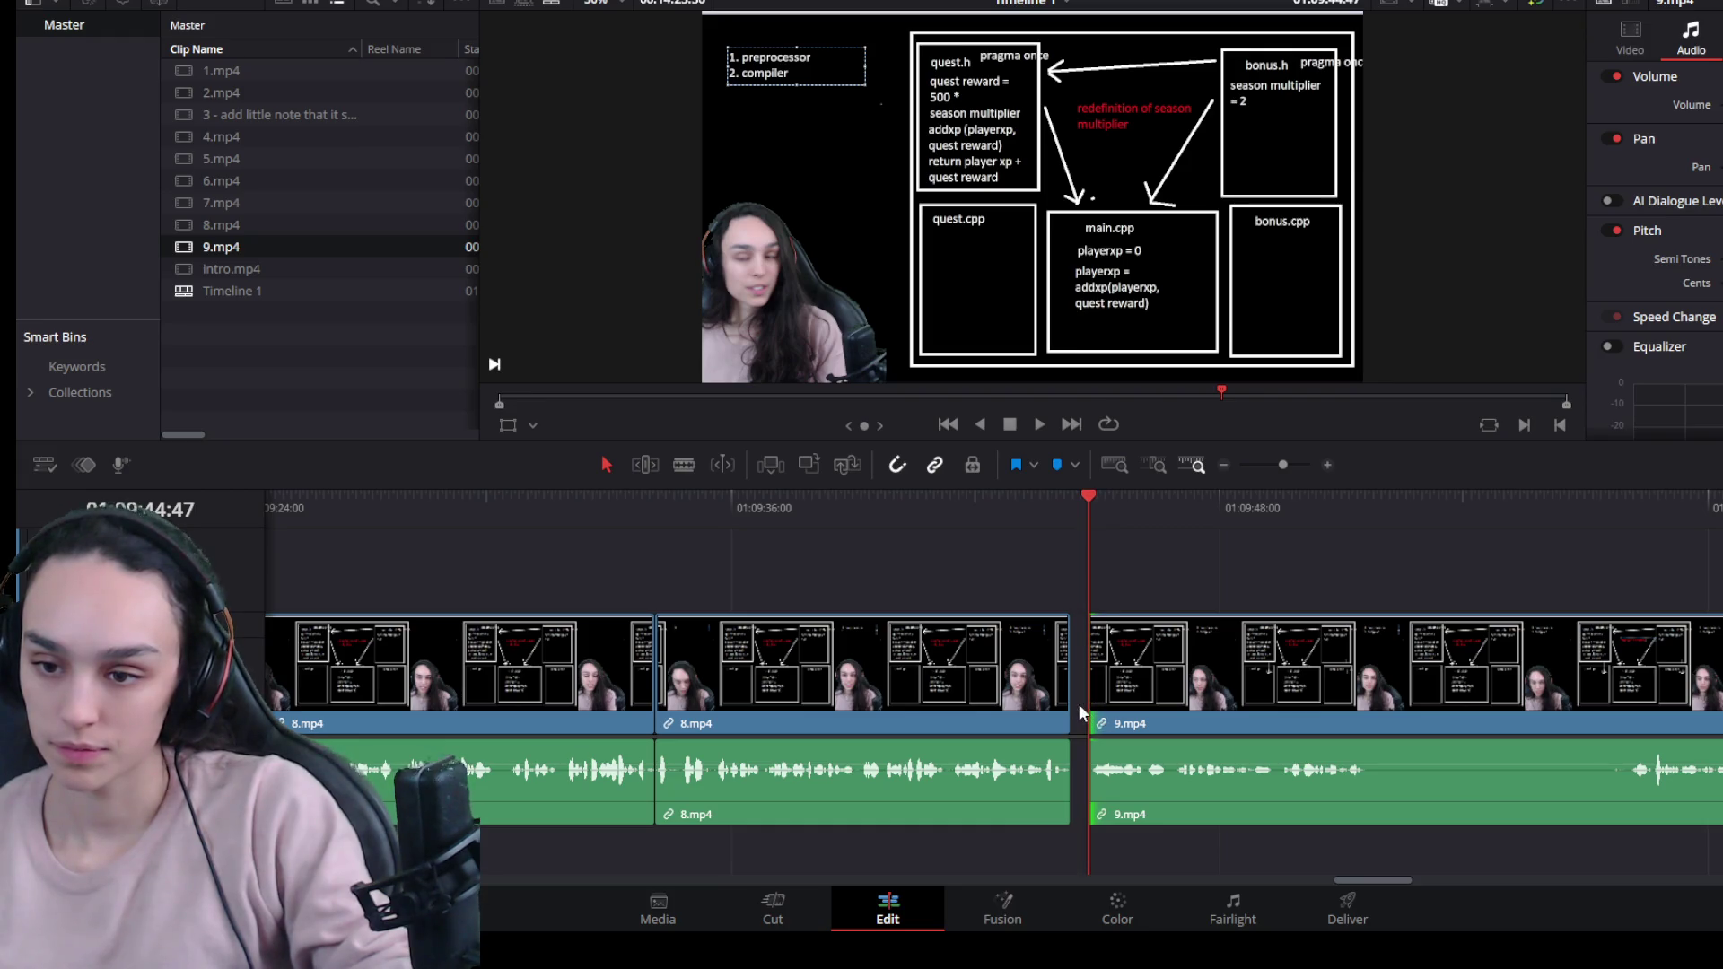
click(1076, 706)
key(Delete)
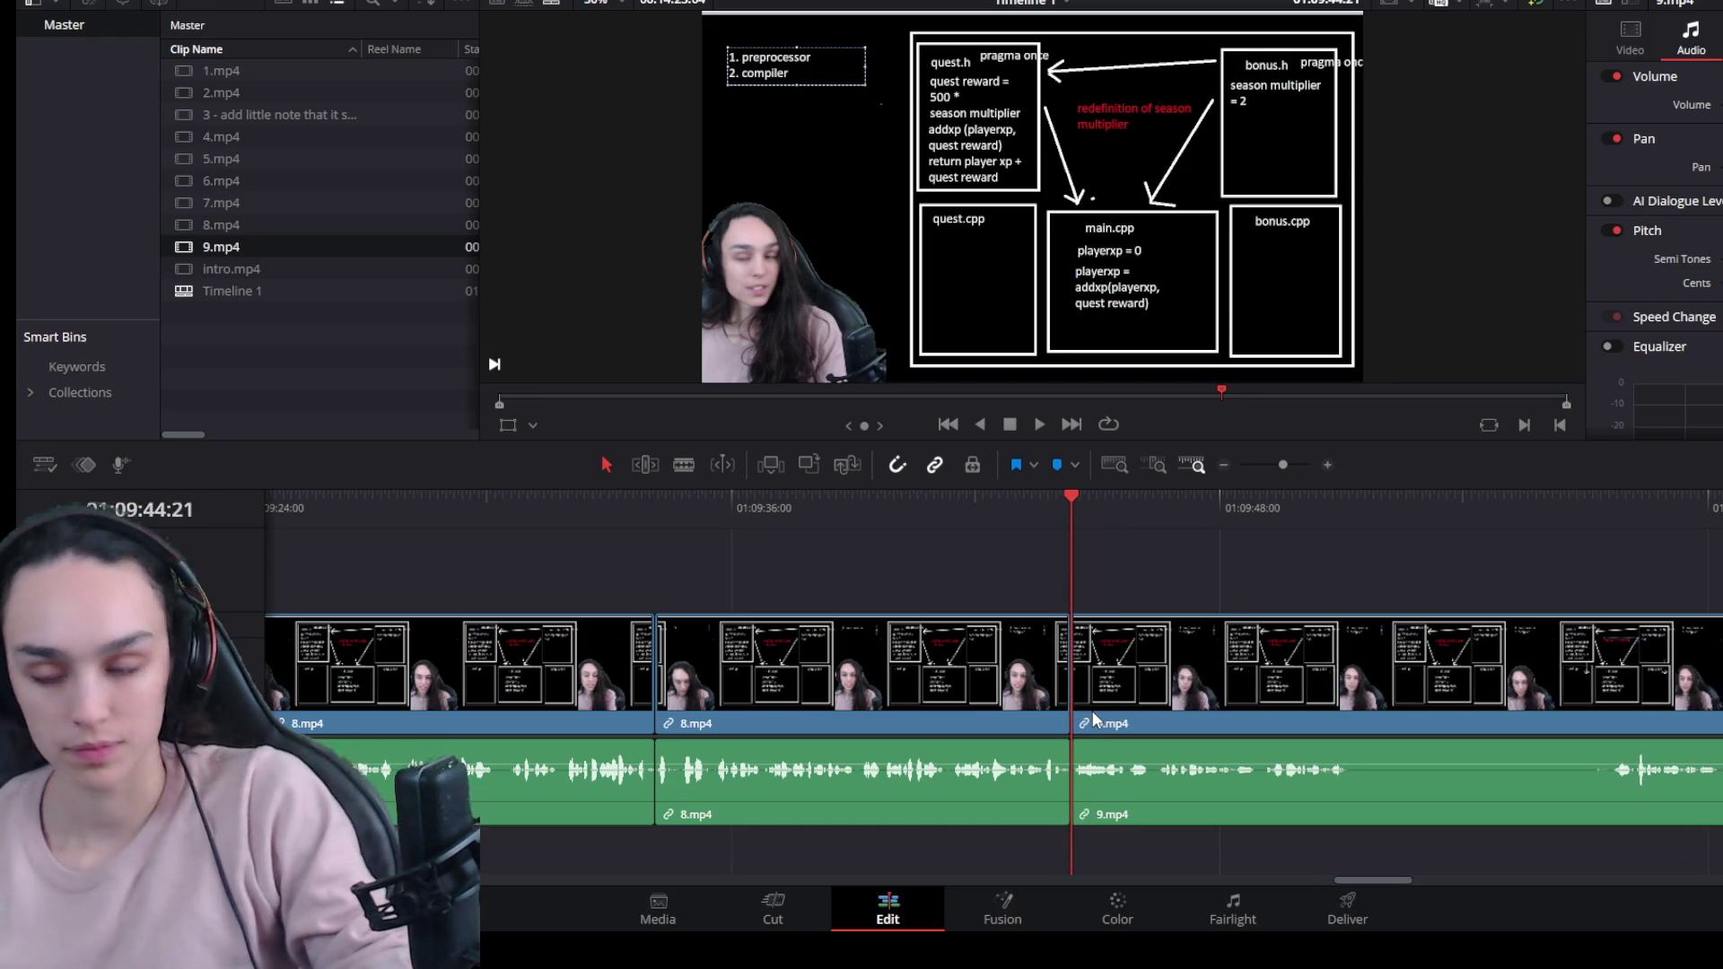
key(space)
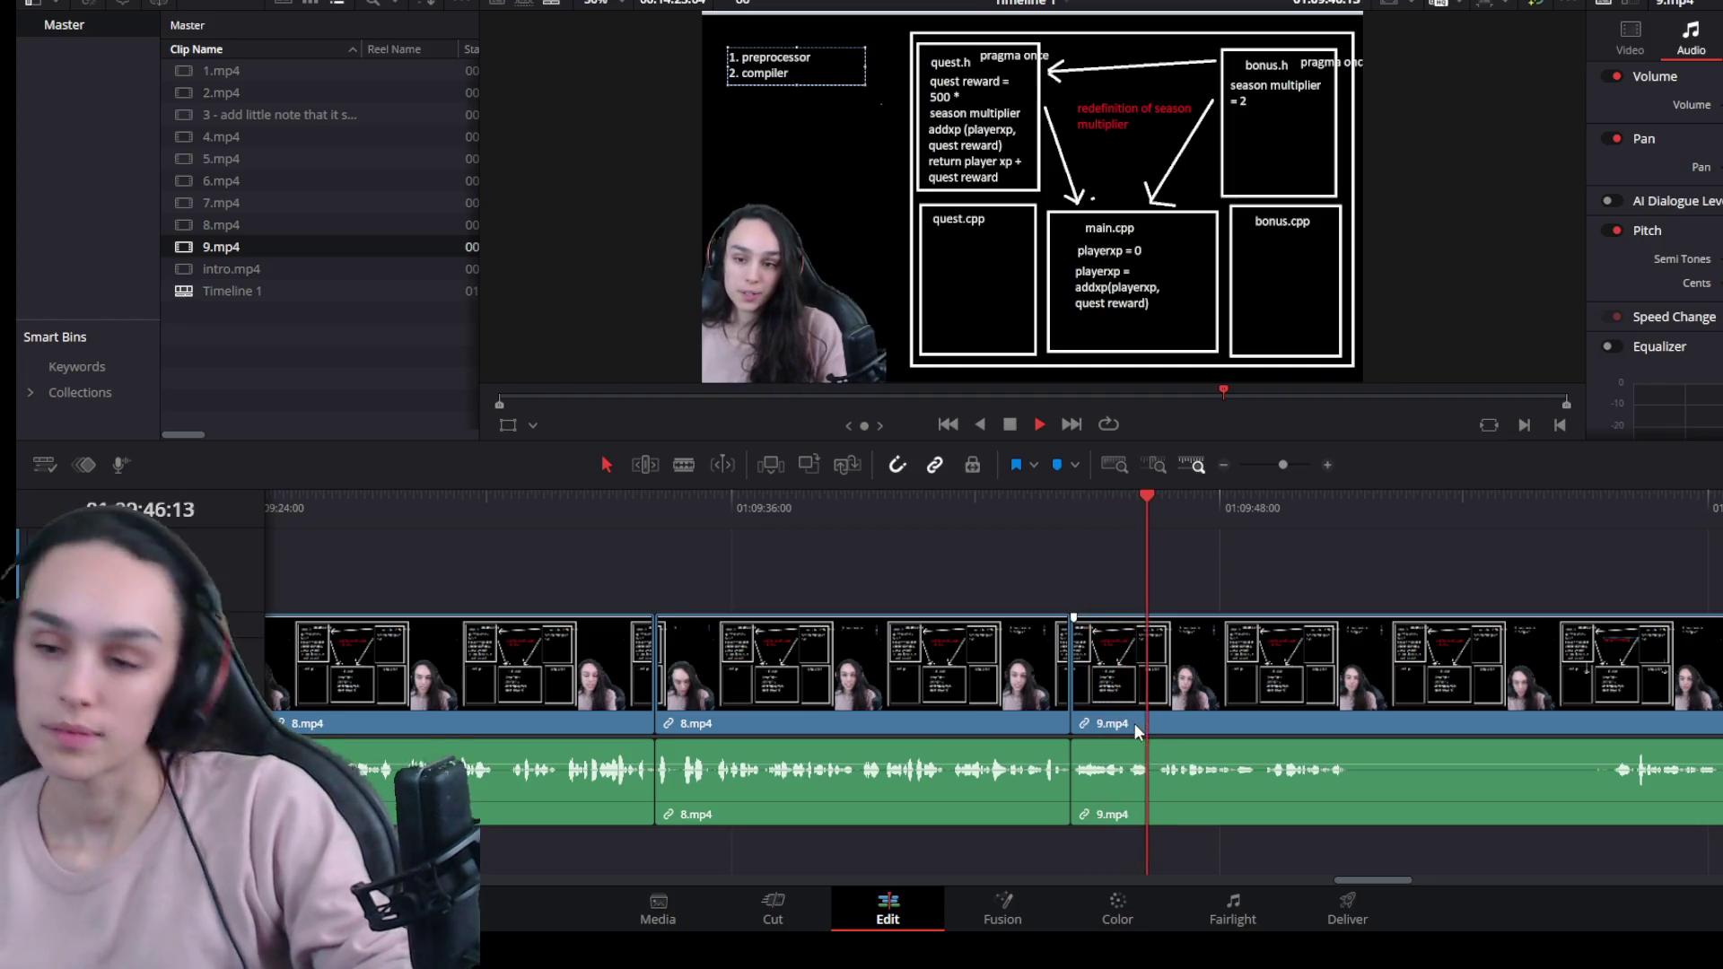
Replay to the first pause in 9.mp4 and split the clip there with Ctrl+B.
scroll(1224, 744, up, 3)
drag(739, 496, 823, 510)
key(space)
click(838, 640)
key(ctrl+b)
Trim the pause off the start of the following piece, close the gap, and review.
click(973, 499)
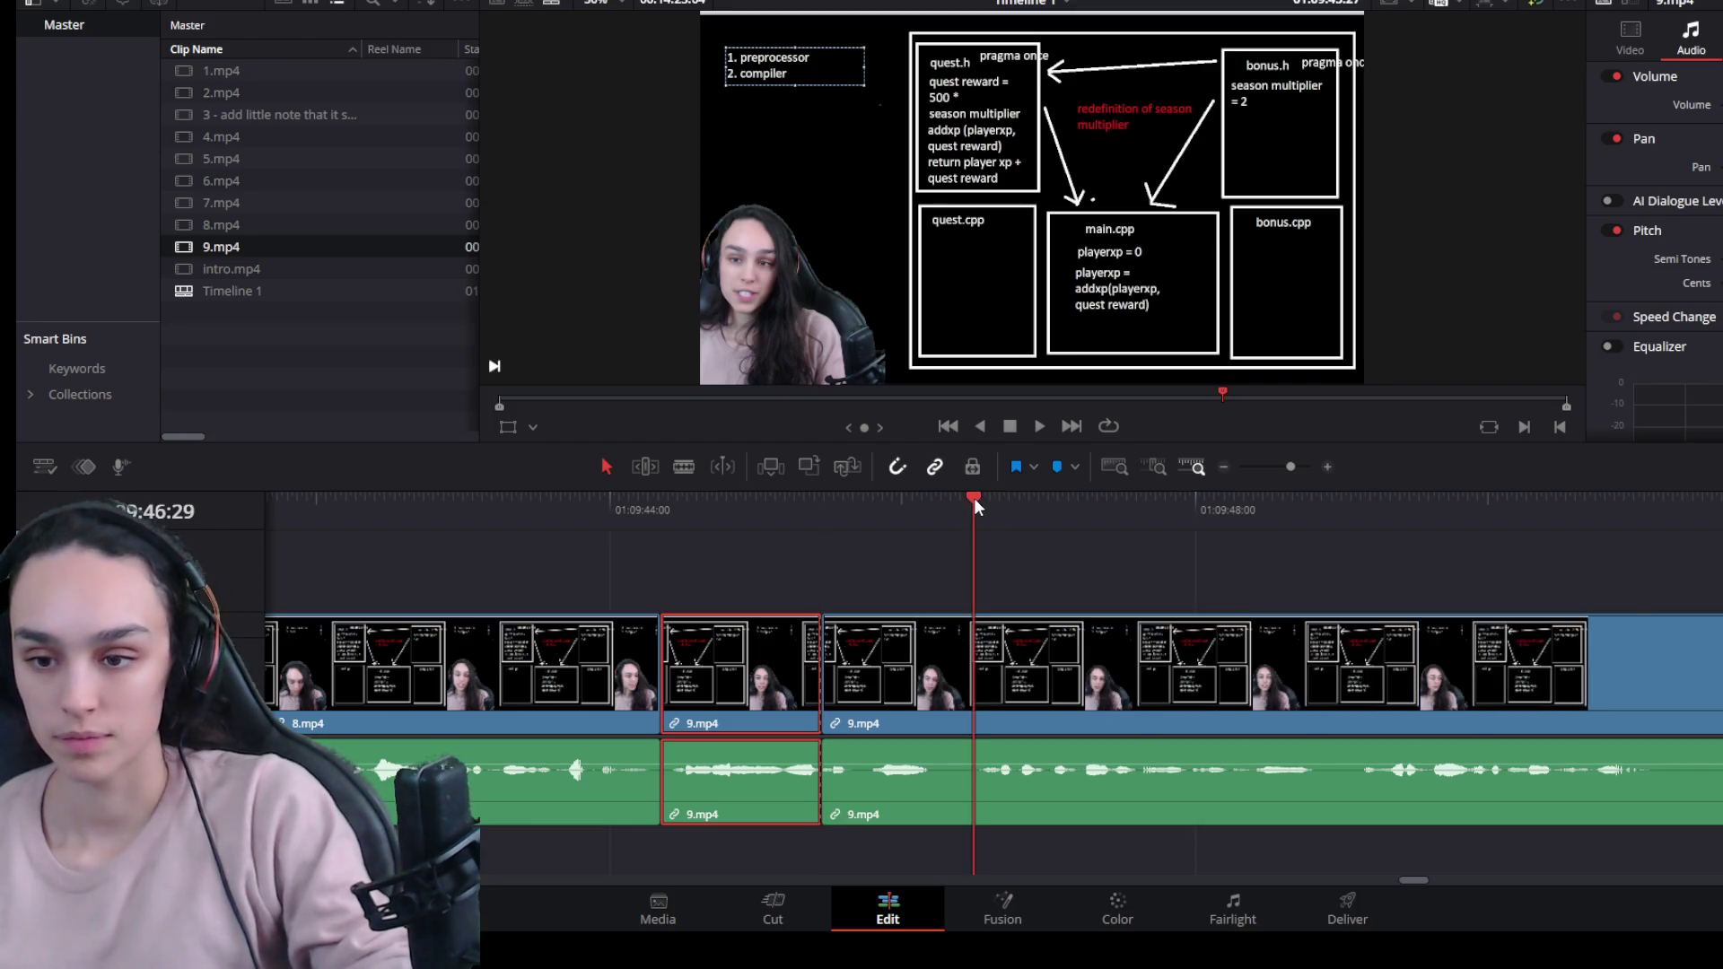
key(space)
click(976, 499)
click(925, 652)
drag(826, 685, 977, 683)
key(Delete)
click(717, 505)
key(space)
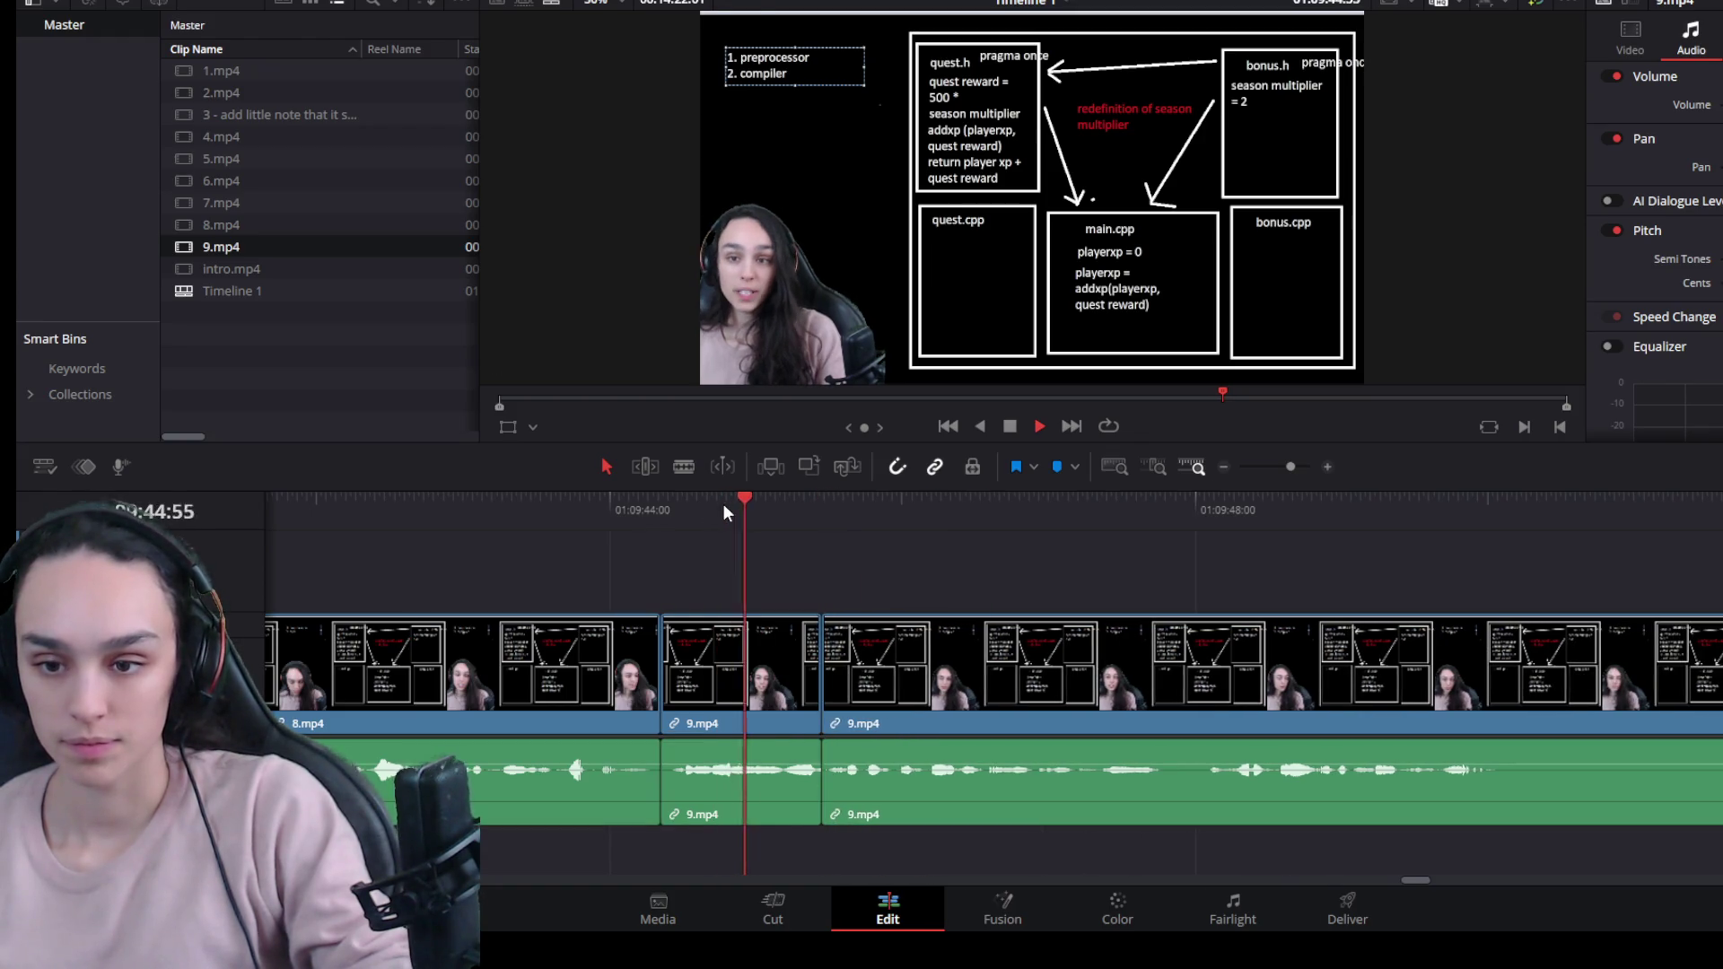
Trim the next pause off a 9.mp4 piece's start and ripple-delete the leftover gap.
scroll(1122, 647, down, 3)
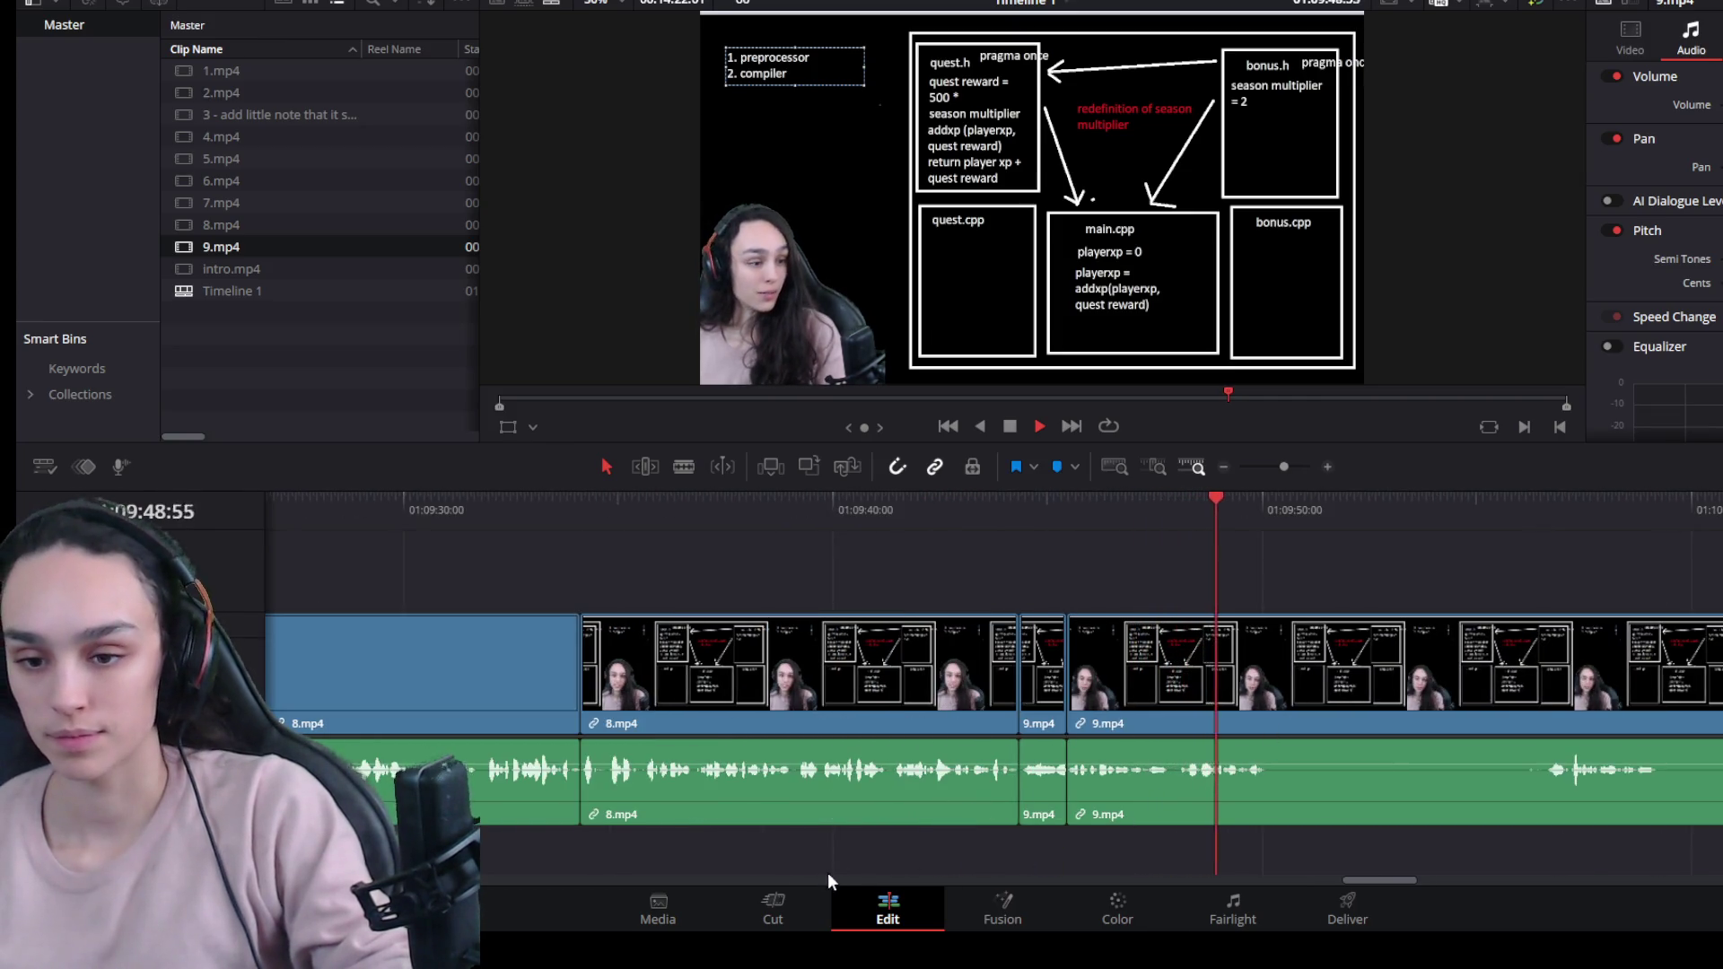
drag(1392, 885, 1395, 885)
key(space)
key(ctrl+backslash)
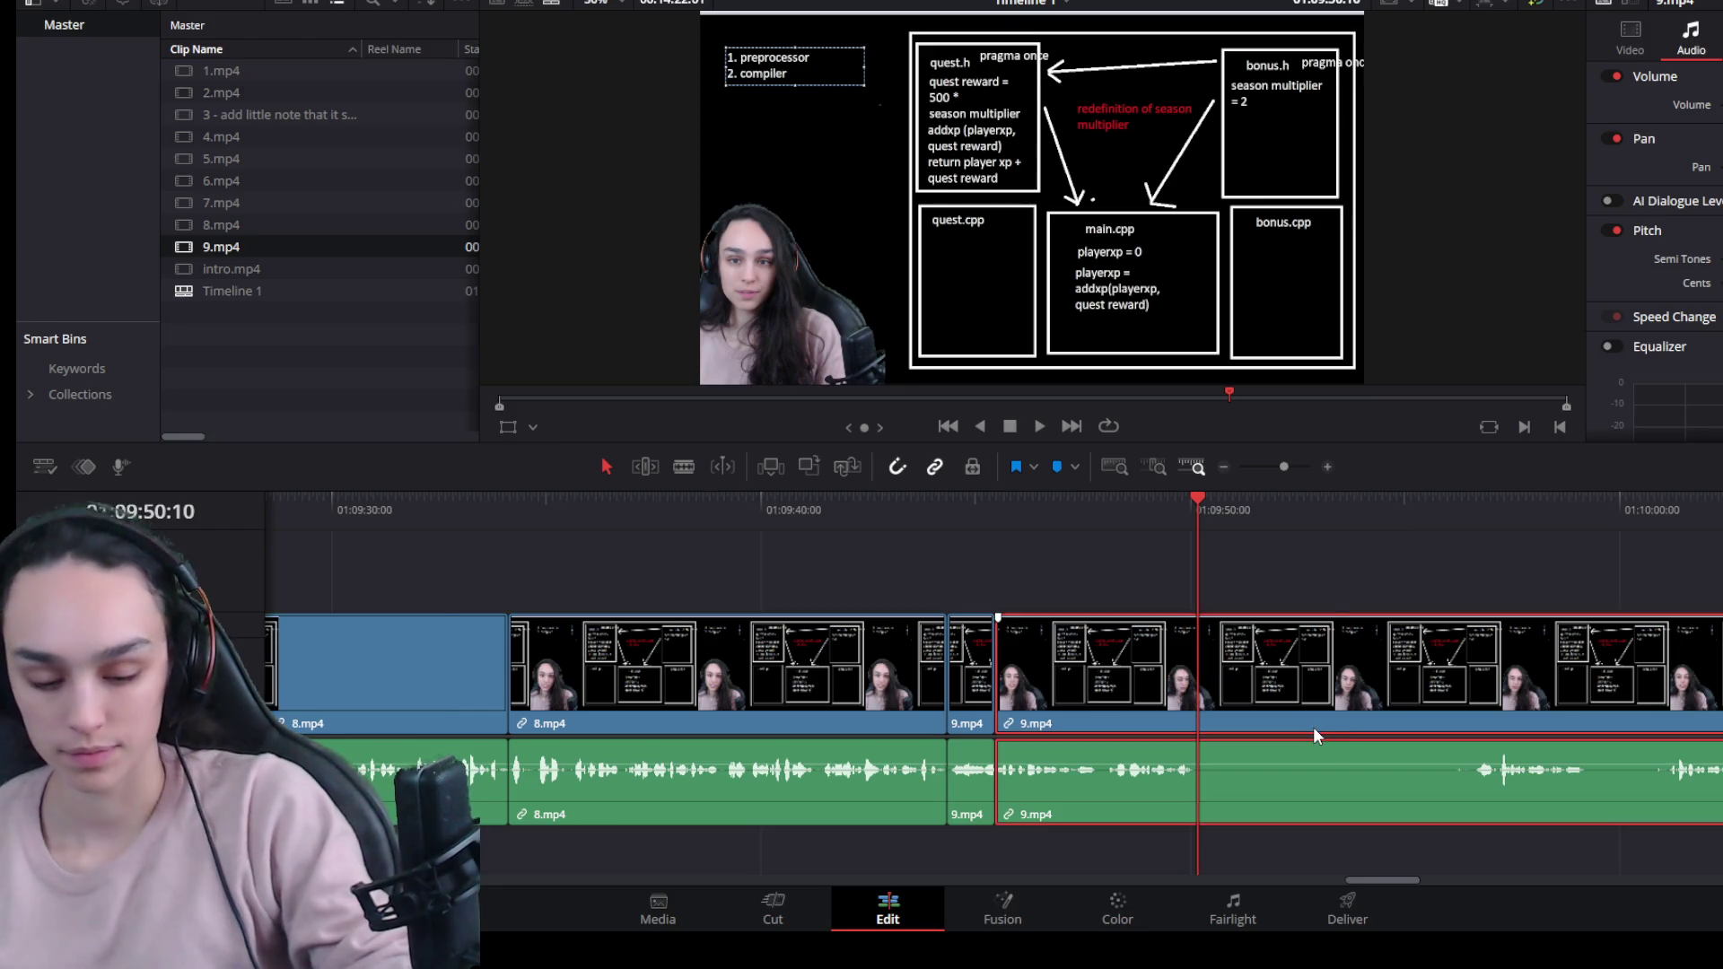
drag(1417, 727, 1474, 726)
click(1353, 701)
key(Delete)
key(space)
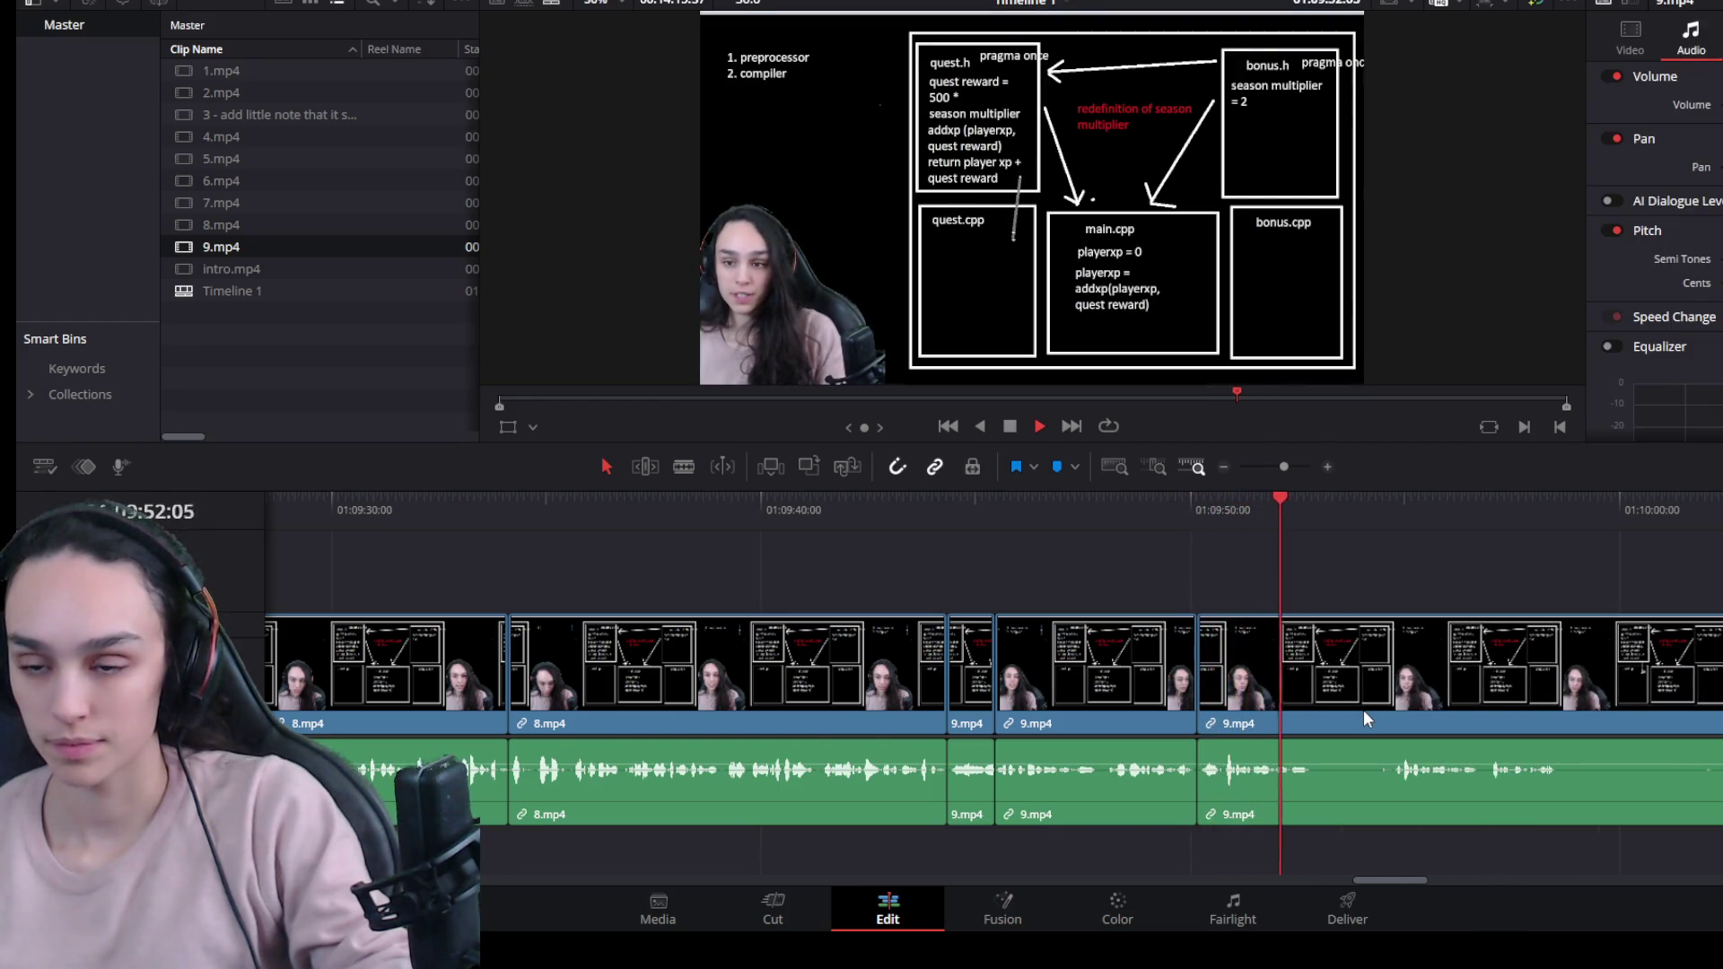
Trim the clip's start up to where speech resumes and ripple-delete the gap with Backspace.
key(ctrl+equal)
click(1353, 690)
key(space)
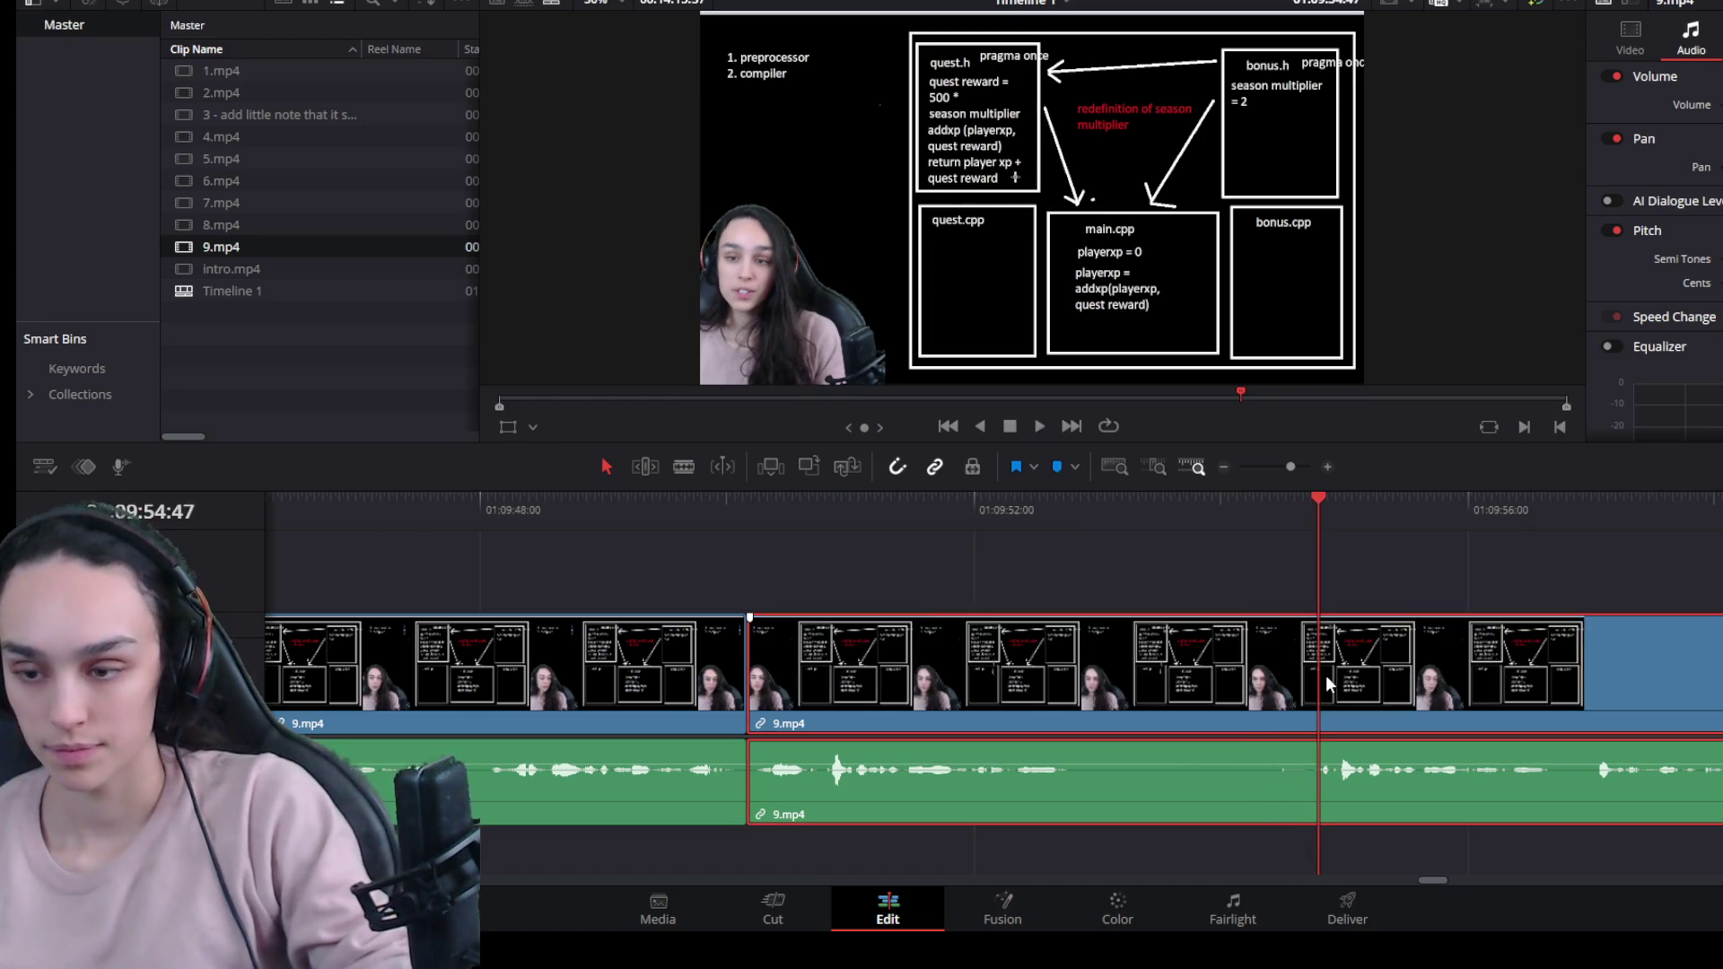
key(space)
drag(1292, 518, 781, 525)
key(space)
click(1315, 513)
mouse_move(767, 727)
mouse_down()
mouse_move(1342, 723)
mouse_move(1314, 723)
mouse_up()
key(BackSpace)
key(space)
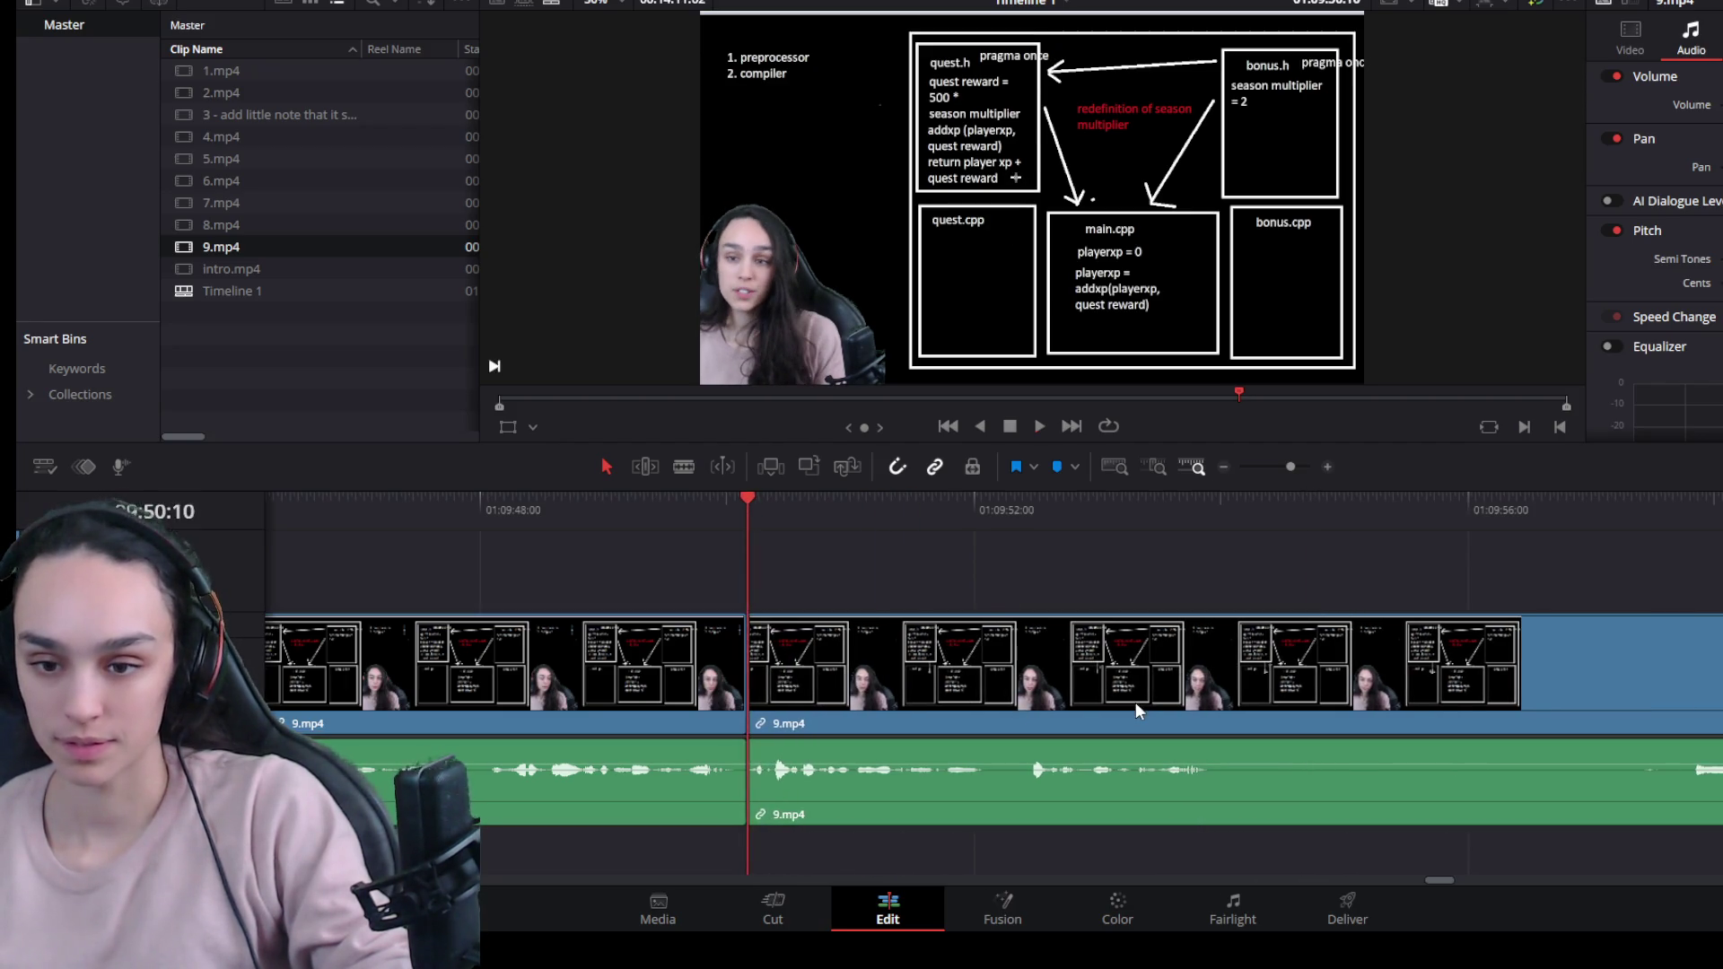
key(ctrl+minus)
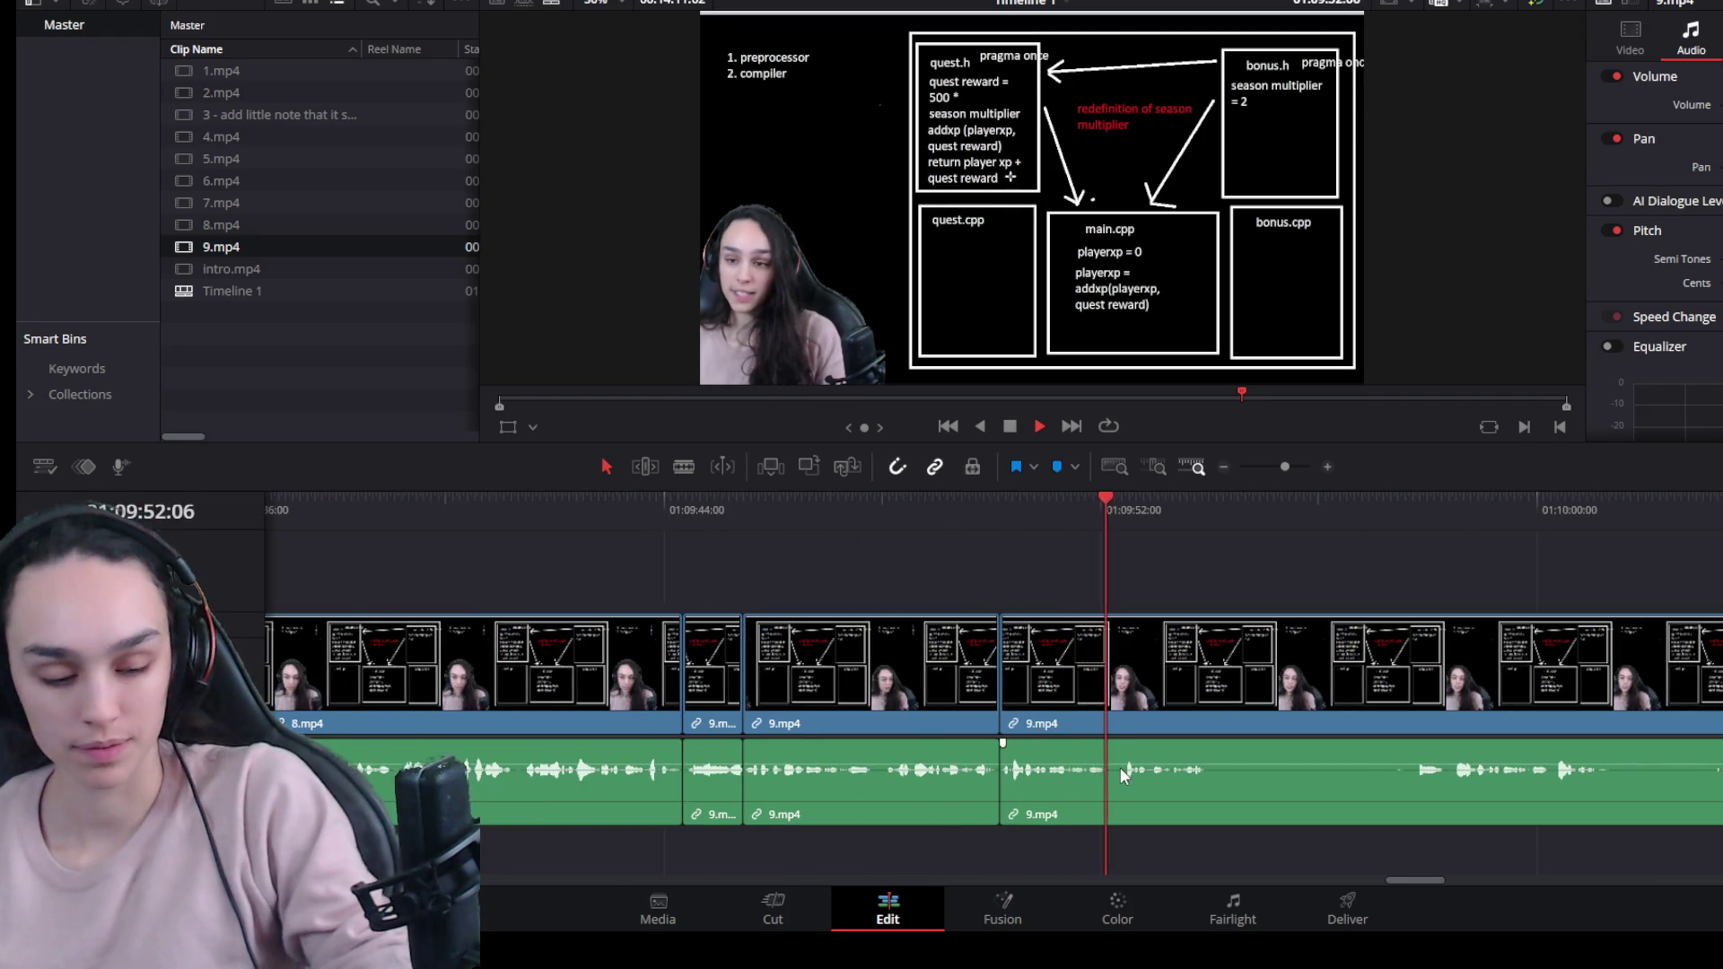
Split 9.mp4 at the next pause and trim the pause off the right piece's start.
key(space)
click(1240, 688)
key(ctrl+b)
drag(1206, 714, 1409, 714)
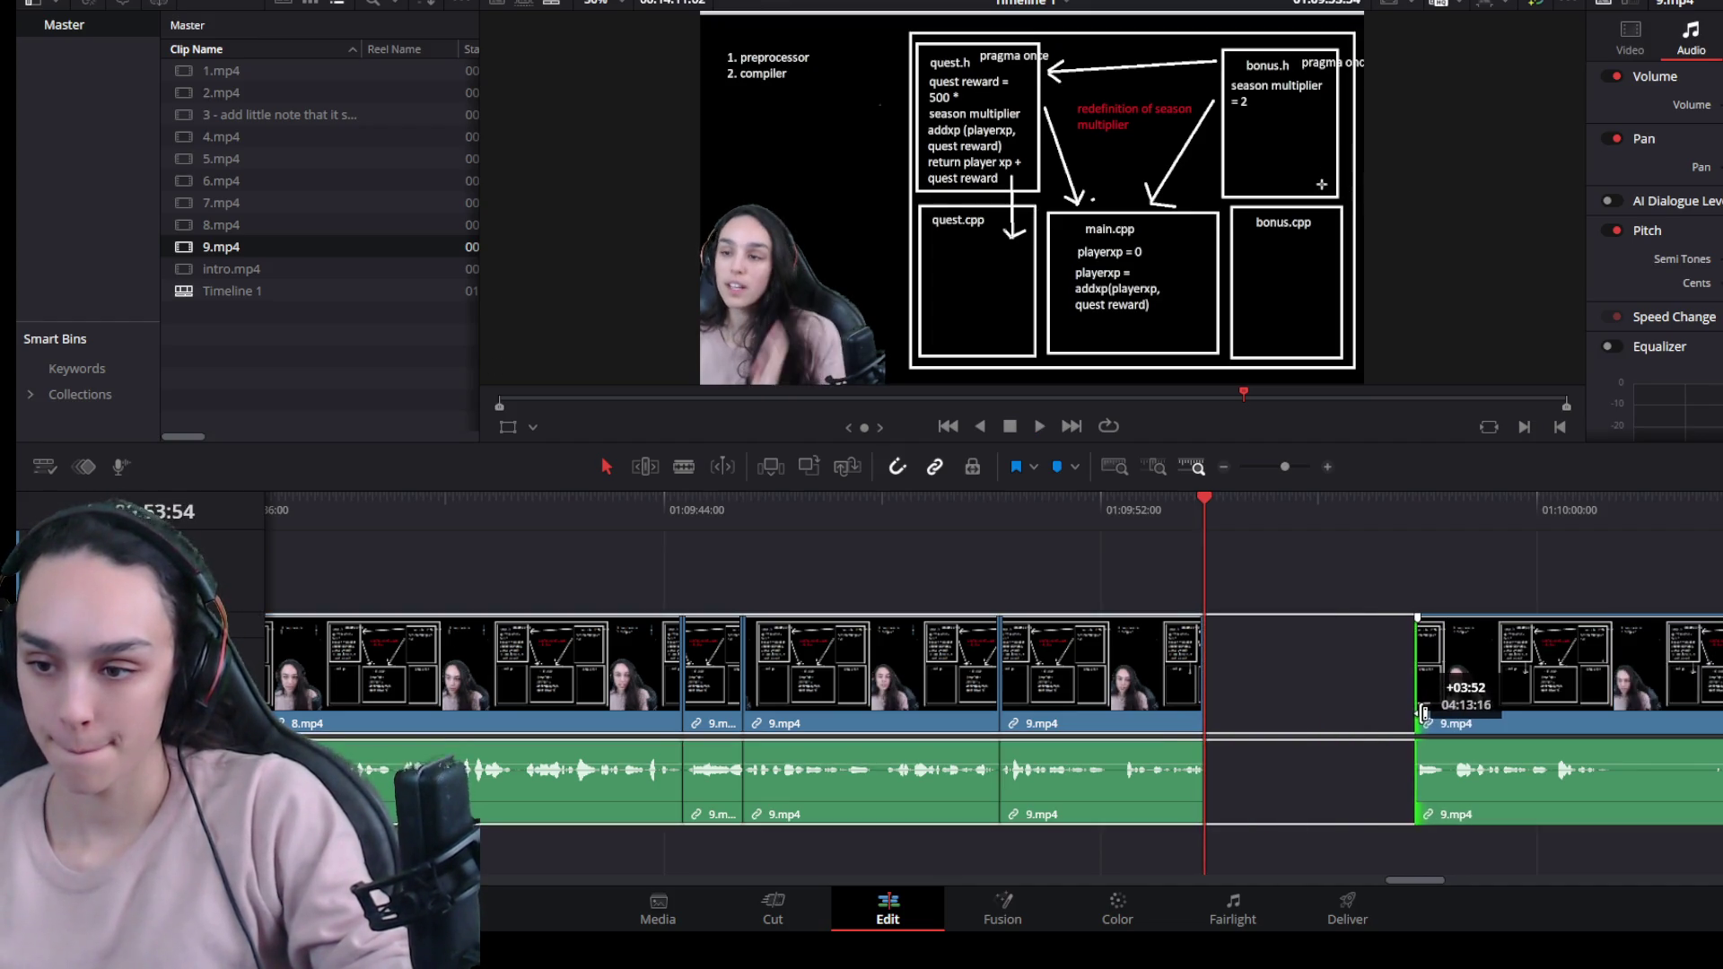
Ripple-delete the gap between the split pieces and split the clip again at the playhead.
click(1346, 704)
key(Delete)
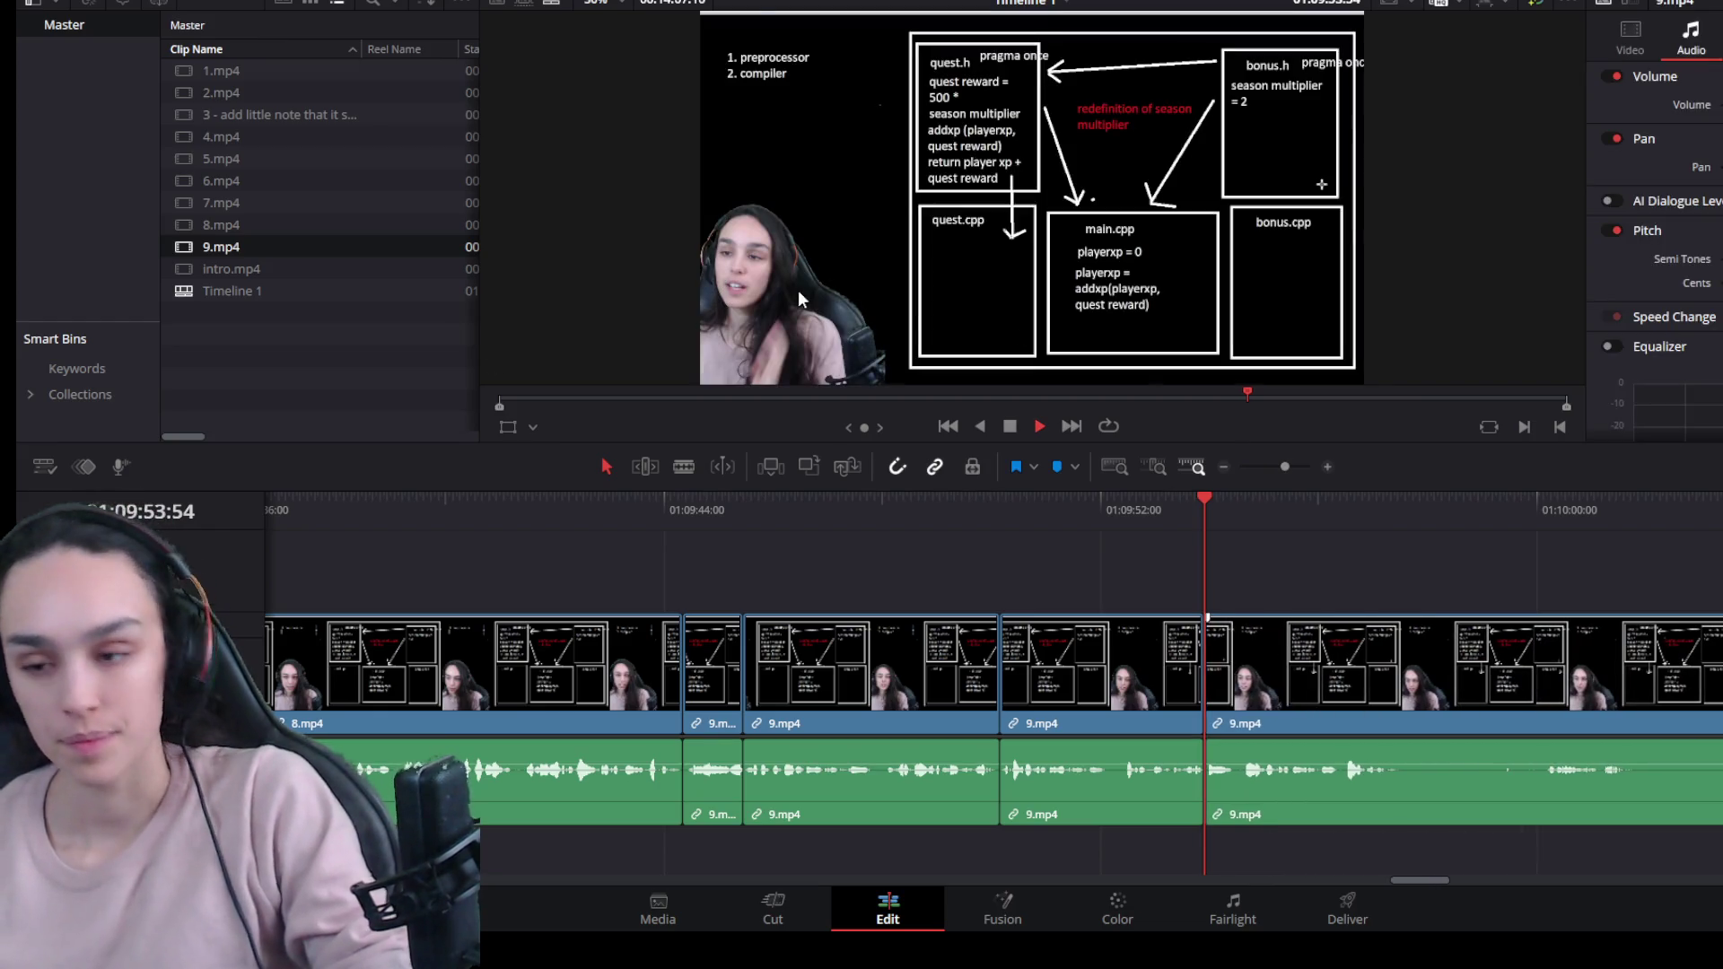
key(space)
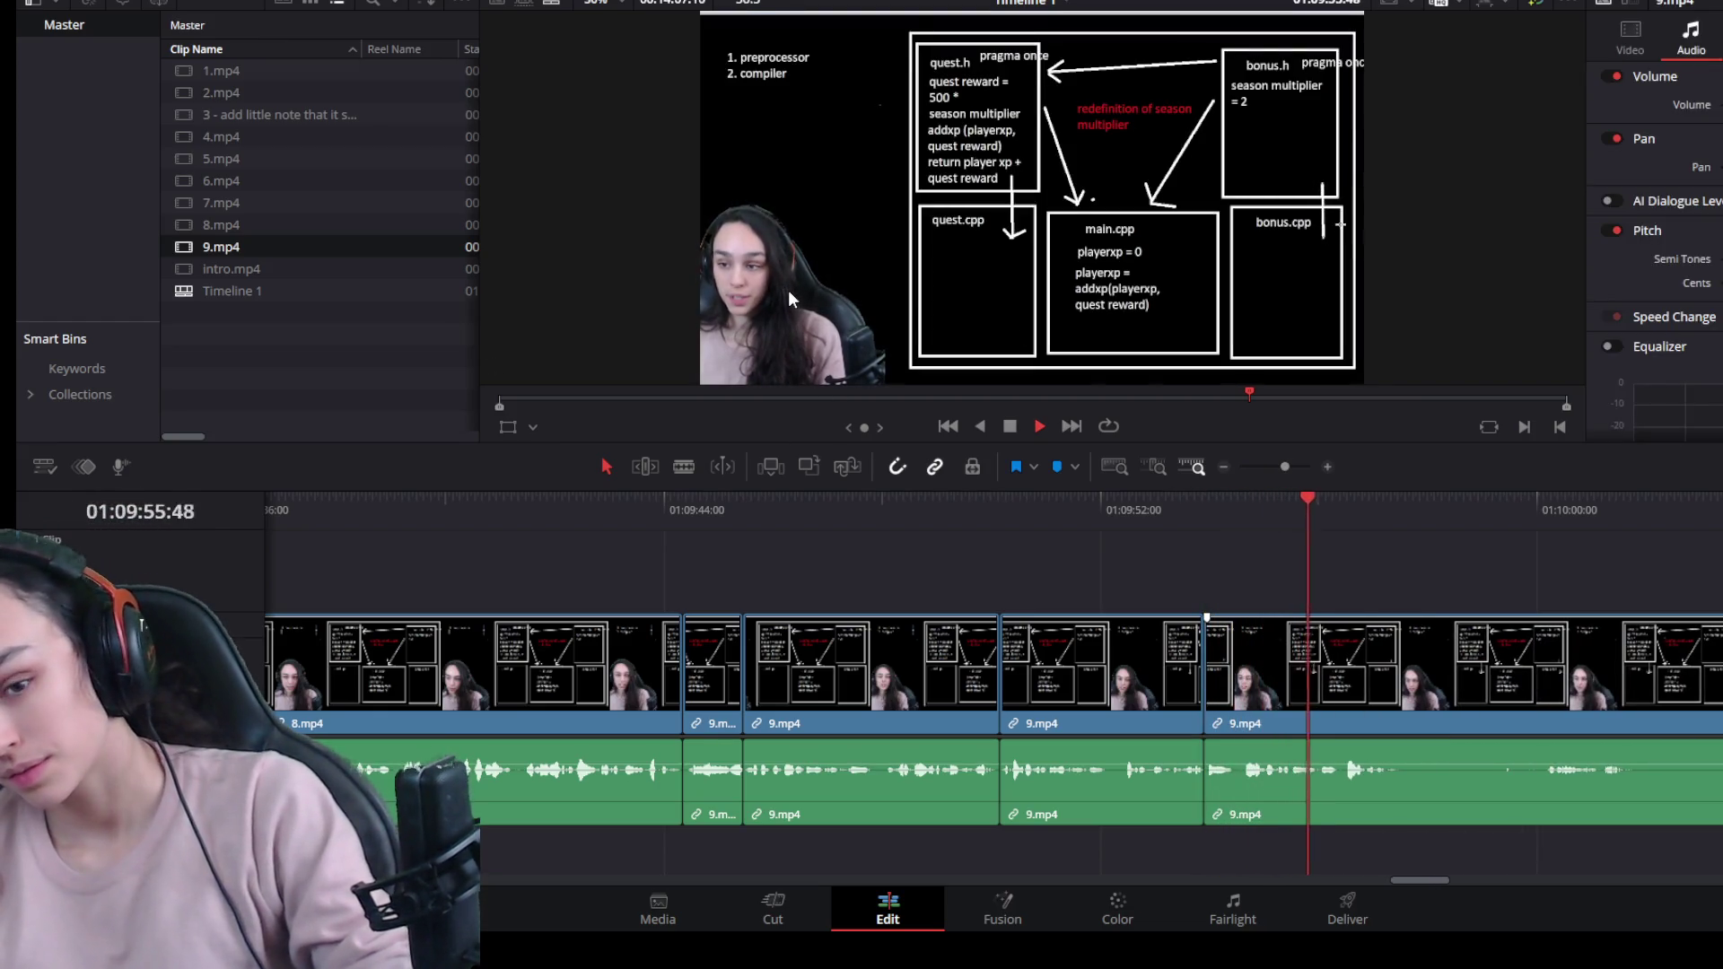
click(1437, 678)
key(ctrl+b)
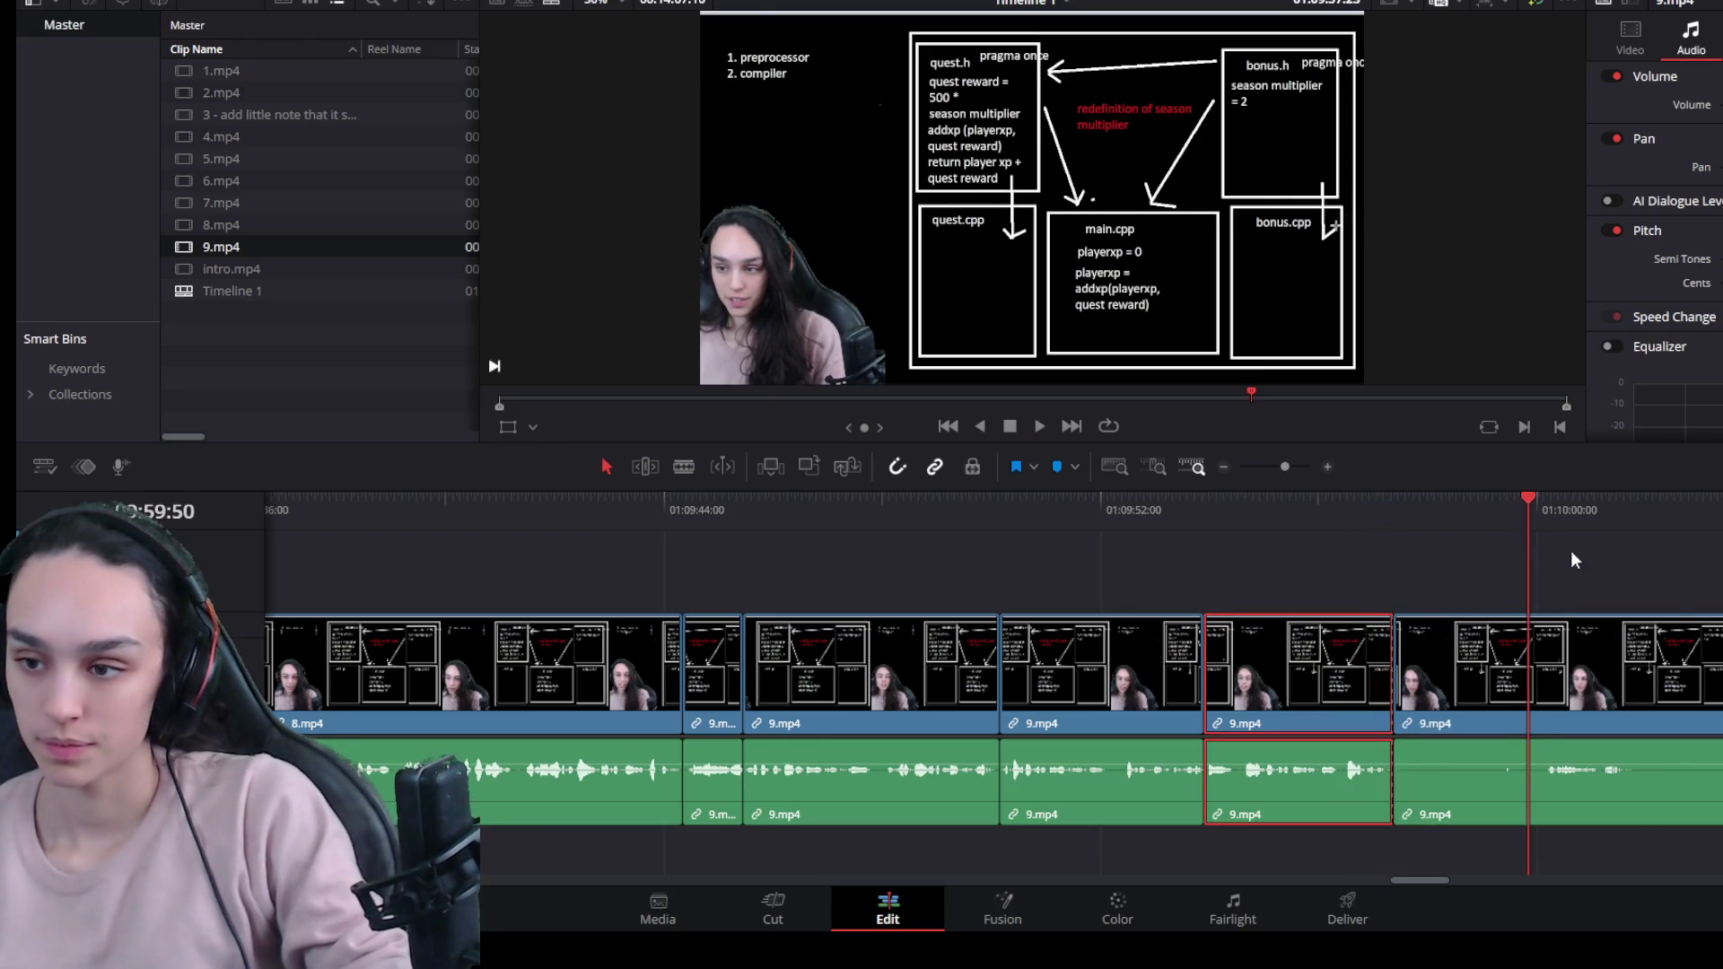
Split out the next pause piece, delete it, and ripple-delete its gap so the pieces join.
key(ctrl+equal)
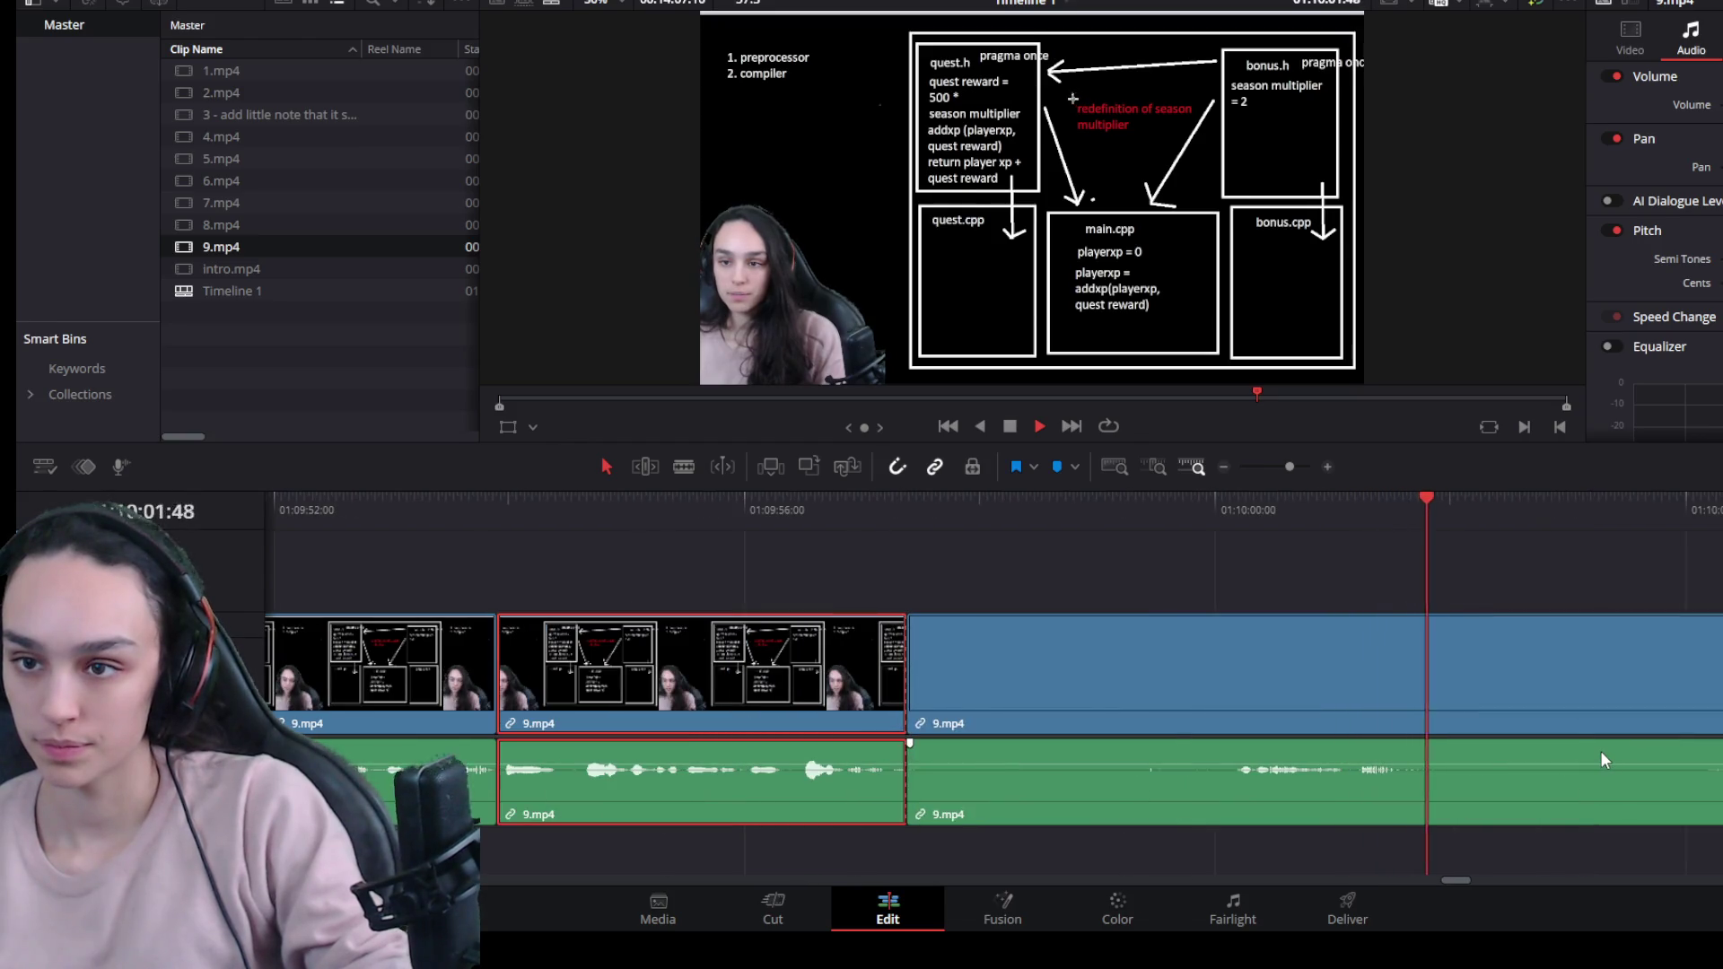
key(ctrl+minus)
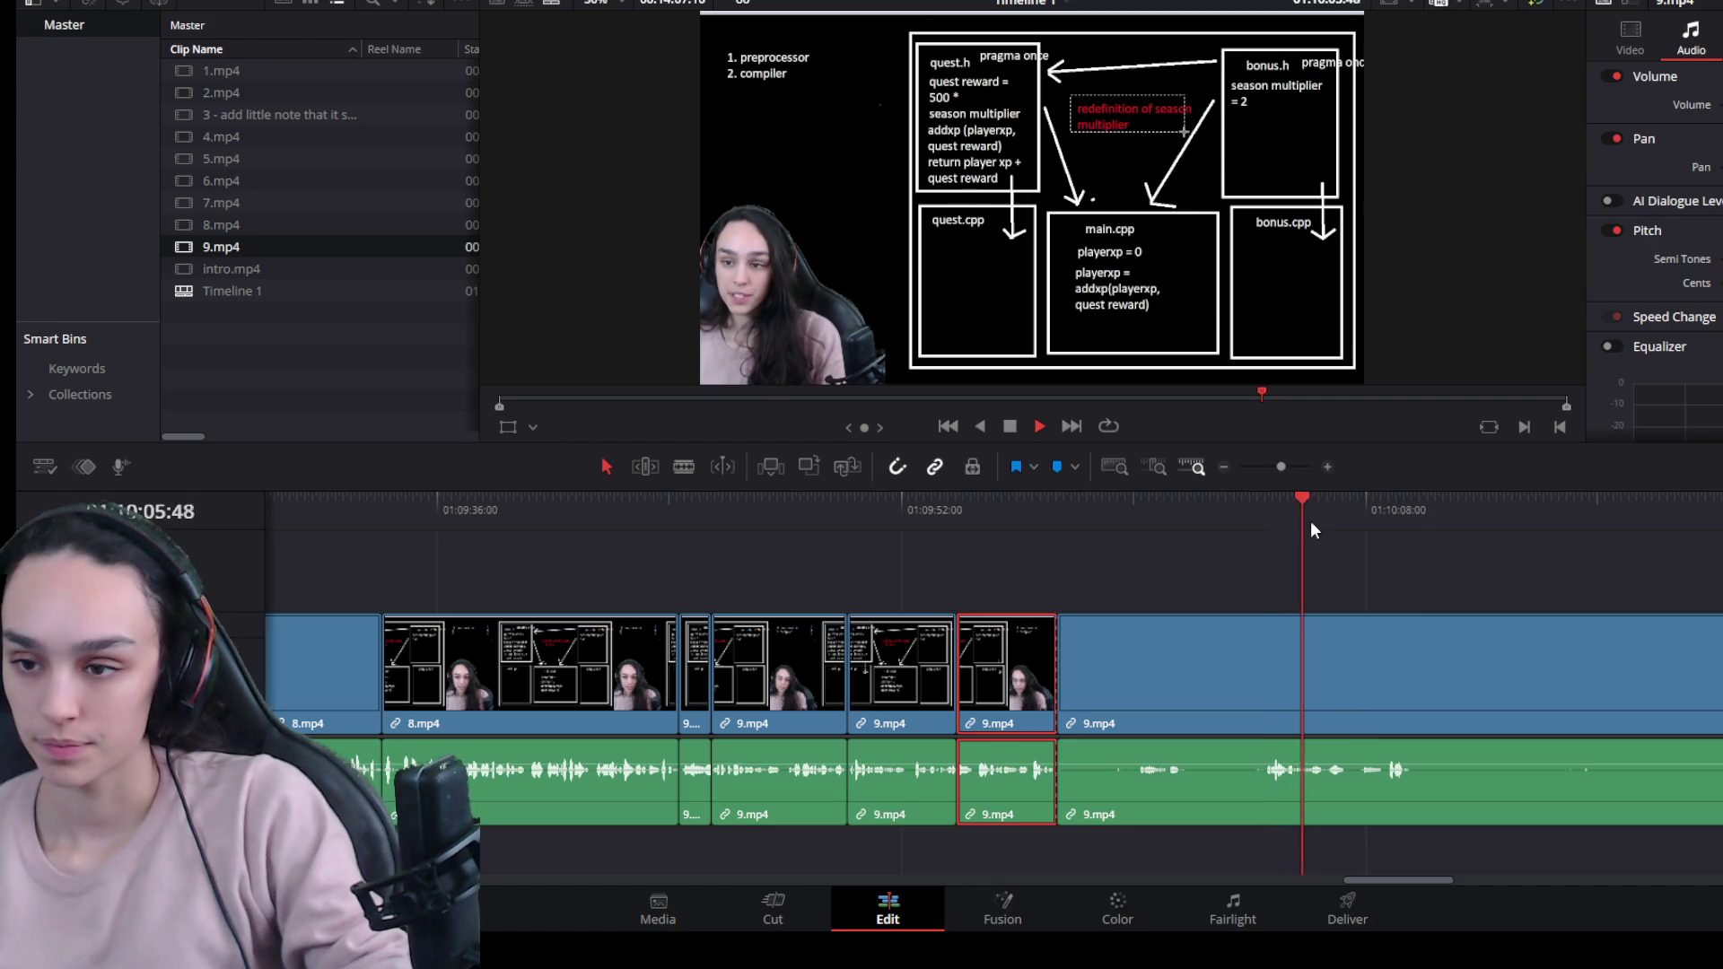
drag(1308, 506, 1262, 512)
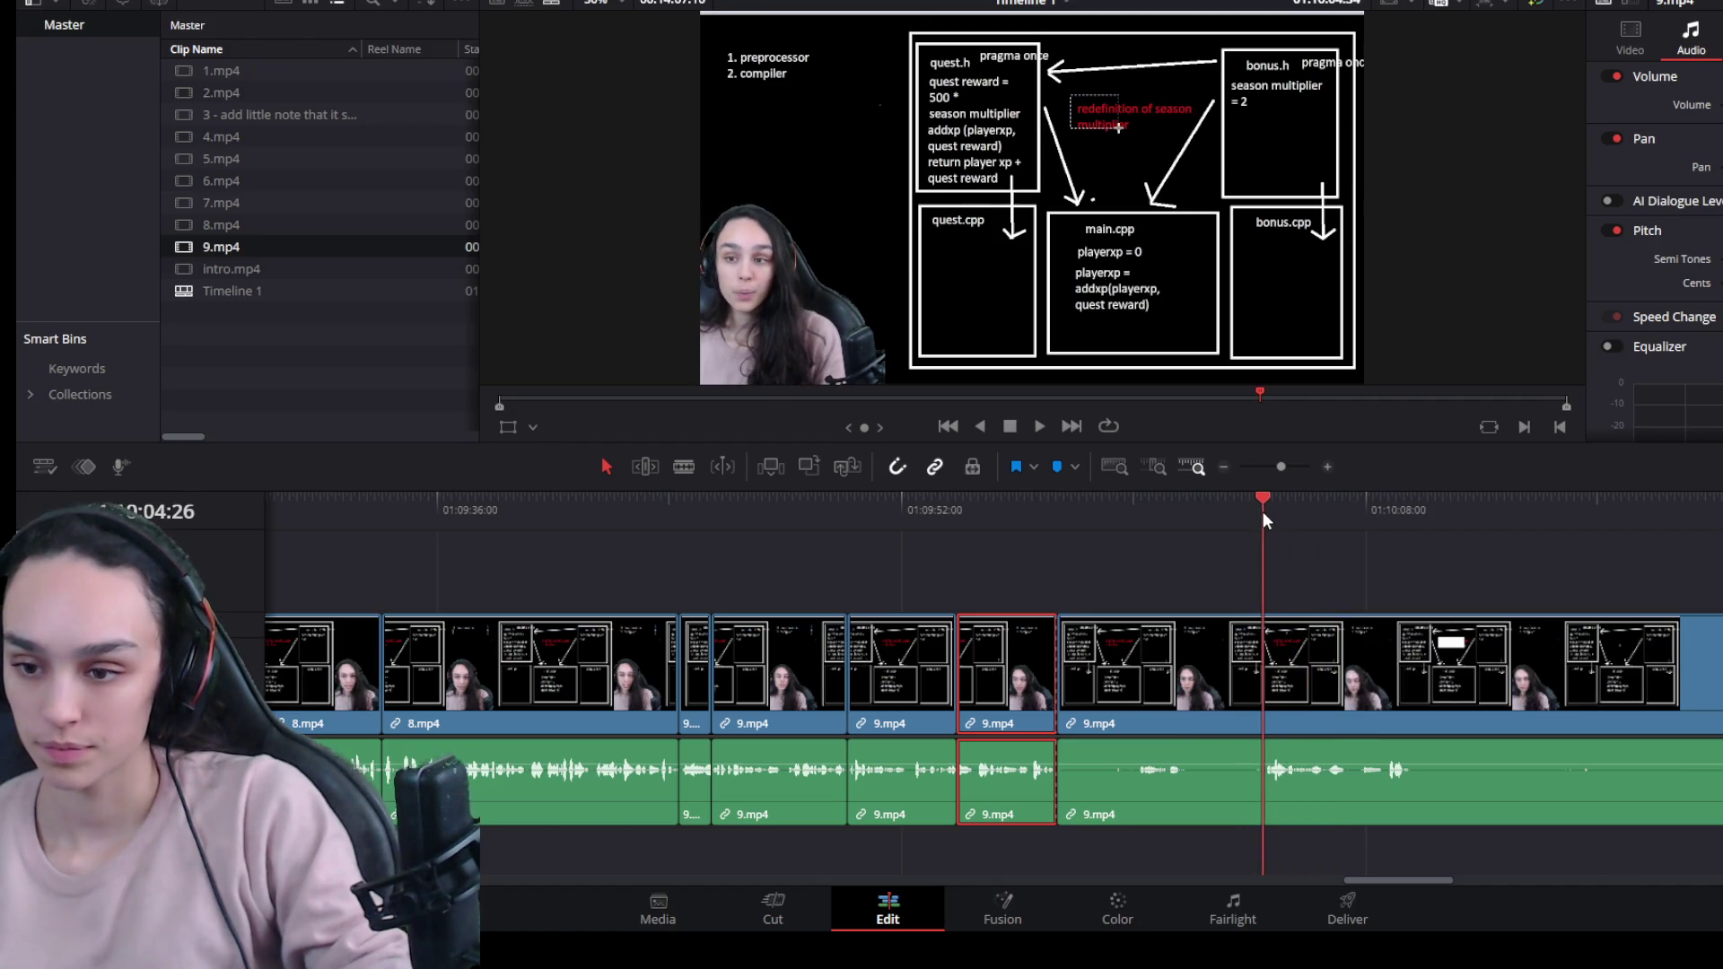
click(1212, 632)
key(ctrl+b)
key(BackSpace)
click(1184, 690)
key(BackSpace)
key(space)
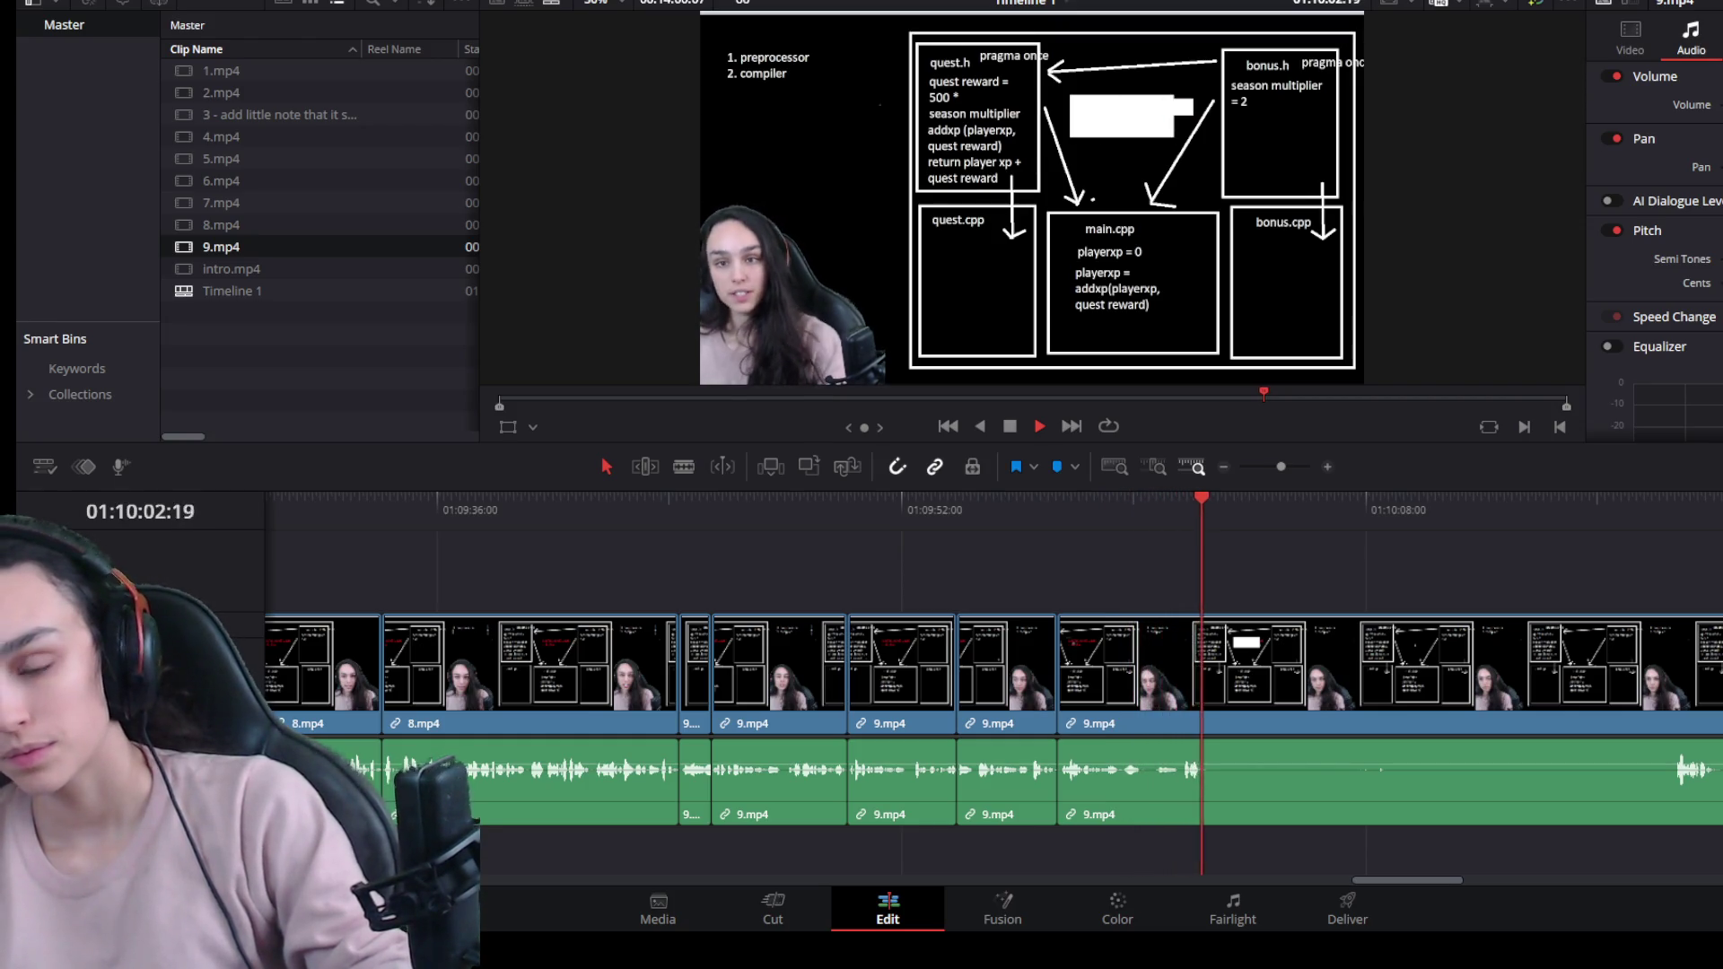
key(space)
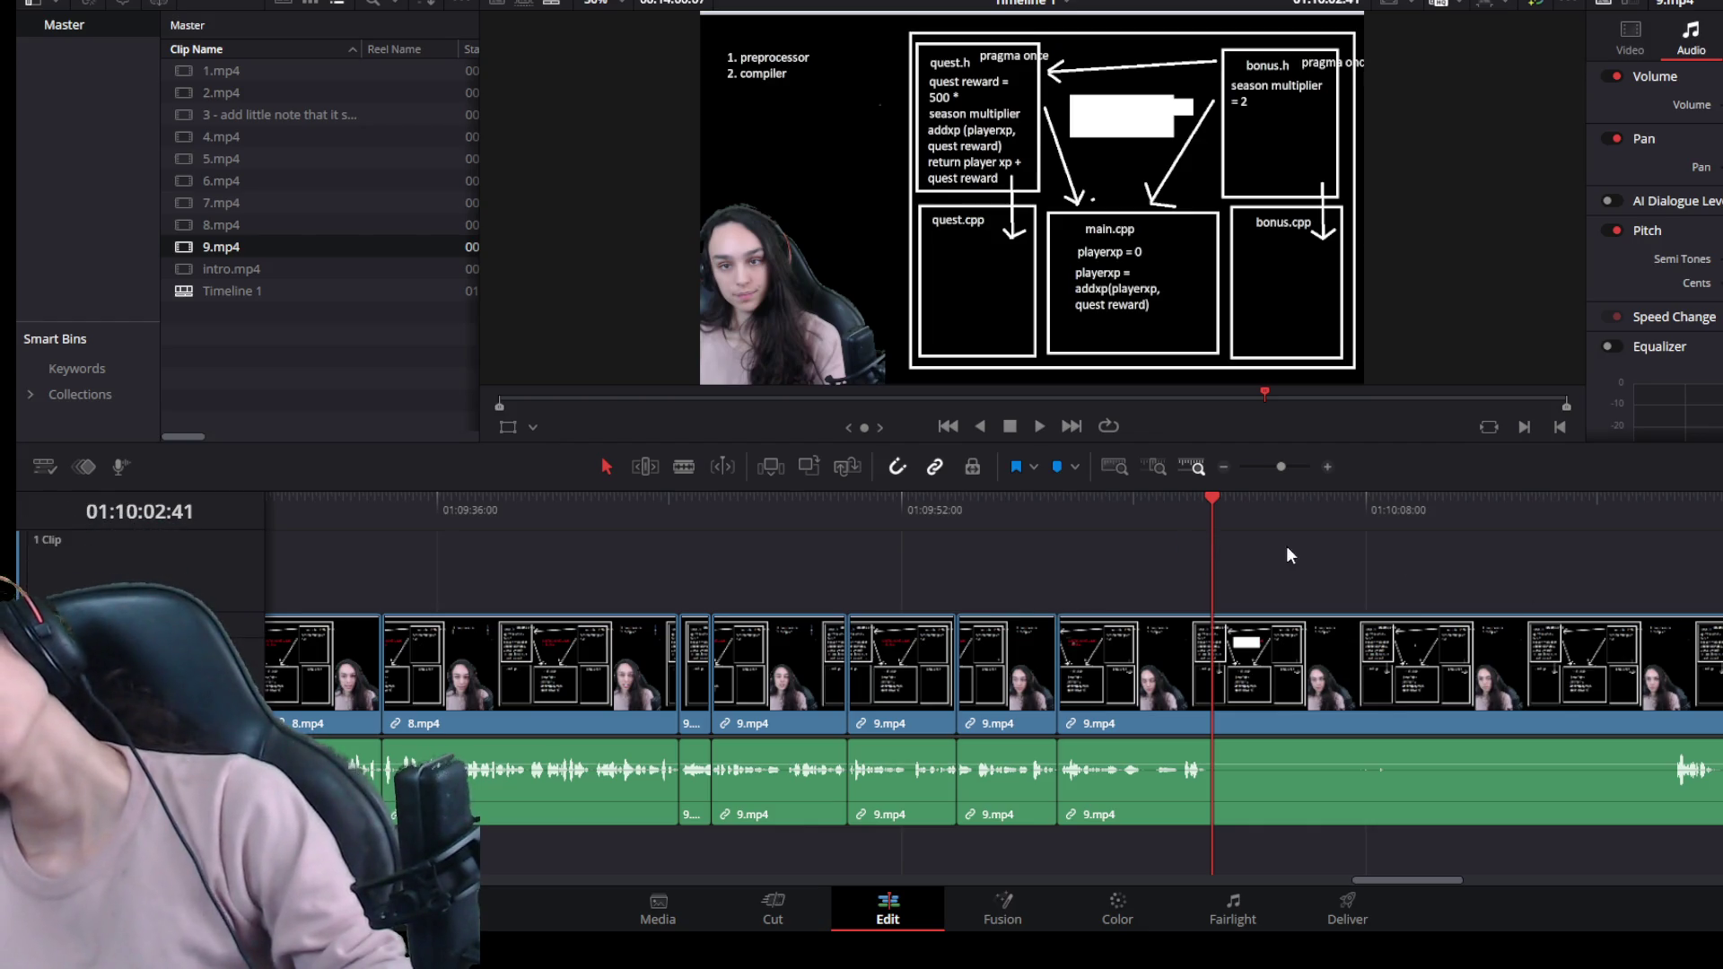
Ripple-delete the silent stretch from the last 9.mp4 piece and review the result.
click(1655, 506)
key(space)
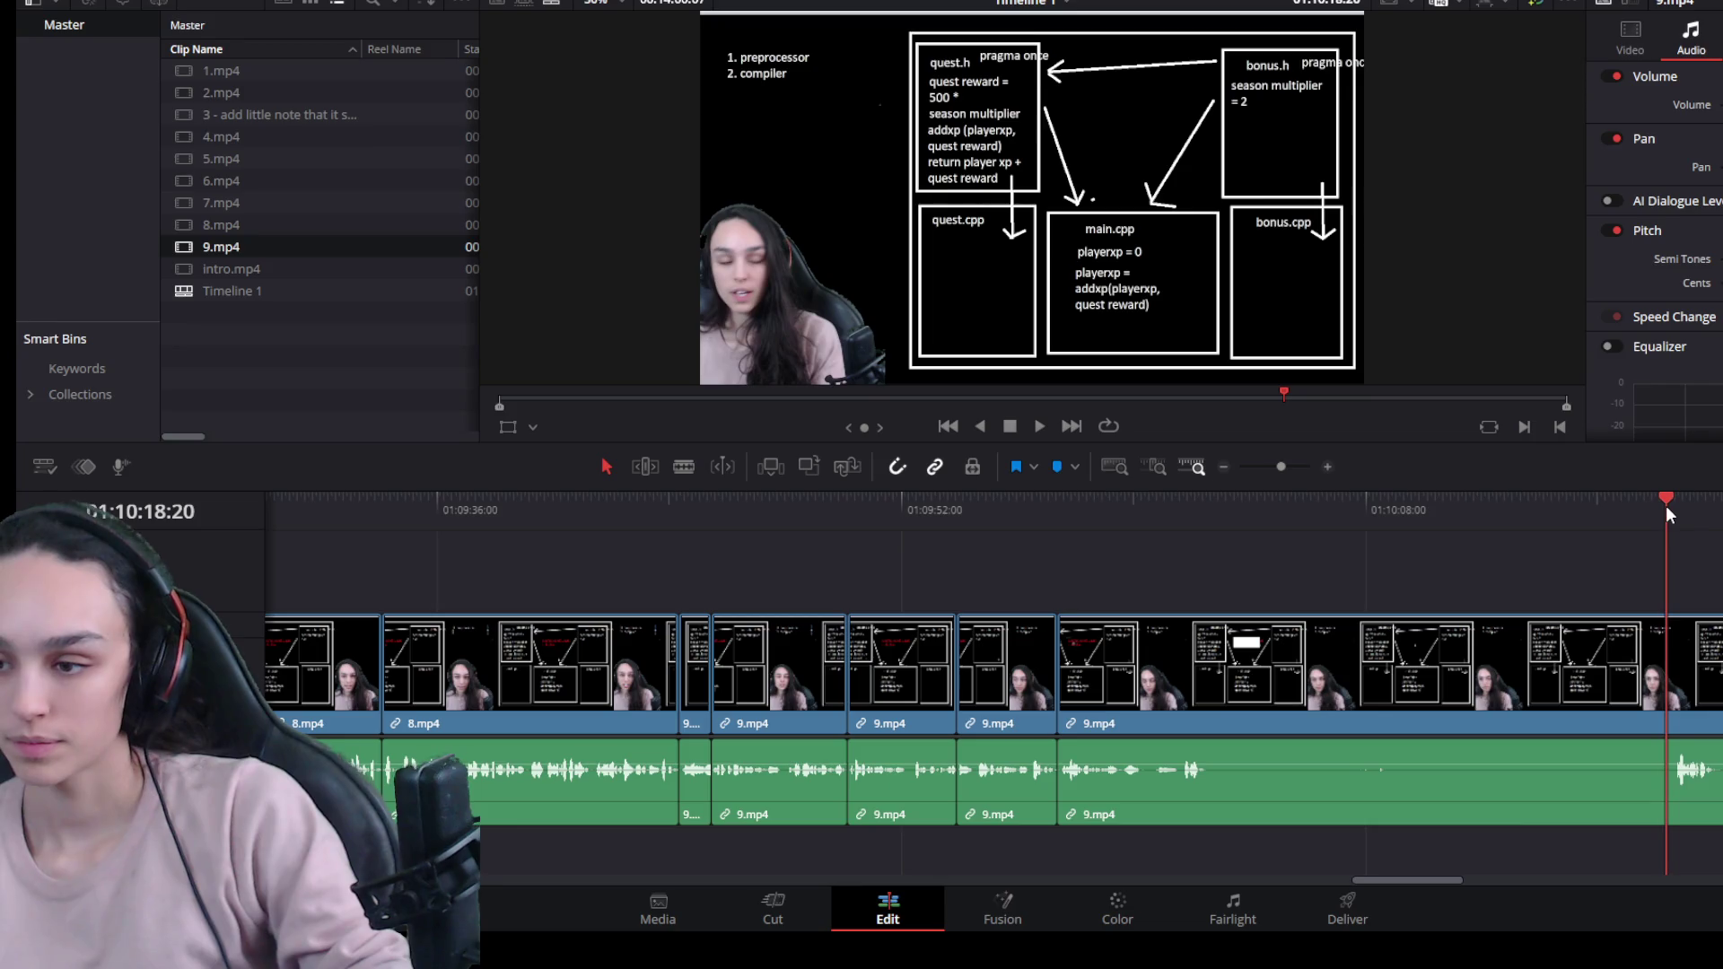
drag(1681, 518, 1673, 515)
click(1588, 656)
key(Delete)
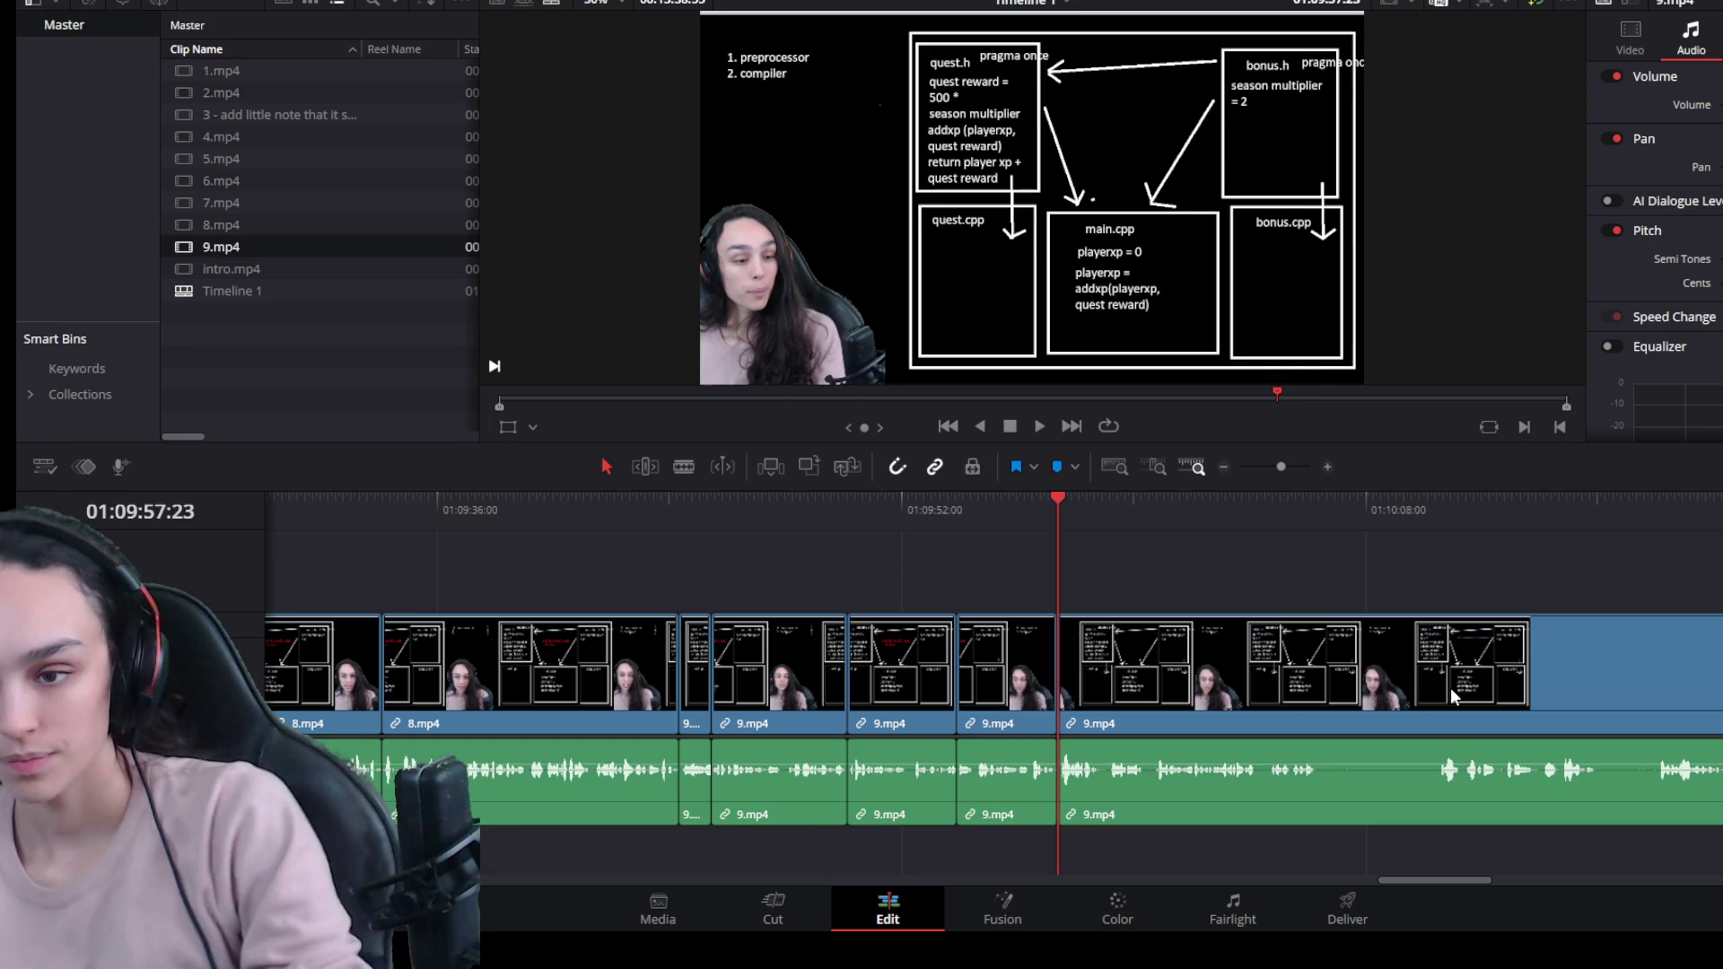
key(space)
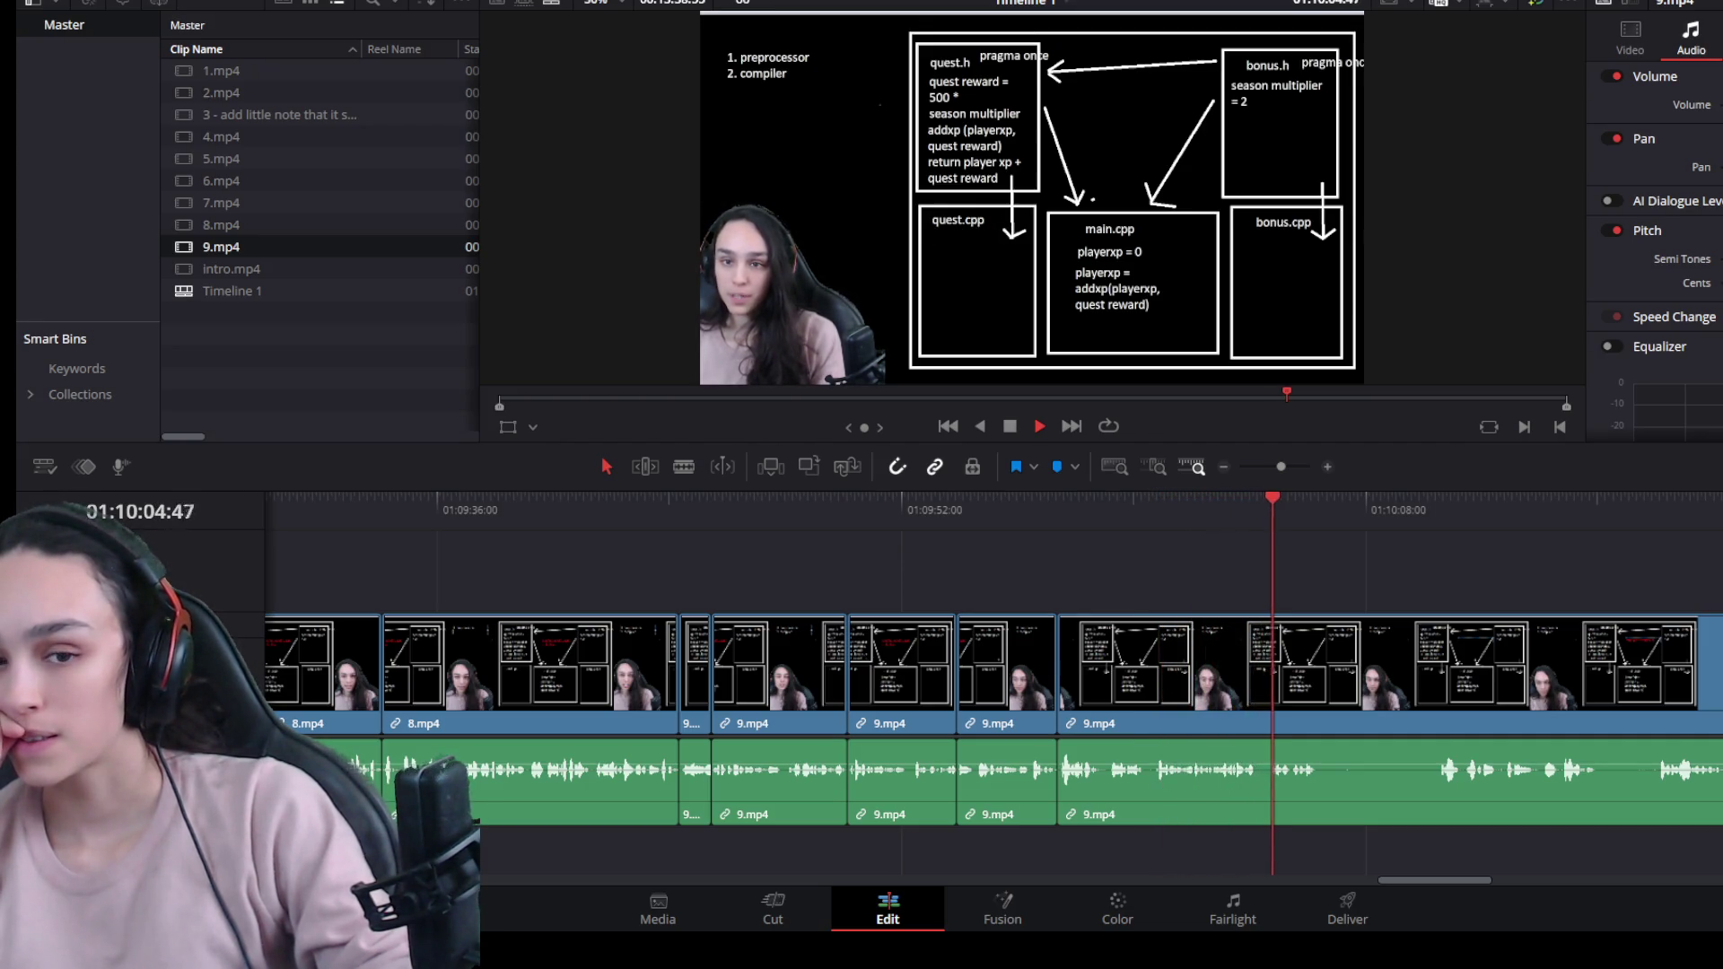
key(space)
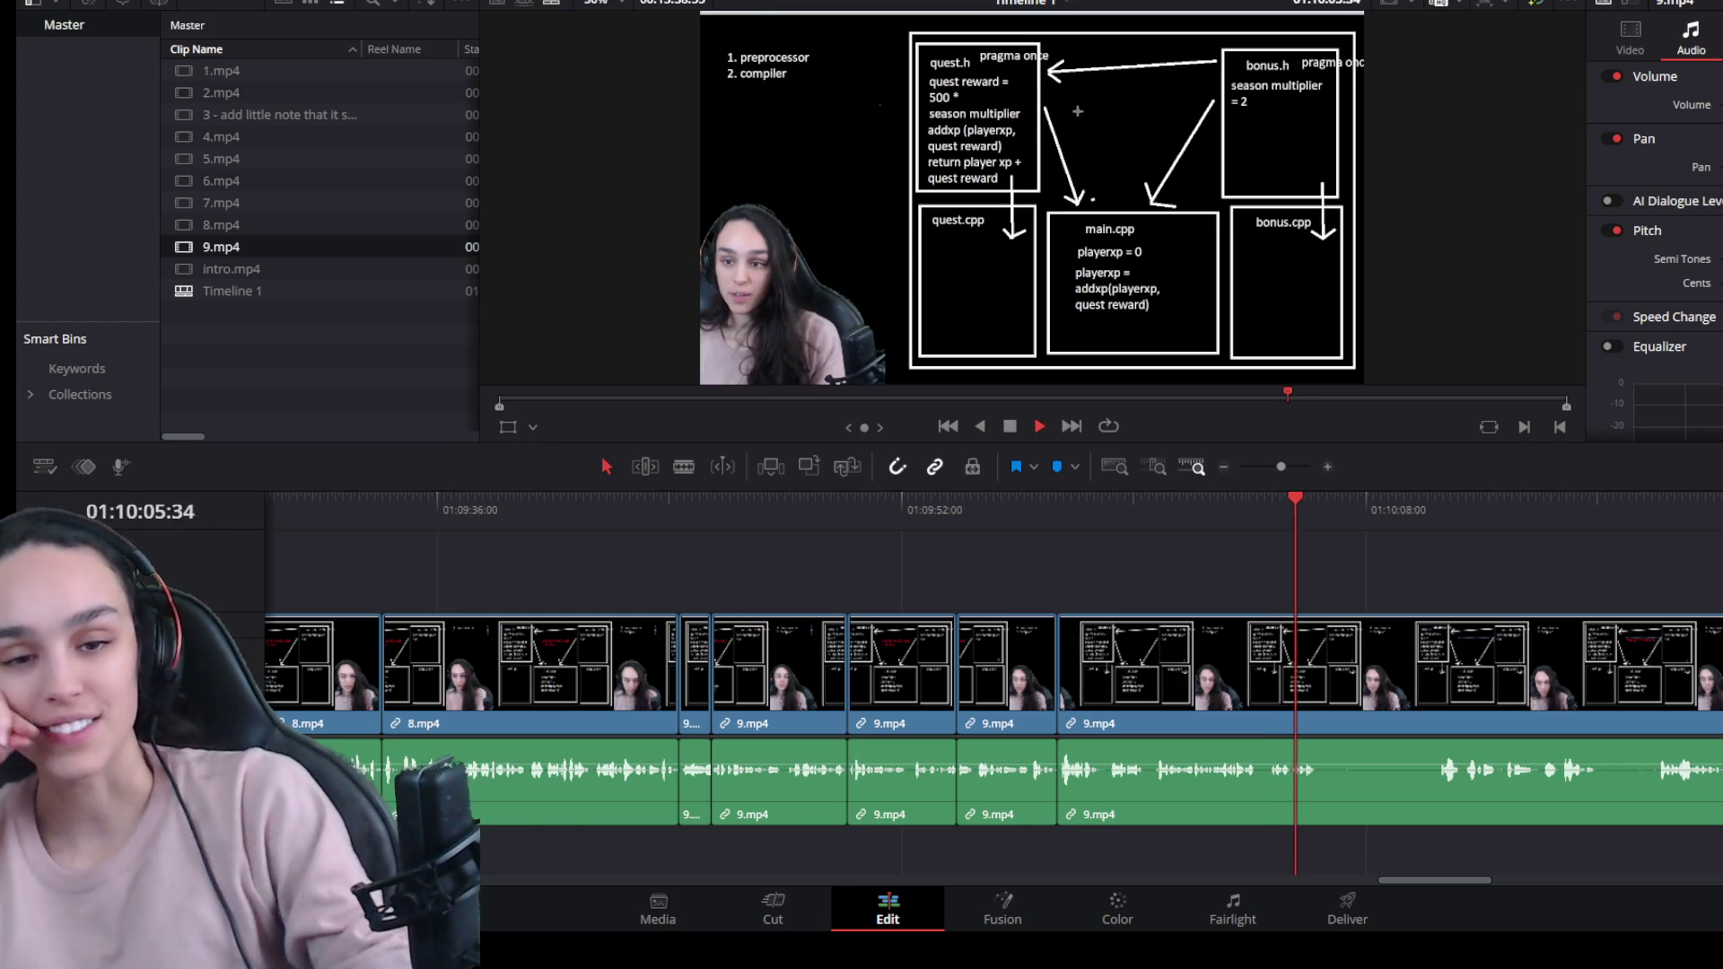
key(space)
click(1222, 691)
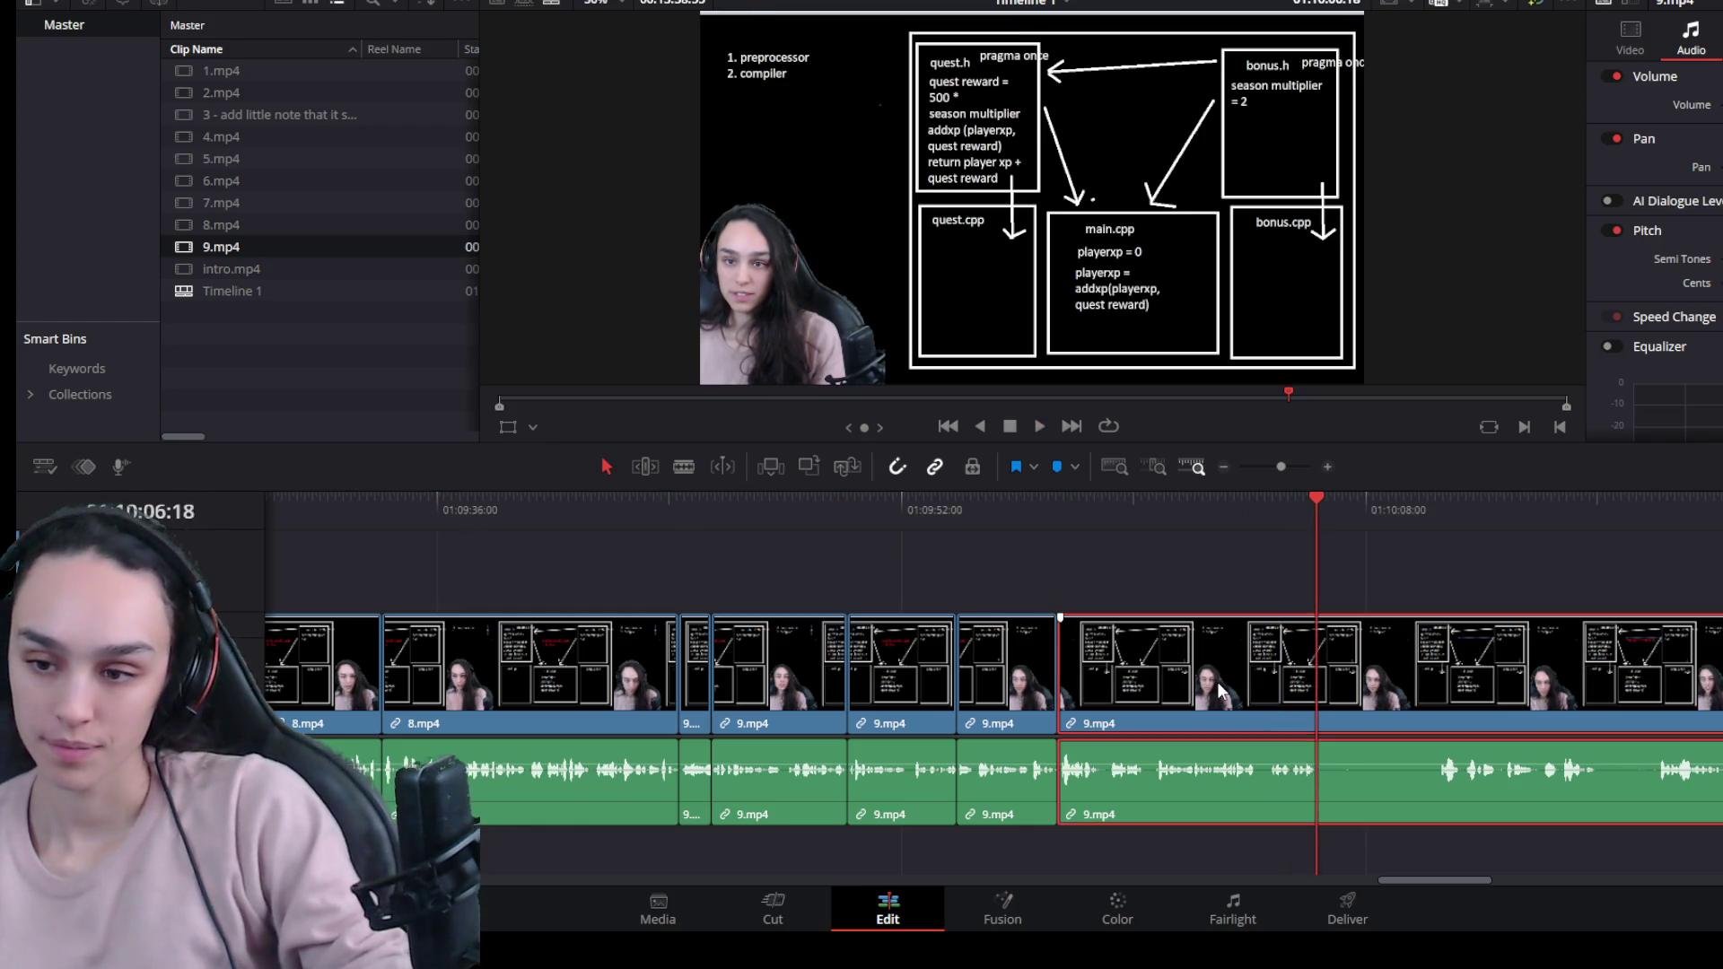
Split 9.mp4, trim the pause off the right piece, and ripple-delete the gap.
key(ctrl+b)
drag(1346, 683, 1472, 683)
click(1370, 674)
key(Delete)
key(space)
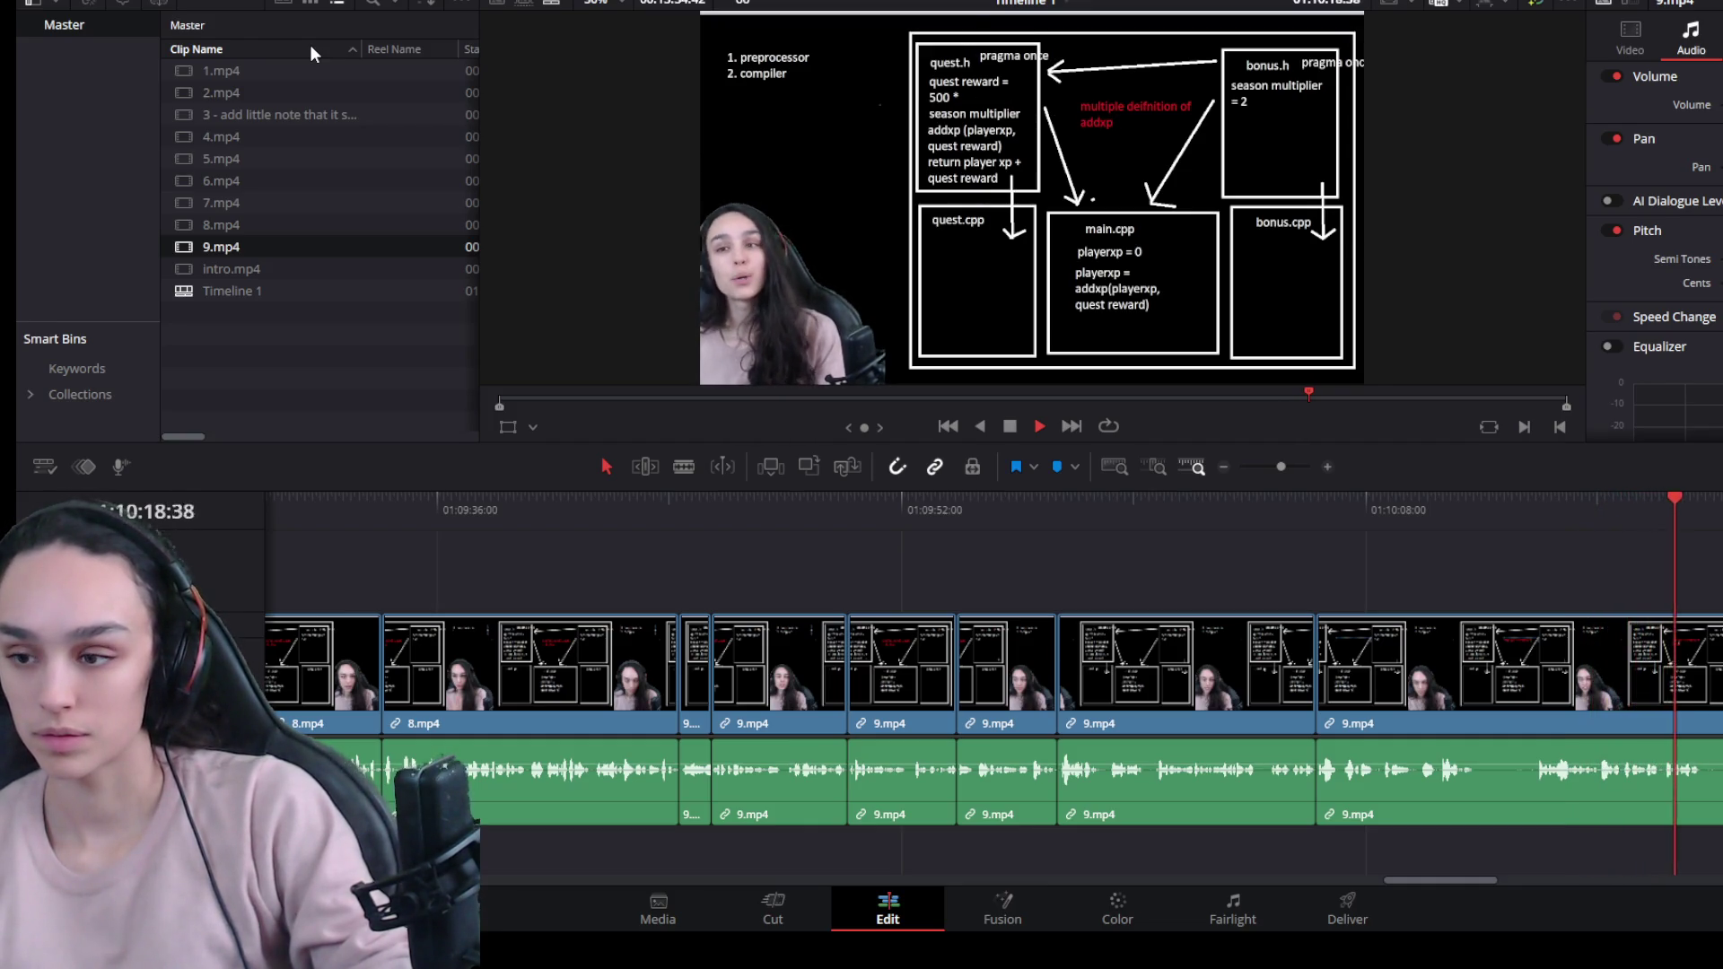
Split the last 9.mp4 clip at the next pause and replay the long clip from its start.
key(space)
click(1660, 714)
key(ctrl+b)
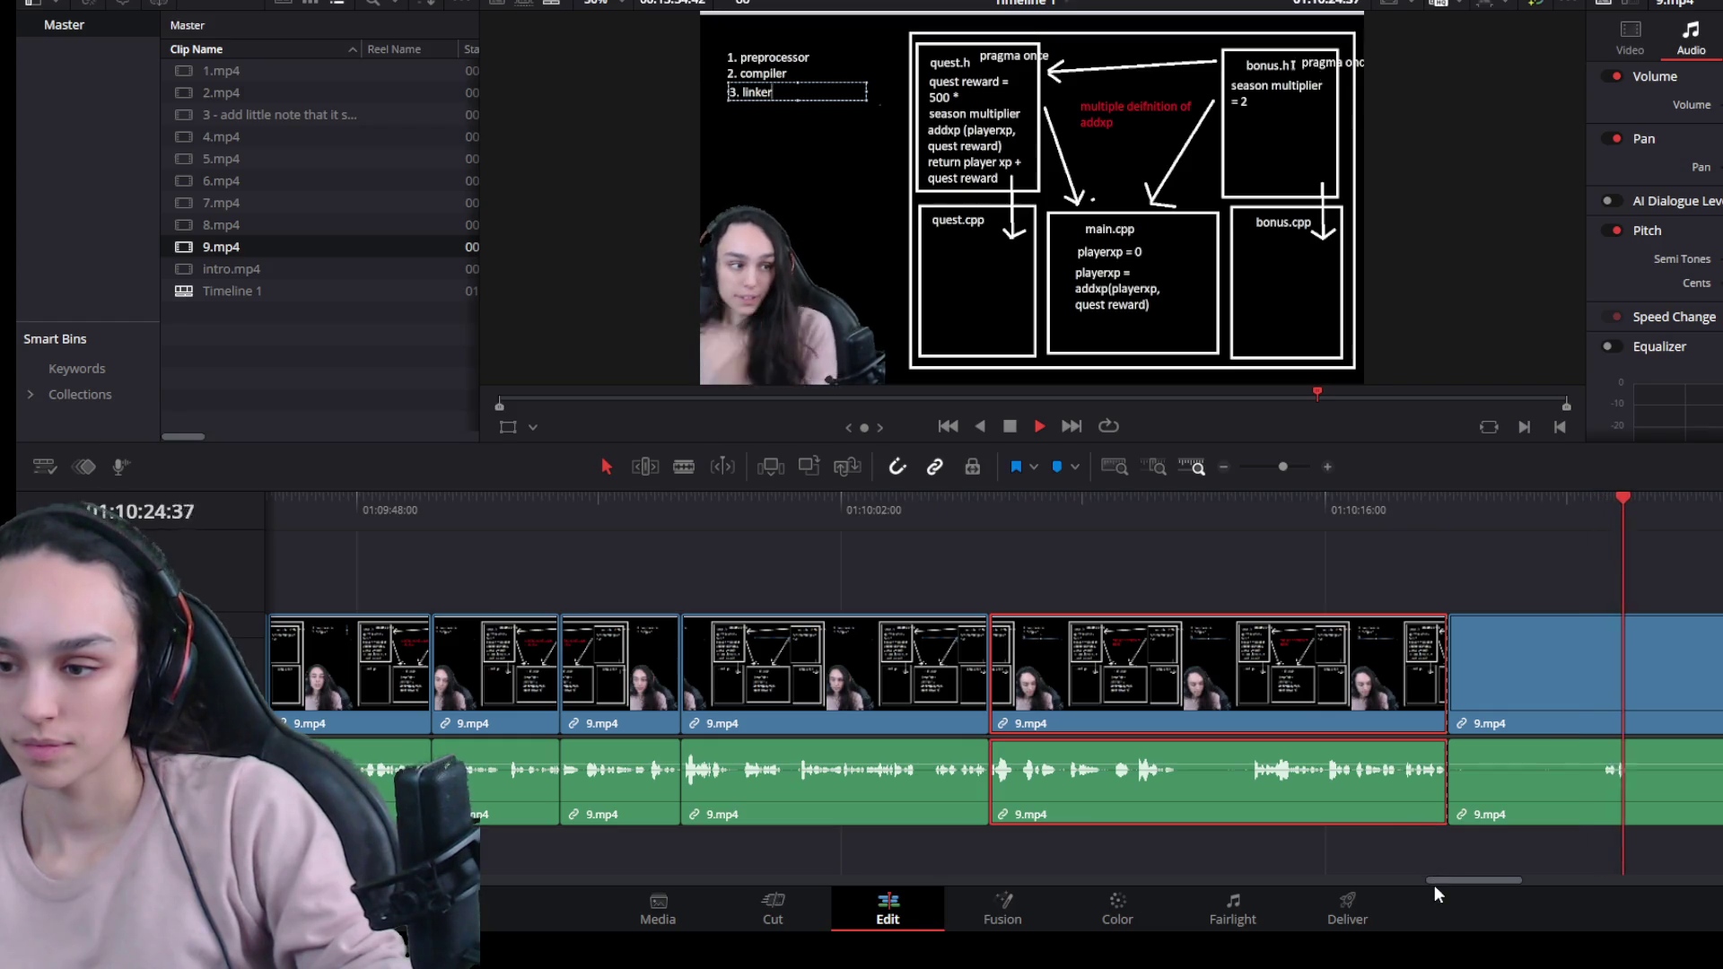
scroll(1490, 808, down, 3)
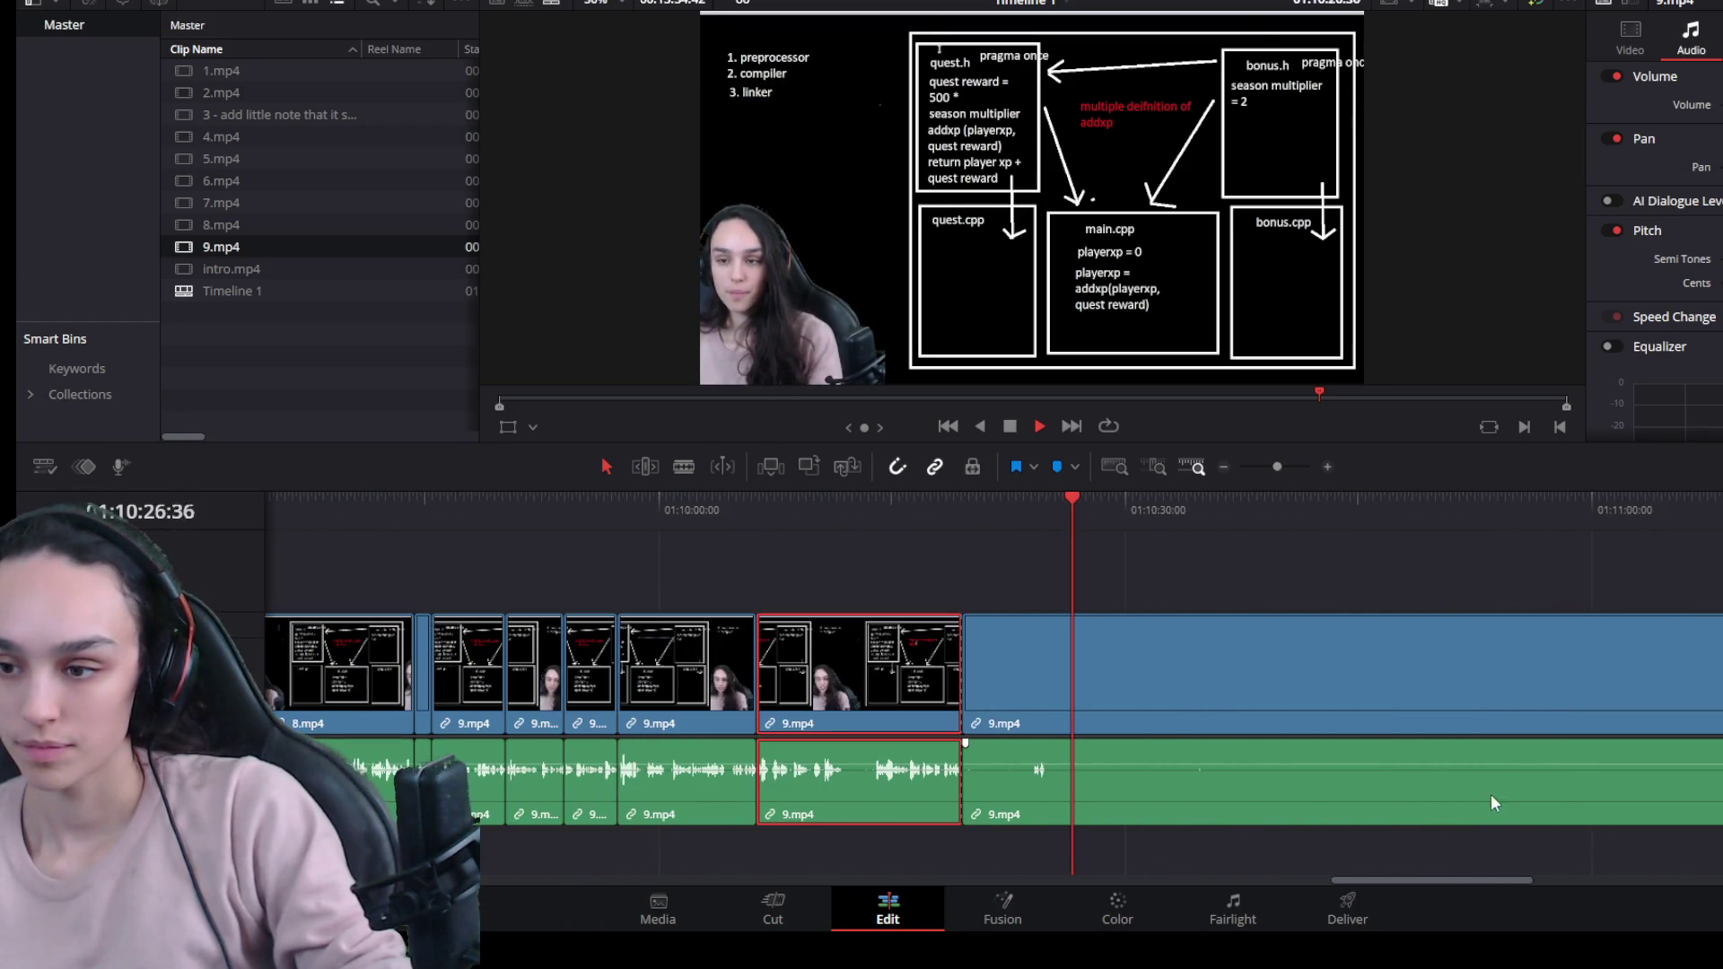
key(space)
key(Down)
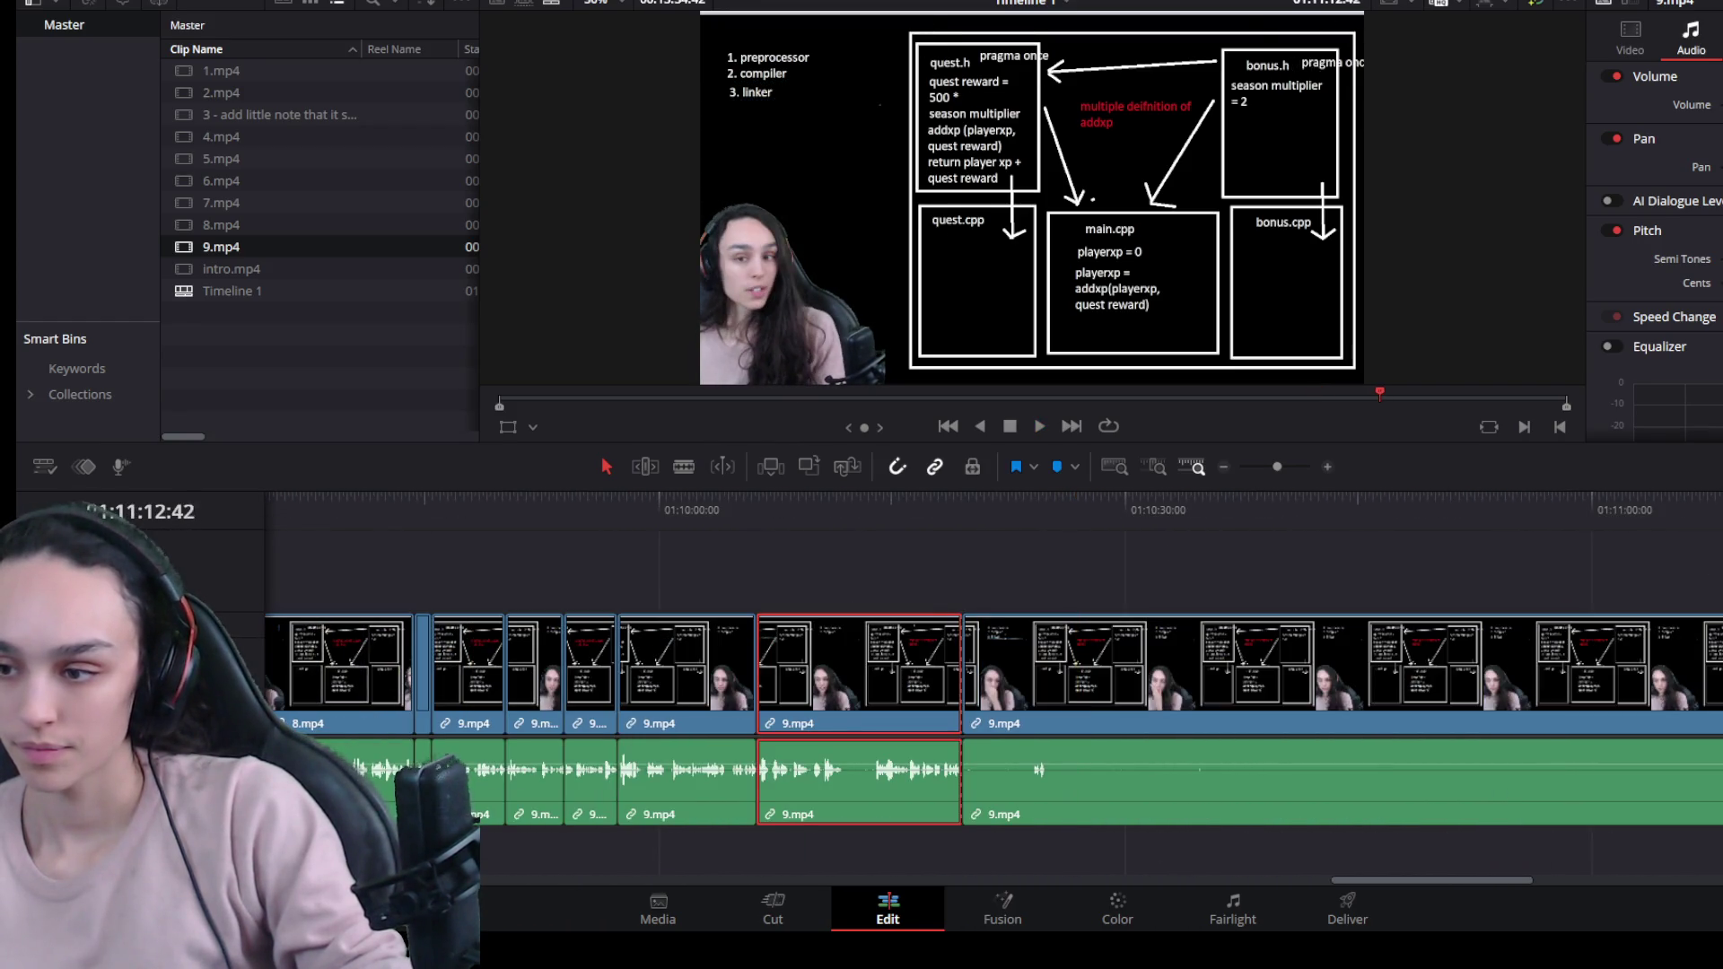
click(1684, 626)
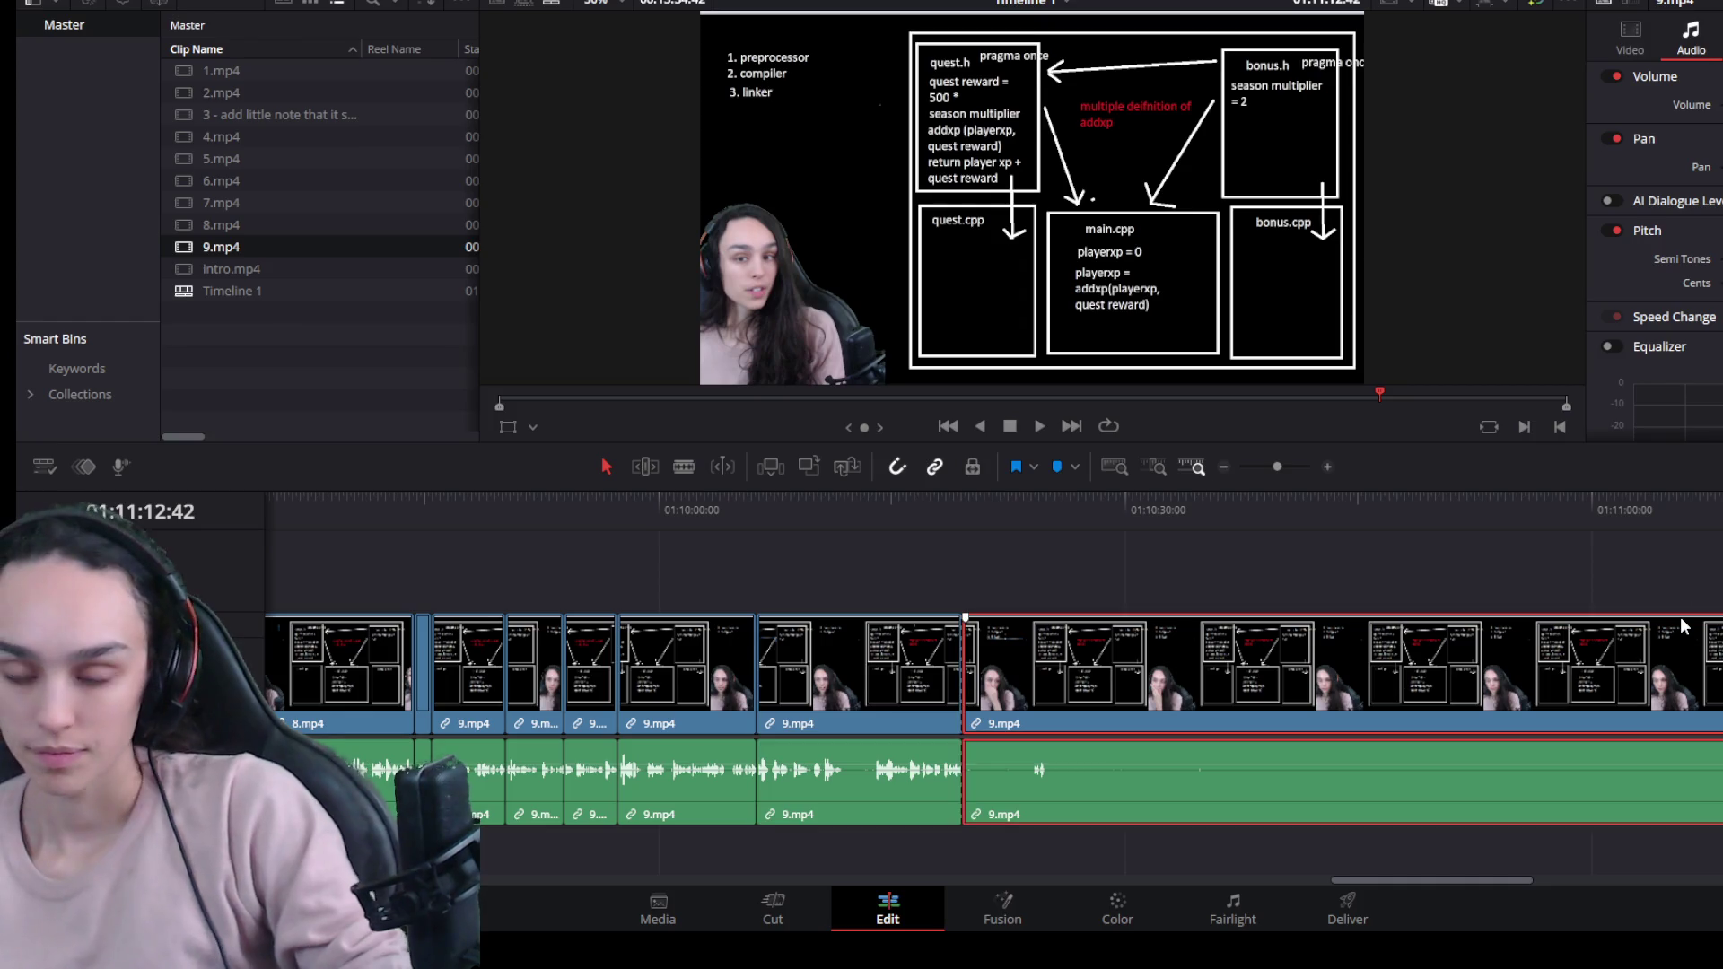
key(Up)
key(space)
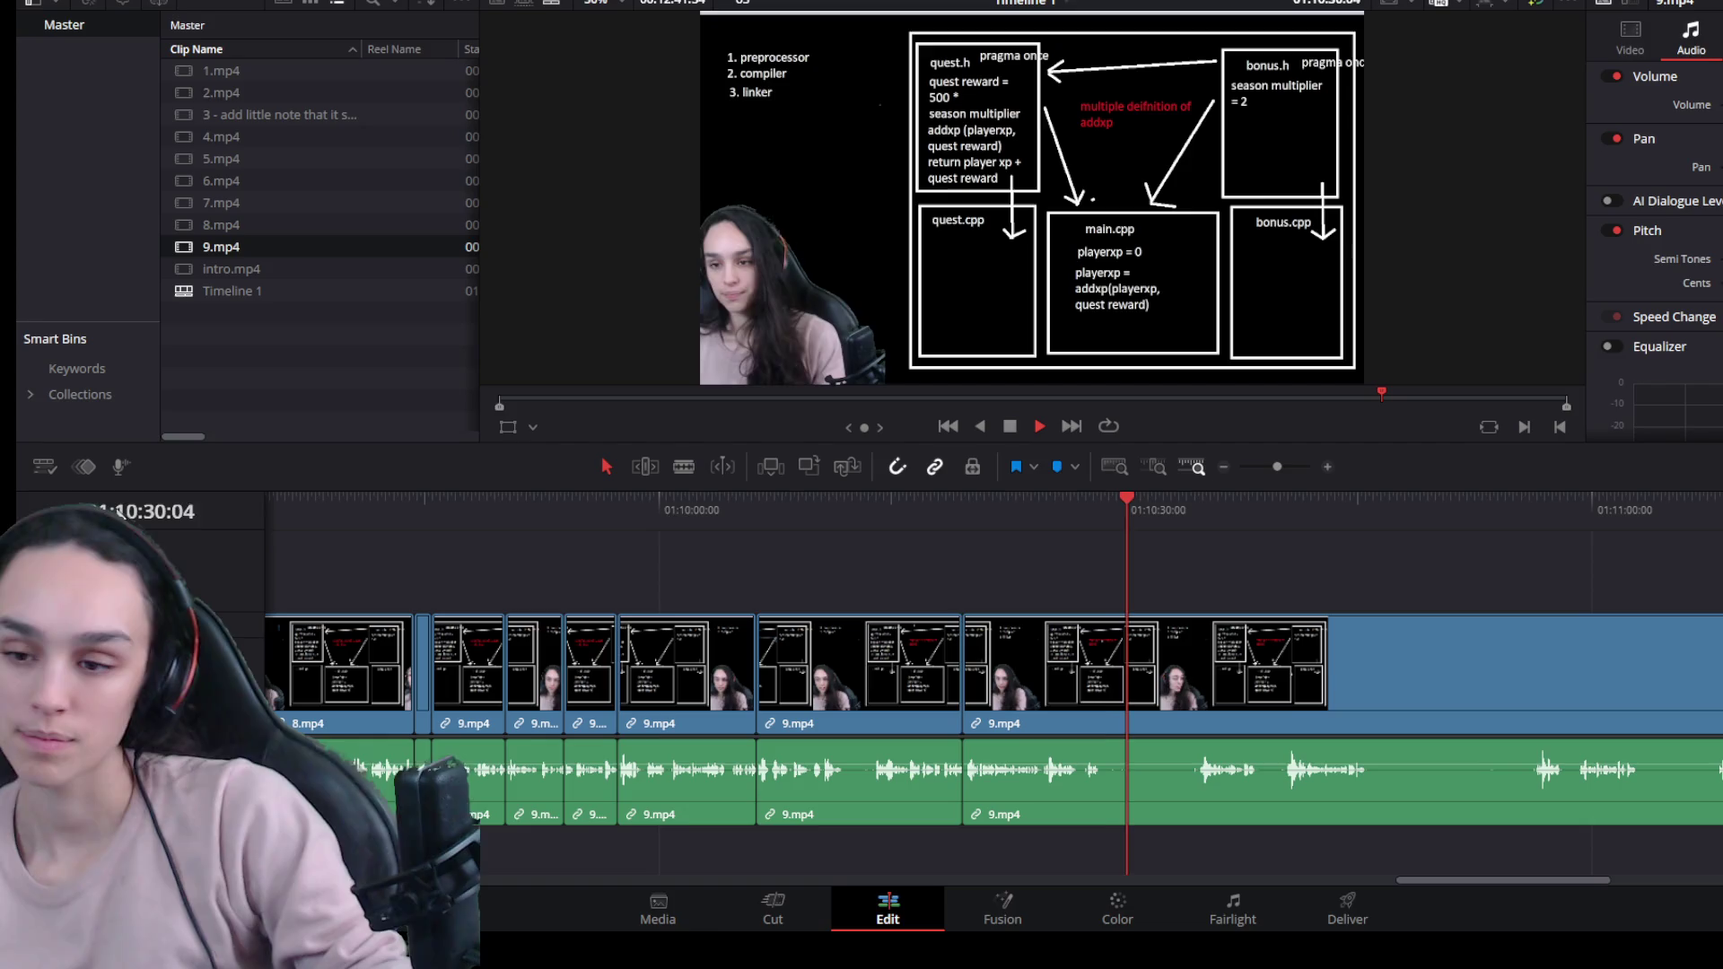
Split the long 9.mp4 clip at the pause near 01:10:34 and review the cut.
scroll(897, 669, up, 2)
click(1215, 504)
drag(1215, 504, 1204, 508)
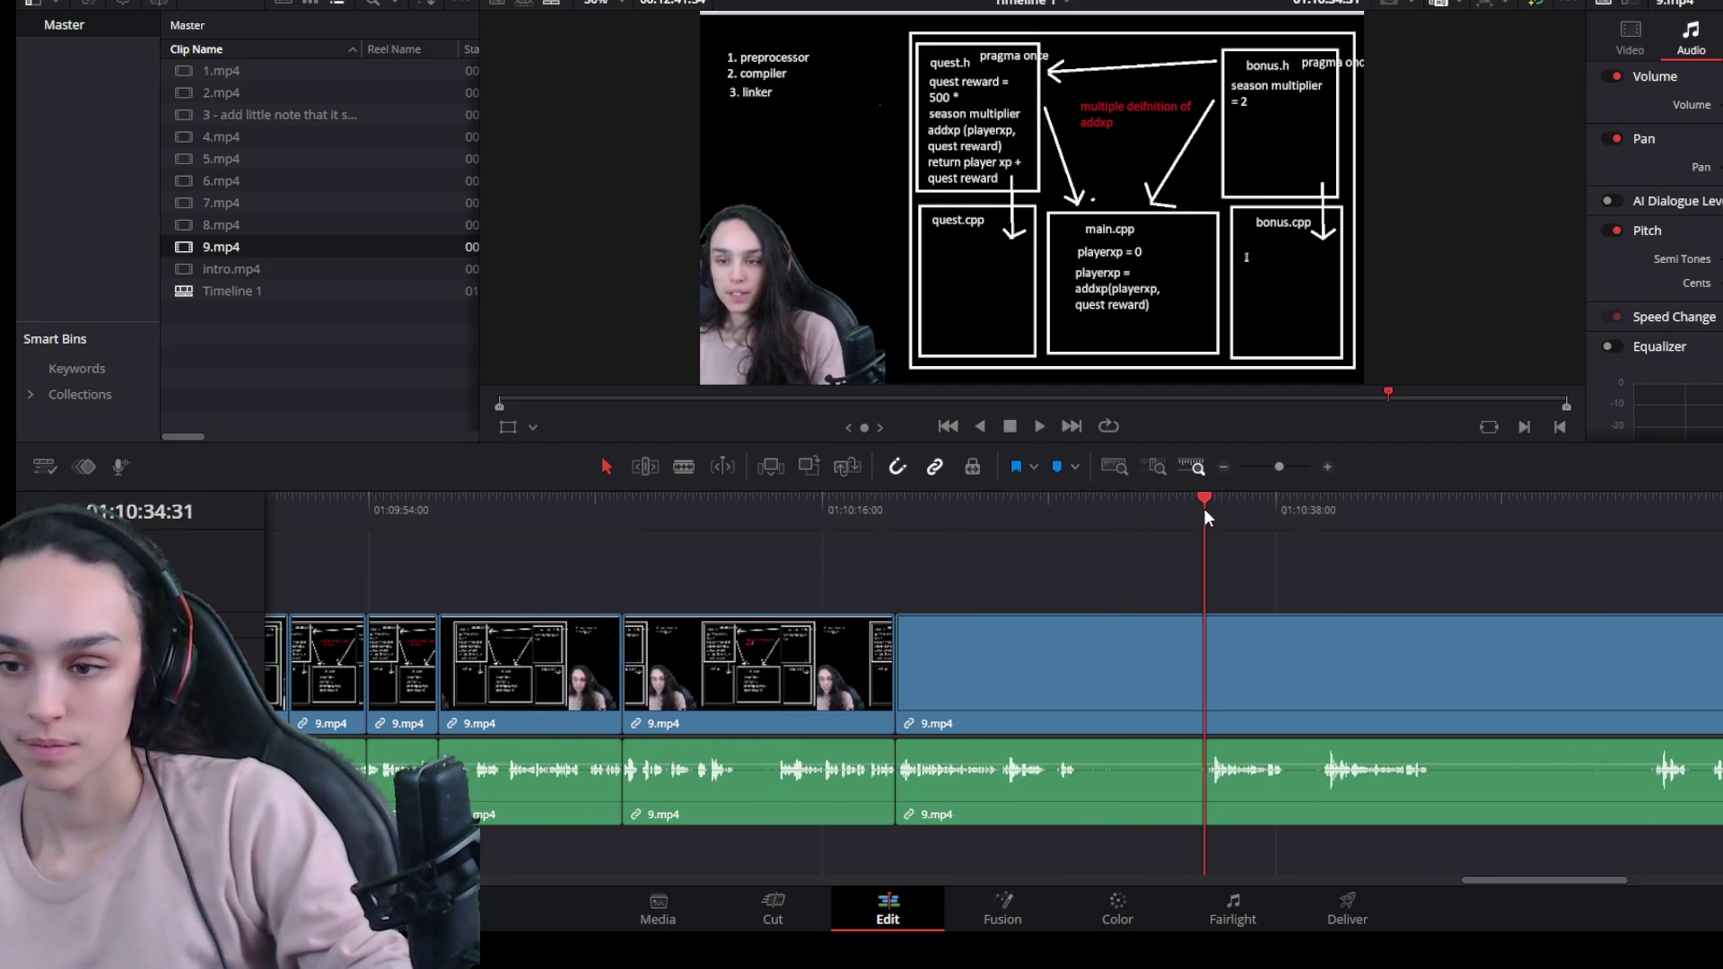
key(space)
click(1205, 504)
click(1165, 702)
key(ctrl+b)
click(968, 500)
key(space)
key(space)
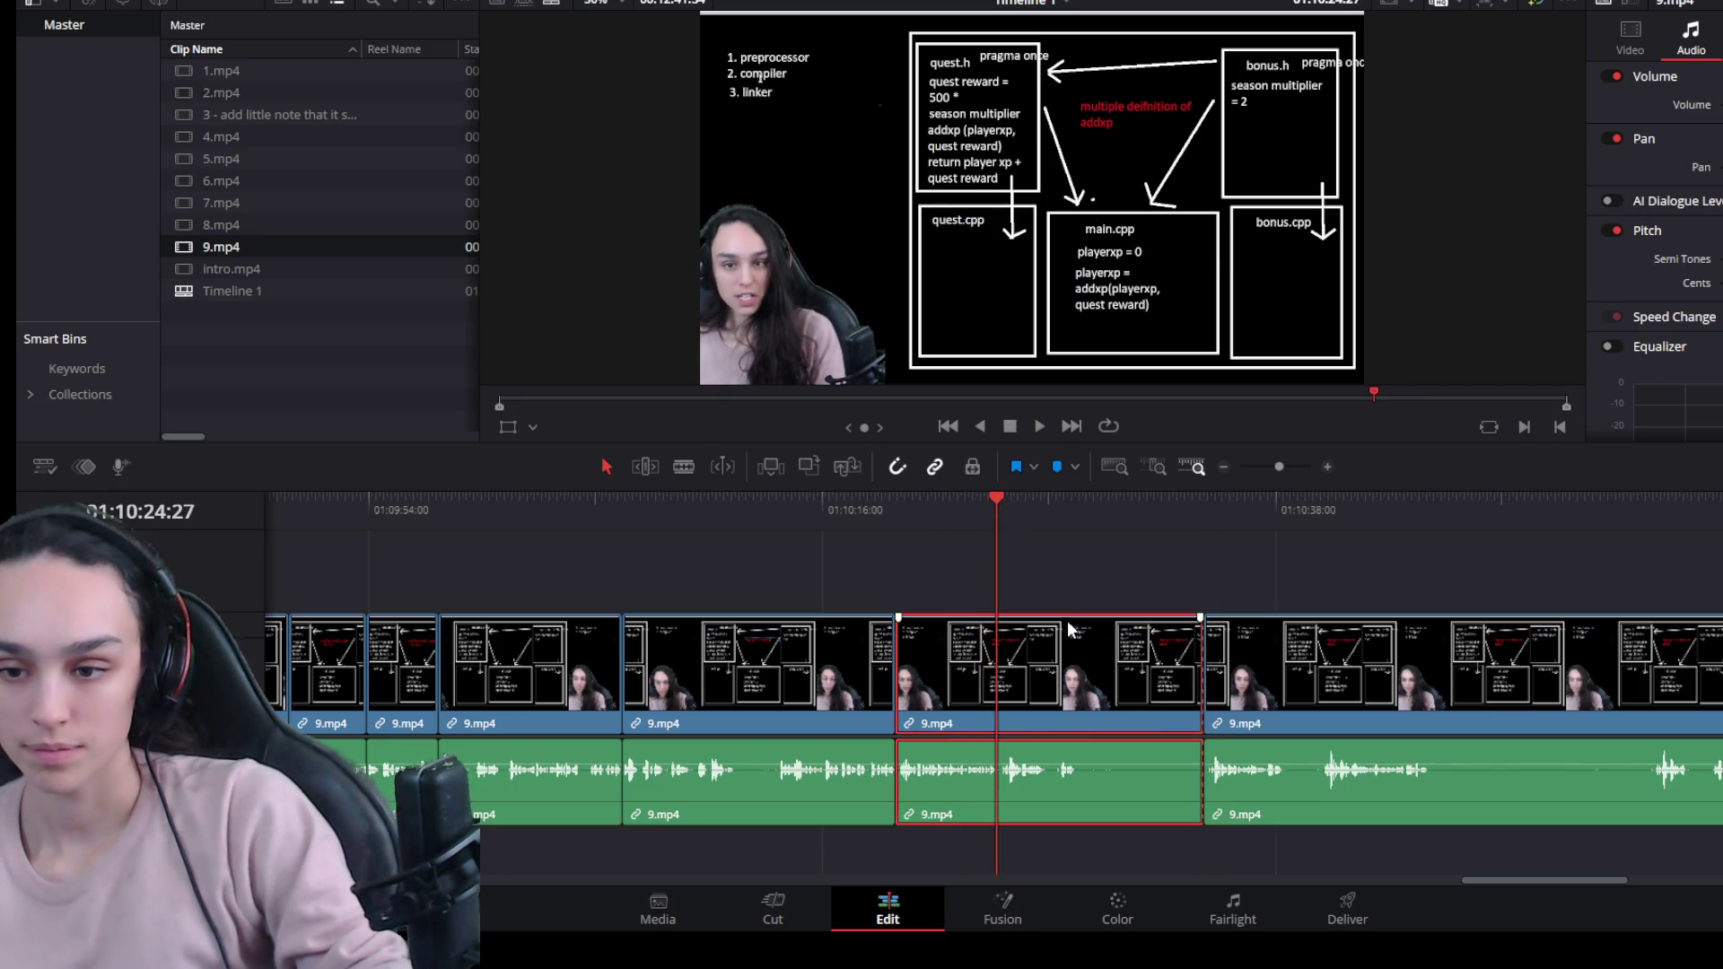